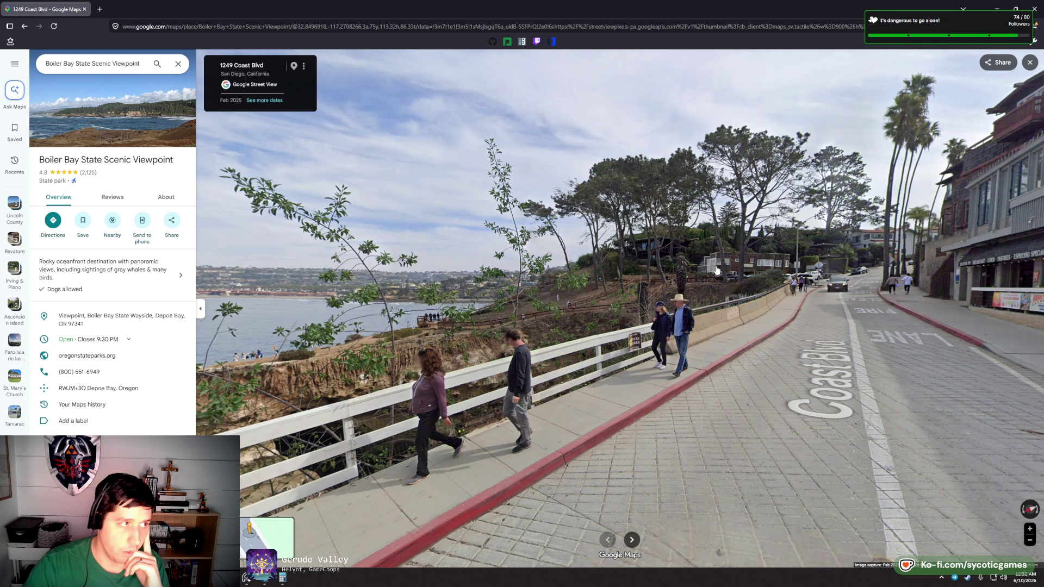
- Turn the Coast Blvd Street View down toward the seaside cliff and ocean, then bring up the PureRef reference board
drag(717, 270, 594, 369)
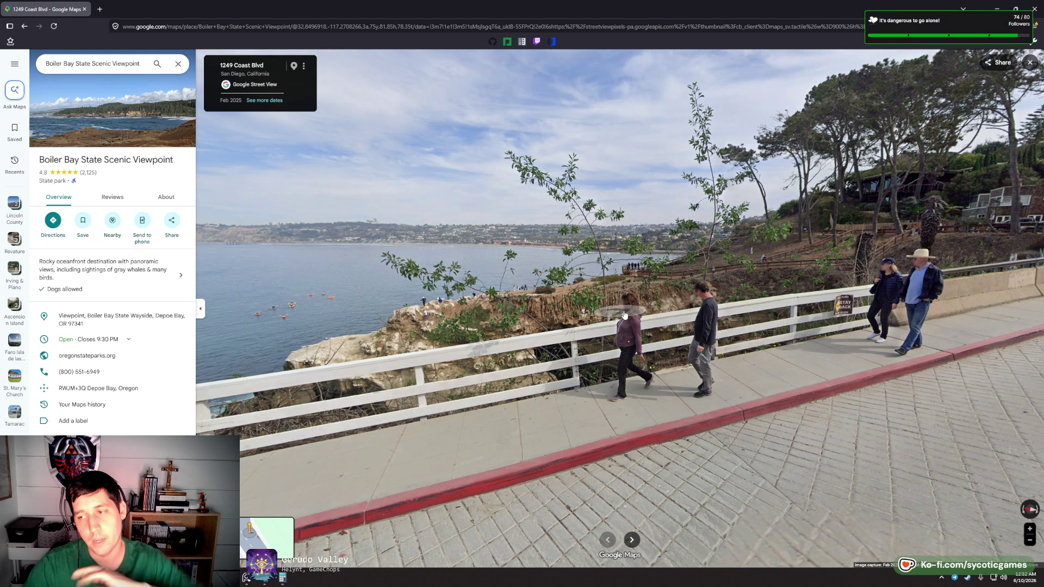
drag(554, 339, 667, 269)
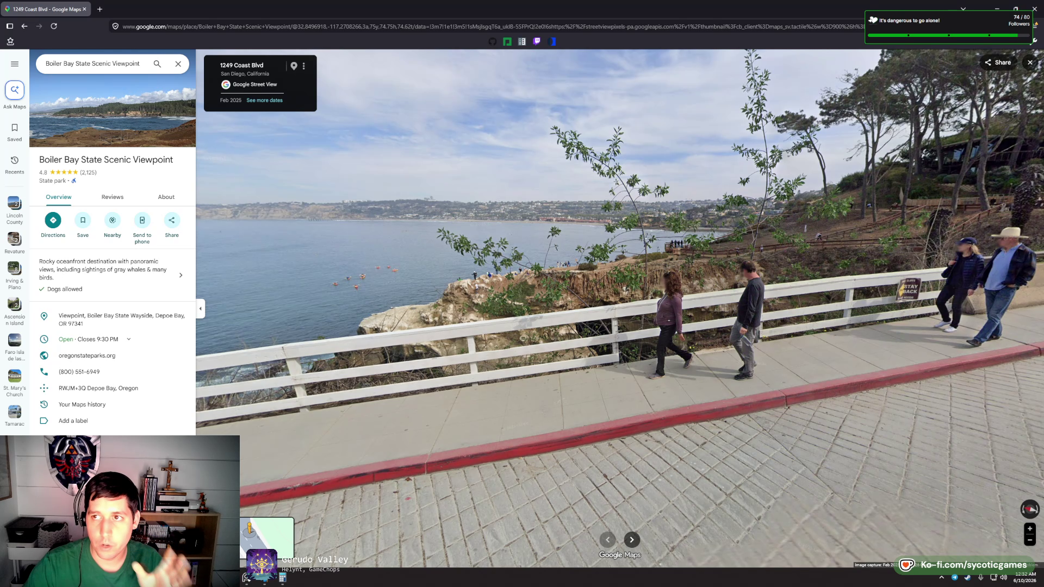
key(alt+Tab)
scroll(626, 296, up, 3)
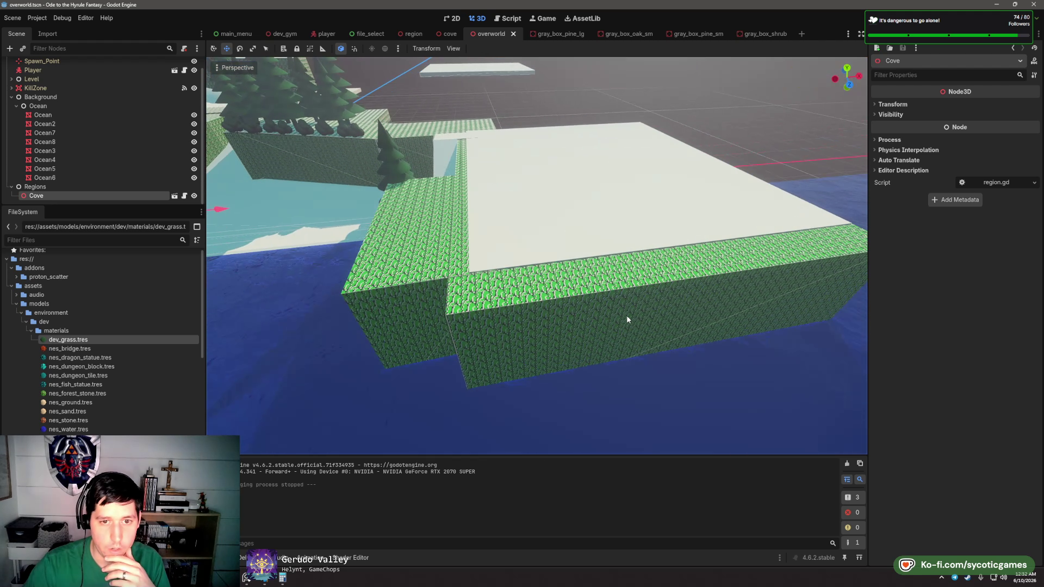
click(255, 581)
scroll(488, 342, down, 5)
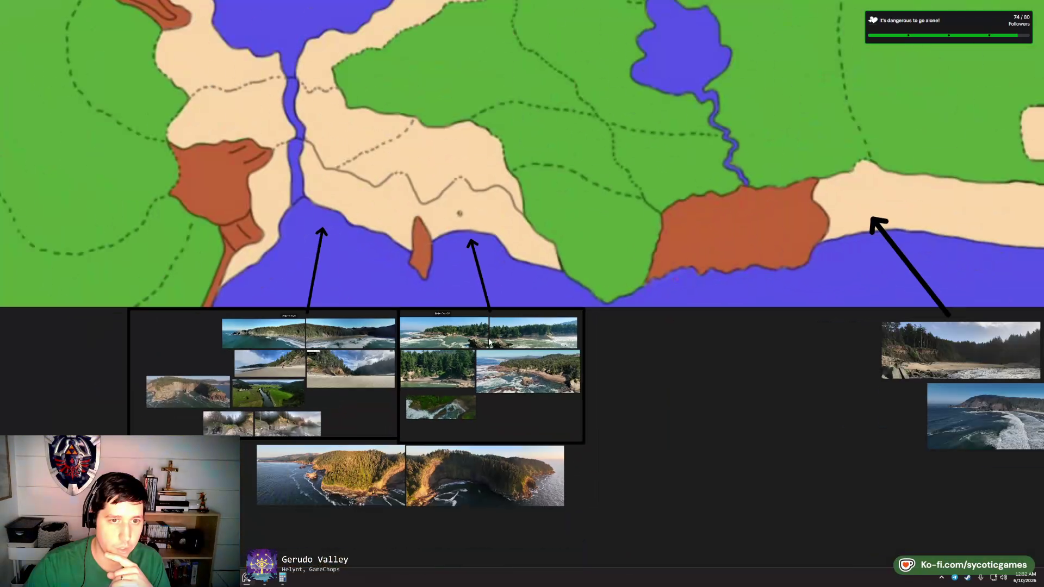
- Zoom into the NES overworld map's cliff-and-coast stretch near 'Take any road you want'
scroll(489, 342, down, 3)
drag(165, 288, 443, 312)
scroll(309, 296, up, 5)
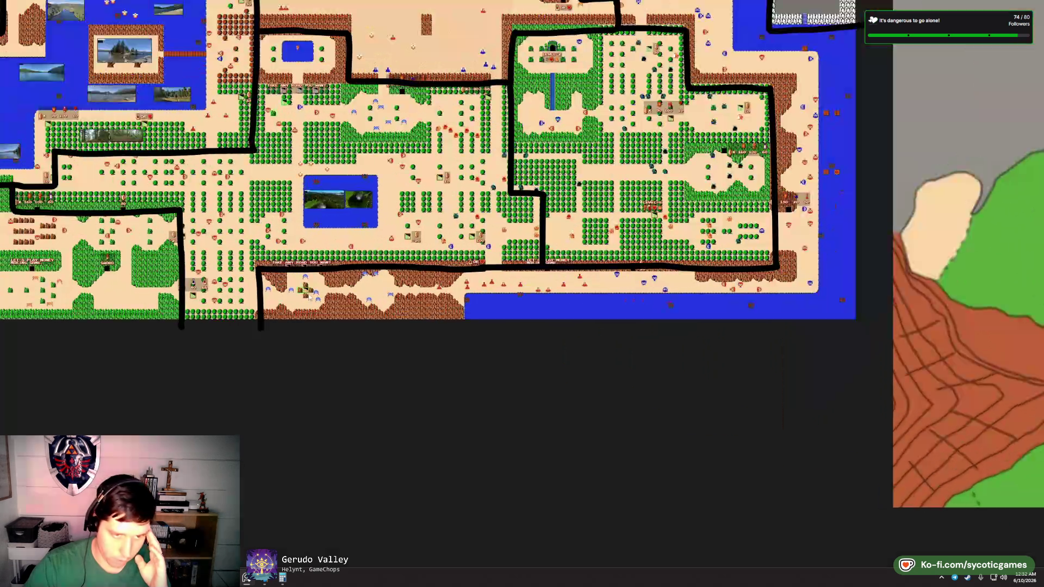
scroll(310, 296, up, 3)
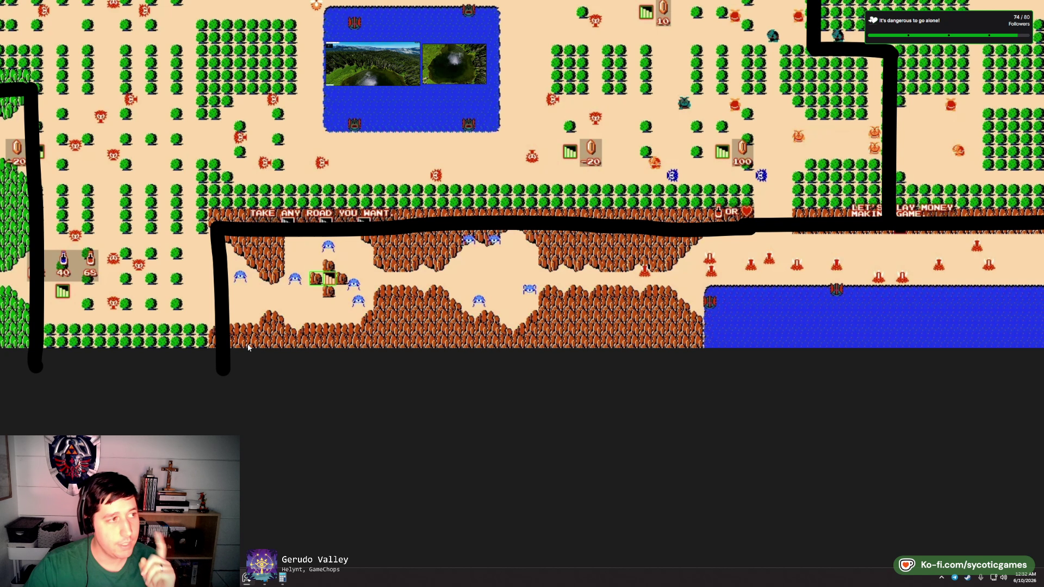
mouse_move(242, 294)
mouse_down()
mouse_move(266, 292)
mouse_move(297, 243)
mouse_up()
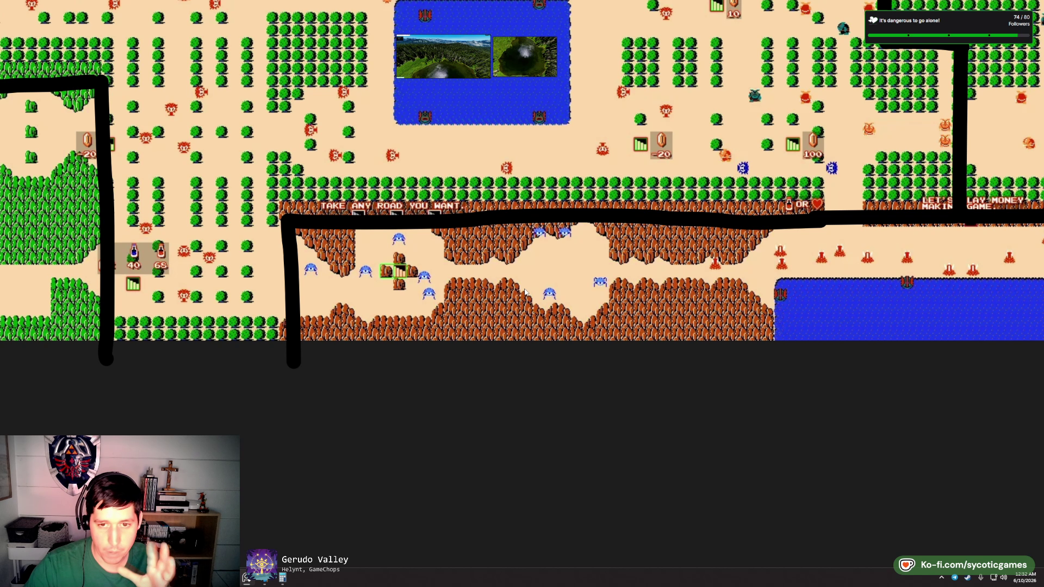
scroll(380, 285, down, 3)
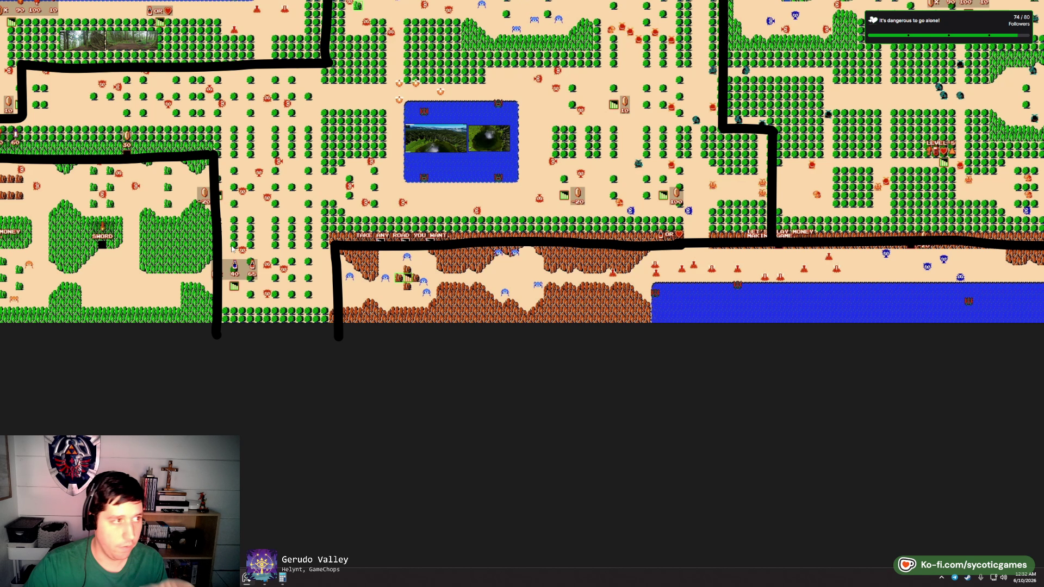
- Orbit around the grass block and out over the ocean, comparing against the NES map's cliff area
key(alt+Tab)
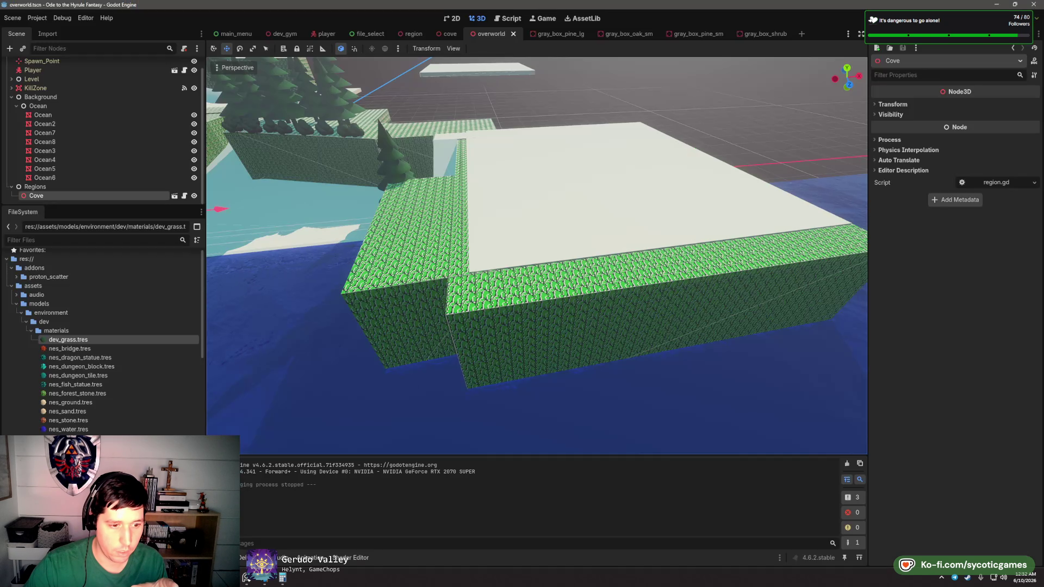
mouse_move(564, 254)
mouse_down()
mouse_move(588, 261)
mouse_move(520, 245)
mouse_move(563, 214)
mouse_move(517, 275)
mouse_up()
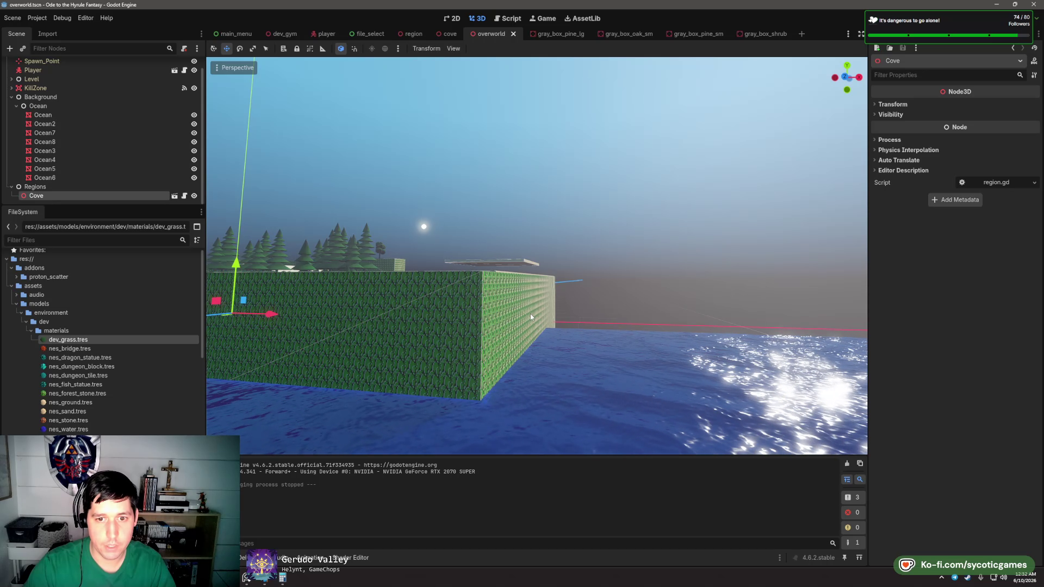
mouse_move(530, 314)
mouse_down()
mouse_move(478, 302)
mouse_move(420, 308)
mouse_up()
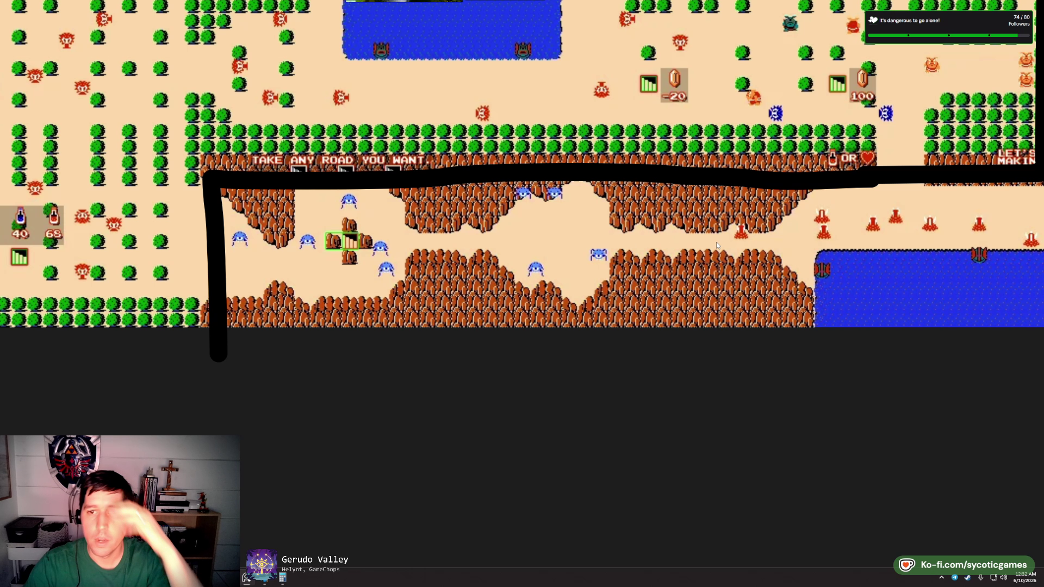
drag(715, 240, 468, 265)
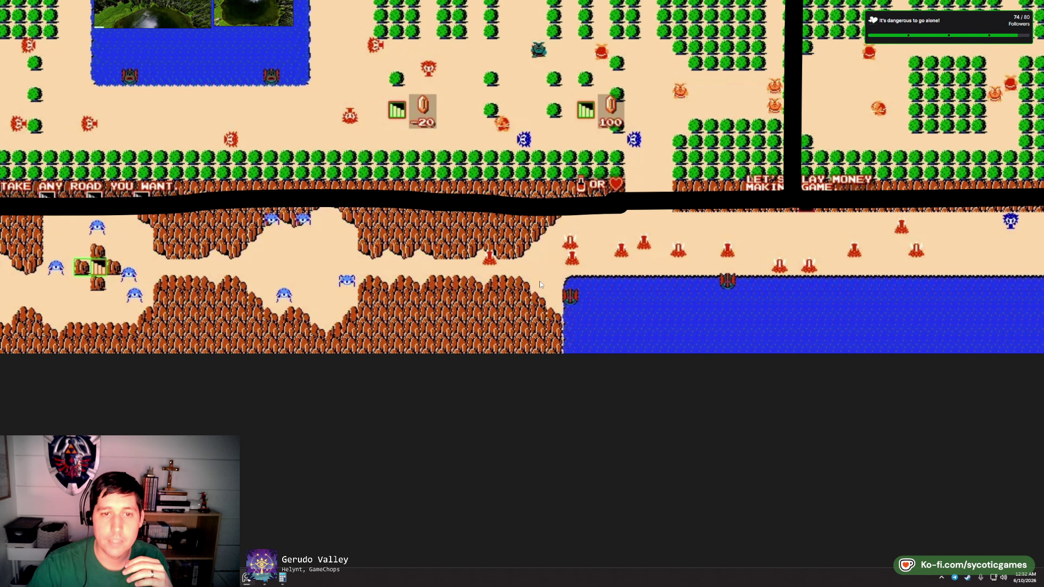
drag(541, 284, 636, 279)
scroll(636, 280, down, 3)
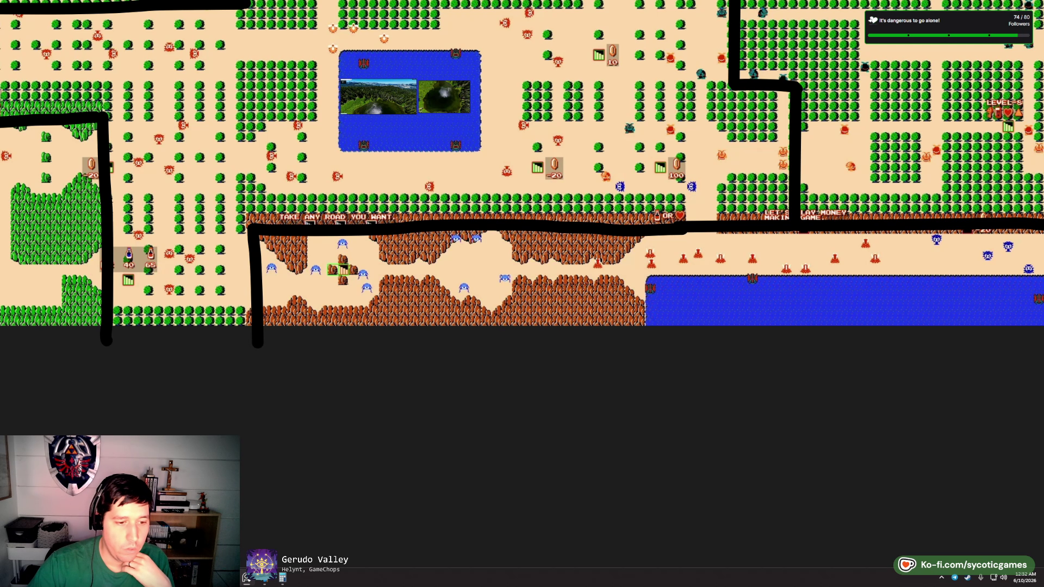
key(alt+Tab)
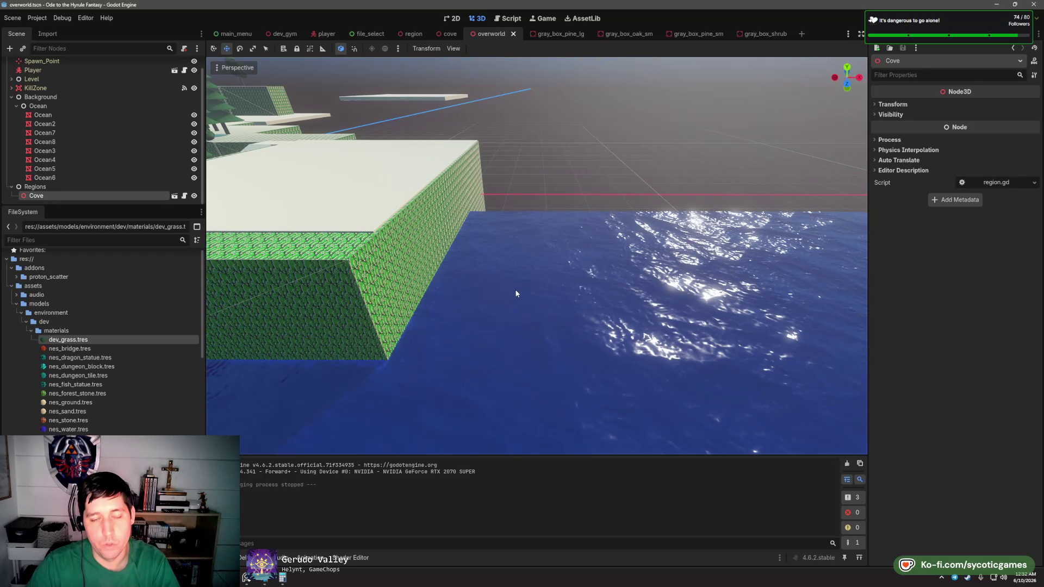
scroll(516, 277, down, 5)
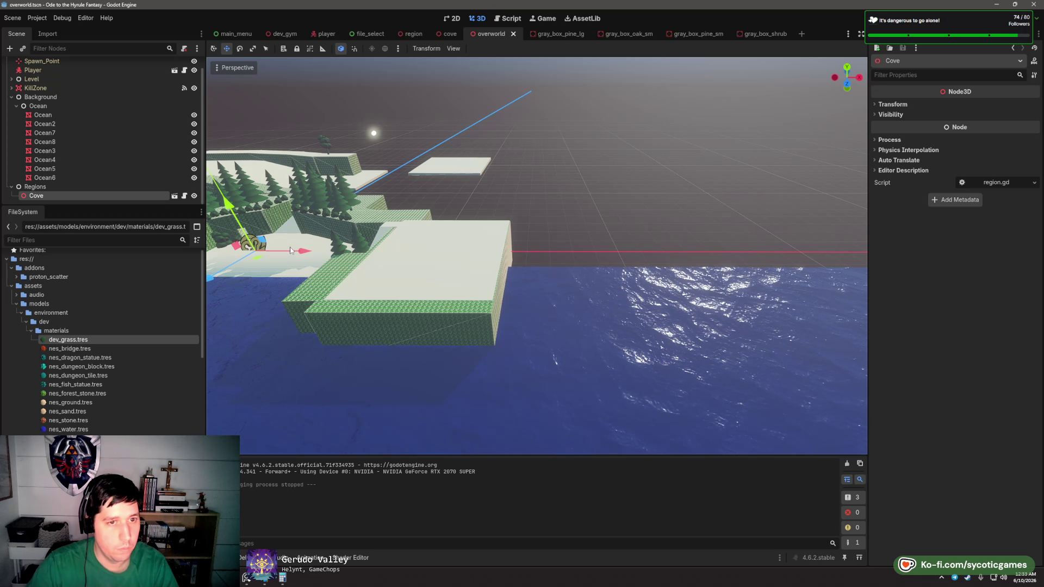
- Deselect Cove, inspect the Ocean nodes, and collapse the Background branch in the Scene dock
click(289, 247)
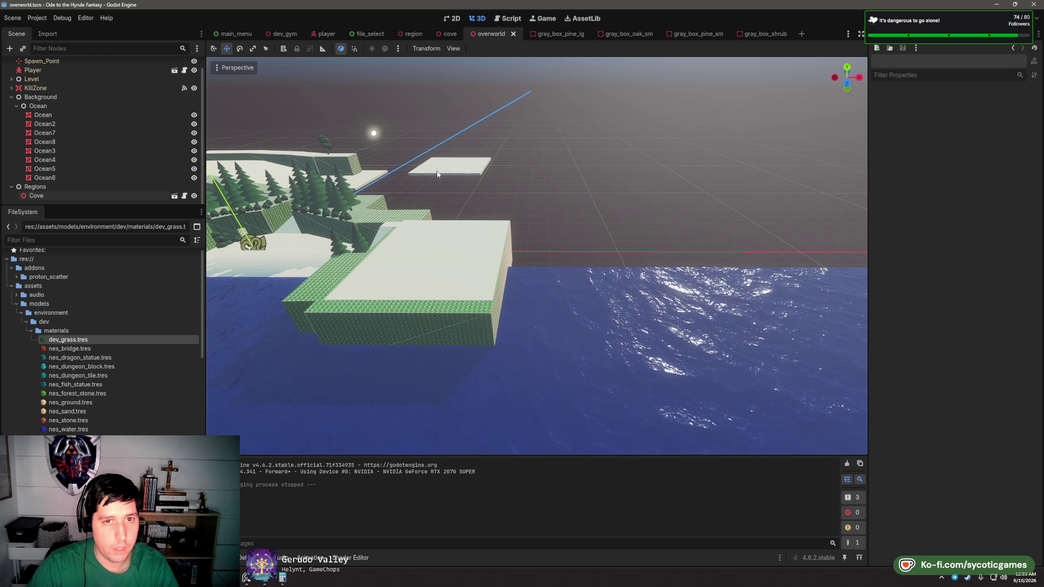
click(706, 293)
click(364, 277)
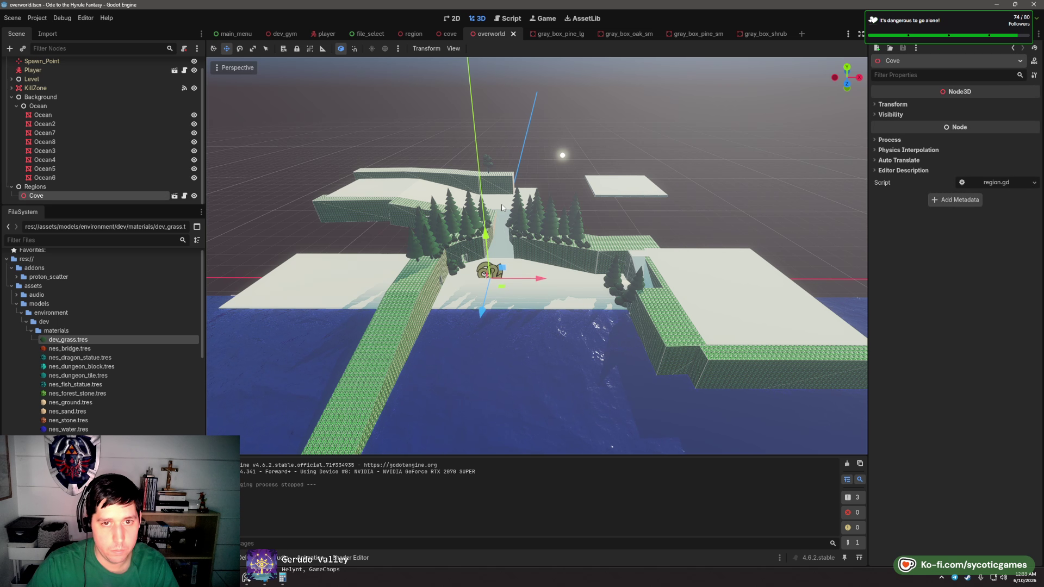
scroll(540, 250, up, 3)
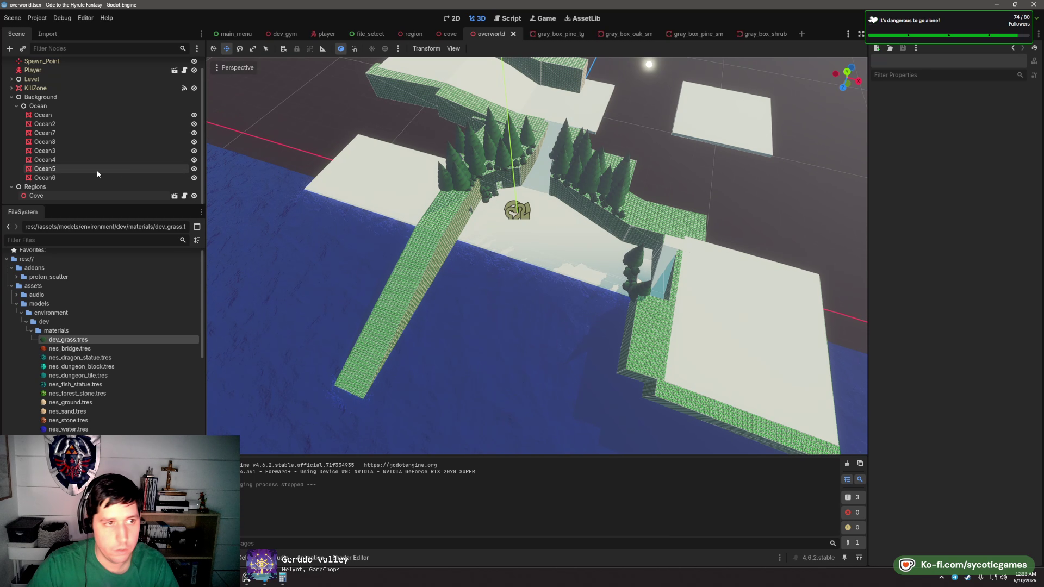
click(12, 97)
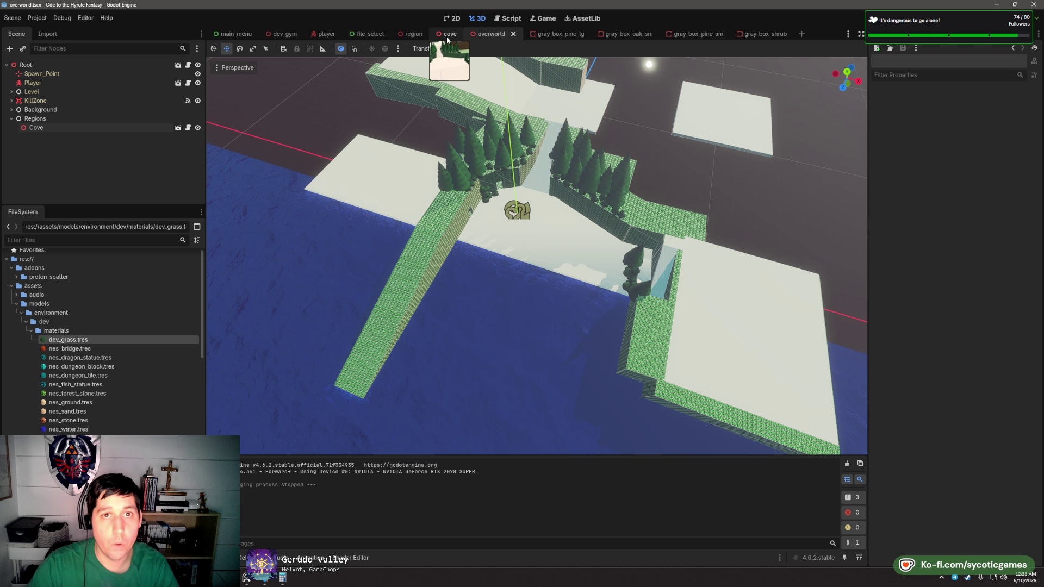
click(448, 39)
- Duplicate the Floor4 platform and move the Floor11 copy to a new spot beside the grass cliffs
click(591, 166)
scroll(520, 181, up, 2)
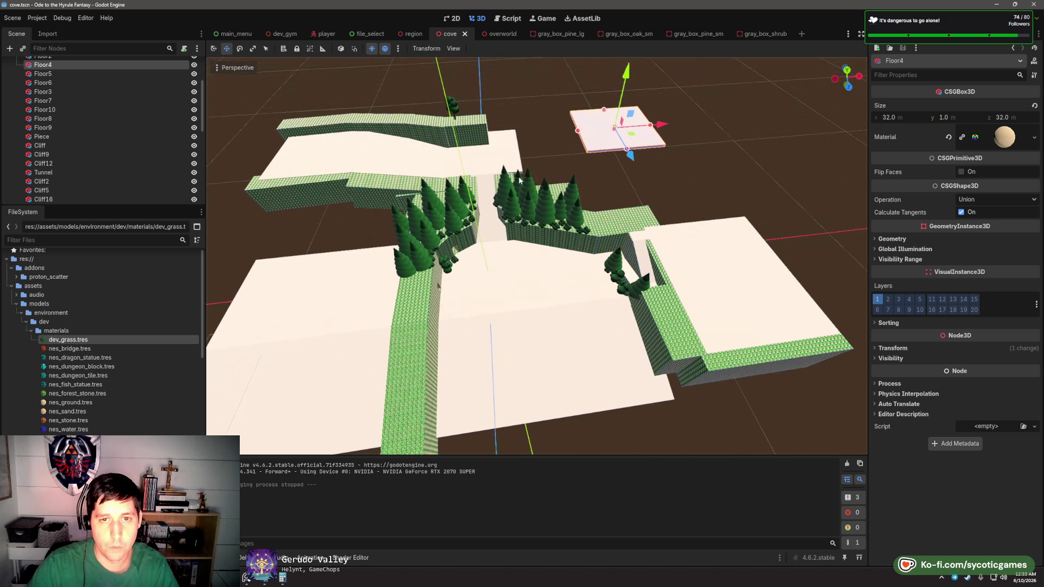
scroll(546, 198, down, 5)
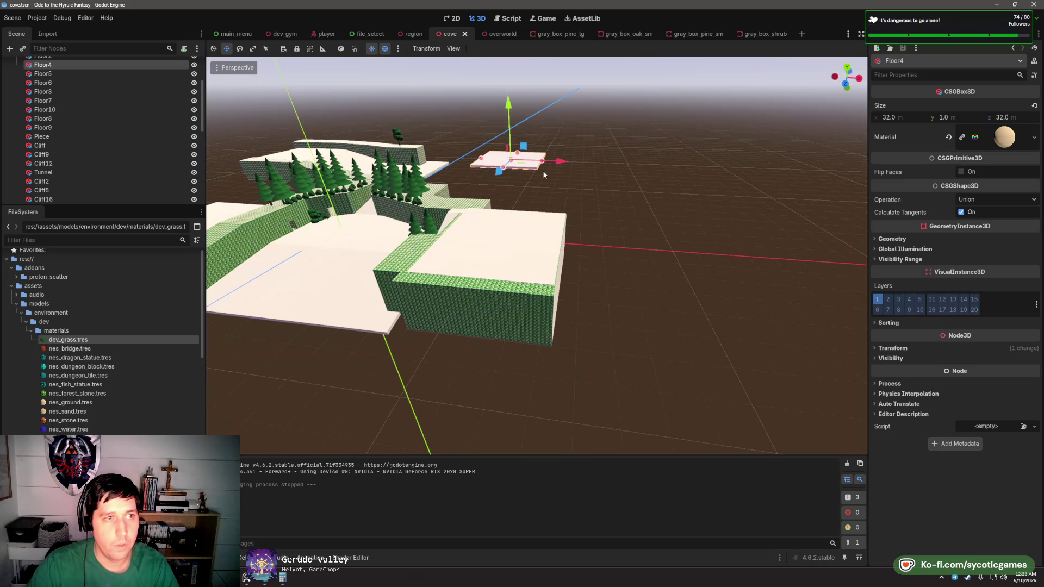
key(ctrl+d)
mouse_move(525, 166)
mouse_down()
mouse_move(581, 234)
mouse_move(594, 190)
mouse_move(480, 273)
mouse_move(651, 278)
mouse_up()
- Frame Floor11 from above for a close look, then select the Cliff24 wall
key(f)
scroll(520, 281, up, 5)
scroll(659, 257, down, 5)
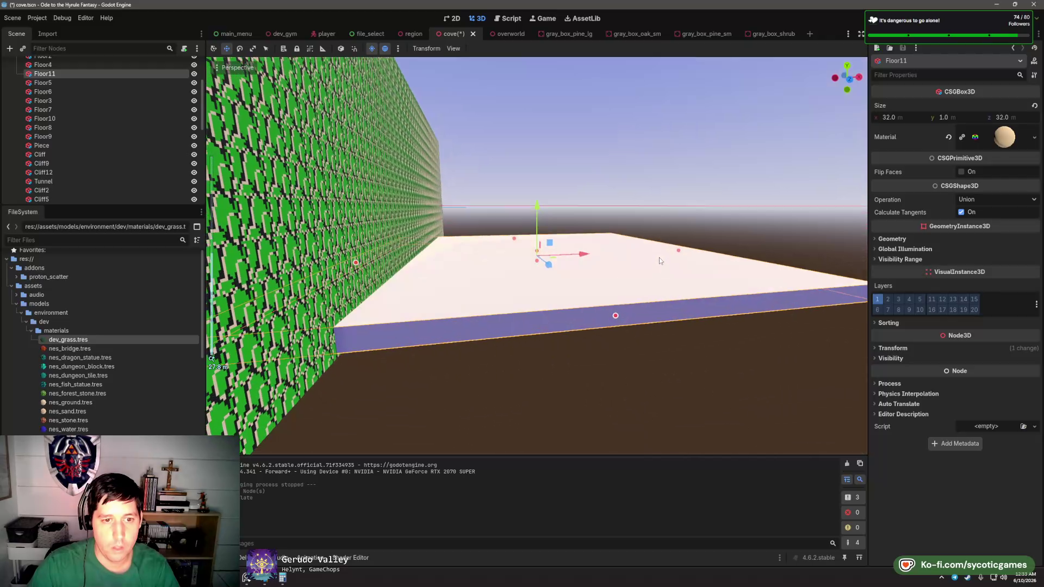
mouse_move(582, 220)
mouse_down()
mouse_move(611, 289)
mouse_move(468, 255)
mouse_move(370, 262)
mouse_move(415, 263)
mouse_up()
scroll(457, 253, up, 2)
scroll(416, 269, up, 3)
scroll(416, 270, down, 3)
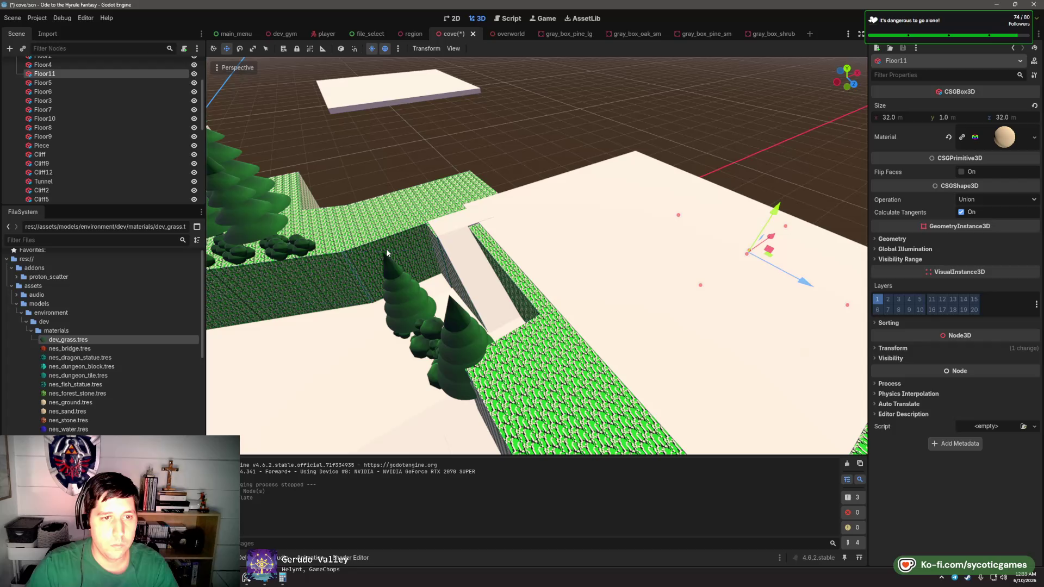
click(446, 248)
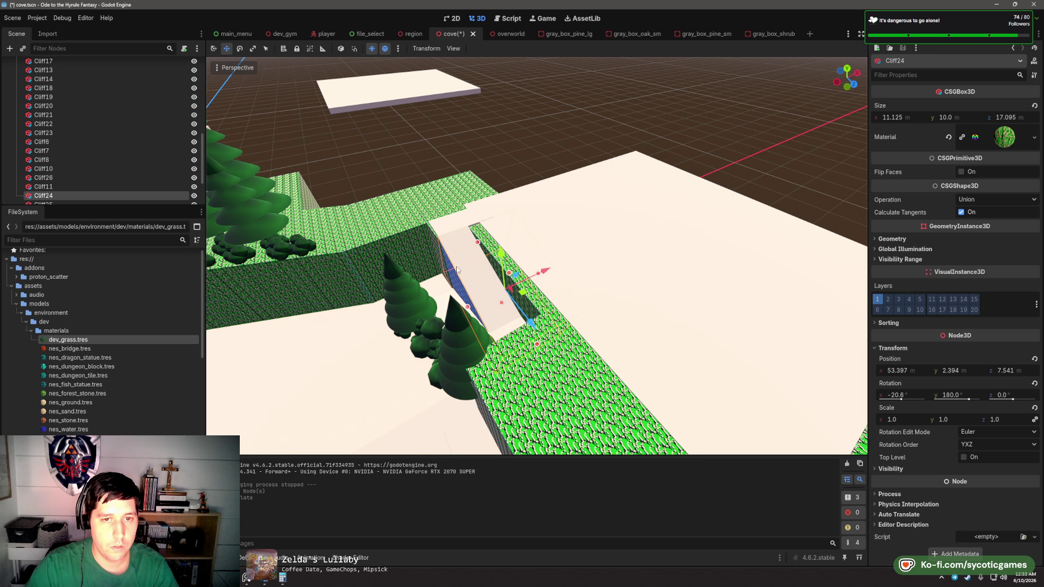
- Duplicate the slanted Floor9 plank as Floor12 and slide it outward along the platform edge
click(455, 262)
mouse_move(623, 289)
mouse_down()
mouse_move(567, 294)
mouse_move(599, 280)
mouse_move(376, 253)
mouse_move(699, 261)
mouse_up()
key(ctrl+d)
key(e)
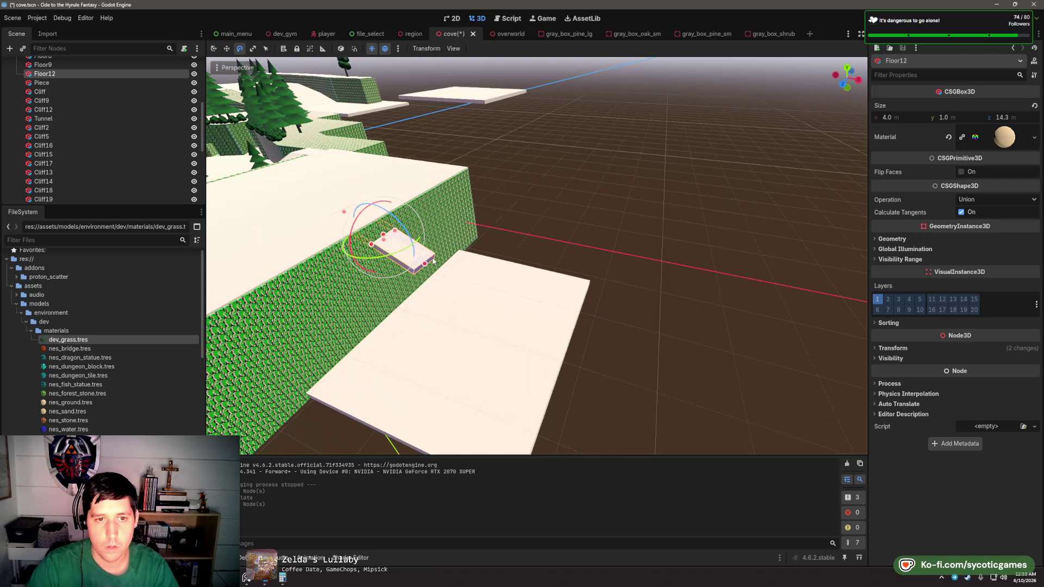
key(w)
drag(423, 212, 503, 259)
scroll(504, 259, down, 5)
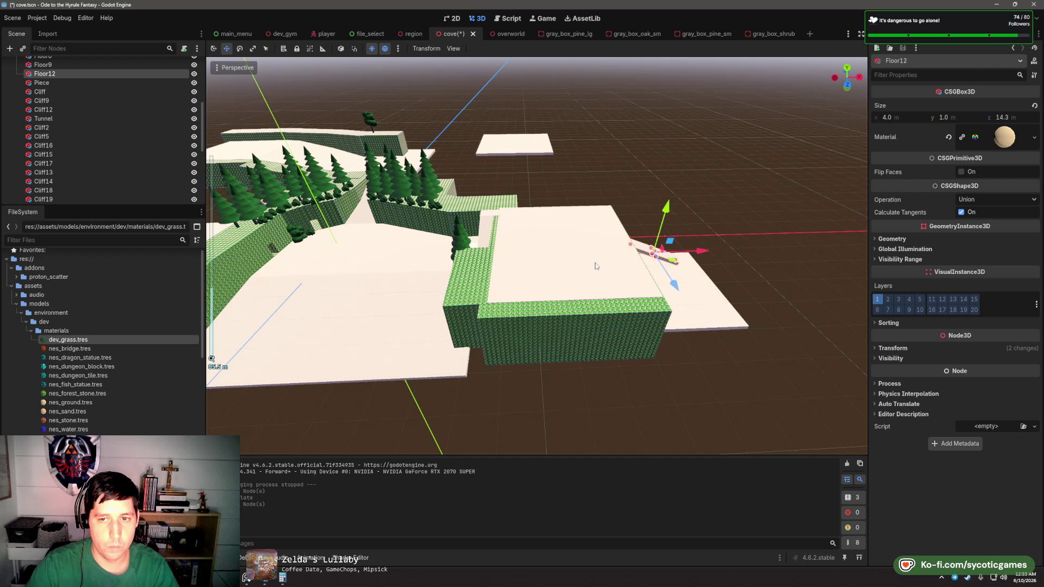
scroll(596, 265, up, 4)
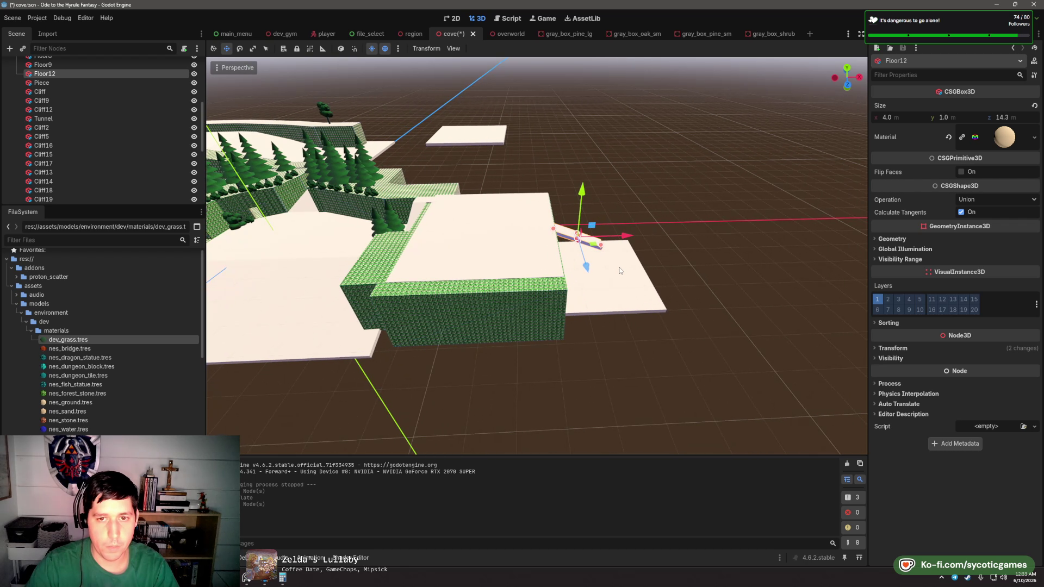
mouse_move(533, 259)
mouse_down()
mouse_move(508, 259)
mouse_move(499, 276)
mouse_move(677, 259)
mouse_up()
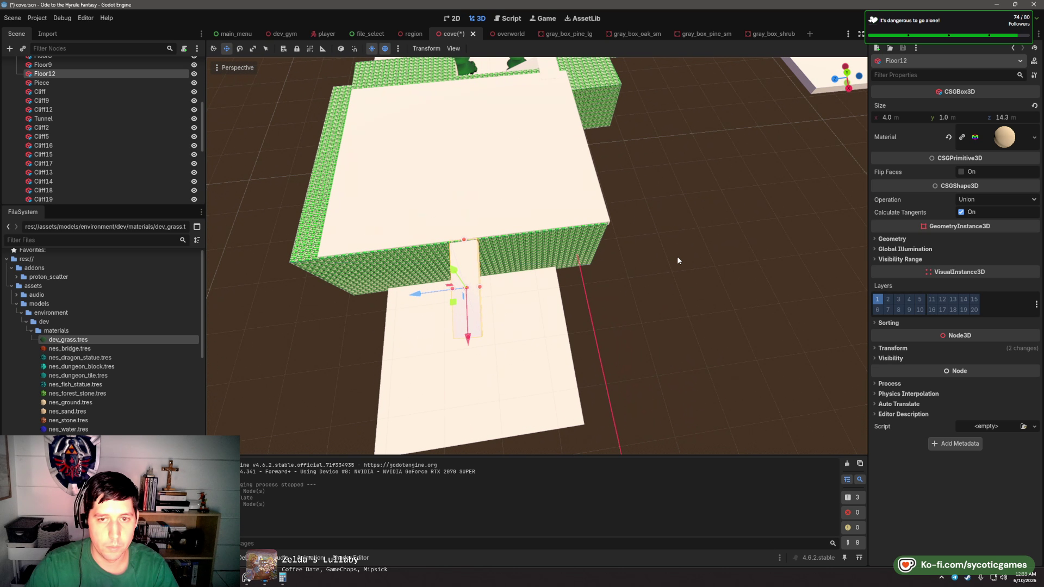
- Adjust Floor12's z rotation and resize it to about 6.165 m wide by 18.301 m long
click(887, 346)
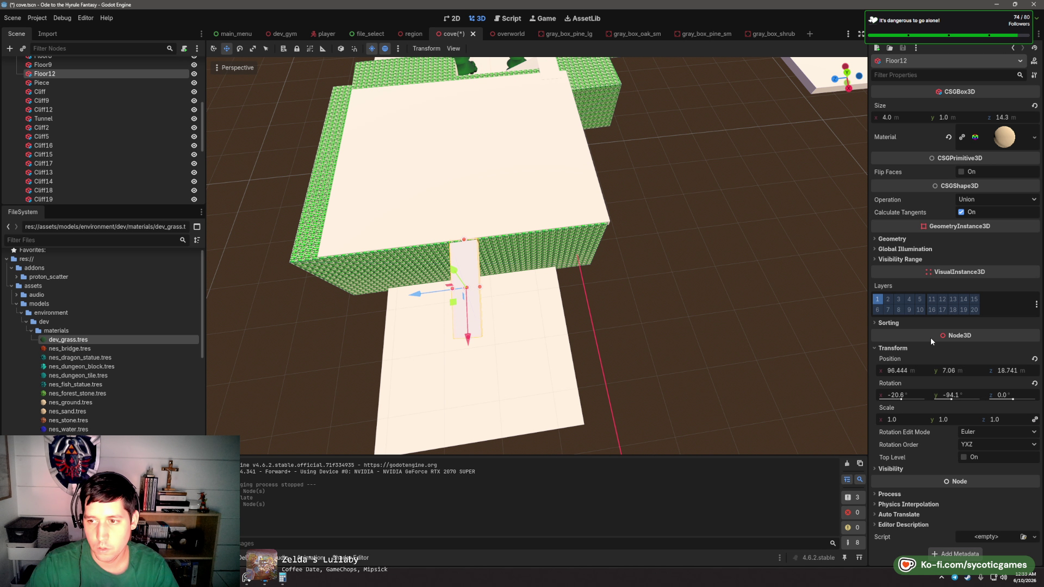
text(-9)
click(1037, 395)
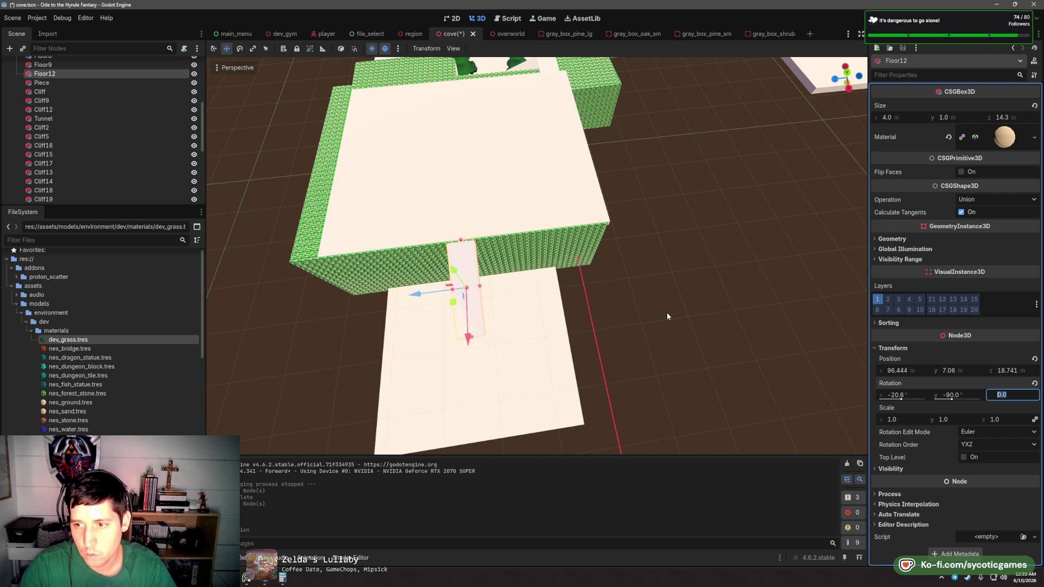
mouse_move(667, 312)
mouse_down()
mouse_move(817, 360)
mouse_move(609, 253)
mouse_move(716, 170)
mouse_move(587, 257)
mouse_move(570, 227)
mouse_up()
drag(444, 274, 580, 262)
mouse_move(627, 295)
mouse_down()
mouse_move(551, 276)
mouse_move(571, 274)
mouse_up()
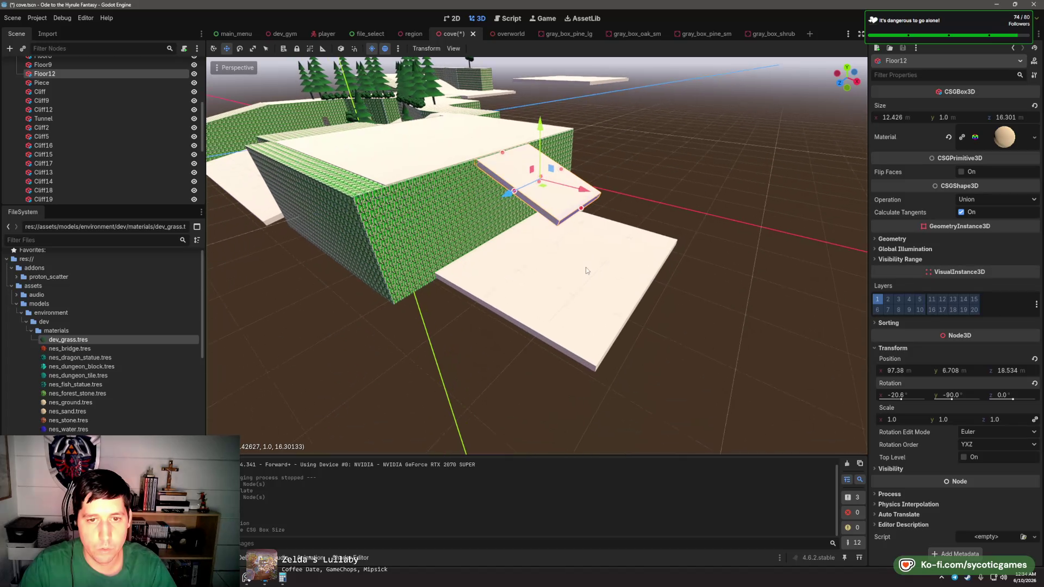
scroll(564, 279, up, 5)
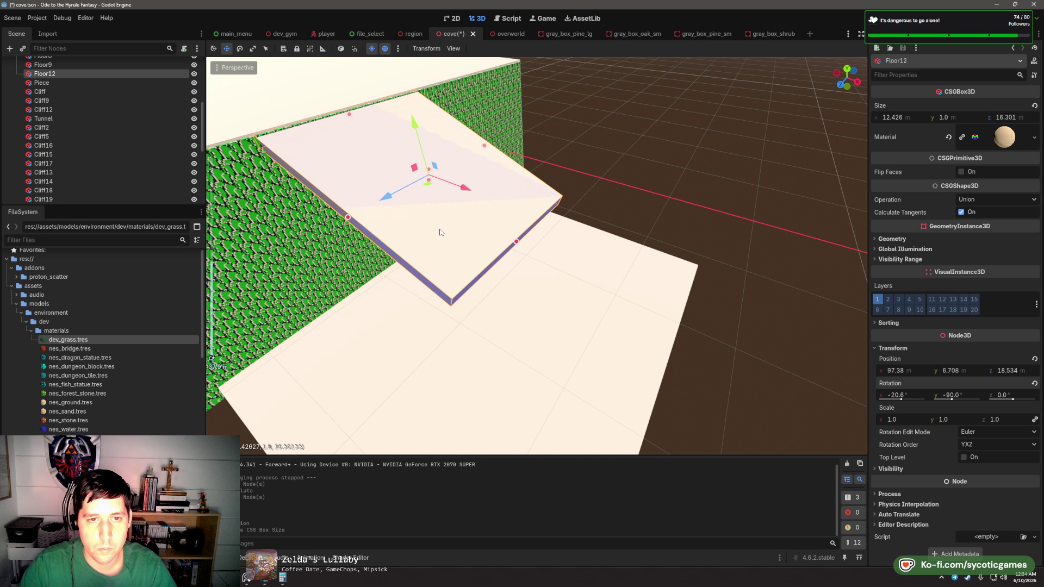
mouse_move(347, 222)
mouse_down()
mouse_move(431, 176)
mouse_move(515, 152)
mouse_move(528, 90)
mouse_move(474, 75)
mouse_up()
- Duplicate Floor12 as Floor13, line it up below the first ramp, and shorten it to 9.139 m
key(ctrl+d)
key(e)
key(w)
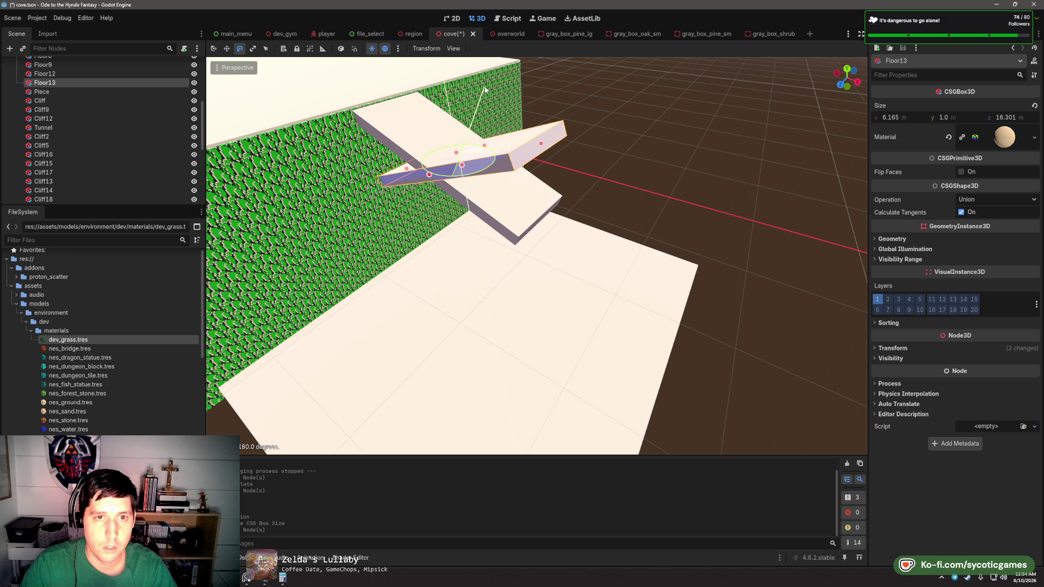
mouse_move(469, 148)
mouse_down()
mouse_move(457, 193)
mouse_move(483, 215)
mouse_up()
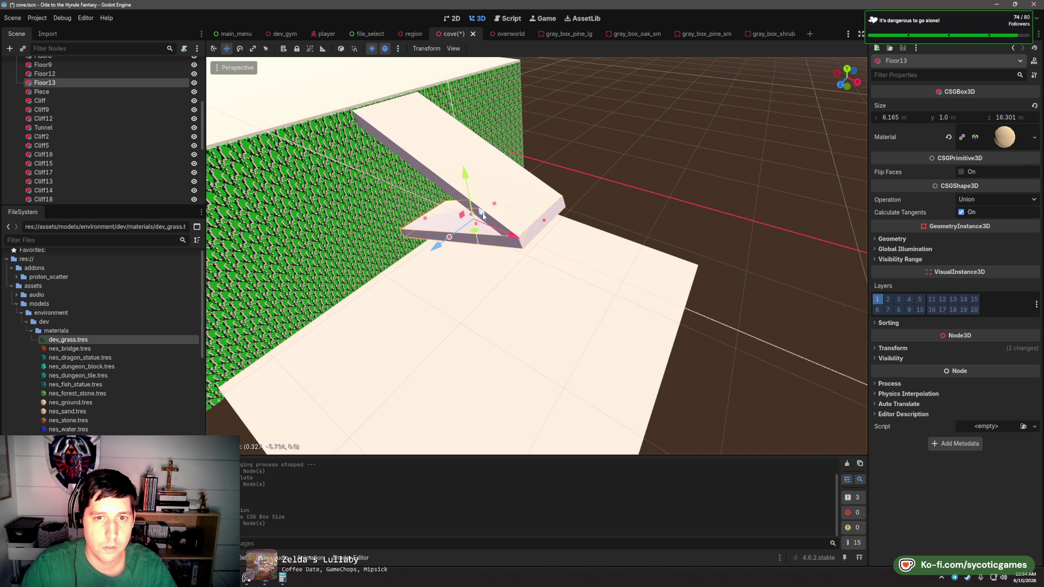
mouse_move(443, 249)
mouse_down()
mouse_move(373, 293)
mouse_move(439, 260)
mouse_move(425, 234)
mouse_up()
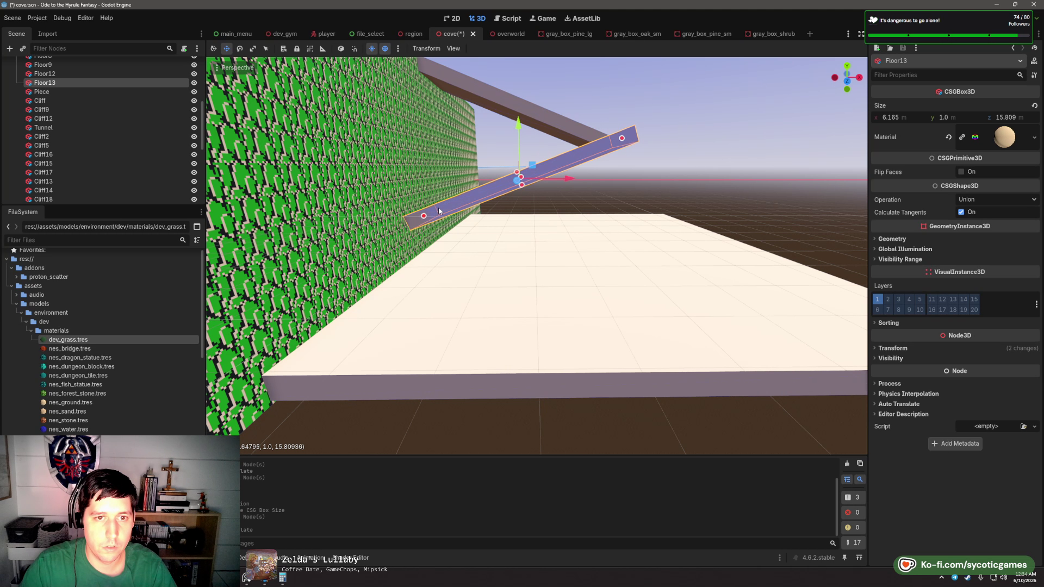
drag(497, 188, 505, 185)
mouse_move(504, 186)
mouse_down()
mouse_move(582, 269)
mouse_move(570, 291)
mouse_up()
- Duplicate the Floor10 path slab as Floor14, turn it to about 105 degrees, and widen it to about 12 m
click(569, 291)
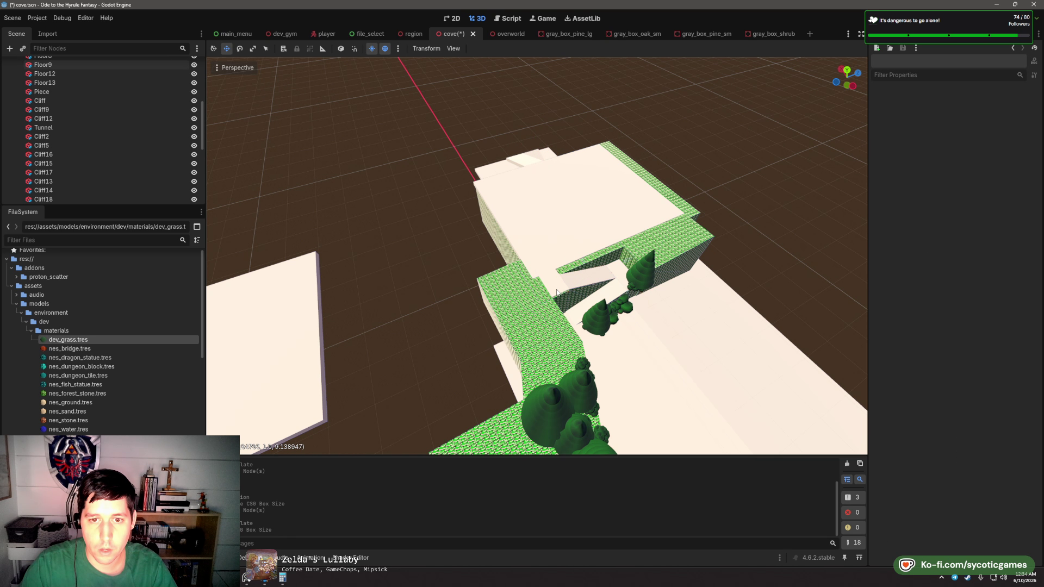
drag(632, 299, 511, 233)
click(511, 234)
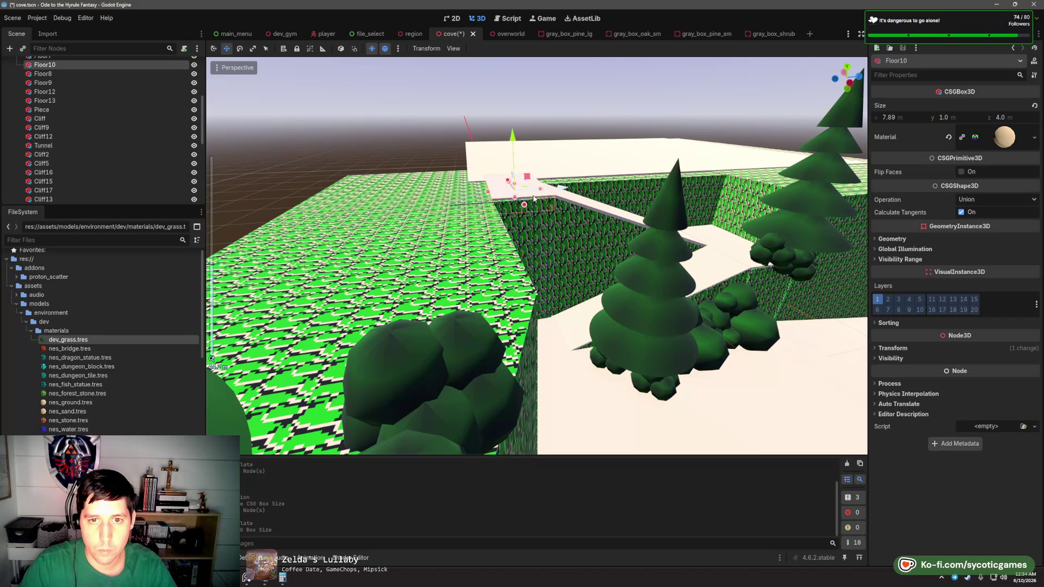
scroll(509, 232, up, 3)
key(ctrl+d)
drag(405, 185, 700, 180)
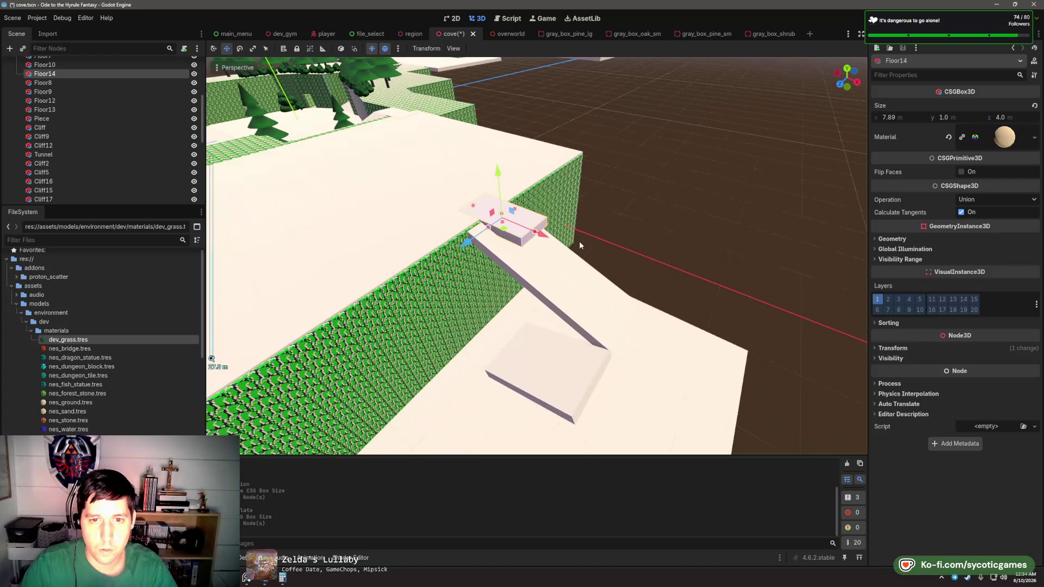
key(e)
mouse_move(463, 180)
mouse_down()
mouse_move(417, 177)
mouse_move(538, 288)
mouse_move(590, 247)
mouse_move(609, 270)
mouse_up()
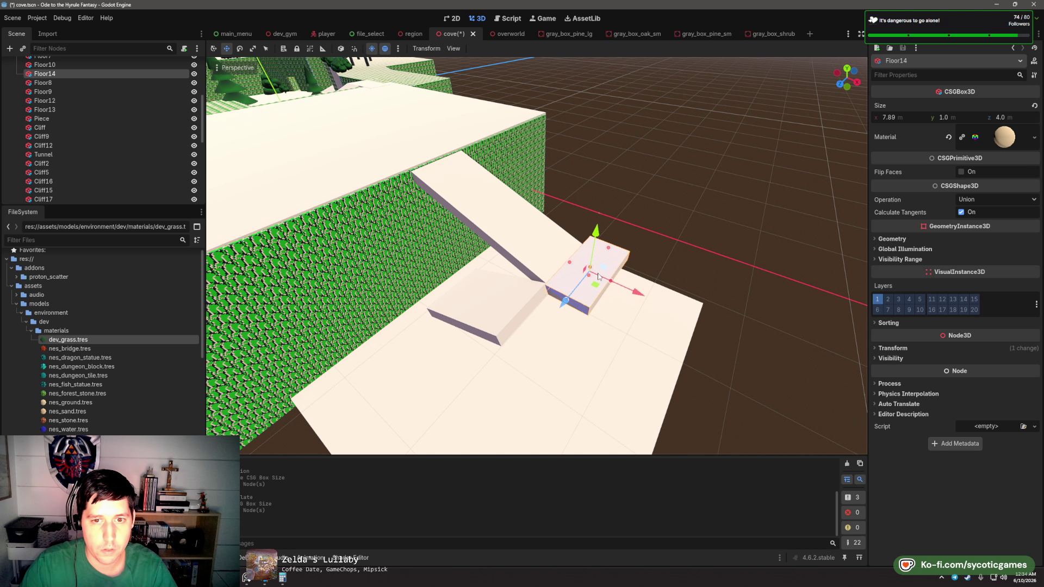
drag(568, 306, 521, 357)
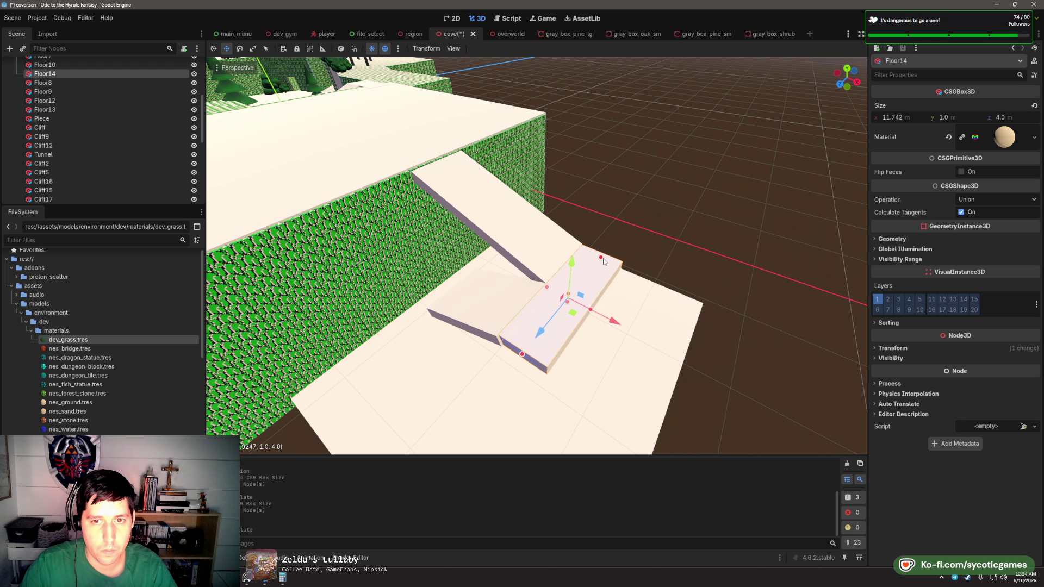
drag(604, 261, 608, 260)
scroll(555, 316, up, 3)
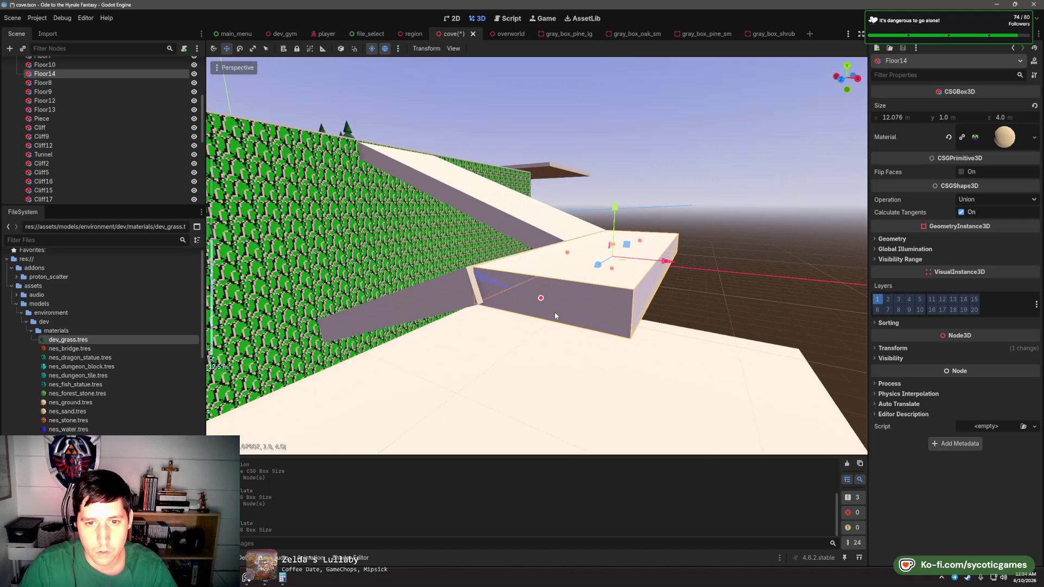
drag(541, 302, 538, 304)
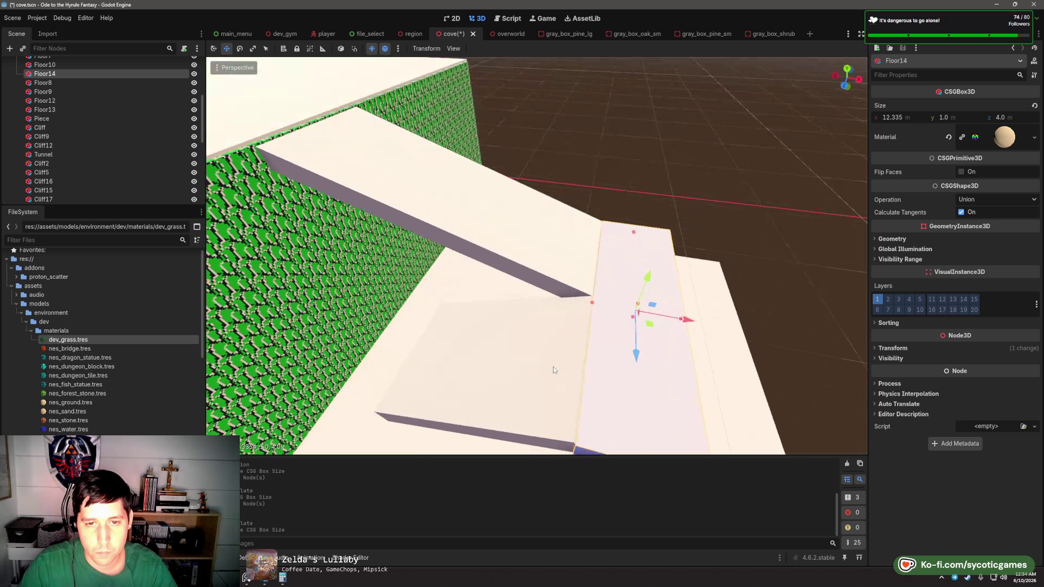
- Duplicate Floor14 as Floor15 and move it toward the green wall
key(ctrl+d)
mouse_move(698, 285)
mouse_down()
mouse_move(569, 279)
mouse_move(489, 303)
mouse_move(442, 286)
mouse_up()
key(ctrl+z)
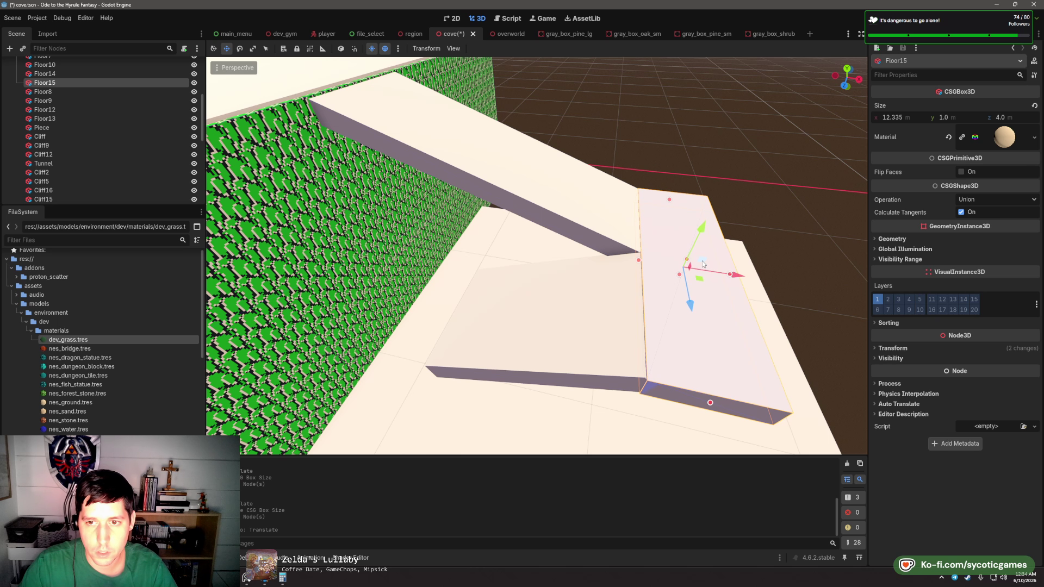
mouse_move(703, 265)
mouse_down()
mouse_move(503, 275)
mouse_move(466, 292)
mouse_move(454, 280)
mouse_move(464, 272)
mouse_up()
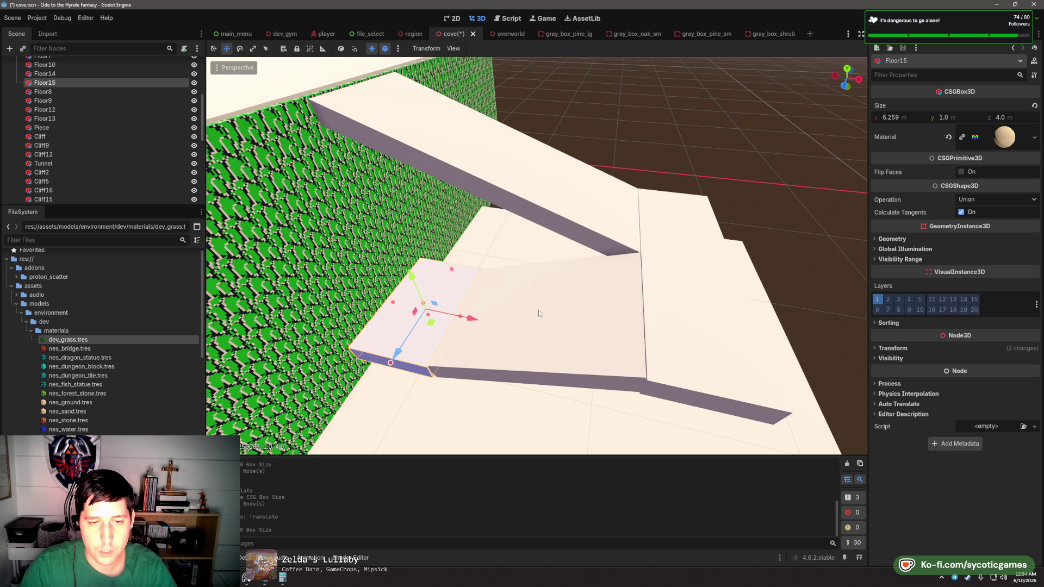
key(Escape)
- Rotate Floor16, set it next to the green wall, and narrow it to about 4 m
click(534, 375)
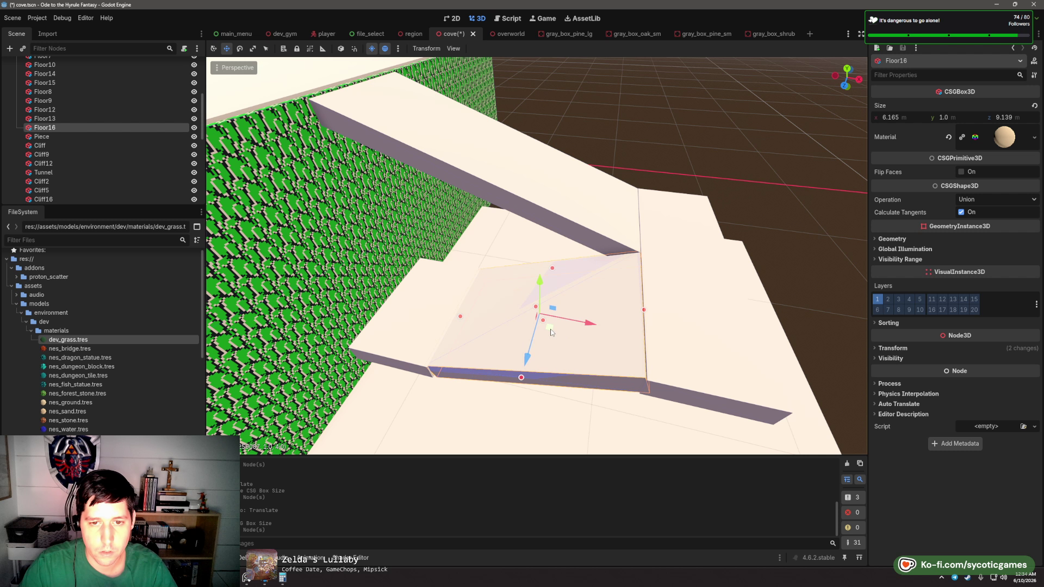
drag(554, 344, 491, 349)
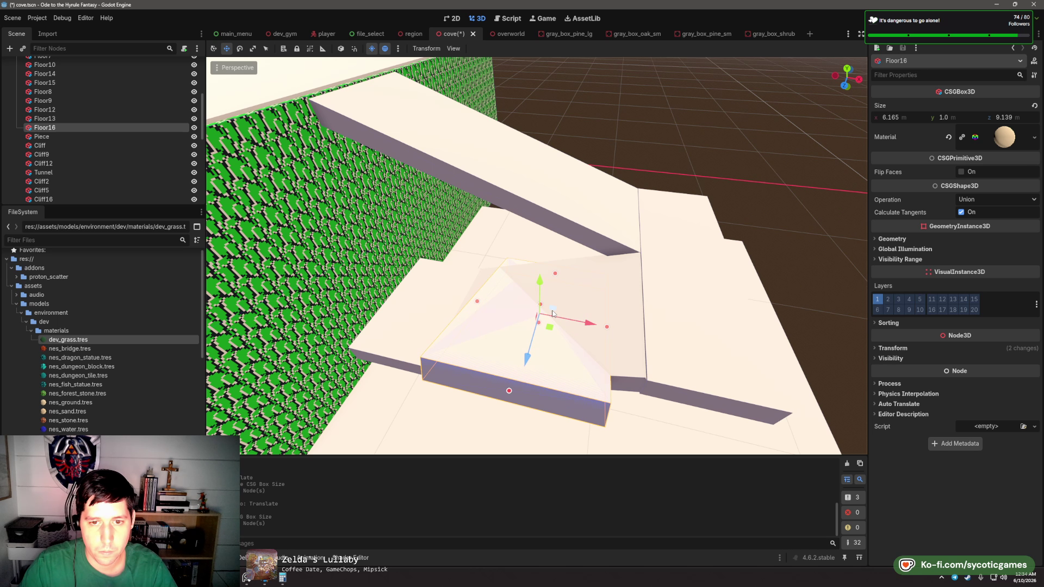
mouse_move(549, 315)
mouse_down()
mouse_move(467, 304)
mouse_move(424, 360)
mouse_move(475, 279)
mouse_move(521, 269)
mouse_move(406, 311)
mouse_move(312, 288)
mouse_move(533, 318)
mouse_up()
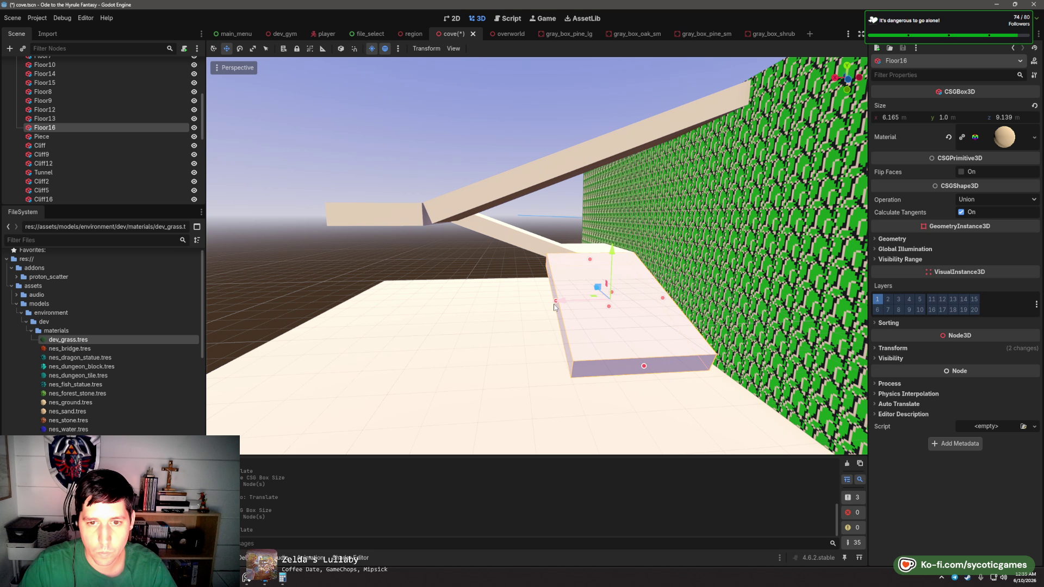
scroll(555, 307, up, 3)
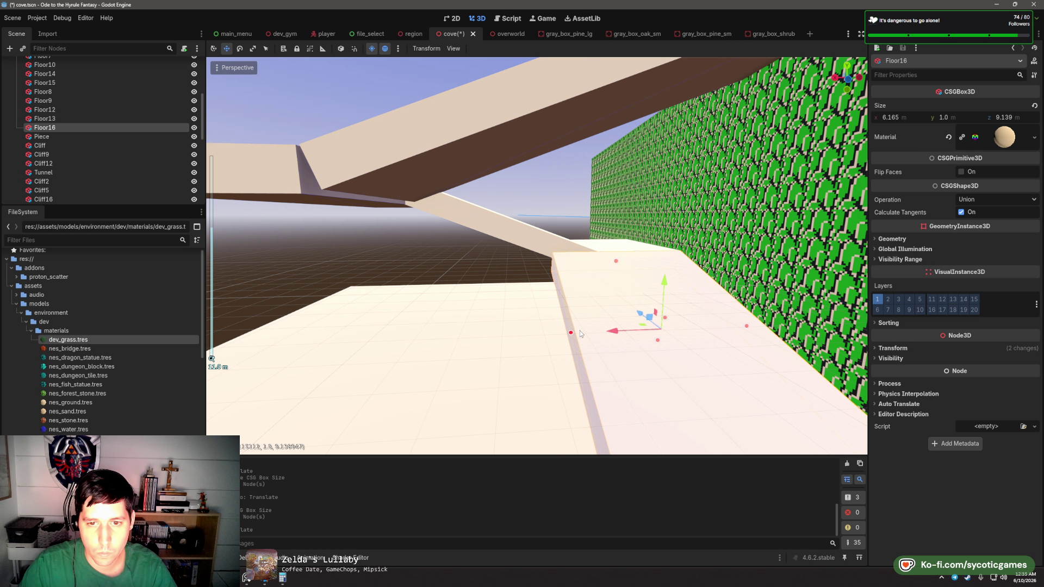
drag(579, 332, 633, 323)
mouse_move(633, 323)
mouse_down()
mouse_move(697, 333)
mouse_move(628, 297)
mouse_up()
- Move Floor17 down onto the lower floor, rotate the Floor18 ramp, then request deleting Floor17
click(511, 223)
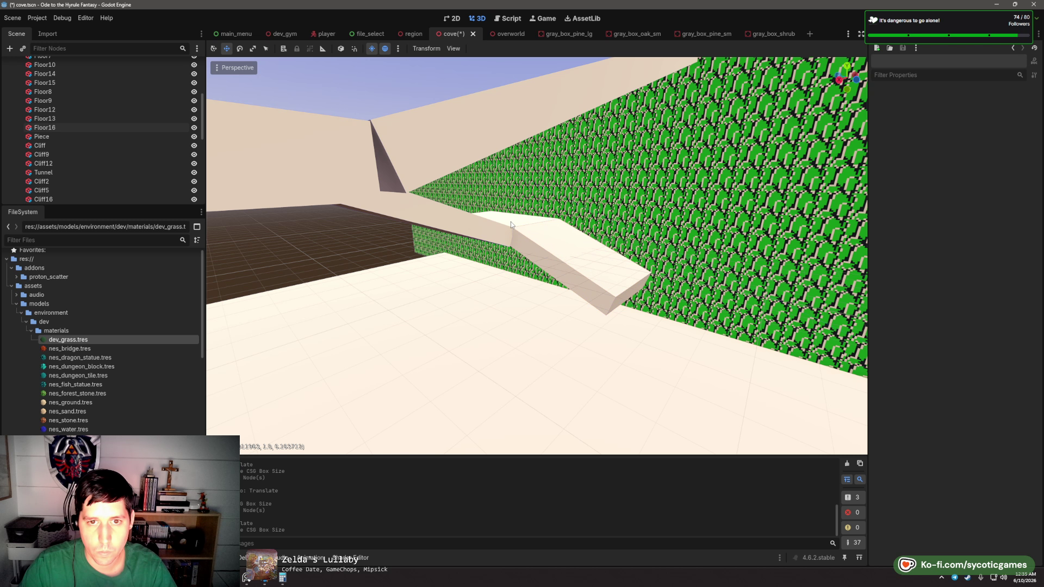
click(512, 222)
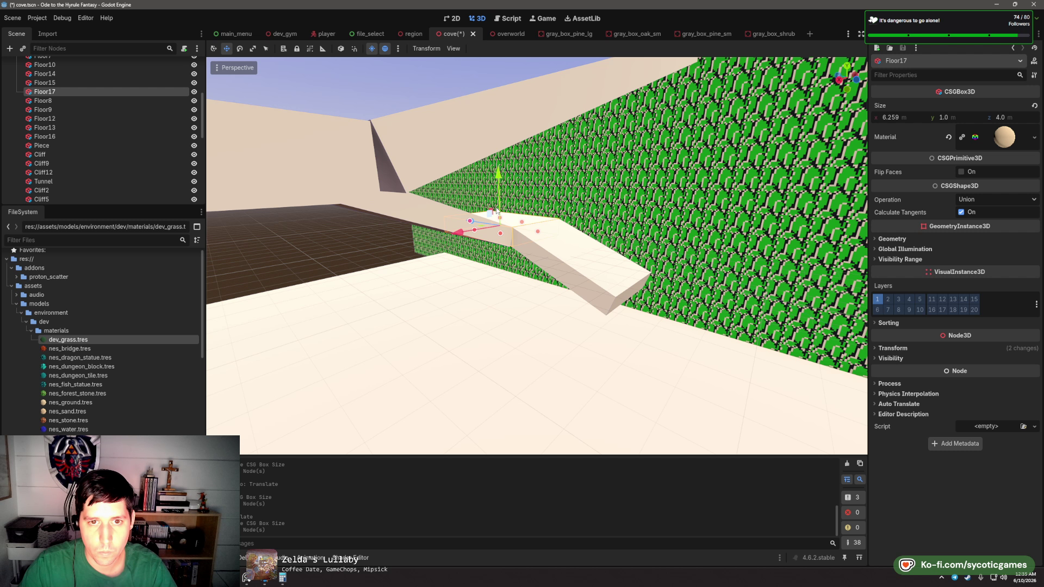
mouse_move(496, 210)
mouse_down()
mouse_move(550, 256)
mouse_move(694, 286)
mouse_up()
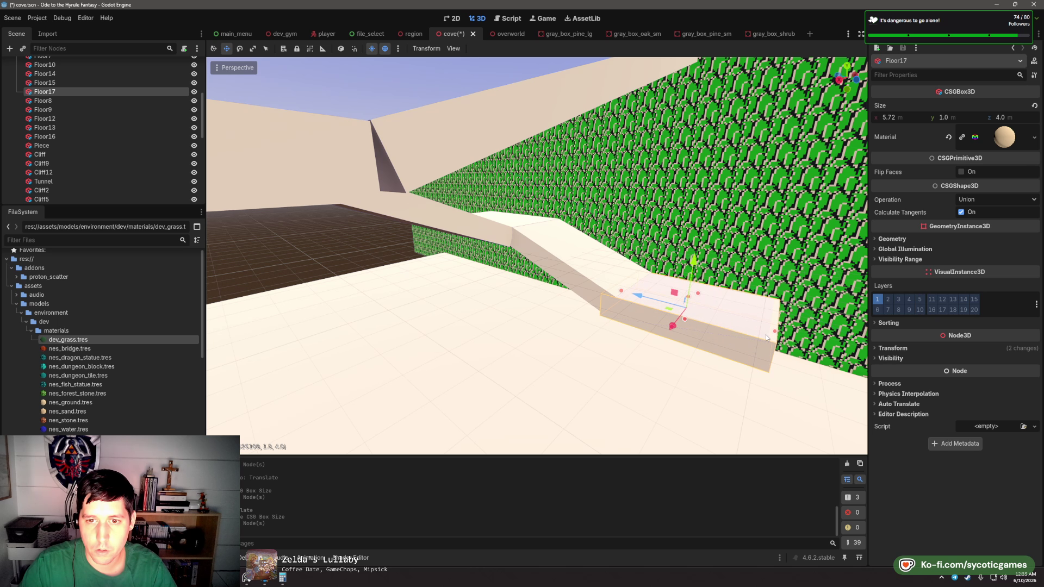
drag(722, 299, 687, 247)
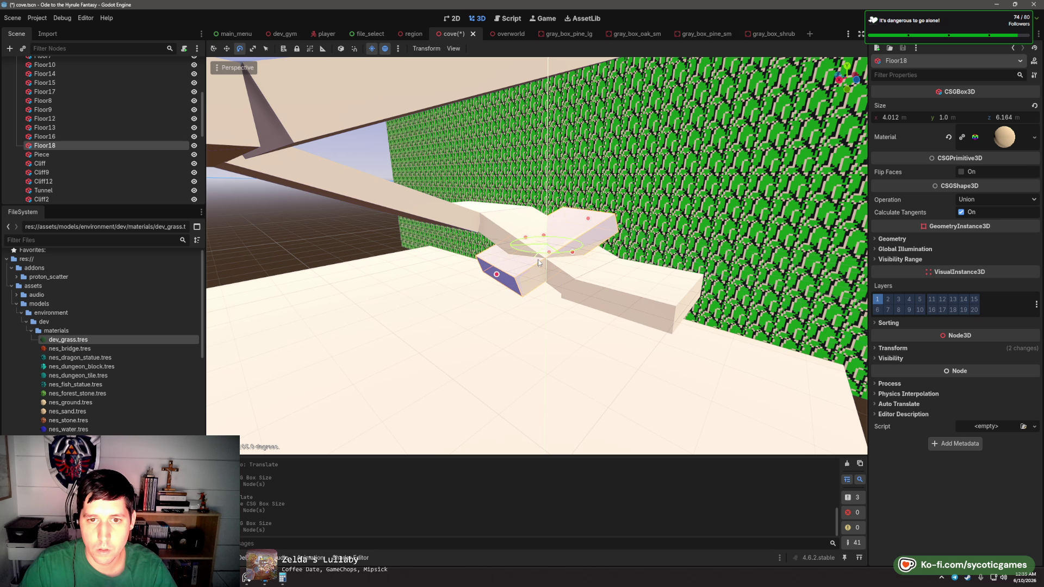
drag(554, 260, 555, 293)
click(598, 282)
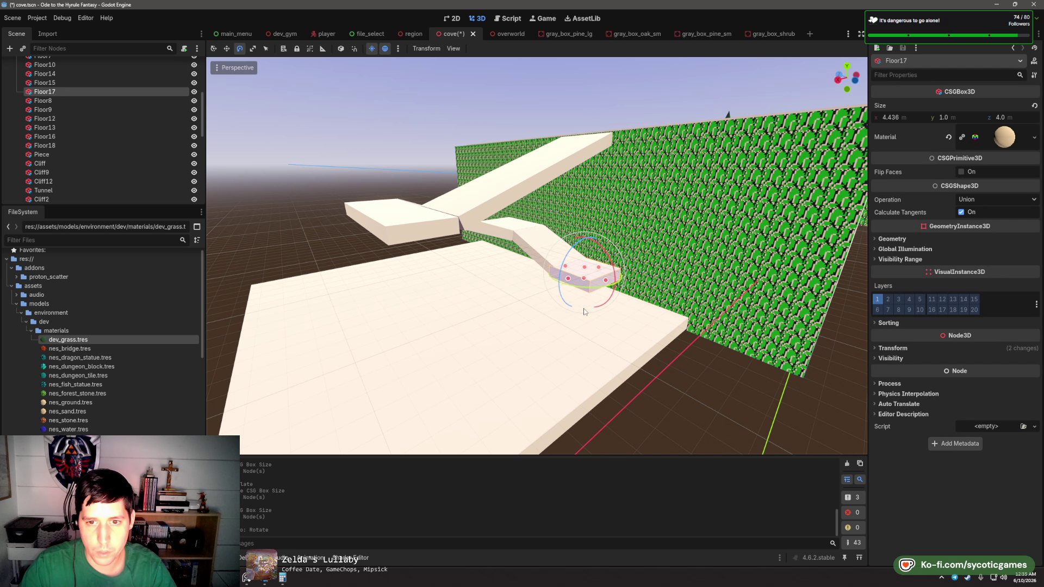
key(Delete)
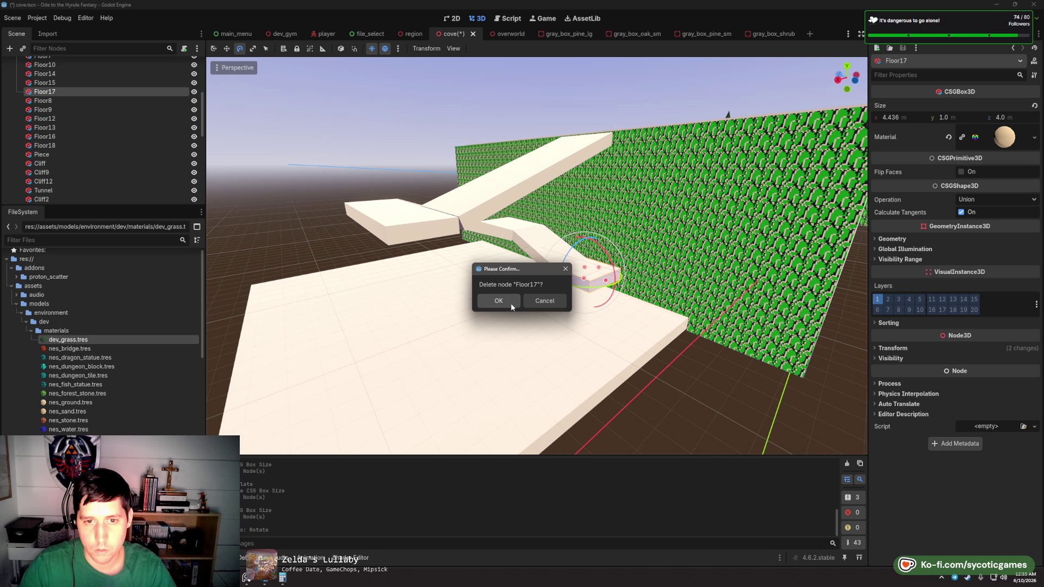
- Confirm deleting Floor17, then select the large Floor11 slab and the Floor base slab
click(511, 303)
click(614, 378)
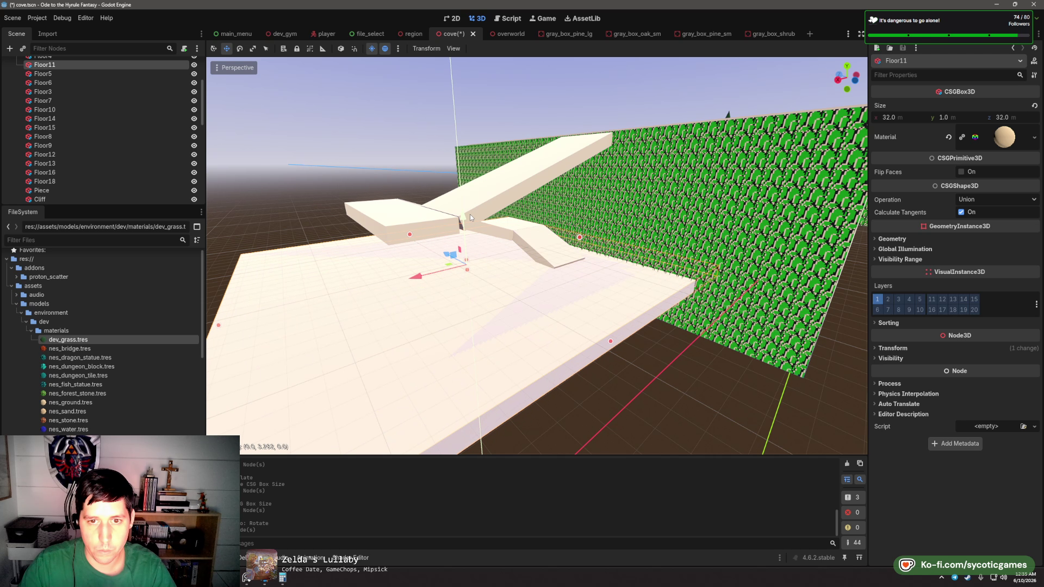
drag(470, 213, 577, 245)
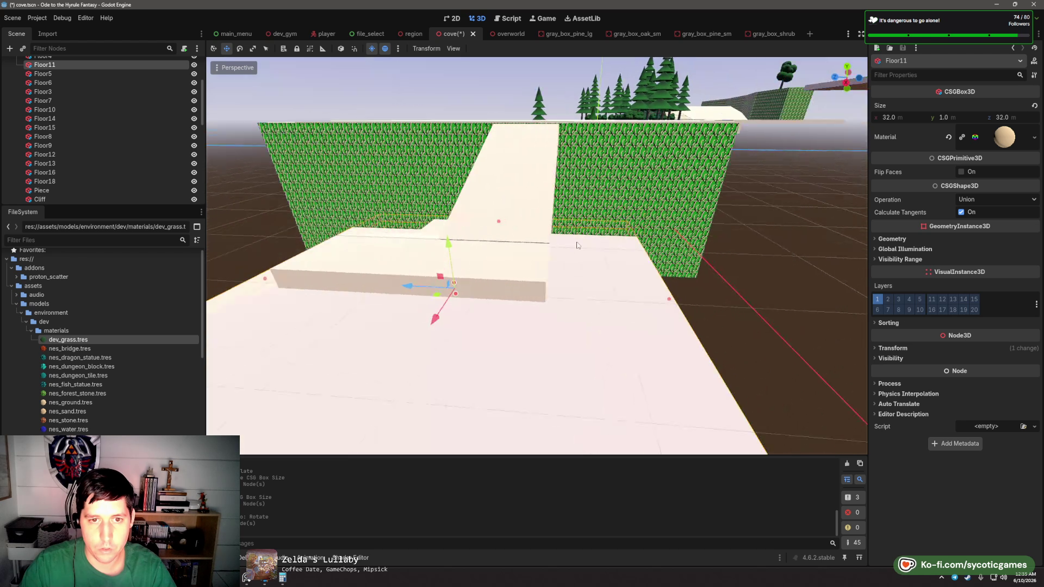
scroll(577, 245, down, 5)
mouse_move(528, 266)
mouse_down()
mouse_move(571, 203)
mouse_move(699, 204)
mouse_move(435, 289)
mouse_up()
scroll(559, 248, down, 5)
click(436, 288)
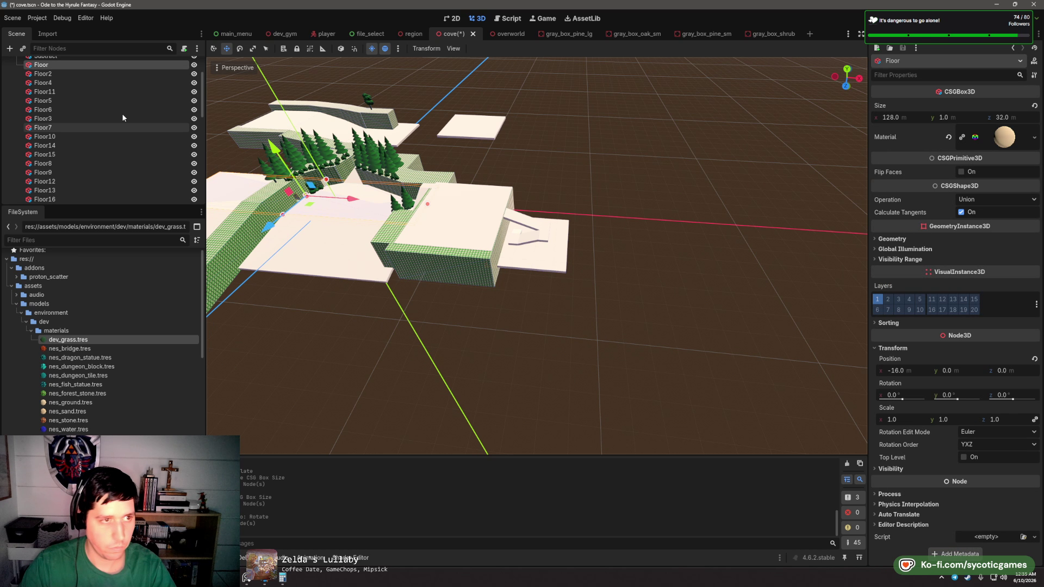
scroll(84, 98, up, 2)
- Add Coast and Subtract to the selection and shift the three slabs to the right
shift+click(55, 82)
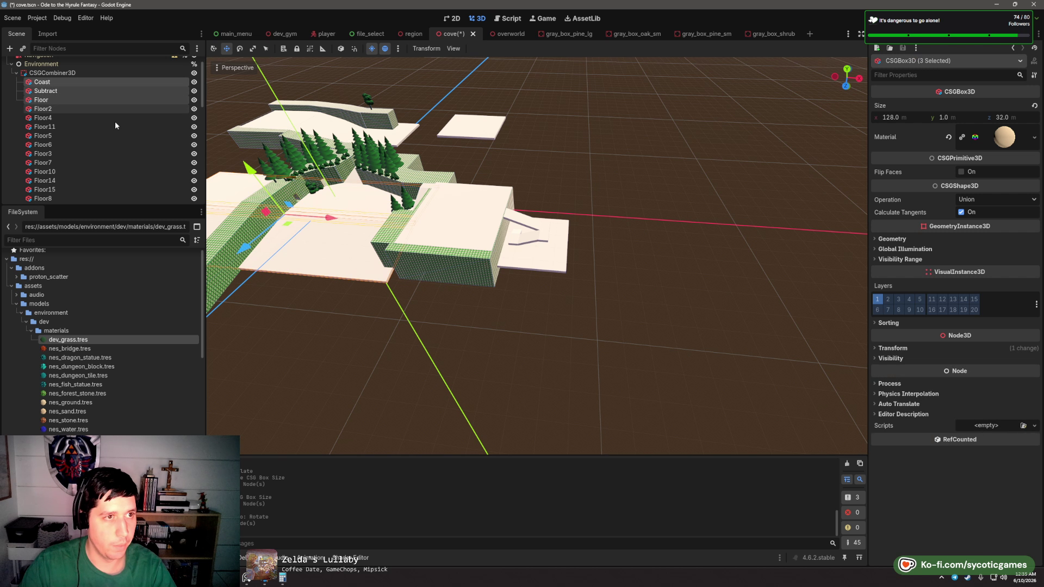
drag(338, 234, 744, 283)
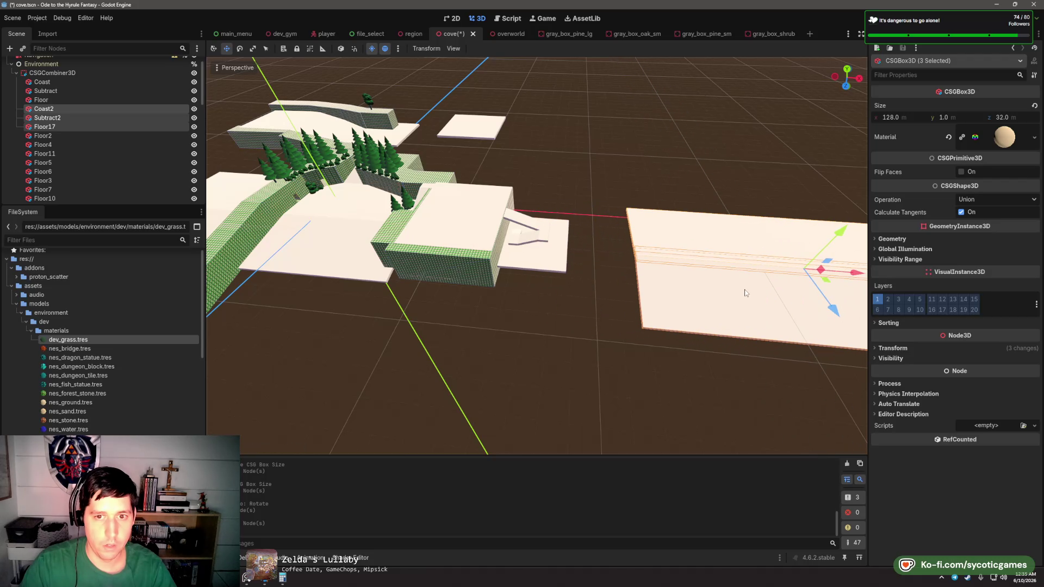
key(f)
drag(510, 262, 661, 262)
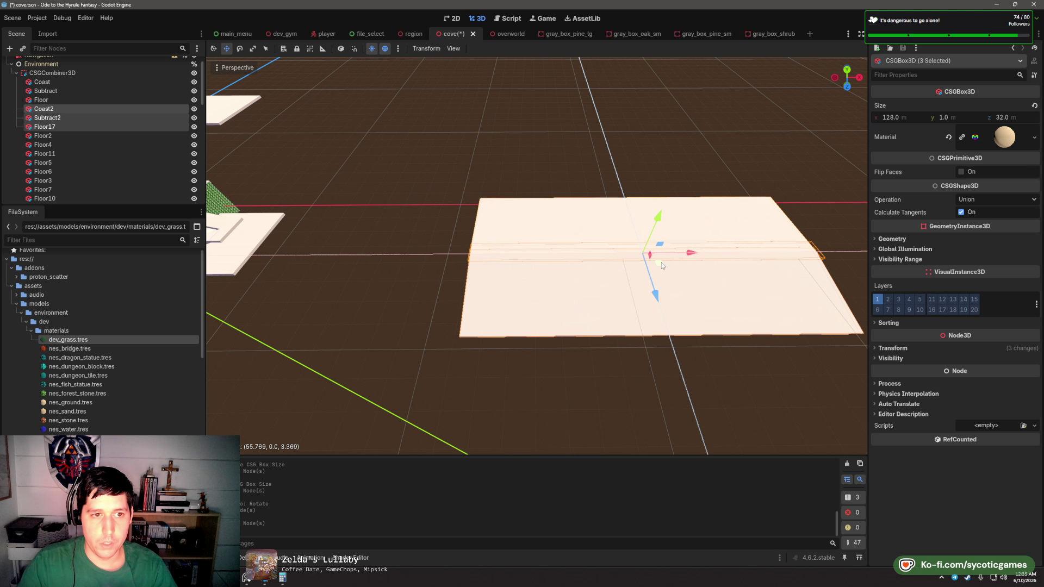
key(f)
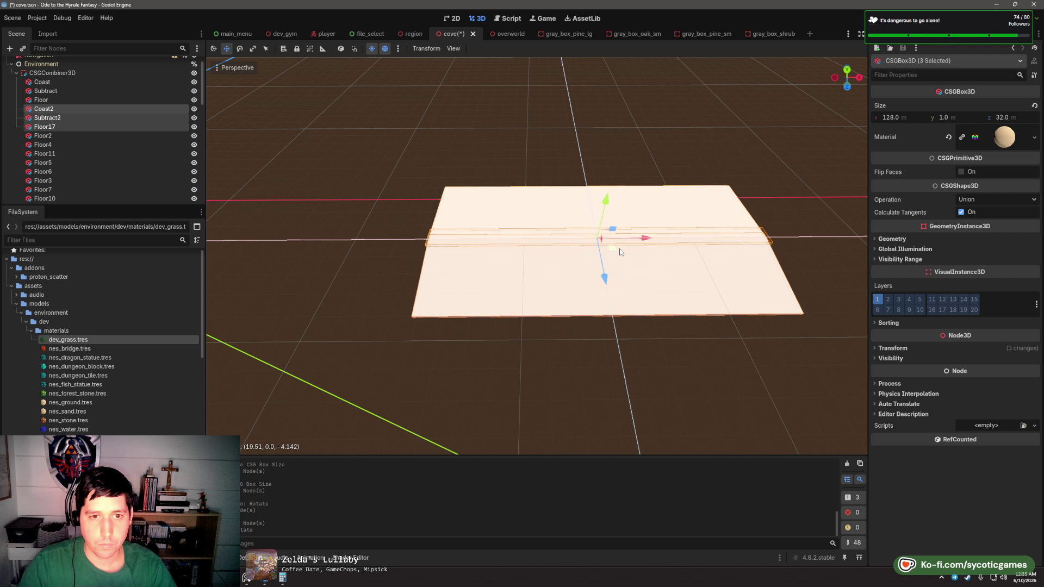
scroll(429, 270, down, 5)
- Undo the stray Floor19 duplicate, then request deletion of Floor15 and another small floor piece
click(428, 220)
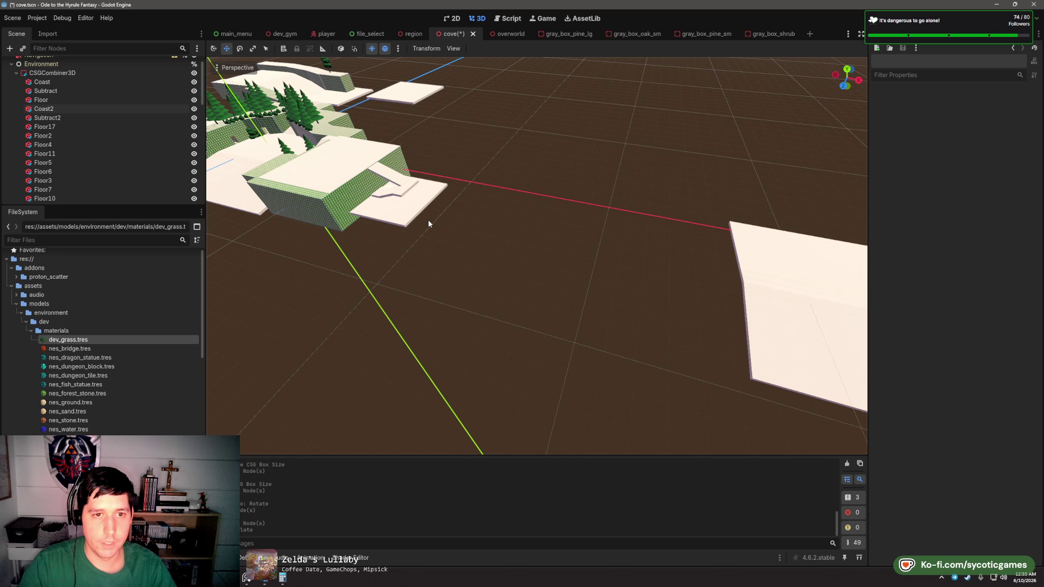
scroll(435, 228, up, 2)
click(457, 231)
mouse_move(502, 262)
mouse_down()
mouse_move(523, 241)
mouse_move(466, 222)
mouse_move(462, 211)
mouse_move(477, 197)
mouse_move(506, 228)
mouse_up()
click(466, 221)
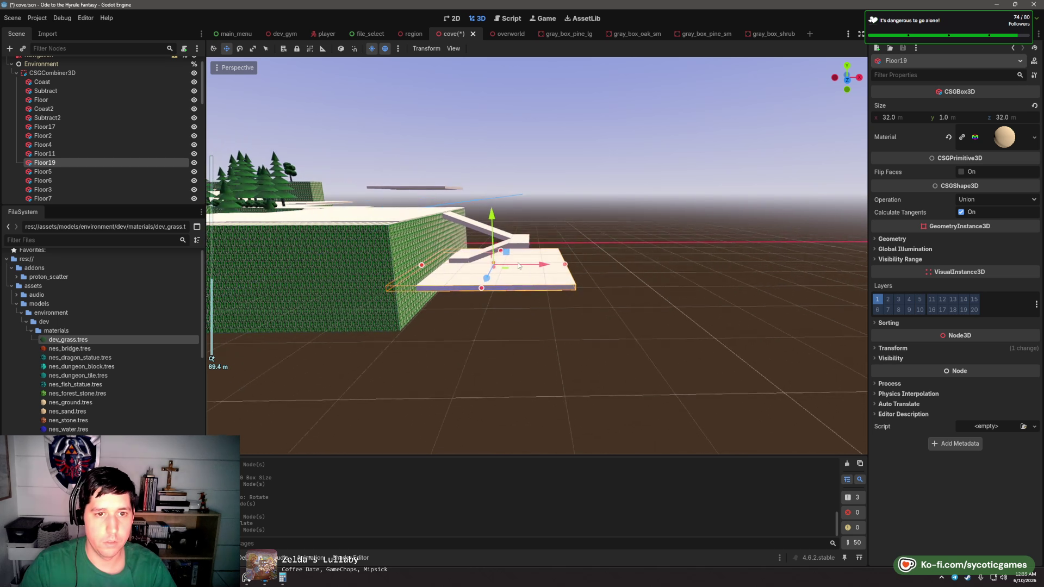
scroll(522, 244, up, 5)
key(ctrl+z)
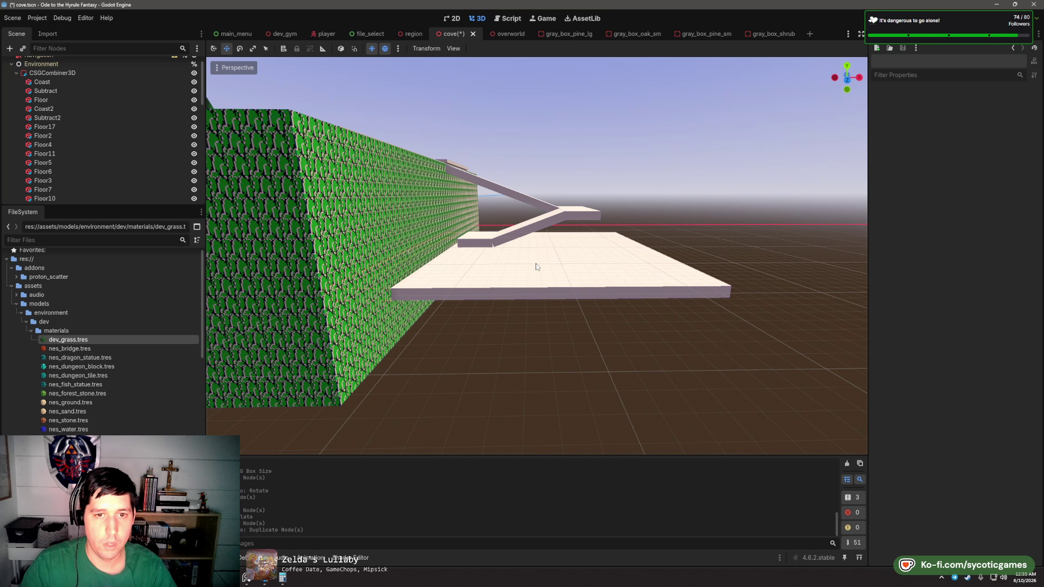
click(483, 246)
mouse_move(556, 283)
mouse_down()
mouse_move(371, 295)
mouse_move(515, 236)
mouse_up()
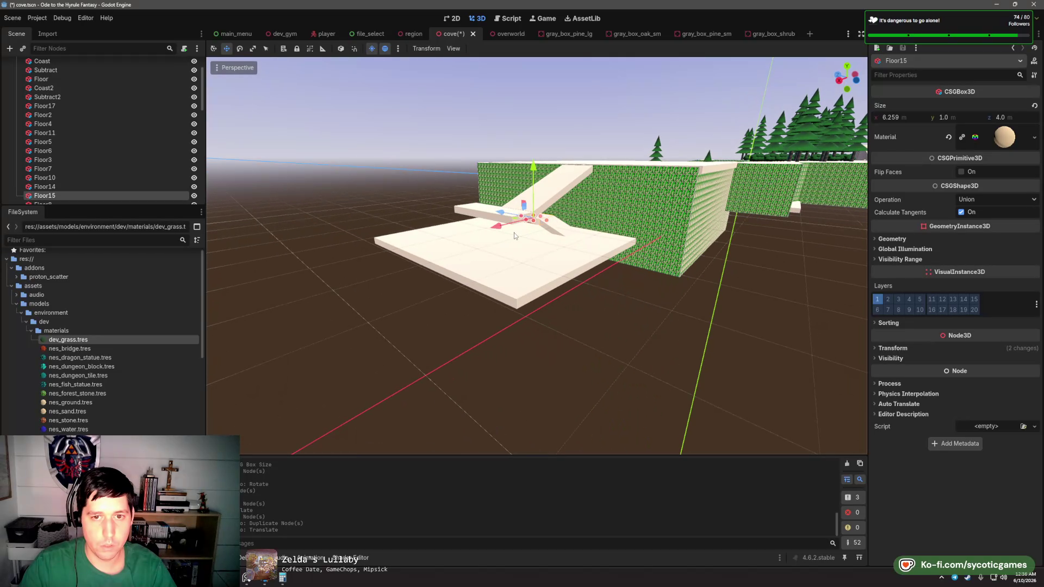
key(Delete)
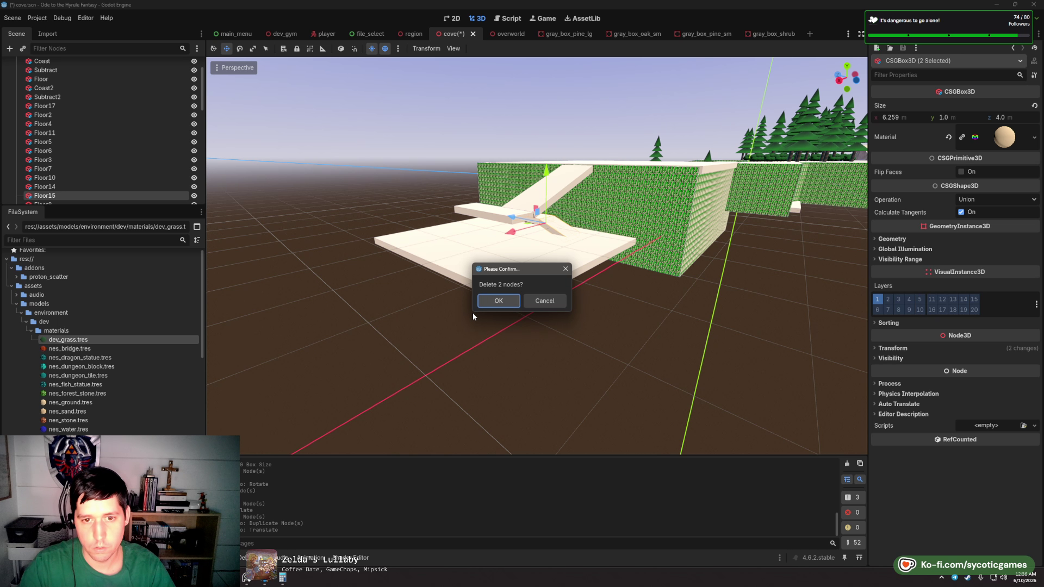
- Confirm deleting the two small pieces, then delete Floor16 as well
click(493, 301)
mouse_move(543, 256)
mouse_down()
mouse_move(522, 206)
mouse_move(481, 285)
mouse_move(586, 225)
mouse_up()
click(569, 232)
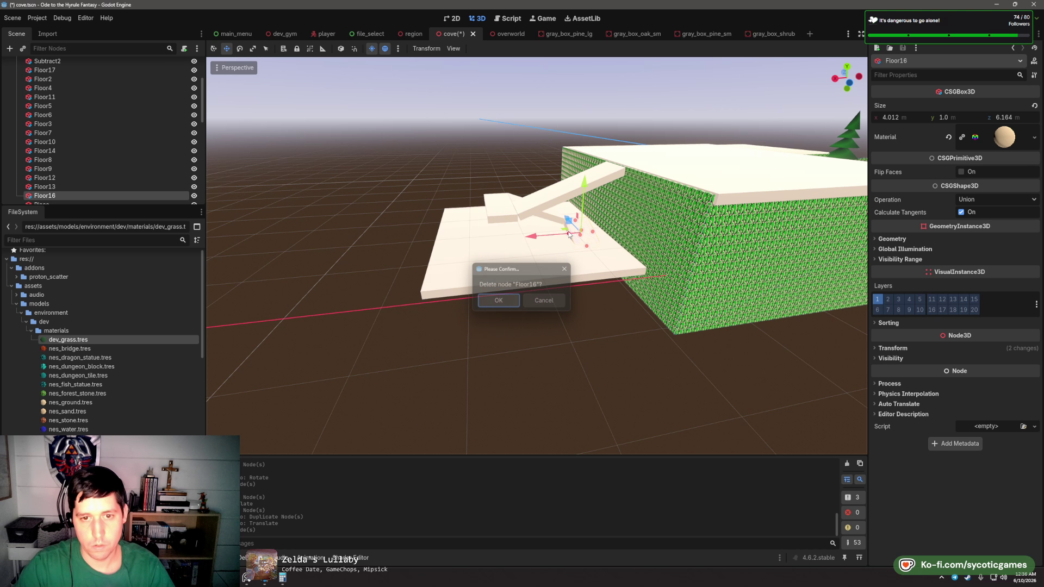
click(498, 300)
- Duplicate the Floor11 slab and lower the copy slightly
click(495, 283)
mouse_move(495, 282)
mouse_down()
mouse_move(528, 252)
mouse_move(535, 194)
mouse_move(771, 220)
mouse_move(590, 220)
mouse_up()
key(ctrl+d)
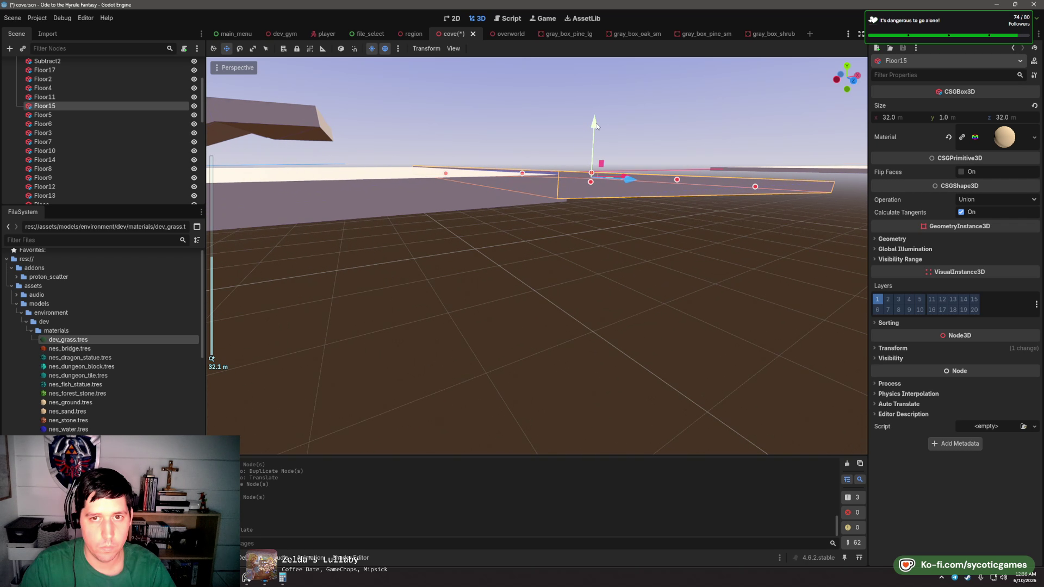
drag(595, 123, 596, 123)
scroll(634, 175, up, 3)
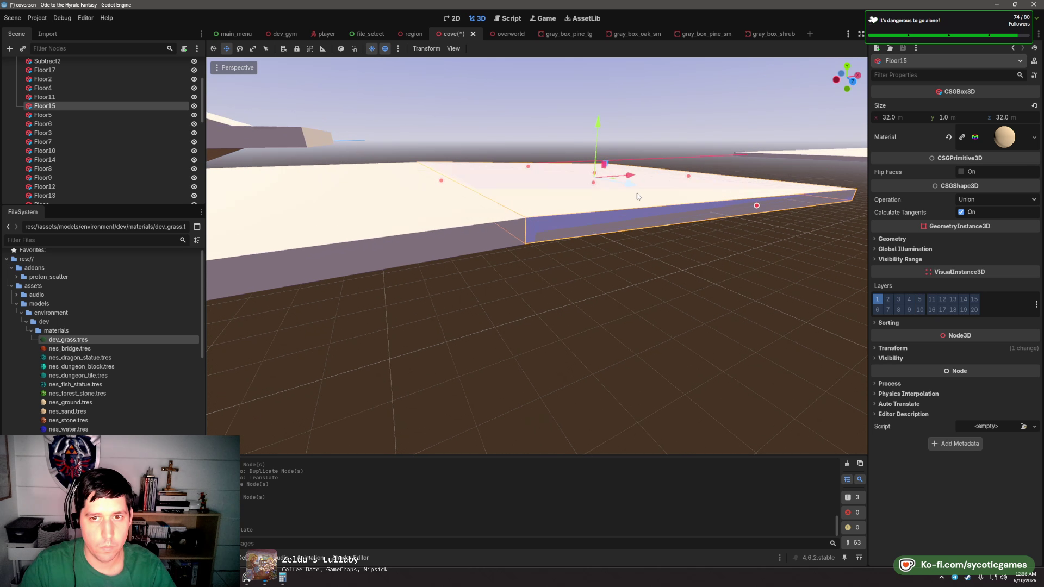
scroll(634, 175, up, 1)
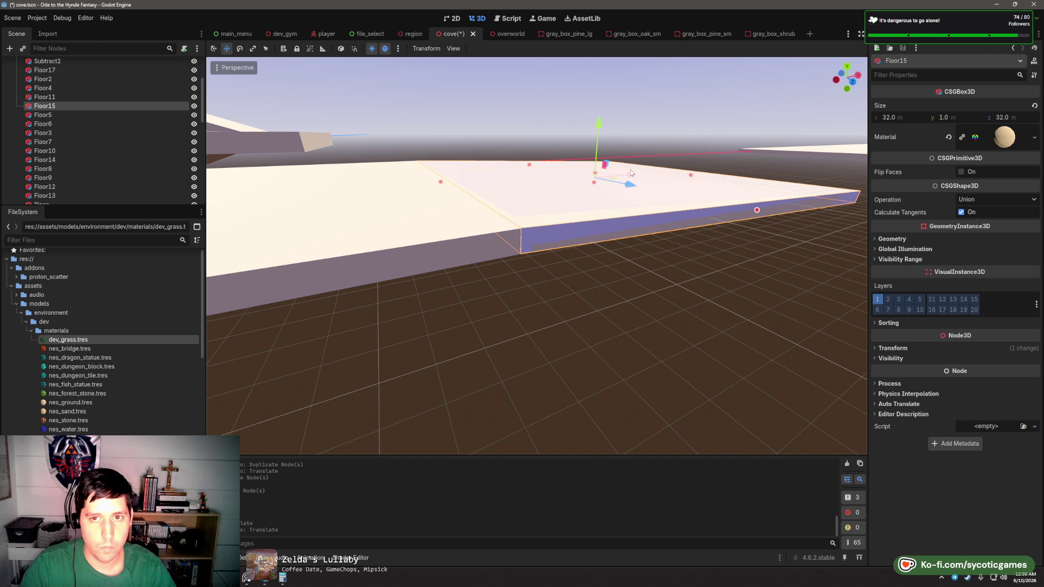
drag(631, 173, 672, 220)
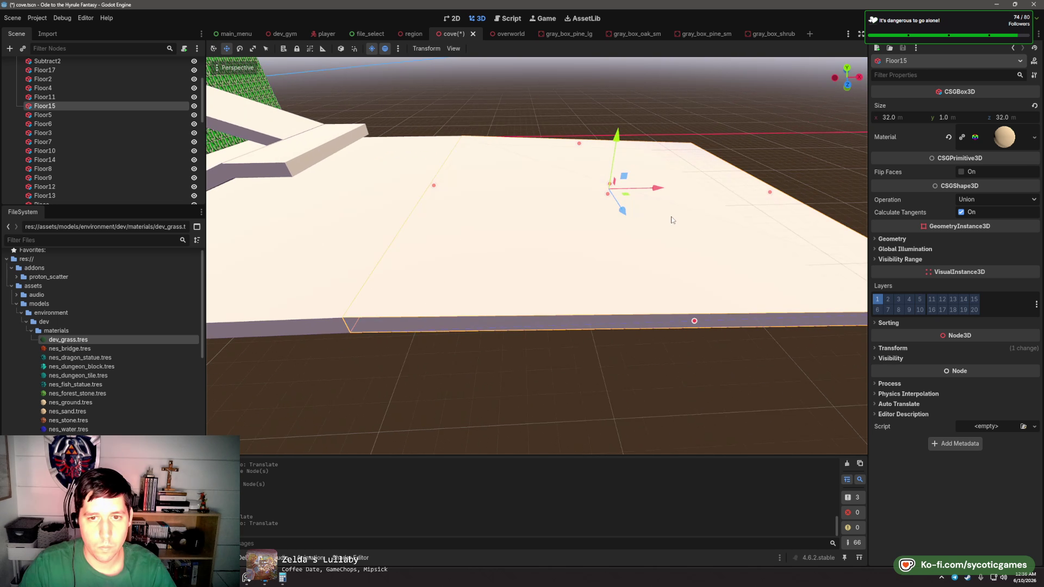
scroll(598, 210, down, 5)
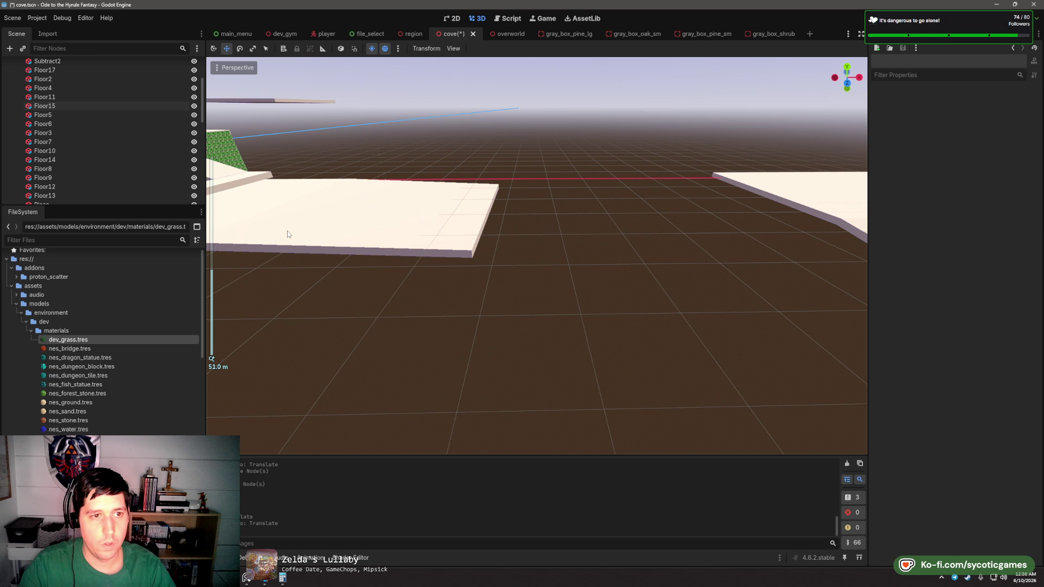
- Slide the new 32 m Floor16 slab along the path to extend the landing below the ramps
click(373, 211)
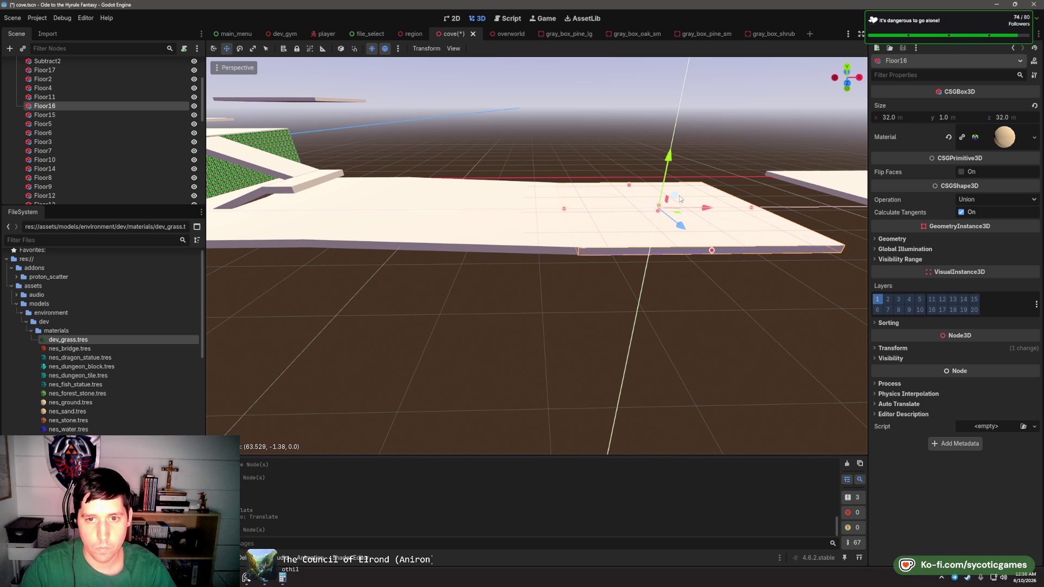
mouse_move(679, 197)
mouse_down()
mouse_move(593, 209)
mouse_move(525, 196)
mouse_move(433, 244)
mouse_up()
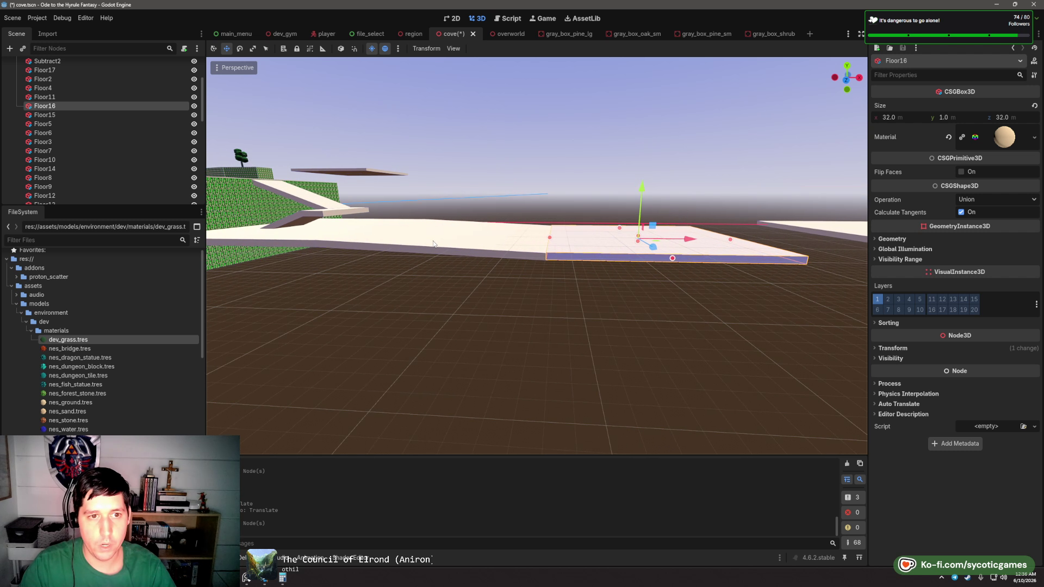
scroll(433, 243, down, 4)
scroll(426, 267, up, 3)
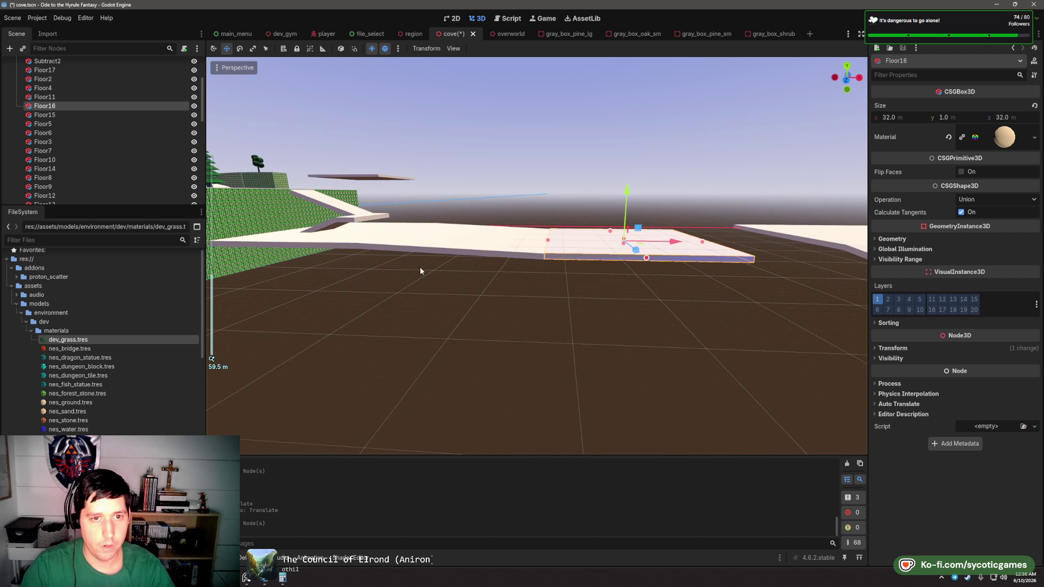
mouse_move(397, 265)
mouse_down()
mouse_move(412, 303)
mouse_move(403, 284)
mouse_up()
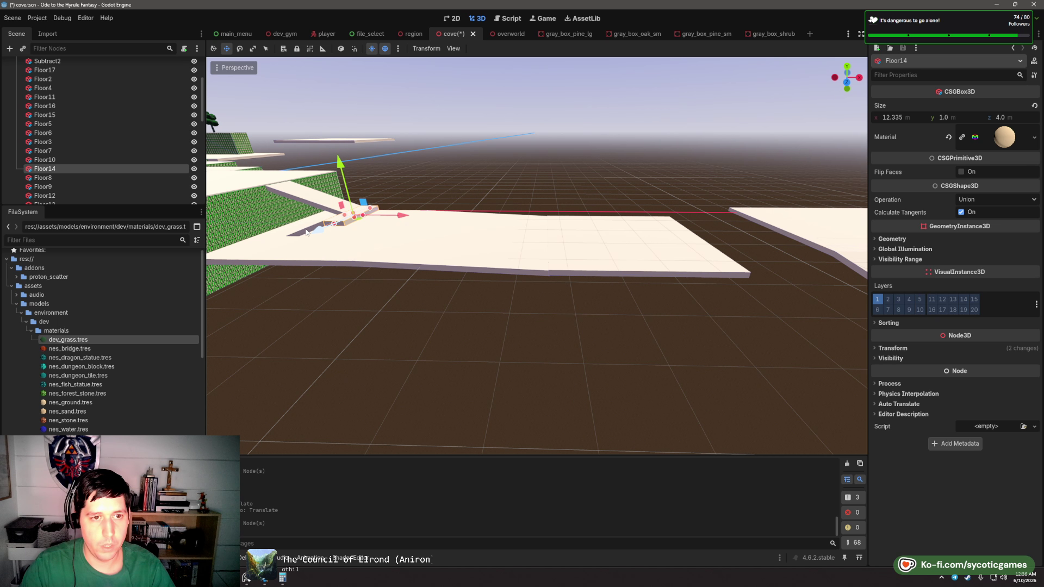
scroll(319, 240, up, 3)
- Delete the small ramp pieces Floor13 and Floor14
click(445, 271)
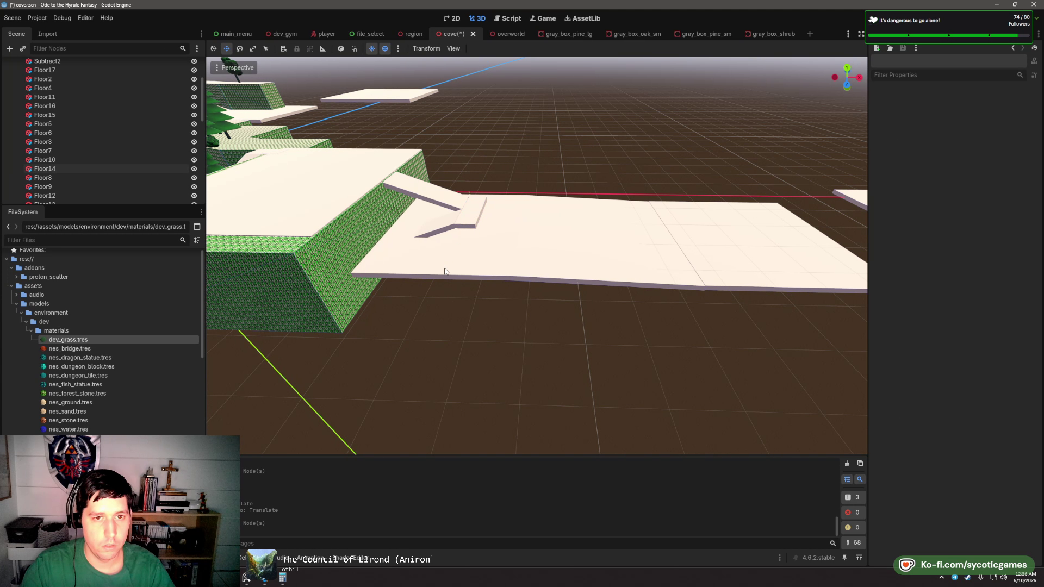
click(444, 231)
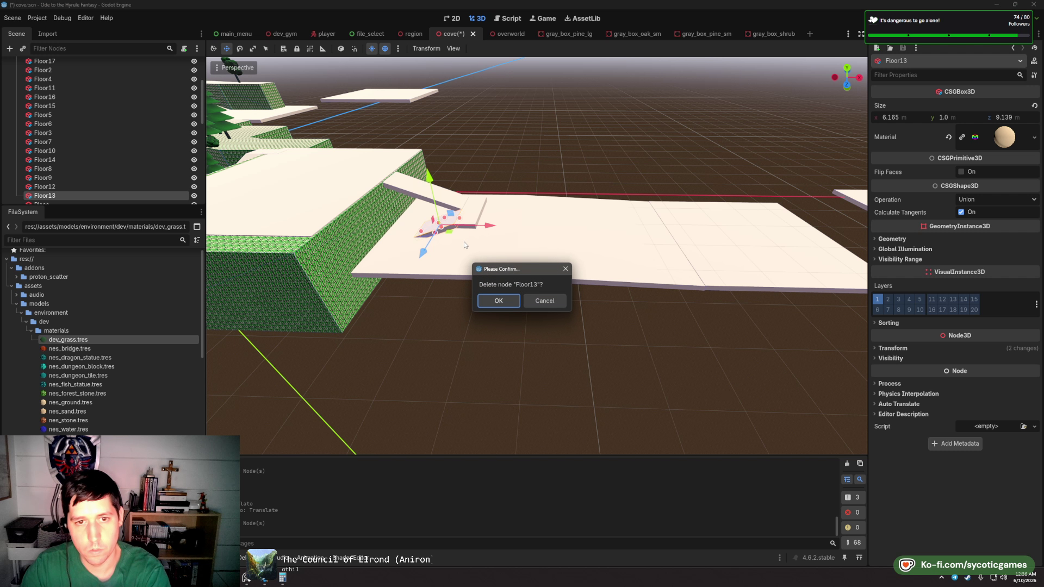
key(Return)
click(476, 229)
key(Delete)
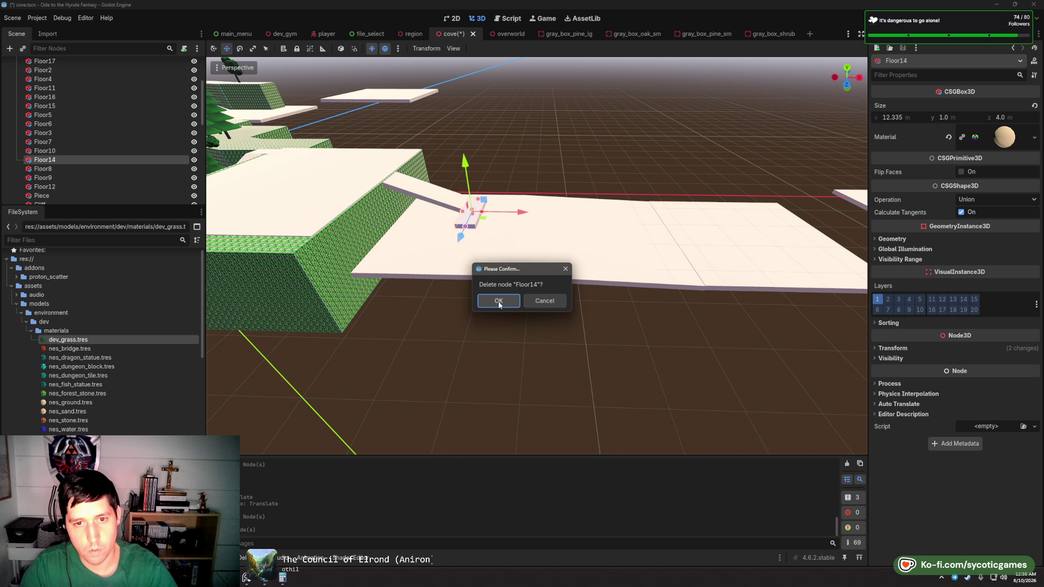
click(498, 302)
- Select and inspect the Floor11 and Floor15 platforms from lower and upper angles
click(468, 276)
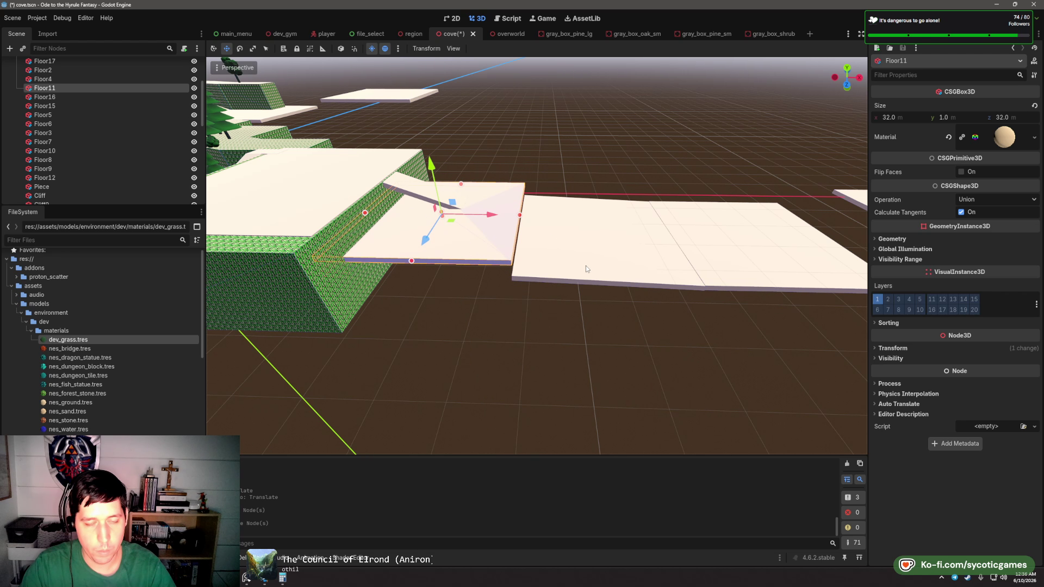
drag(585, 266, 530, 295)
click(540, 271)
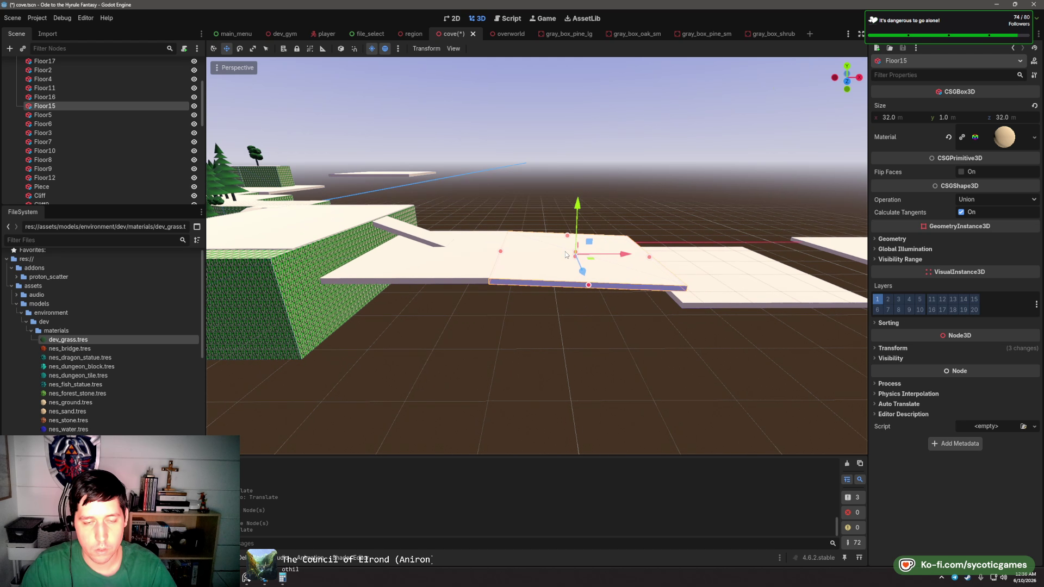
drag(579, 202, 552, 271)
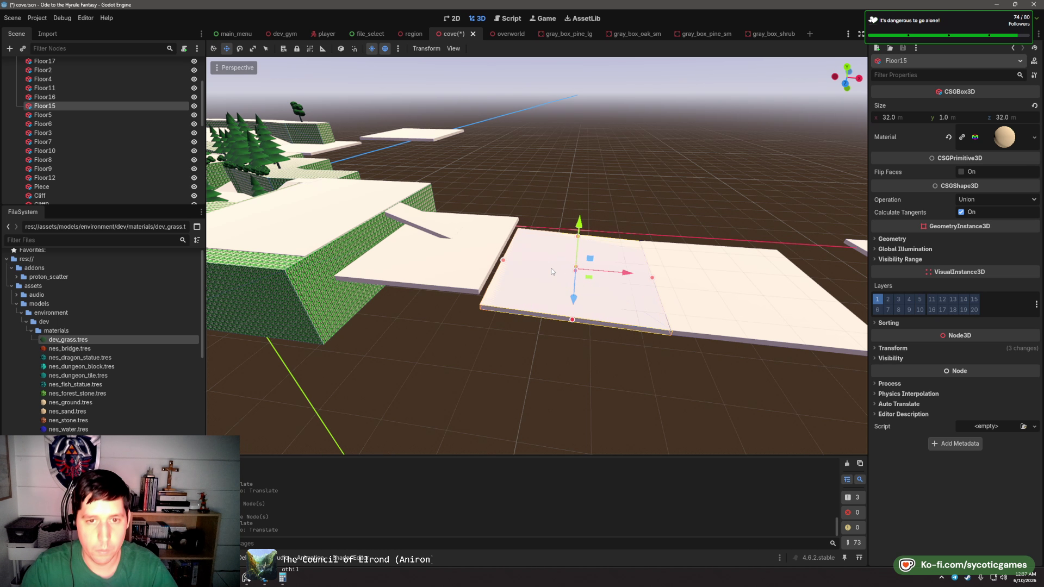
- Undo the deletions to restore the ramp pieces, then bring up the overworld scene
key(ctrl+z)
key(ctrl+z)
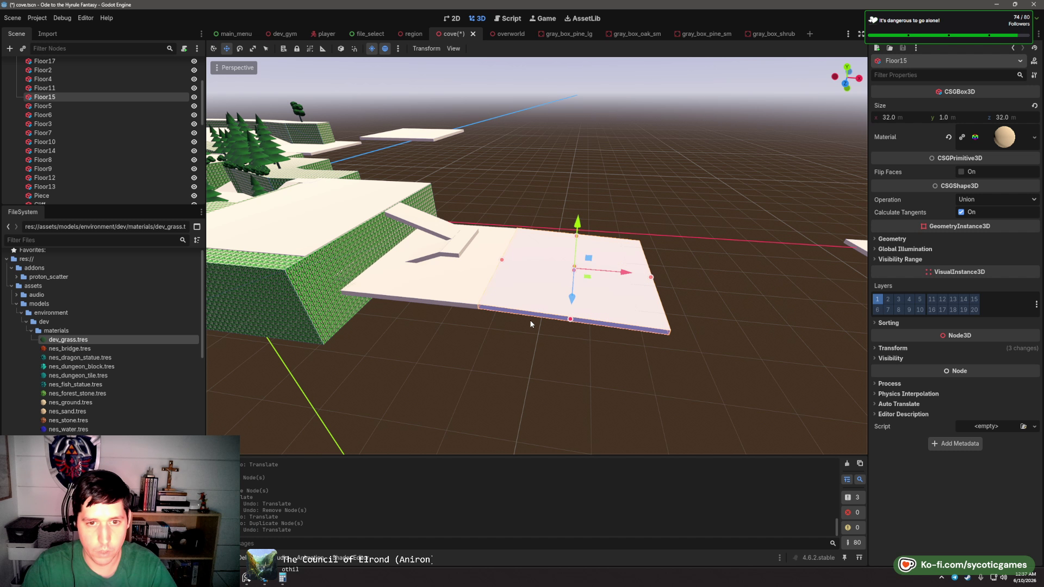
mouse_move(531, 324)
mouse_down()
mouse_move(368, 319)
mouse_move(534, 302)
mouse_move(489, 299)
mouse_move(547, 326)
mouse_move(526, 317)
mouse_move(548, 363)
mouse_up()
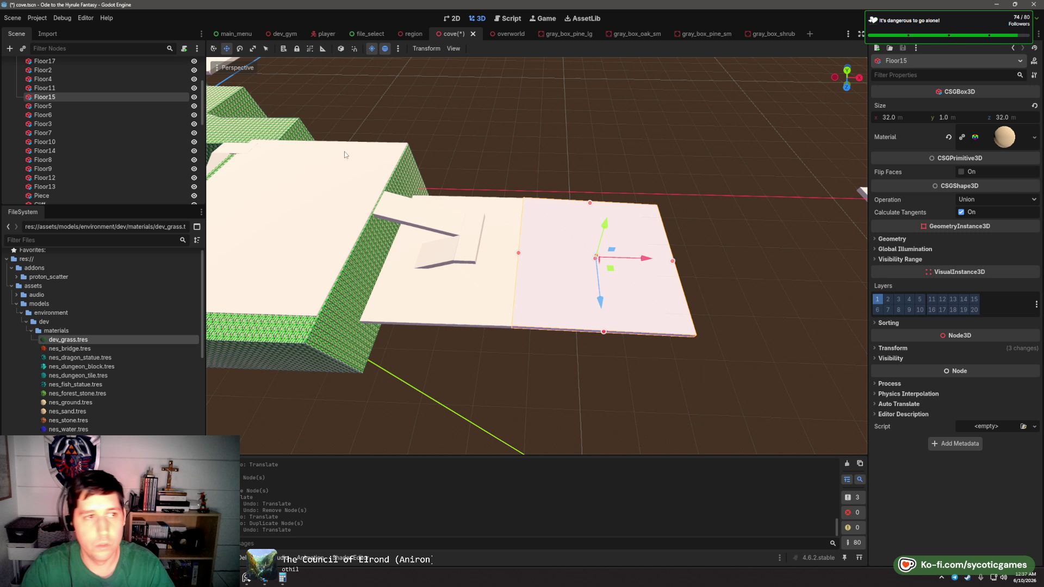
click(513, 34)
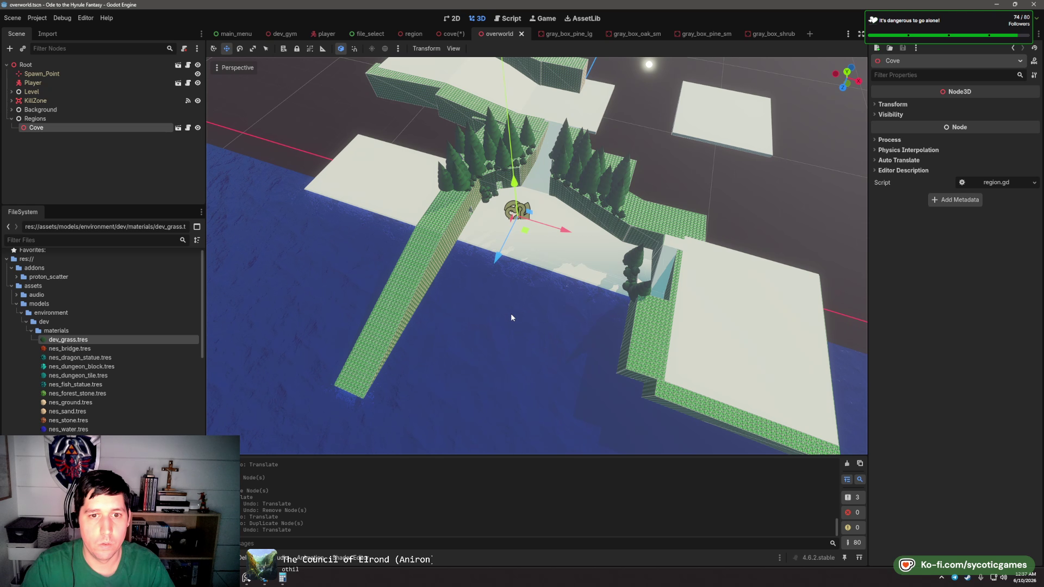
- Select the overworld's Ocean mesh and frame it in the viewport
scroll(688, 410, down, 3)
click(688, 409)
key(f)
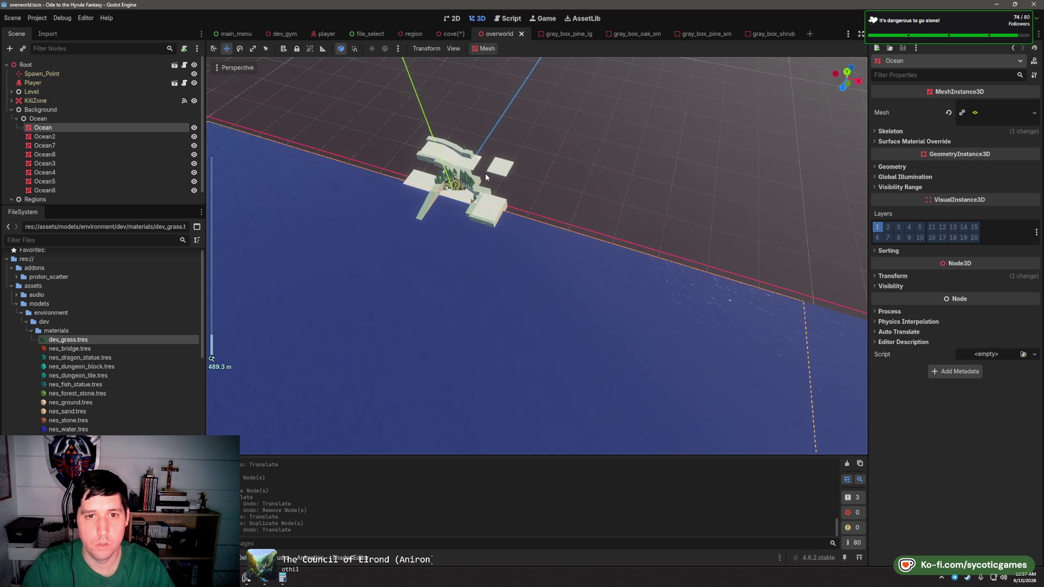
scroll(486, 171, down, 2)
scroll(504, 220, up, 3)
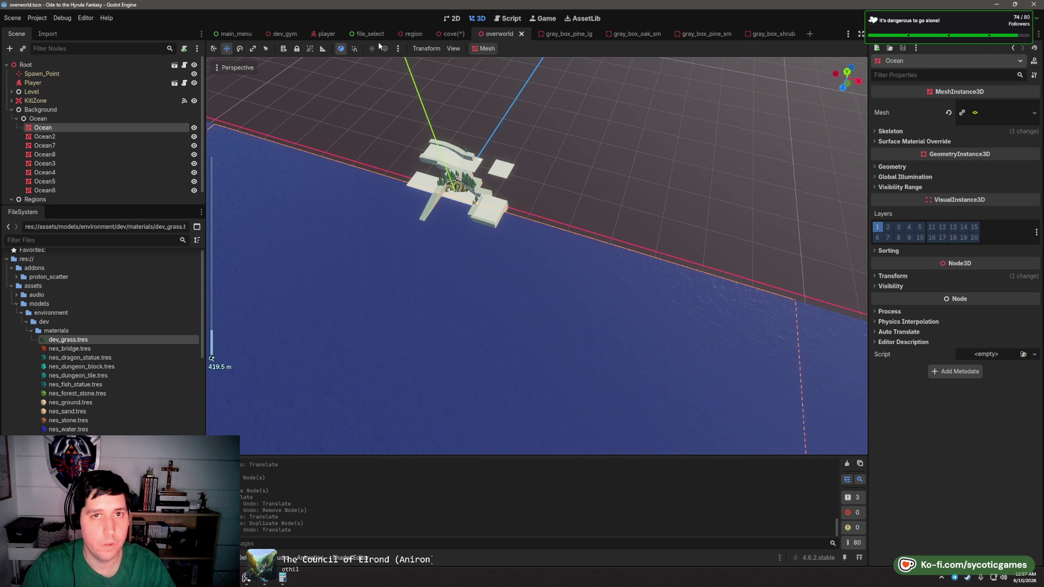
- Paste the Ocean mesh under Floor15 in the cove scene and fly the camera over the island
key(ctrl+shift+Tab)
key(ctrl+v)
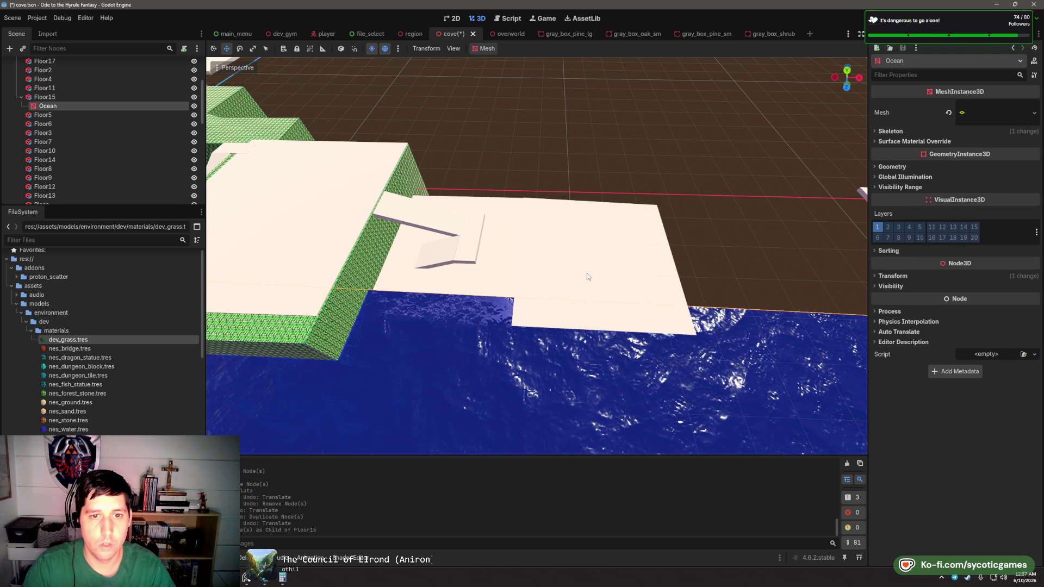
key(w)
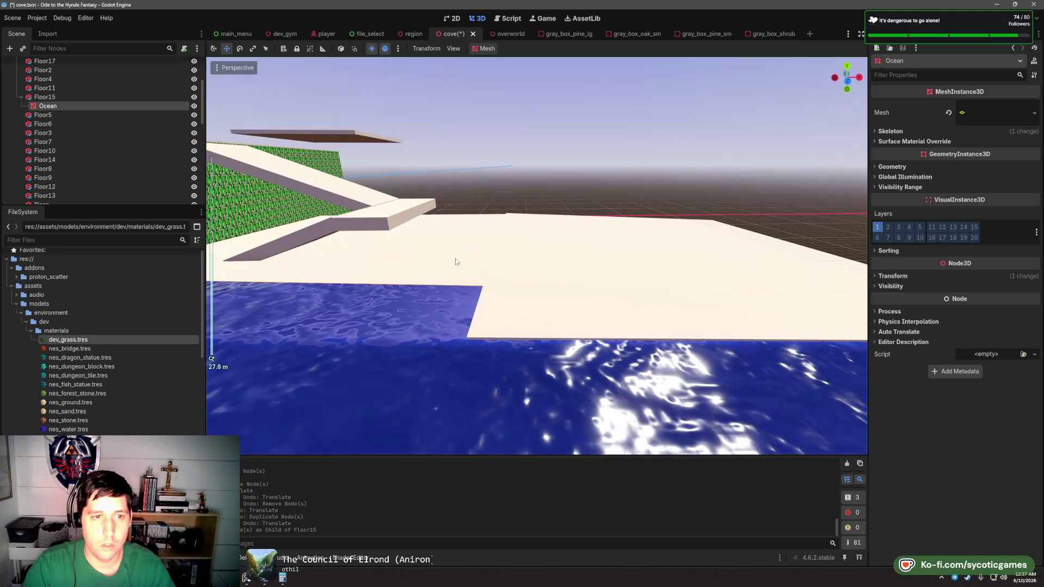
key(s)
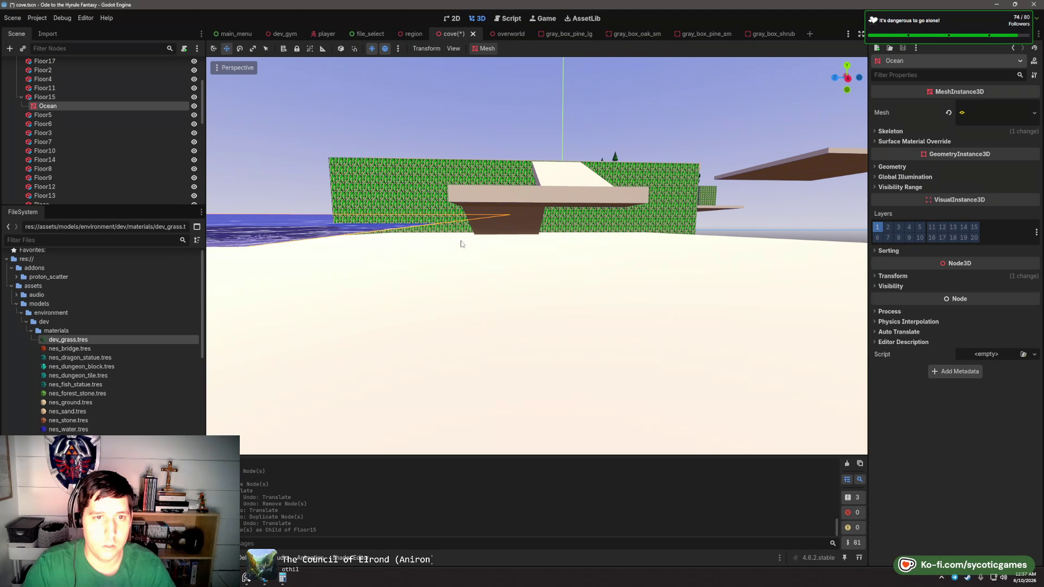
scroll(468, 257, up, 5)
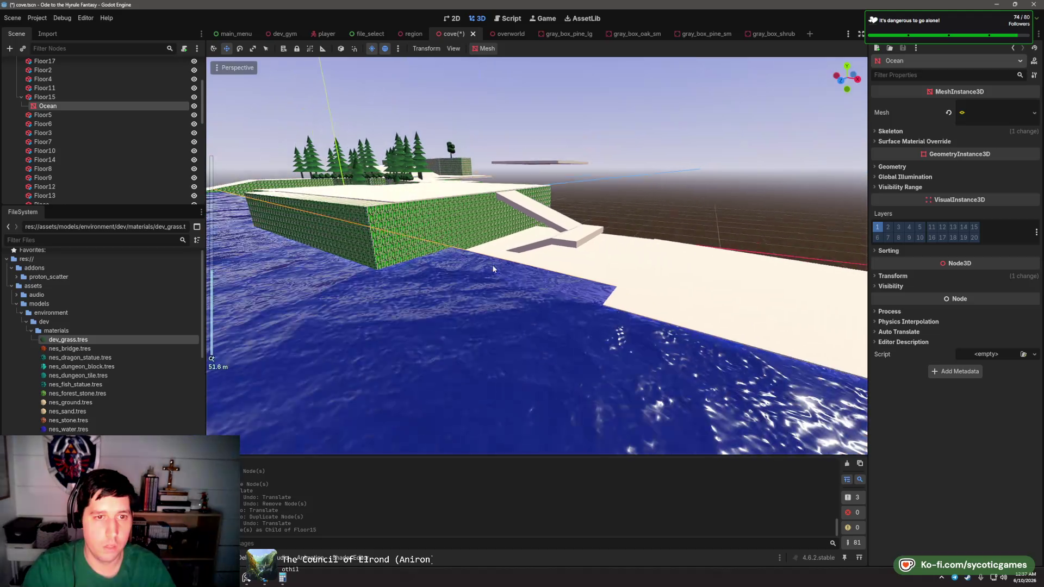
key(w)
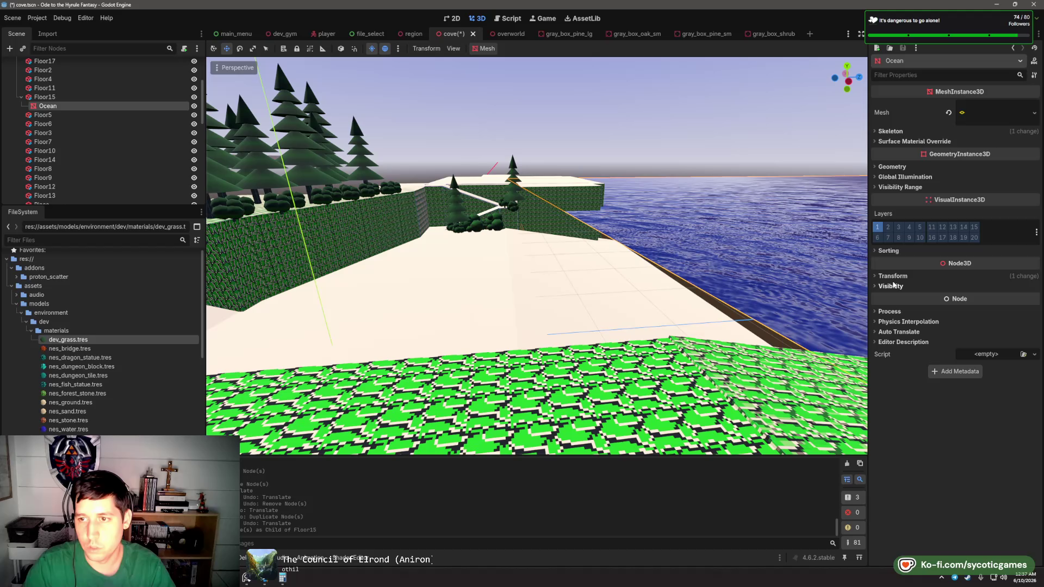
- Set the Ocean's Position y to 0 in the Inspector
click(892, 275)
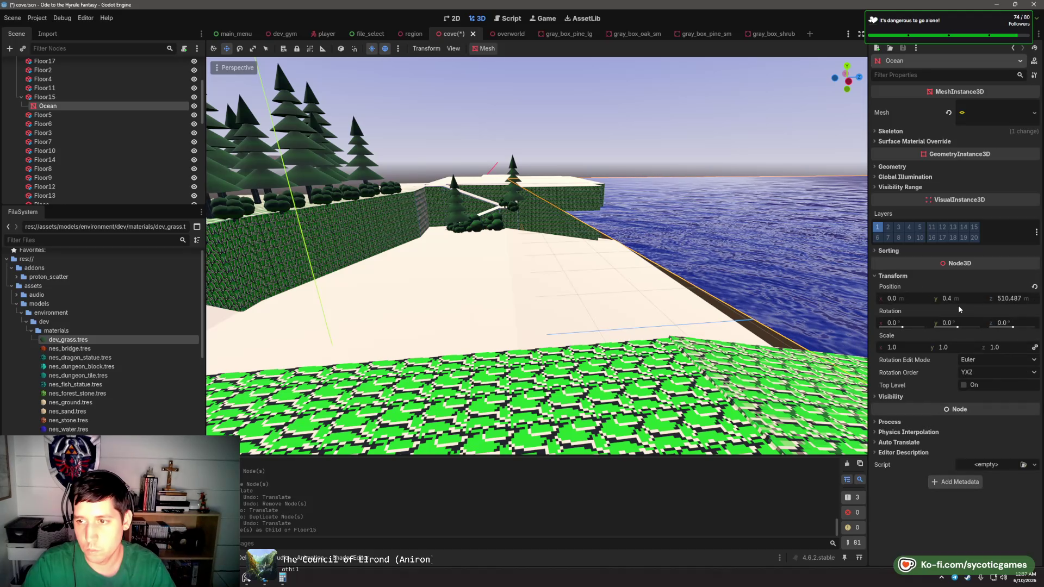
click(961, 298)
text(0)
key(Tab)
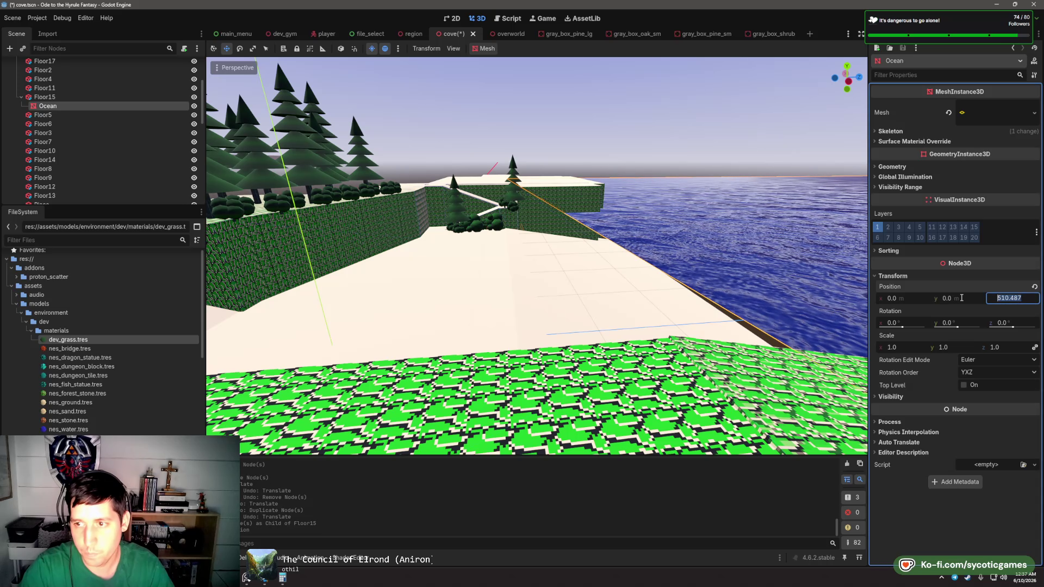
mouse_move(674, 266)
mouse_down()
mouse_move(630, 259)
mouse_move(674, 266)
mouse_up()
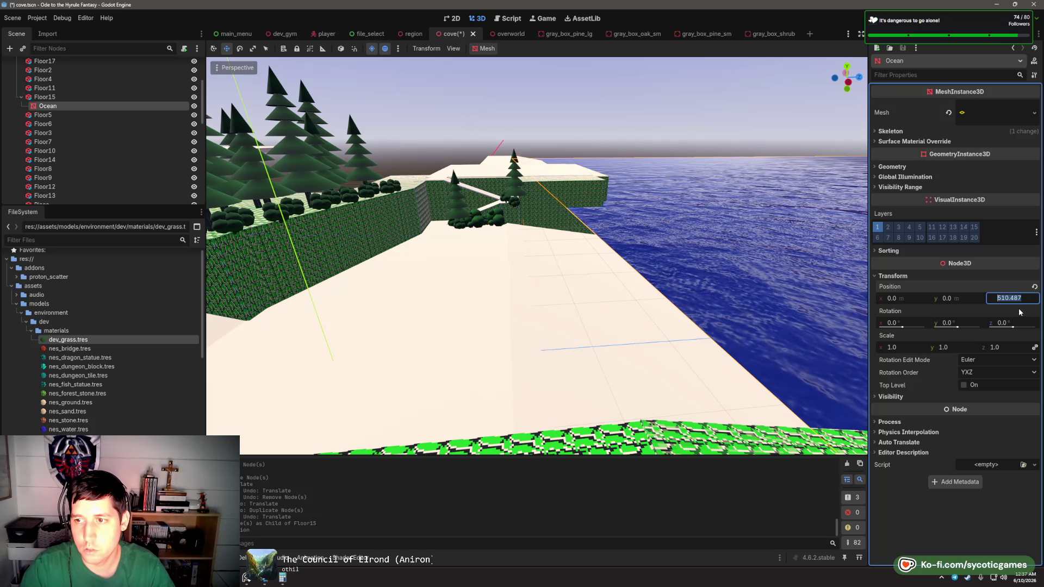
- Compare with the Ocean node's transform in the overworld scene
click(510, 39)
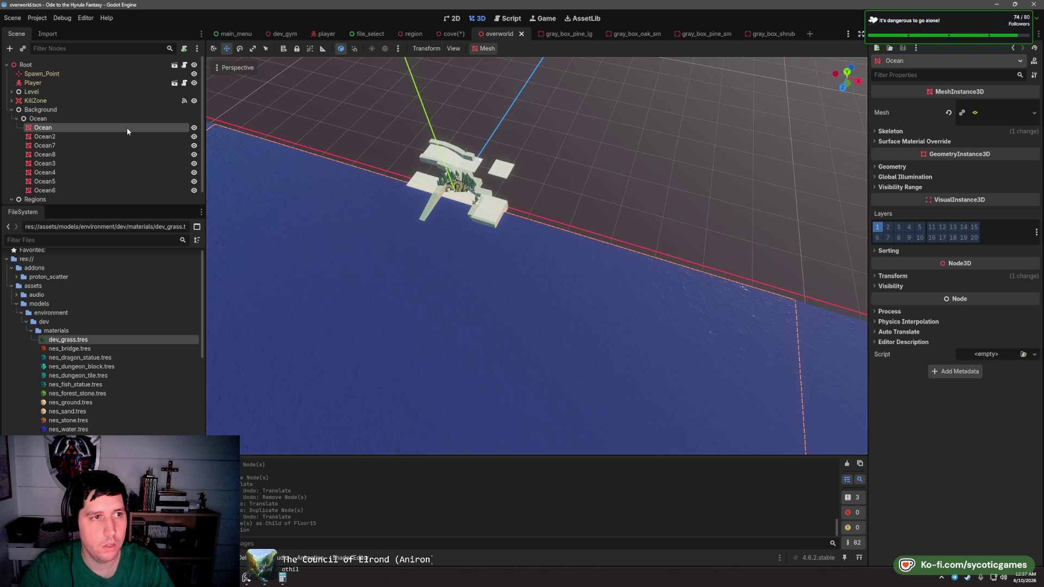
click(78, 127)
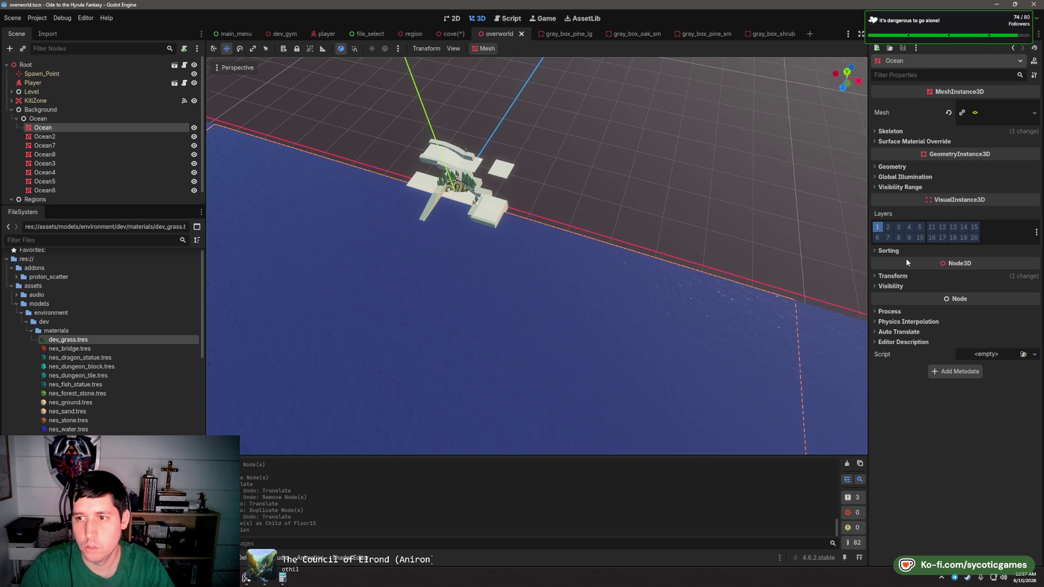
click(895, 276)
drag(623, 255, 363, 174)
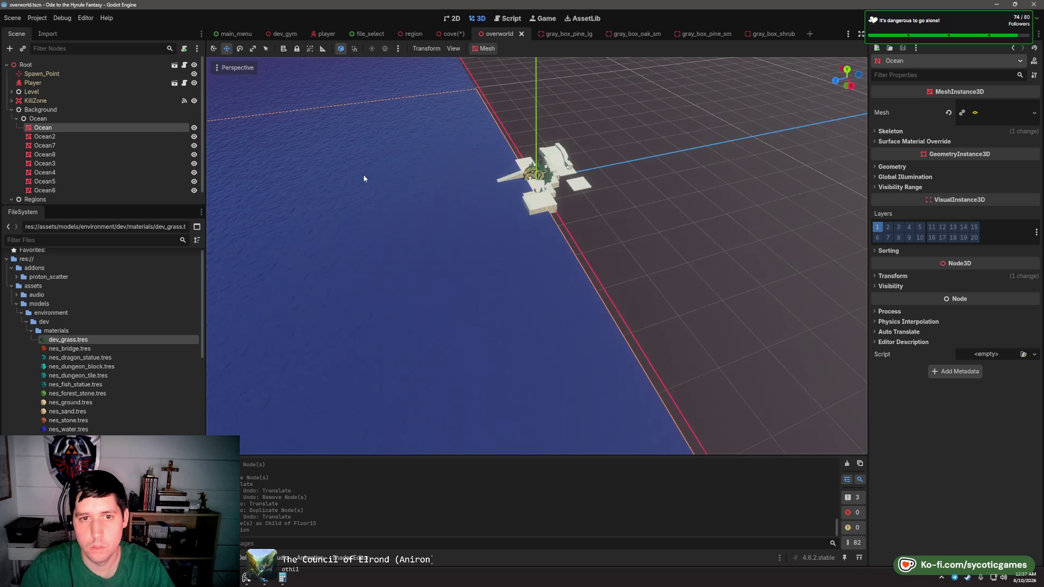
click(447, 35)
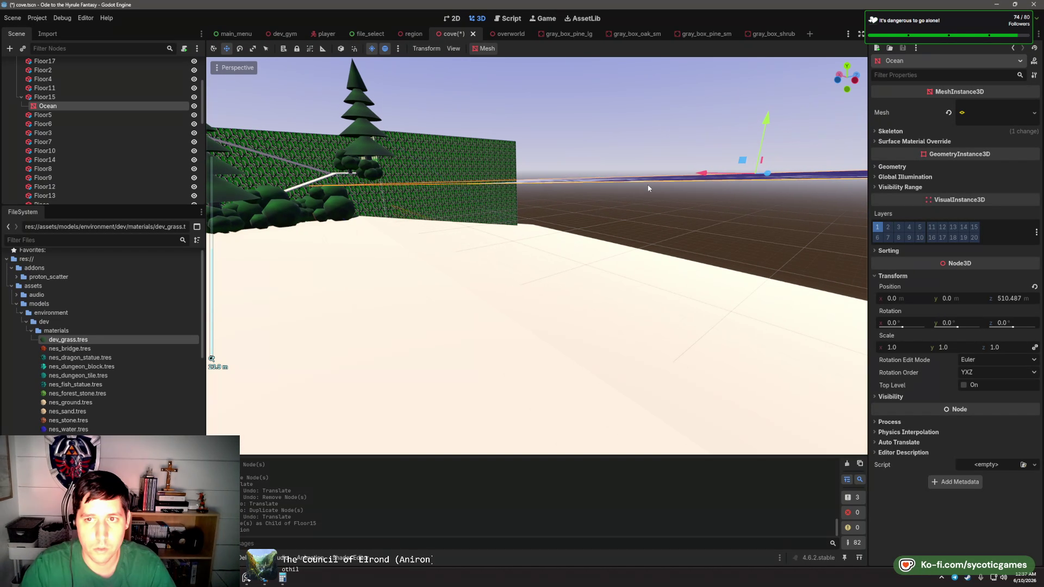
- Lower the Ocean, reparent it under Environment, and reset its rotation to default
mouse_move(772, 117)
mouse_down()
mouse_move(766, 149)
mouse_move(774, 122)
mouse_move(723, 164)
mouse_up()
scroll(646, 150, up, 5)
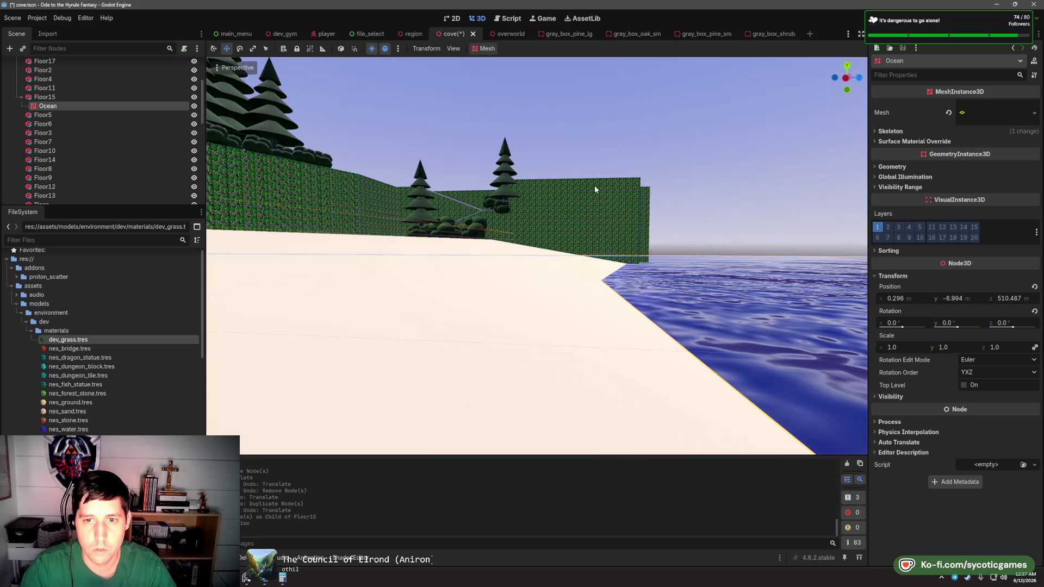
drag(608, 83, 657, 116)
click(1034, 311)
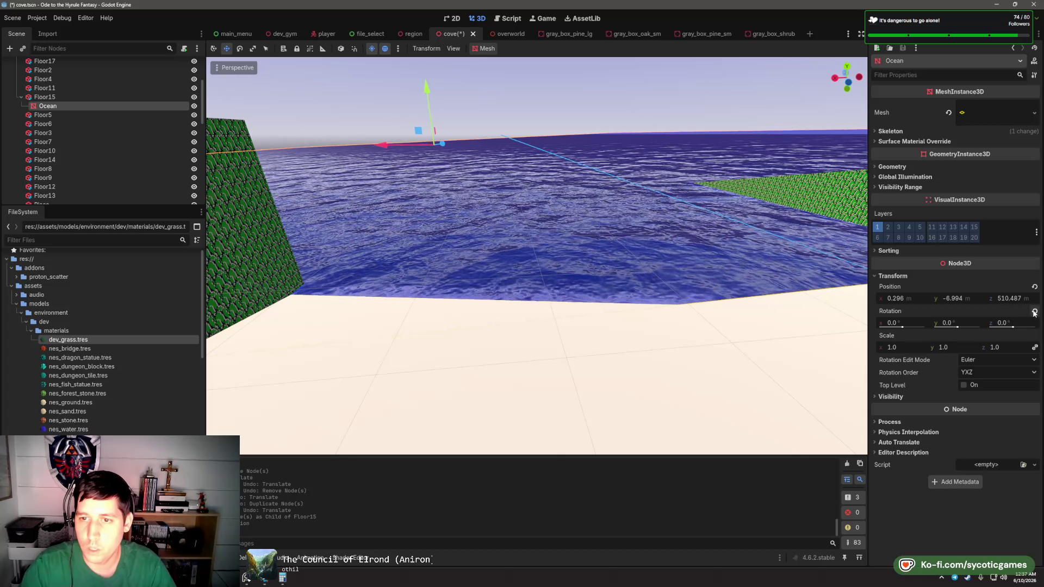
mouse_move(47, 106)
mouse_down()
mouse_move(98, 138)
mouse_move(53, 152)
mouse_move(55, 89)
mouse_up()
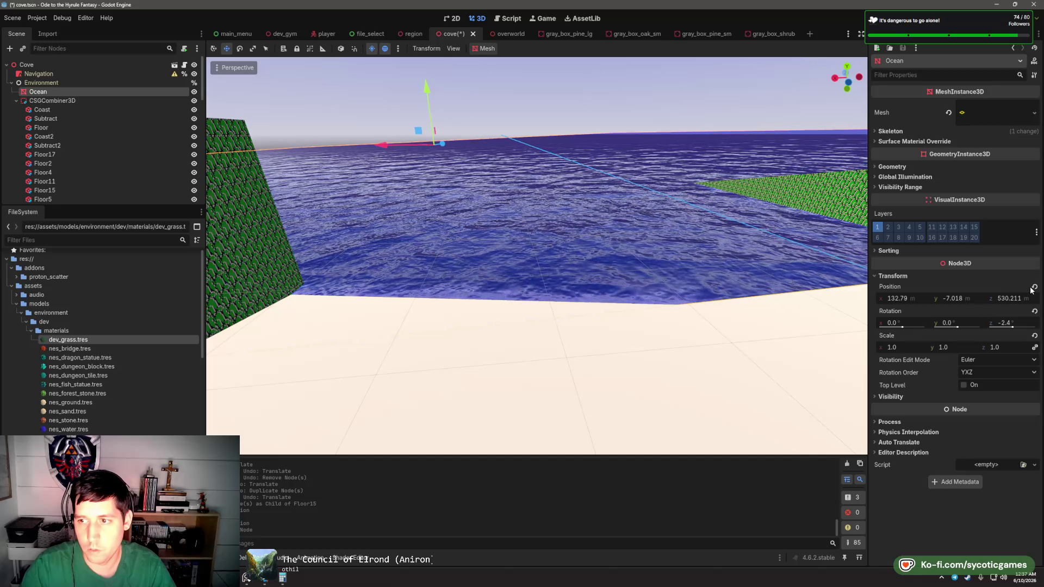
click(1035, 311)
- Reset the Ocean's position to the origin, then set its height to 0.4
click(1035, 286)
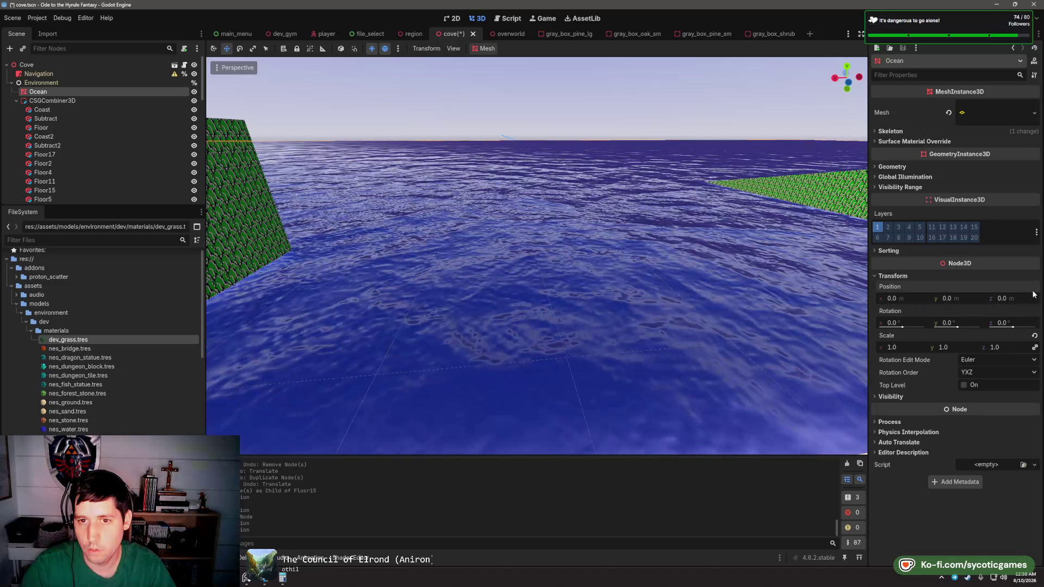
scroll(670, 211, down, 5)
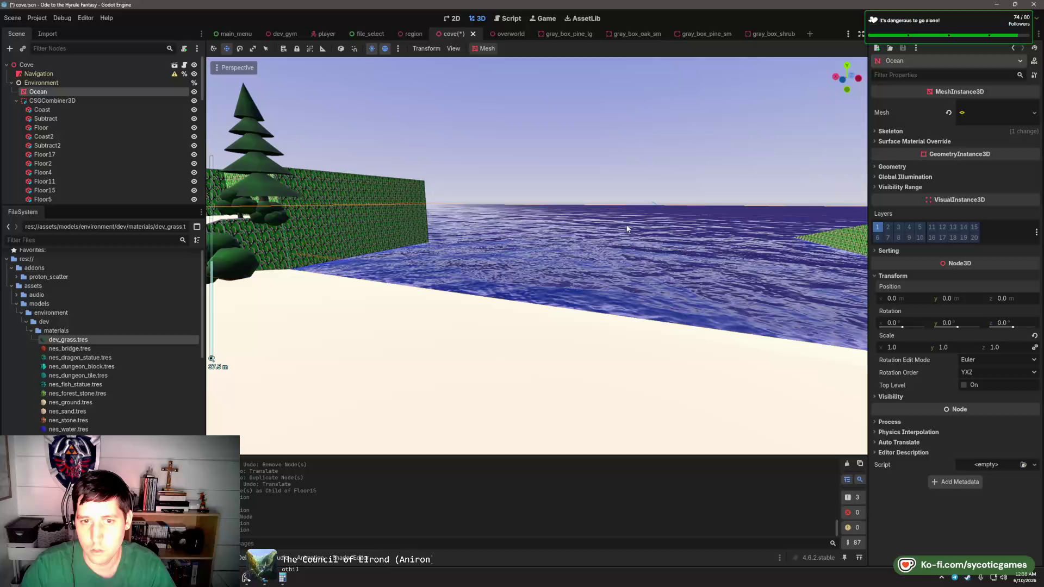
drag(628, 229, 472, 224)
drag(315, 205, 317, 203)
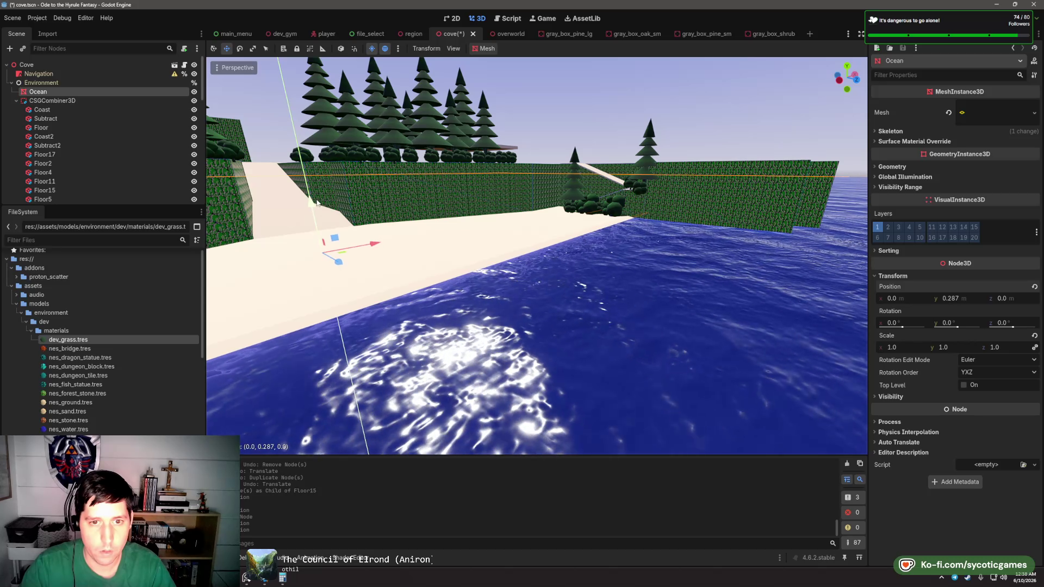
scroll(547, 230, down, 5)
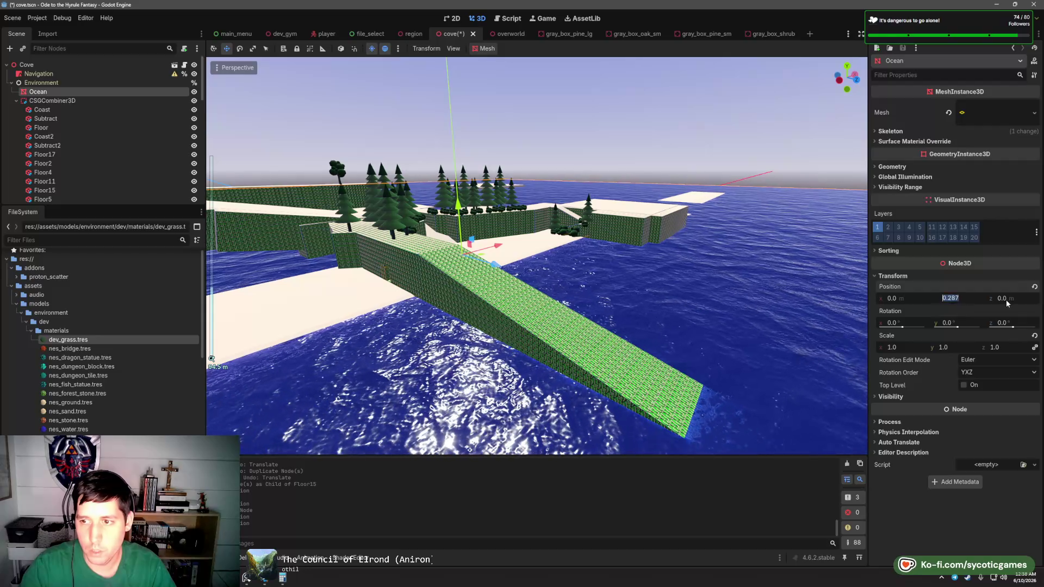
text(0.4)
key(Tab)
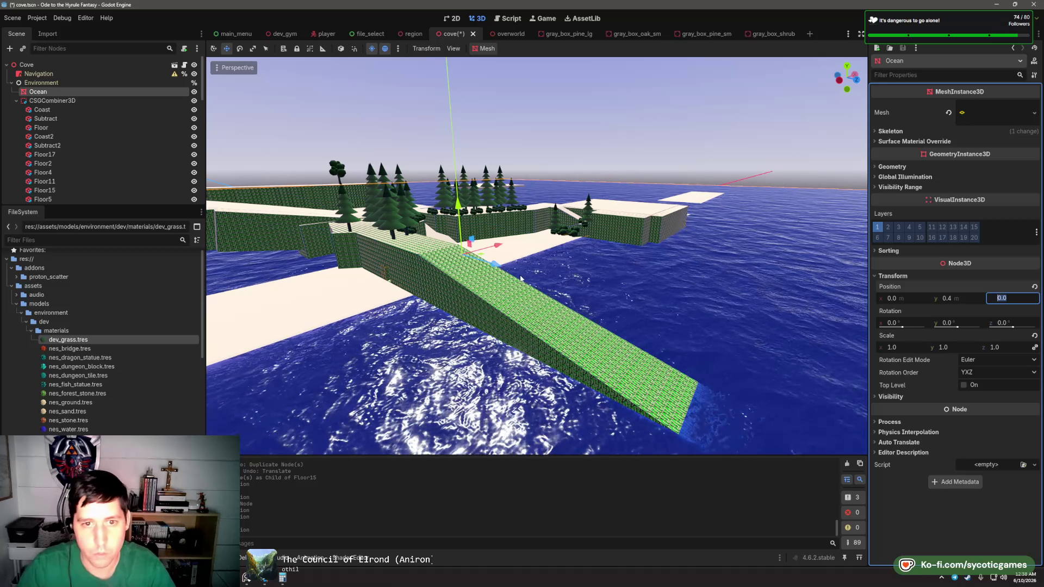
- Slide the Ocean along Z to about 461.139 so the island sits near its edge
scroll(521, 279, down, 6)
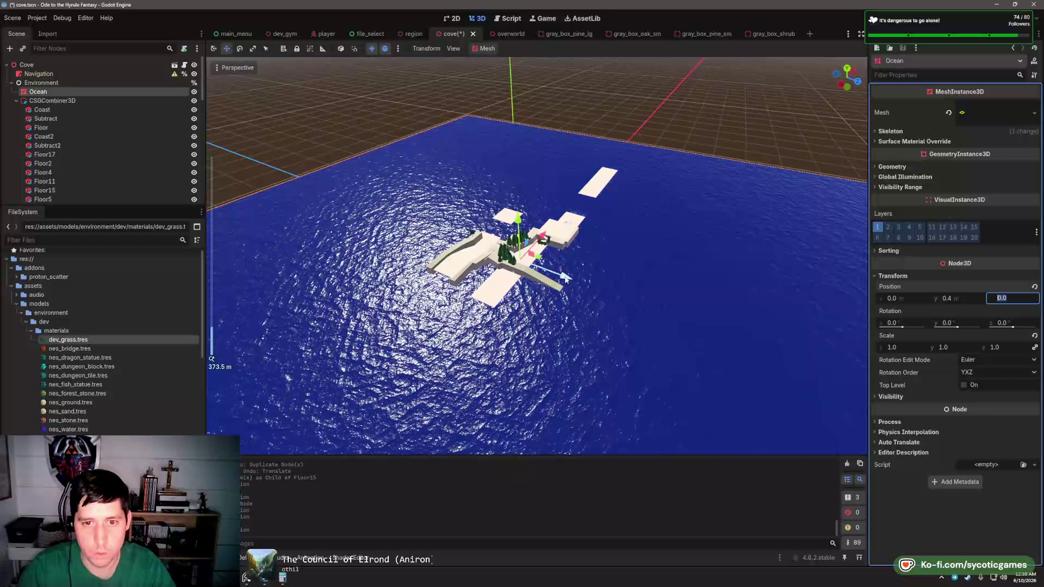
drag(565, 278, 620, 298)
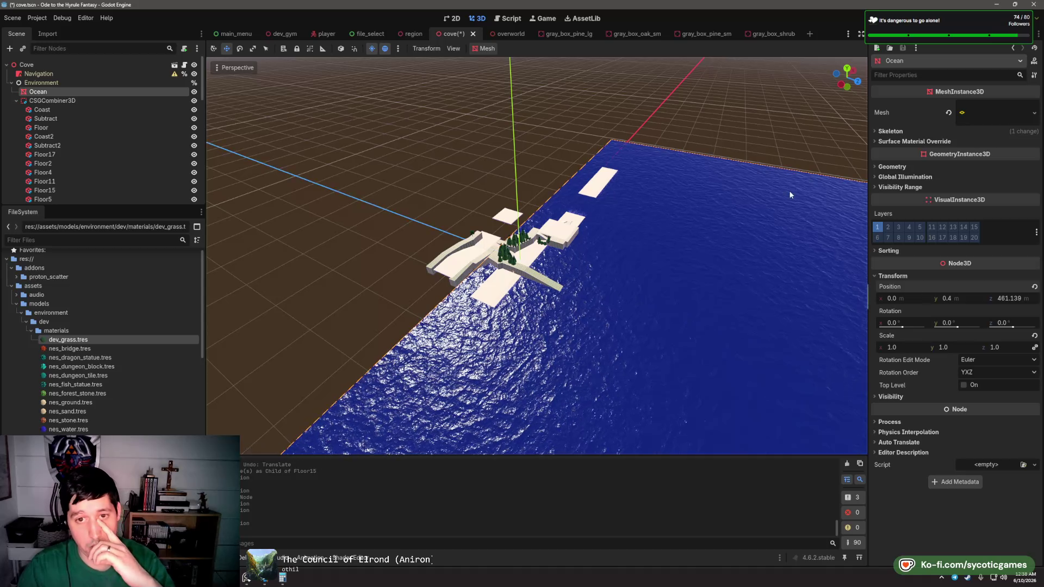
click(529, 147)
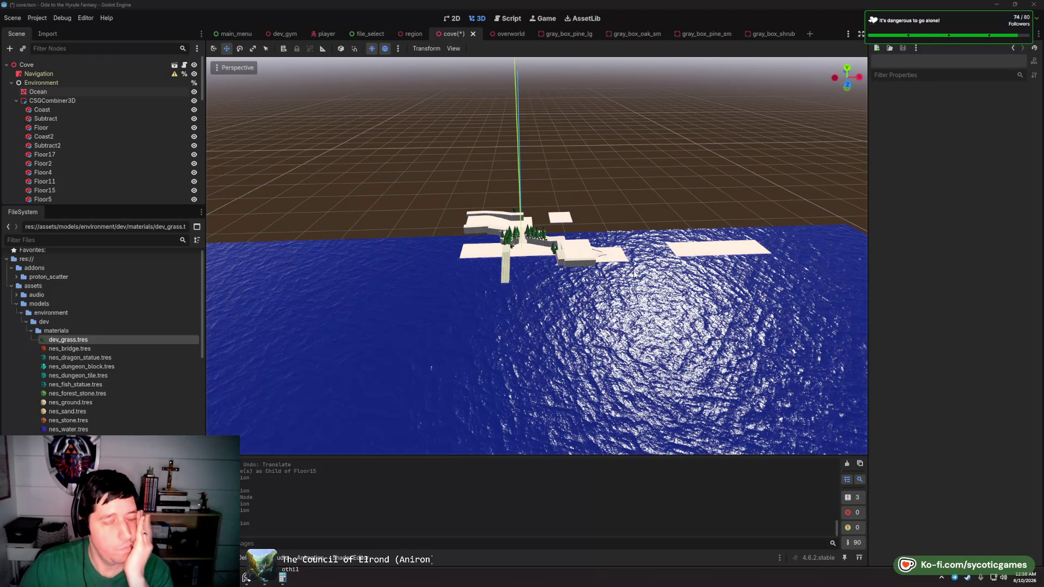
scroll(460, 297, up, 5)
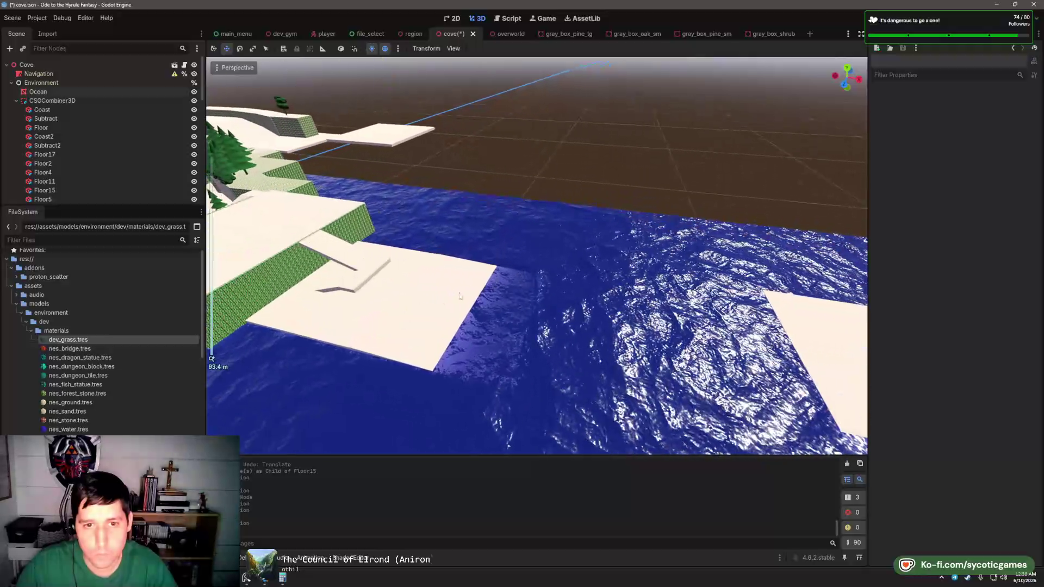
click(460, 297)
scroll(515, 211, up, 6)
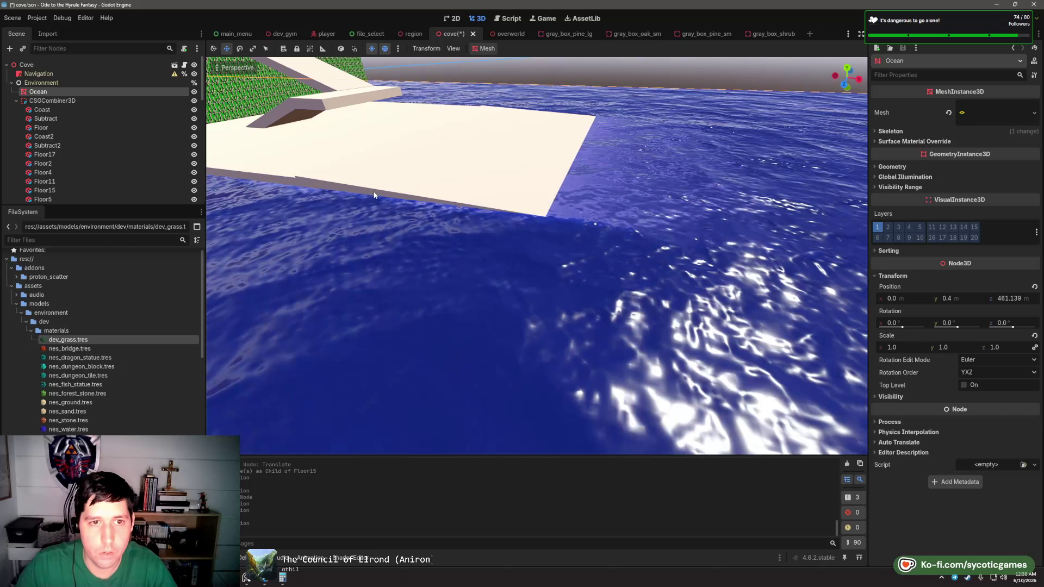
click(374, 195)
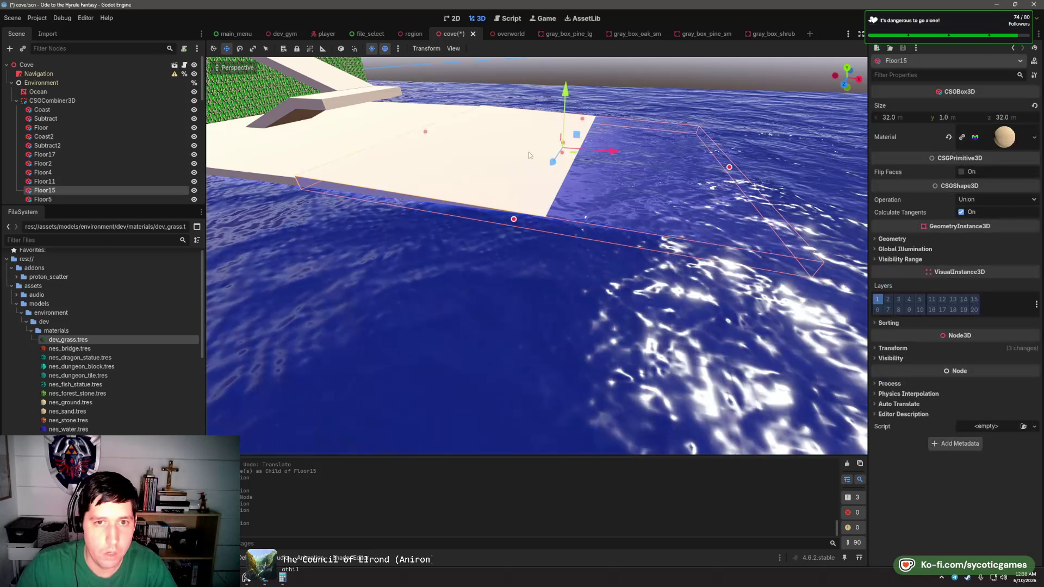
- Lower Floor15 slightly, then duplicate Floor11 and position the copy near the far slab
drag(565, 104, 549, 132)
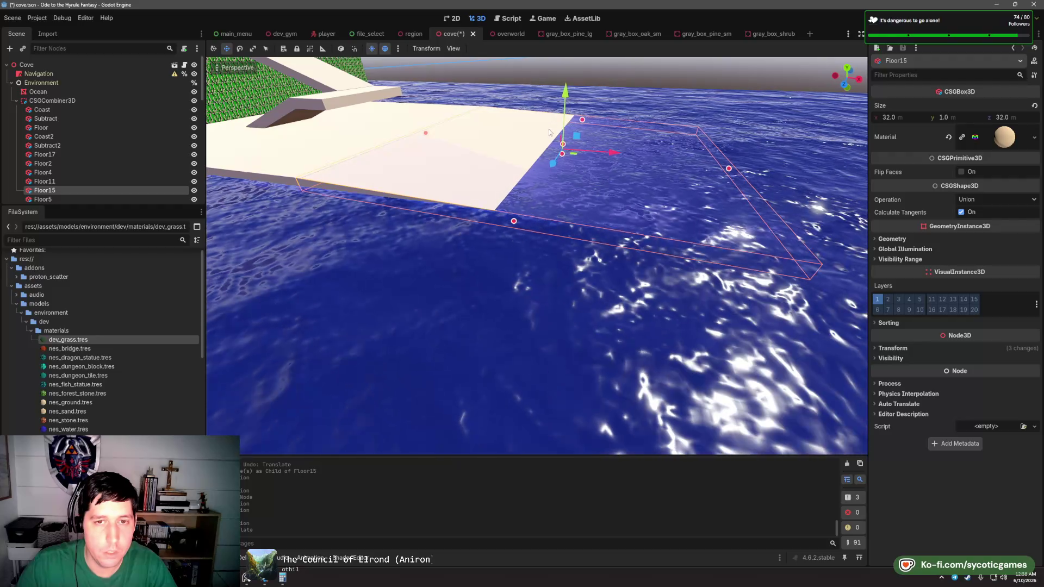
scroll(549, 132, down, 5)
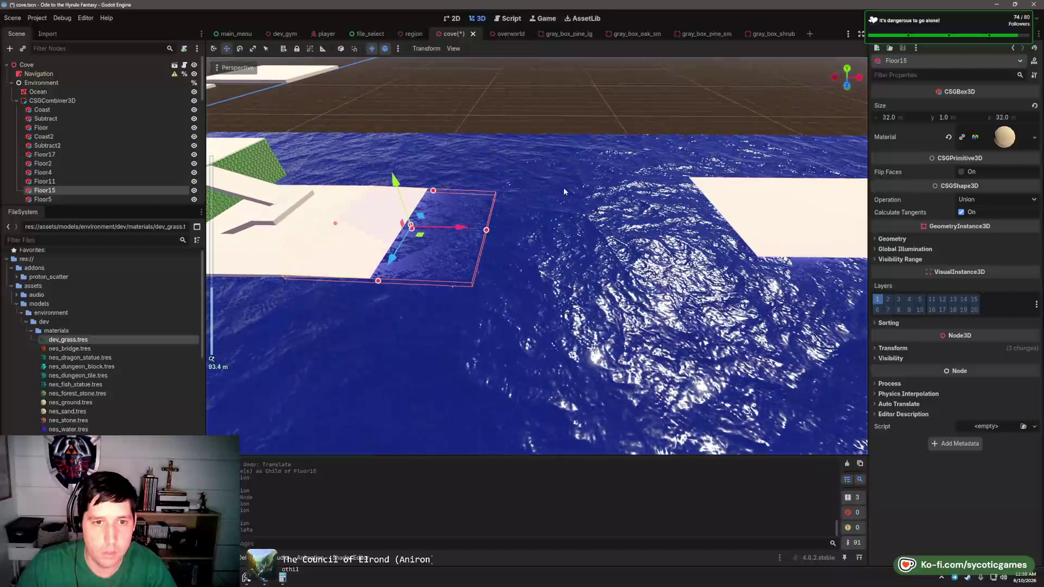
click(313, 228)
key(ctrl+d)
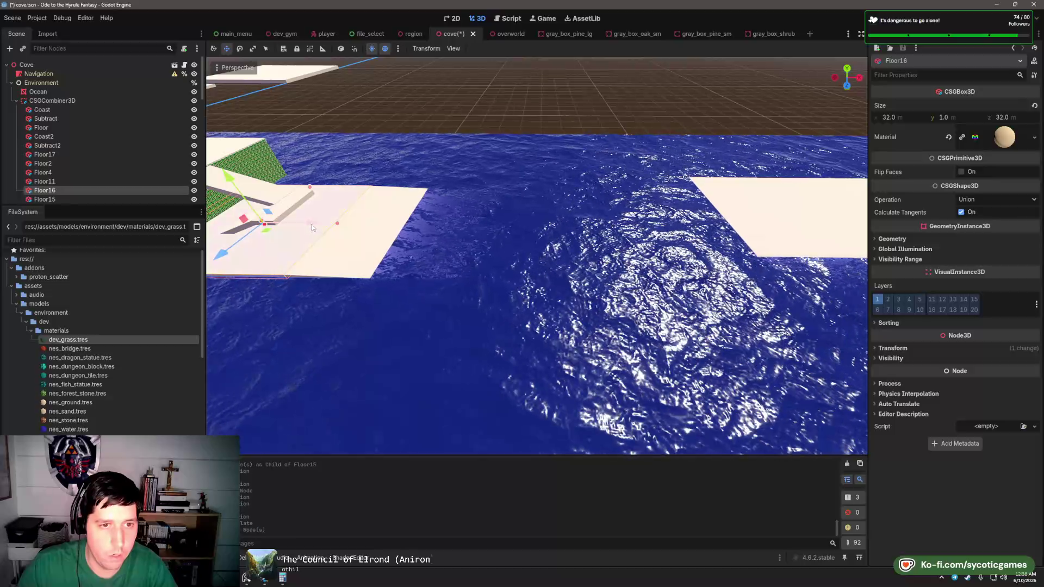
drag(313, 227, 715, 221)
scroll(691, 230, up, 10)
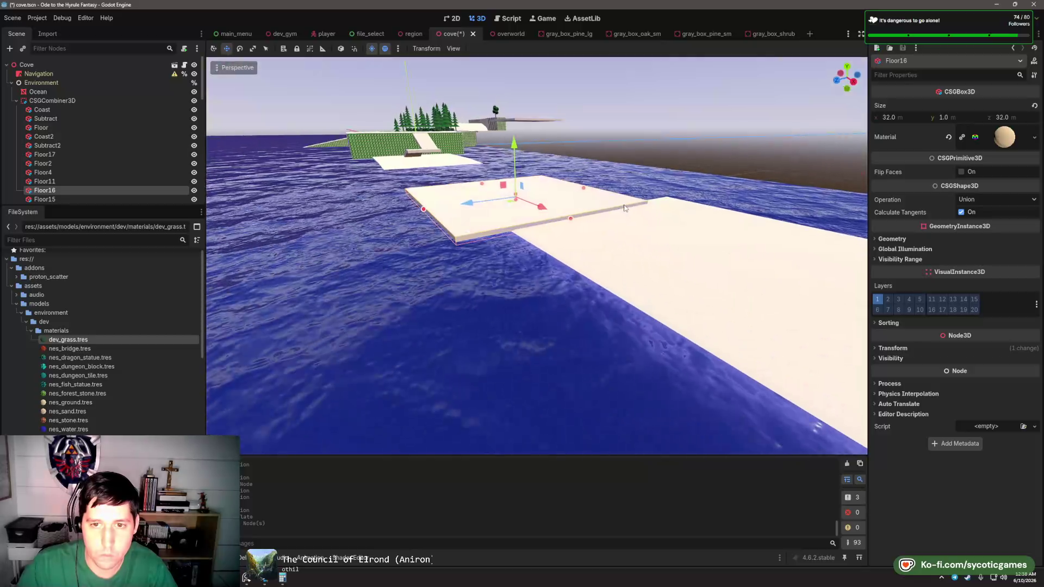
scroll(442, 222, down, 5)
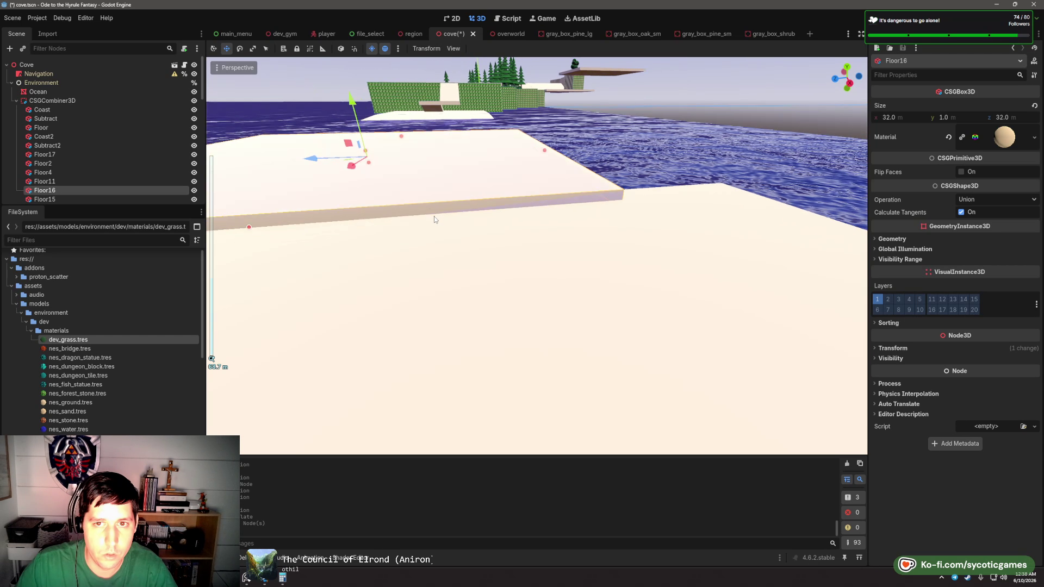
drag(326, 173, 376, 175)
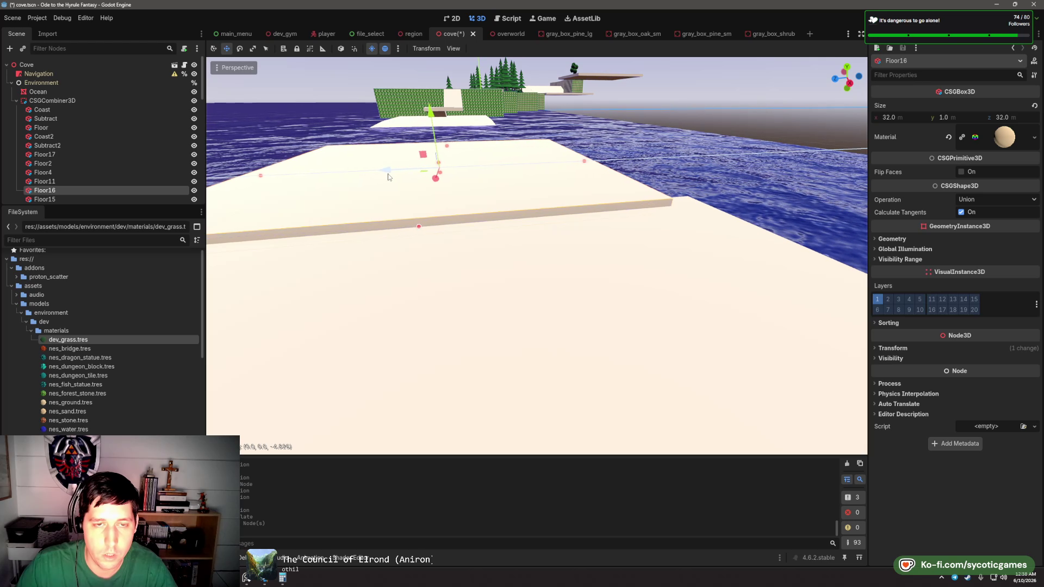
mouse_move(409, 115)
mouse_down()
mouse_move(529, 177)
mouse_move(335, 298)
mouse_up()
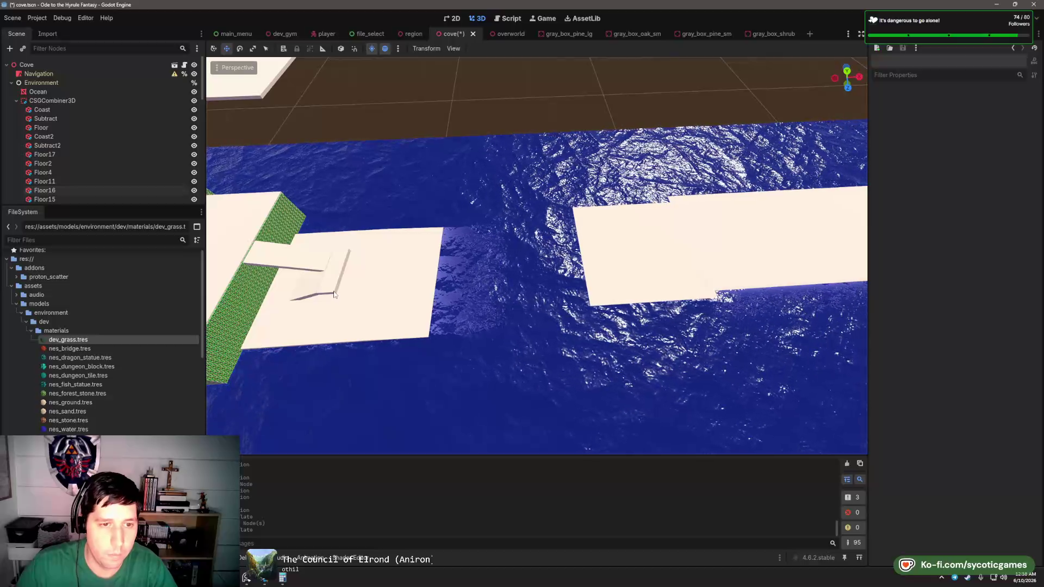
- Duplicate the large Floor16 slab and slide the copy left beside the original
click(334, 297)
drag(409, 300, 502, 294)
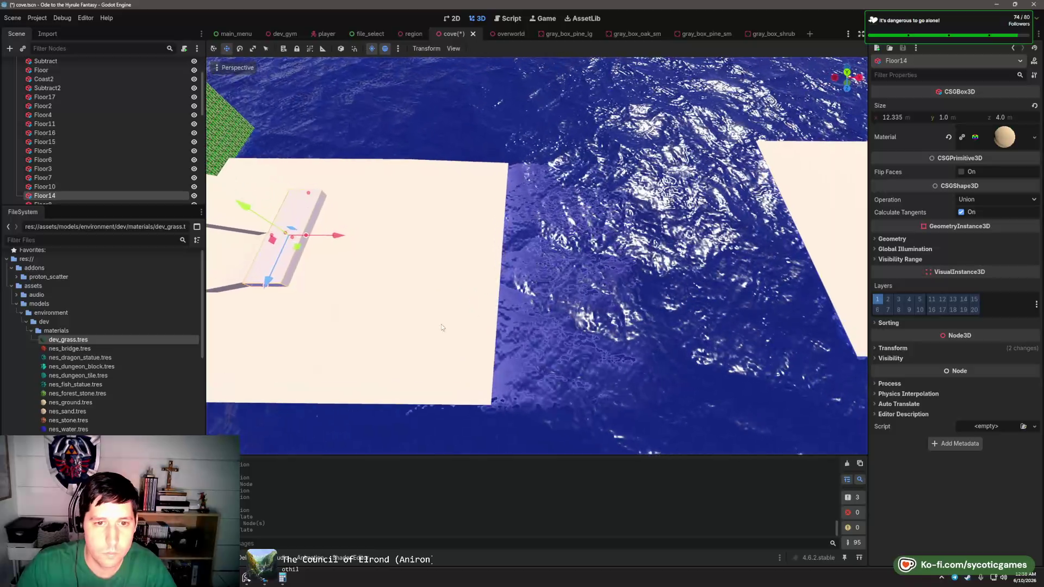
click(708, 312)
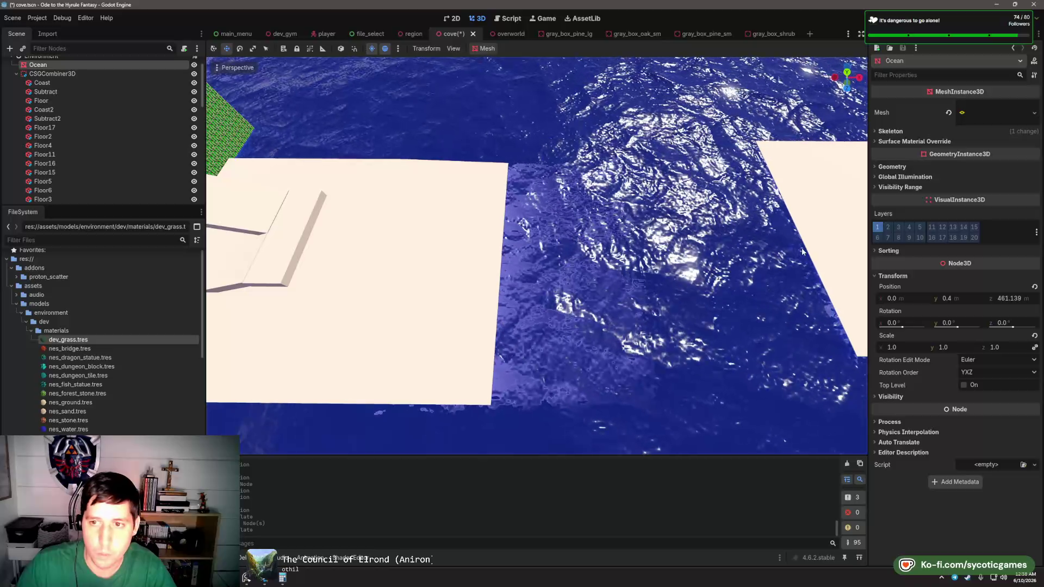
drag(802, 246, 716, 341)
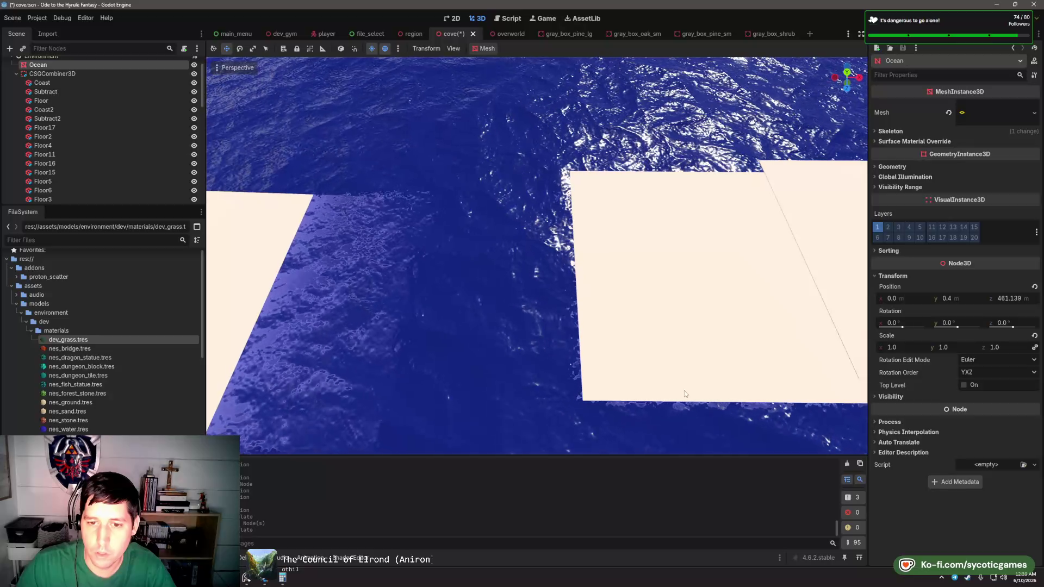
drag(684, 390, 674, 233)
click(674, 233)
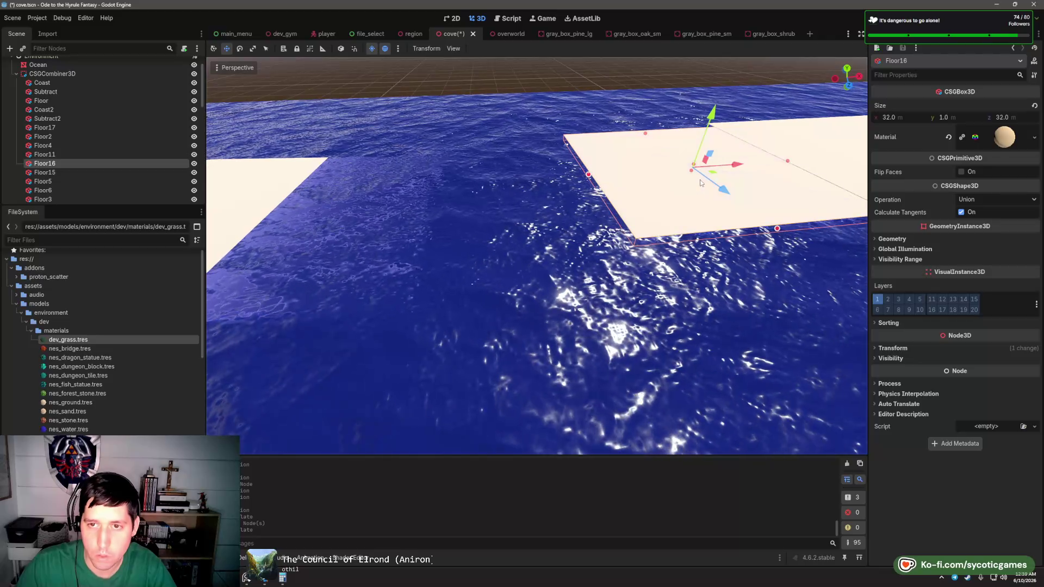
key(ctrl+d)
mouse_move(736, 165)
mouse_down()
mouse_move(549, 188)
mouse_move(550, 197)
mouse_up()
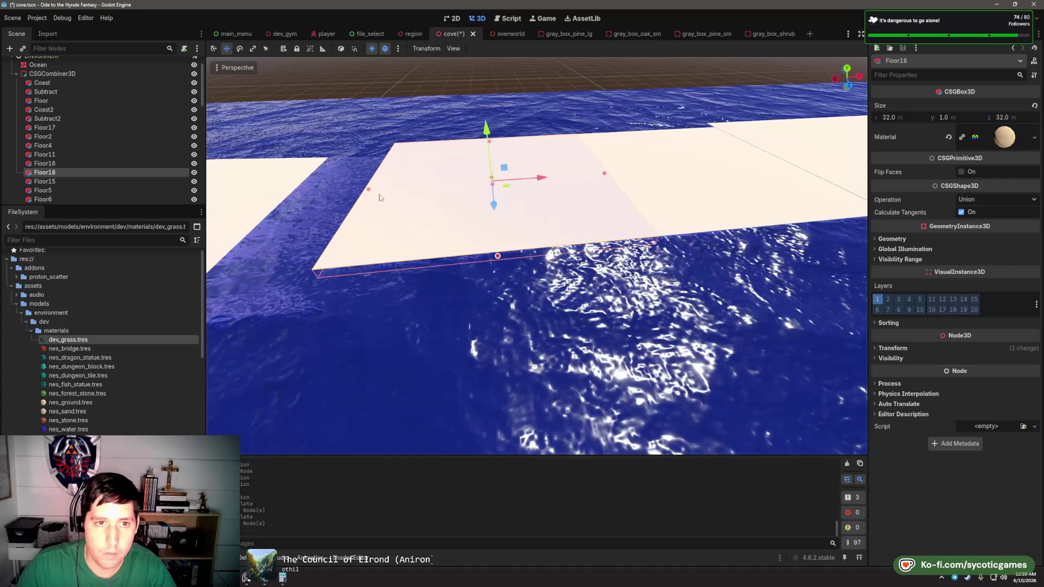
- Resize Floor18 to about 46.2 m in X and 14.1 m in Z, then check it joins the path
drag(375, 188, 244, 198)
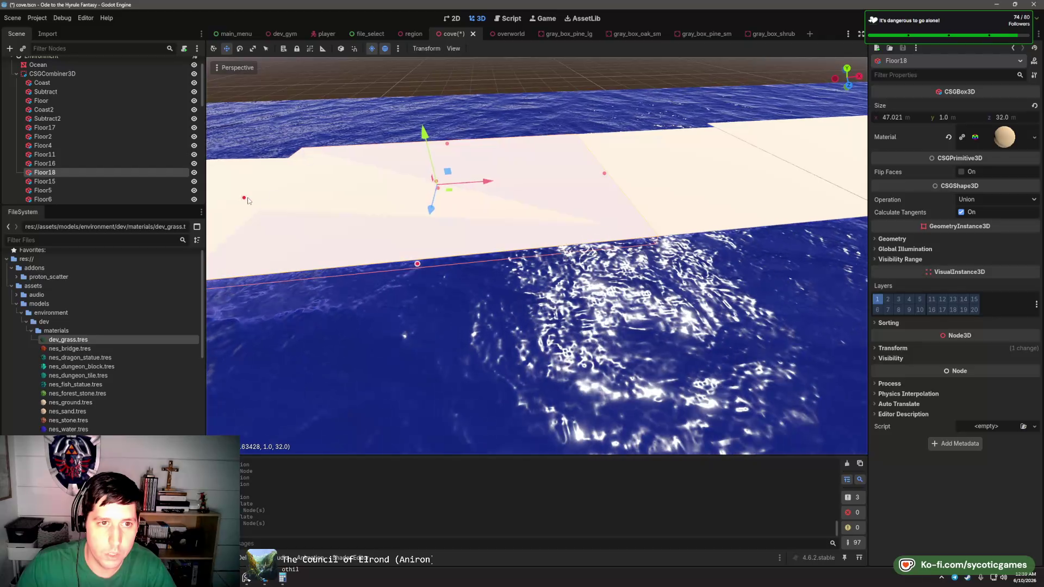
drag(418, 264, 431, 177)
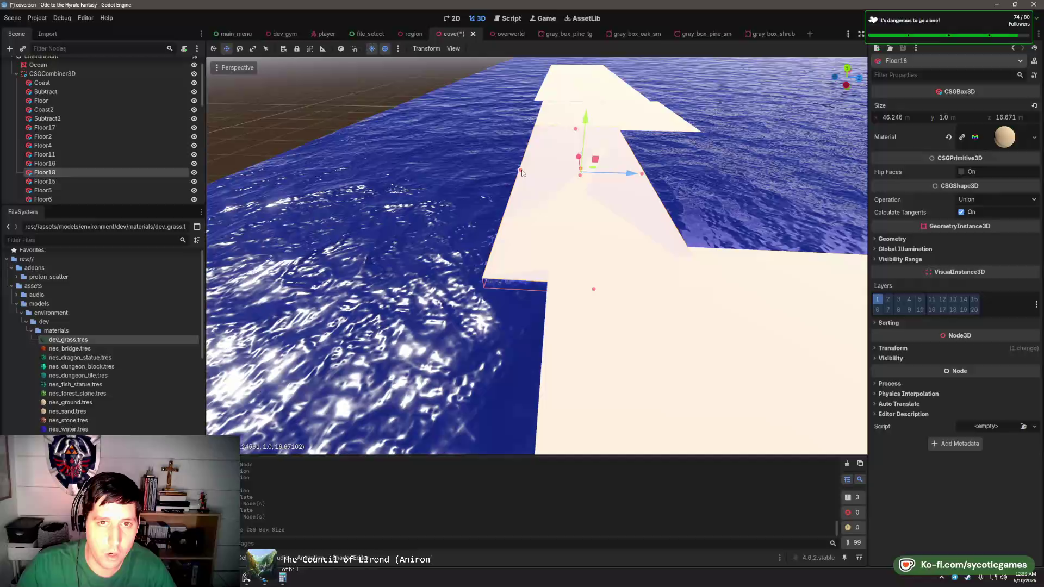
drag(521, 172, 540, 173)
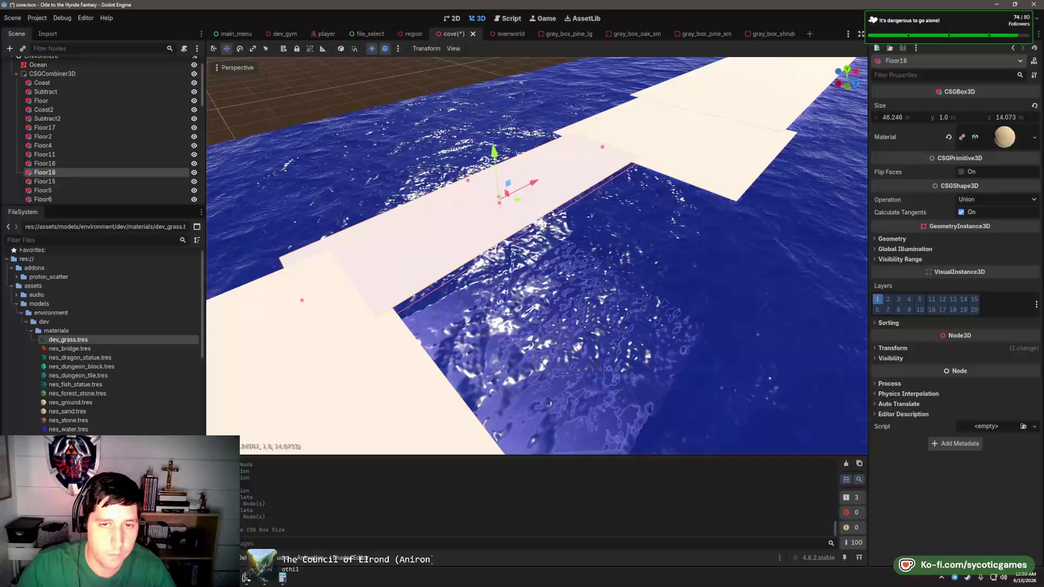
mouse_move(540, 223)
mouse_down()
mouse_move(455, 231)
mouse_move(549, 232)
mouse_move(589, 248)
mouse_move(552, 257)
mouse_move(634, 249)
mouse_move(598, 263)
mouse_up()
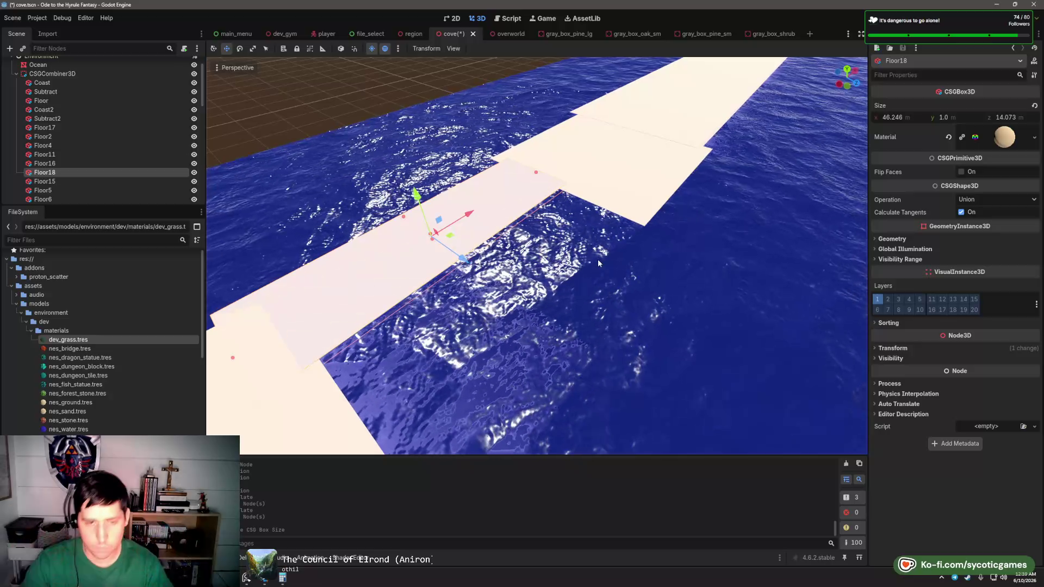
mouse_move(612, 253)
mouse_down()
mouse_move(501, 269)
mouse_move(498, 283)
mouse_move(484, 262)
mouse_move(441, 291)
mouse_move(531, 273)
mouse_move(419, 202)
mouse_move(543, 188)
mouse_move(678, 204)
mouse_move(384, 220)
mouse_up()
- Select Cliff9 and raise its bottom edge, reducing its height to 9.826 m
click(411, 171)
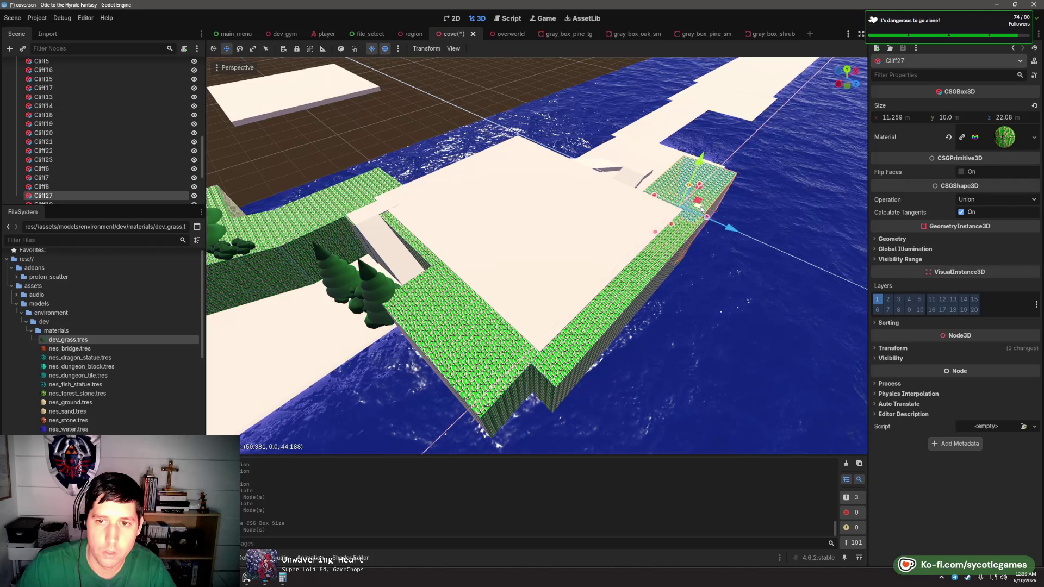
drag(684, 238, 548, 325)
click(547, 325)
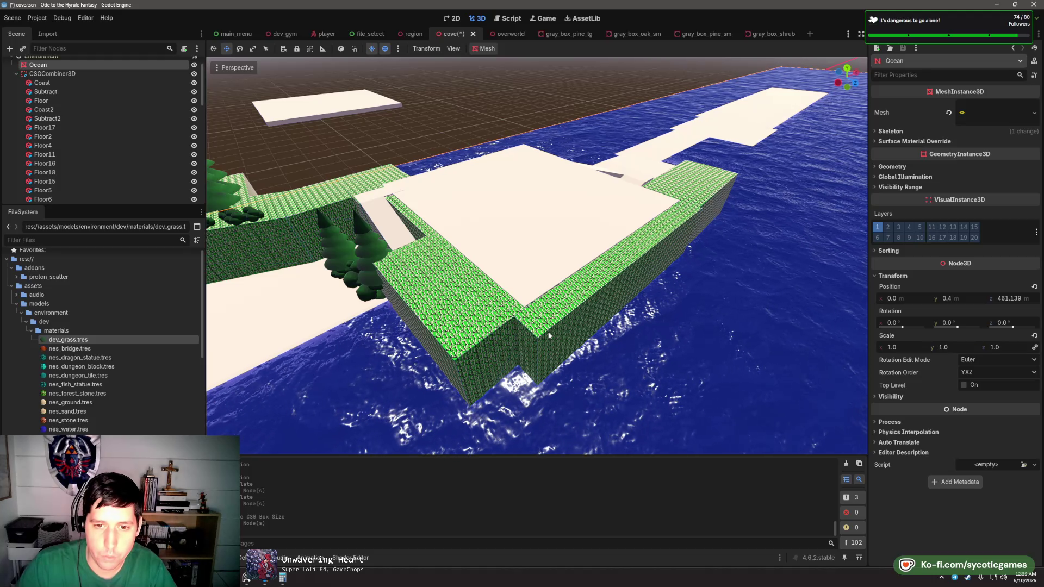
click(548, 336)
drag(579, 281, 582, 263)
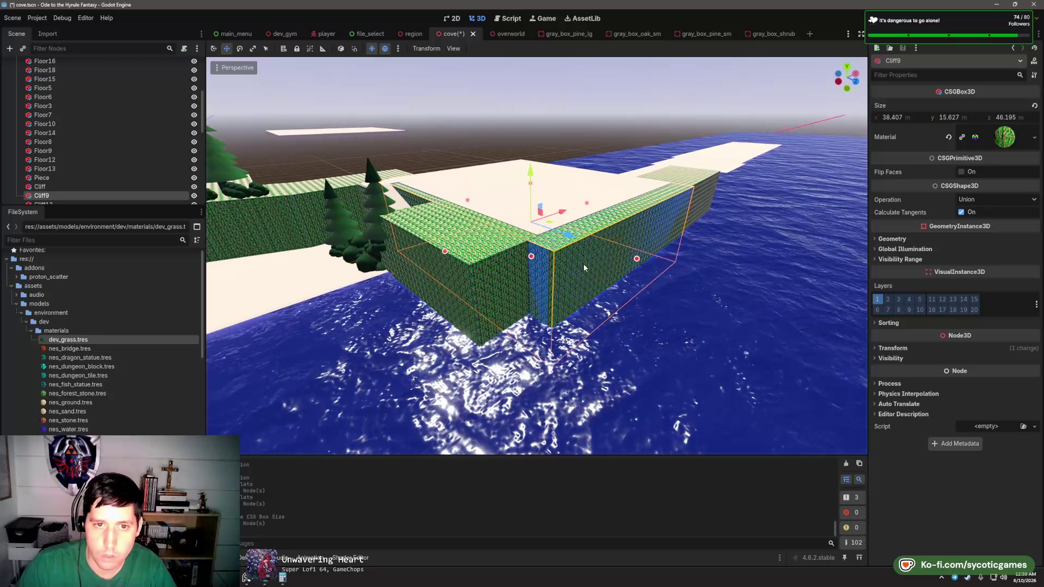
click(949, 117)
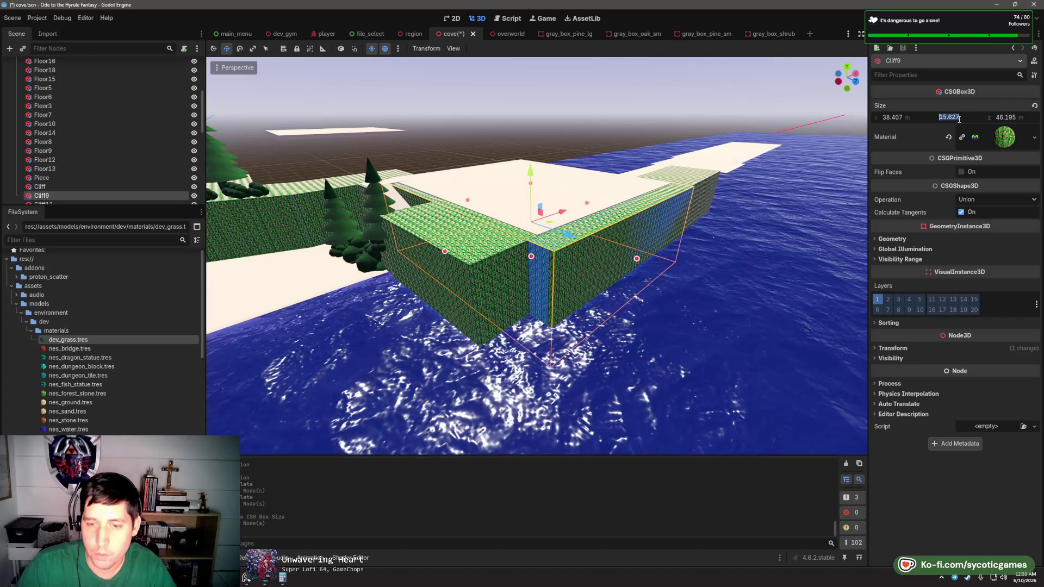
drag(655, 282, 657, 261)
mouse_move(529, 250)
mouse_down()
mouse_move(544, 182)
mouse_move(534, 163)
mouse_move(539, 123)
mouse_move(507, 196)
mouse_move(534, 208)
mouse_up()
- Inspect the Cliff8 and Cliff7 walls and the Floor3 slab from a wide view over the water
click(533, 209)
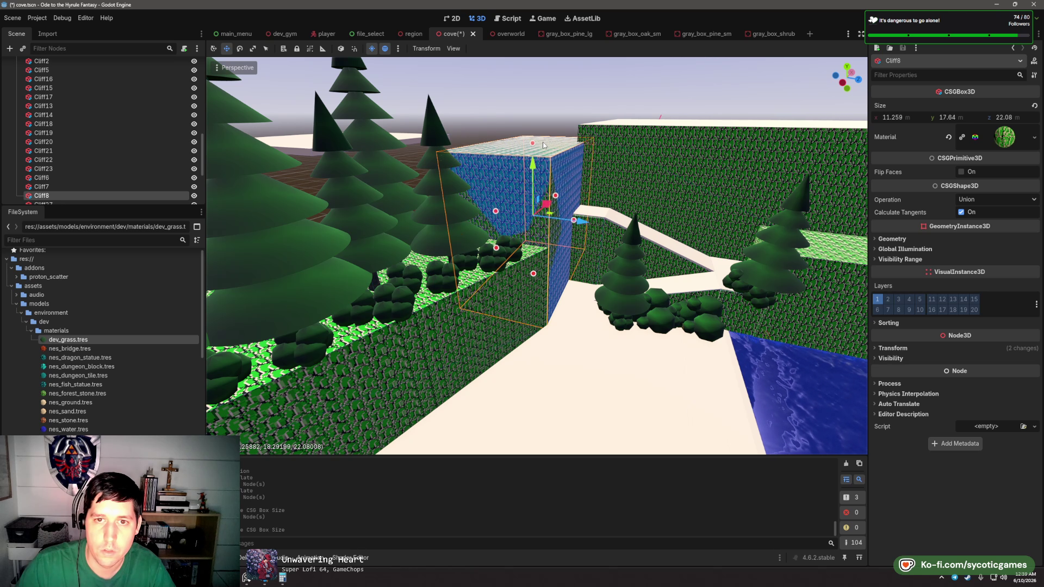
mouse_move(555, 152)
mouse_down()
mouse_move(560, 212)
mouse_move(549, 219)
mouse_move(563, 214)
mouse_move(554, 228)
mouse_move(566, 242)
mouse_move(640, 253)
mouse_move(643, 330)
mouse_up()
click(560, 212)
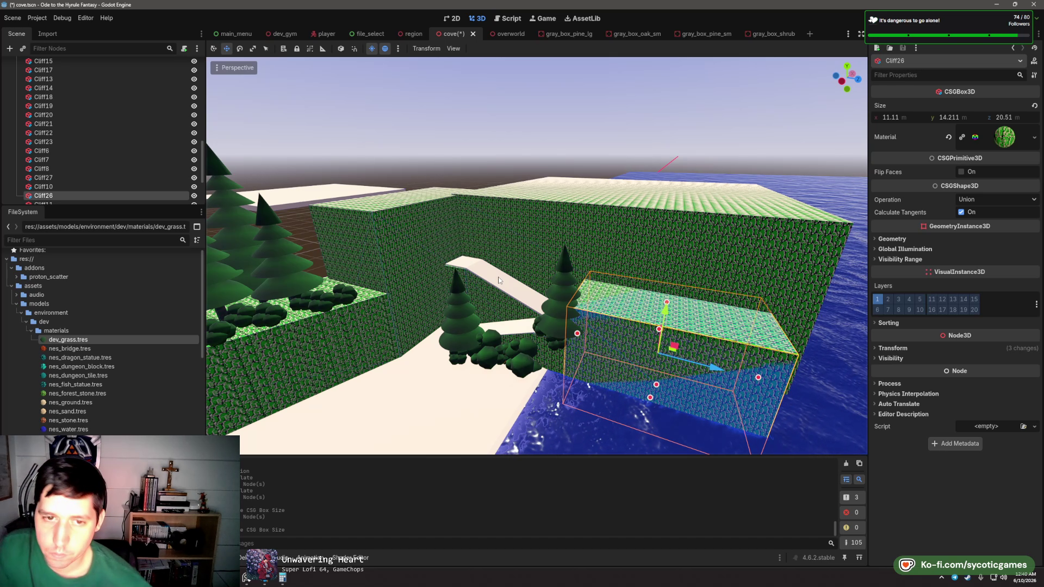
drag(547, 245, 530, 201)
click(509, 163)
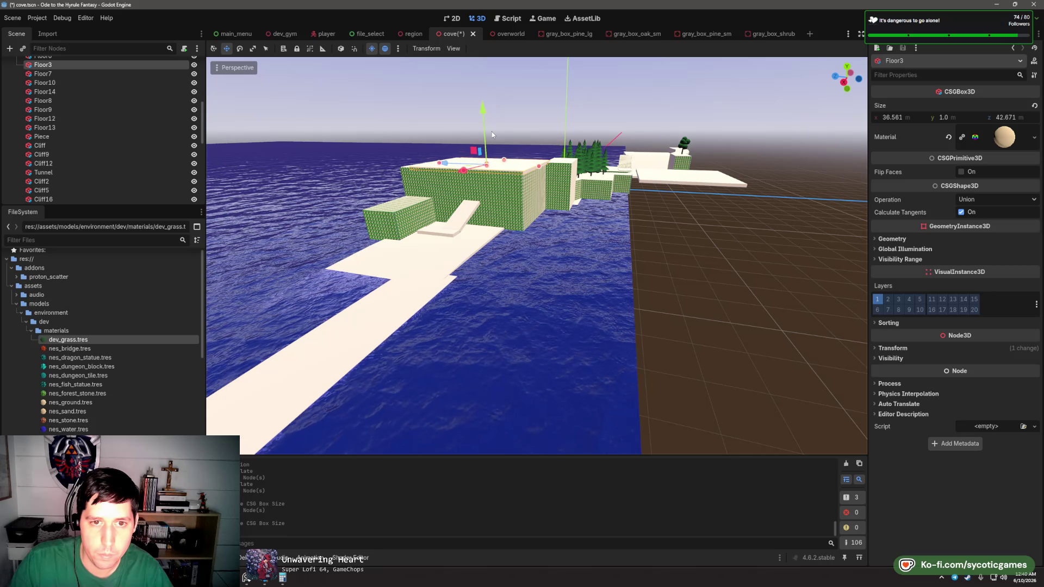
- Select the Floor12 and Floor13 ramp slabs, then only the small Floor14 piece
mouse_move(492, 131)
mouse_down()
mouse_move(648, 138)
mouse_move(507, 259)
mouse_move(538, 261)
mouse_move(516, 282)
mouse_move(519, 226)
mouse_up()
click(509, 290)
shift+click(505, 313)
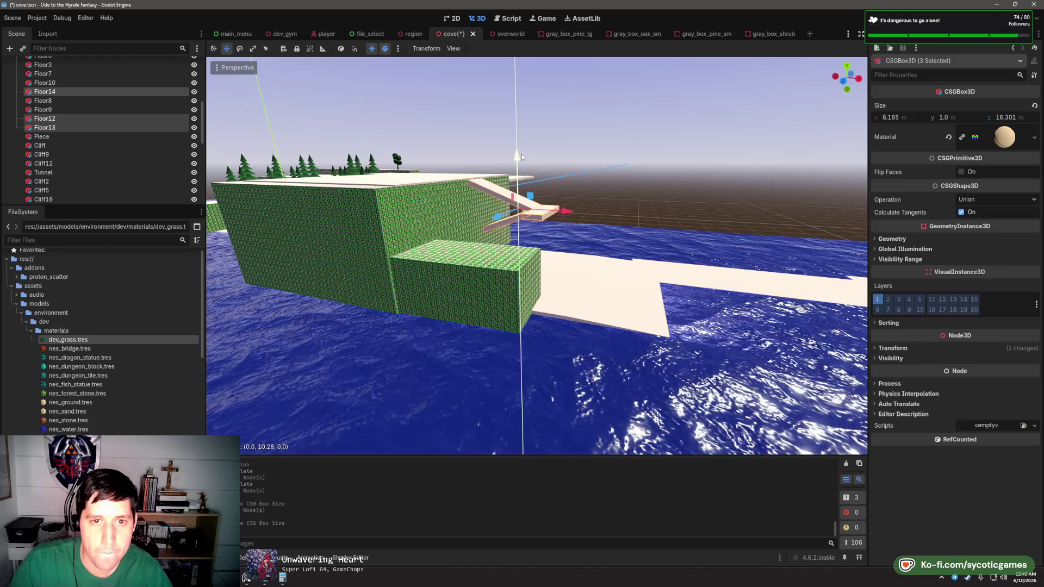
drag(521, 158, 531, 242)
scroll(547, 270, up, 3)
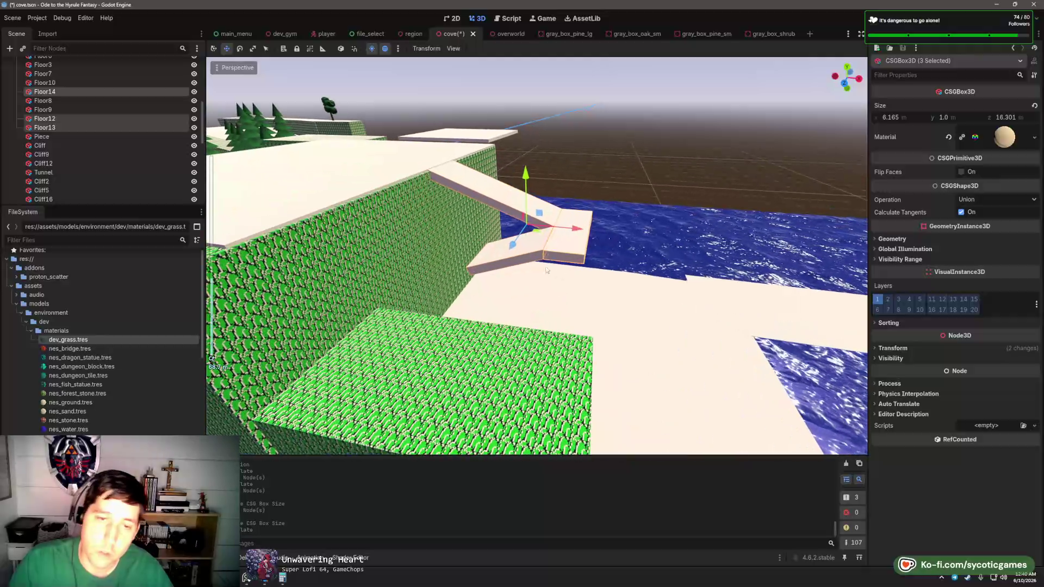
click(581, 251)
click(582, 259)
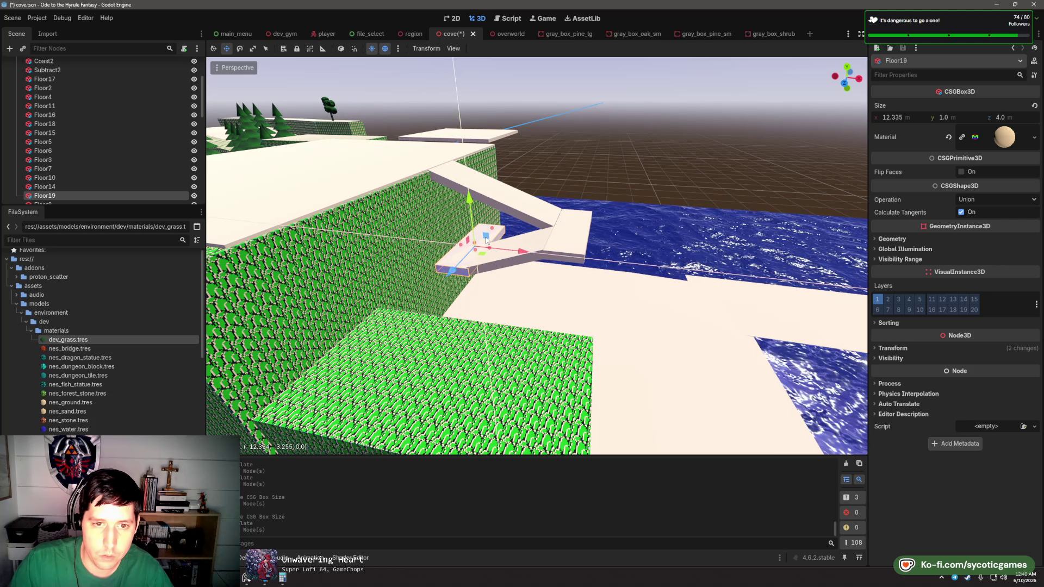
mouse_move(536, 245)
mouse_down()
mouse_move(501, 187)
mouse_move(602, 240)
mouse_move(546, 248)
mouse_move(531, 197)
mouse_move(489, 228)
mouse_move(463, 291)
mouse_move(506, 263)
mouse_up()
scroll(546, 248, up, 2)
scroll(565, 247, up, 7)
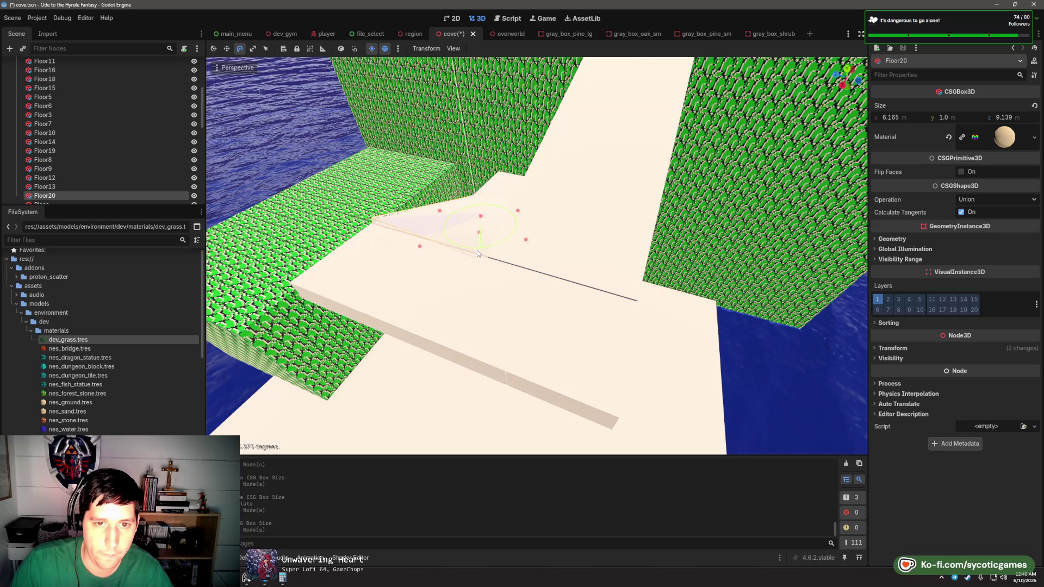
- Lengthen the landing along Z to 5.205 m, making it 6.165 × 1.0 × 5.205 m
key(w)
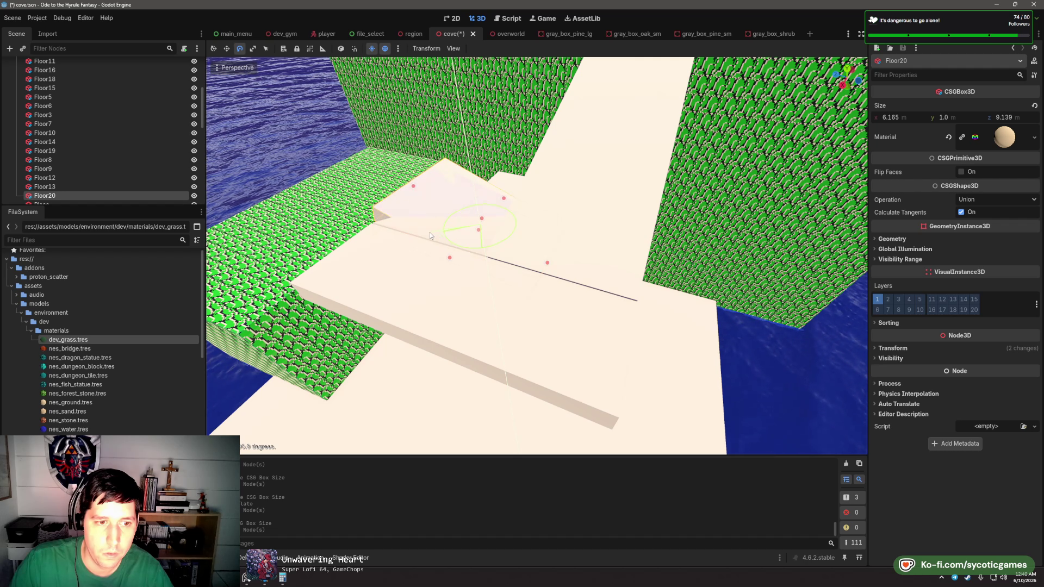
drag(430, 233, 462, 163)
mouse_move(410, 130)
mouse_down()
mouse_move(577, 161)
mouse_move(543, 168)
mouse_move(596, 165)
mouse_up()
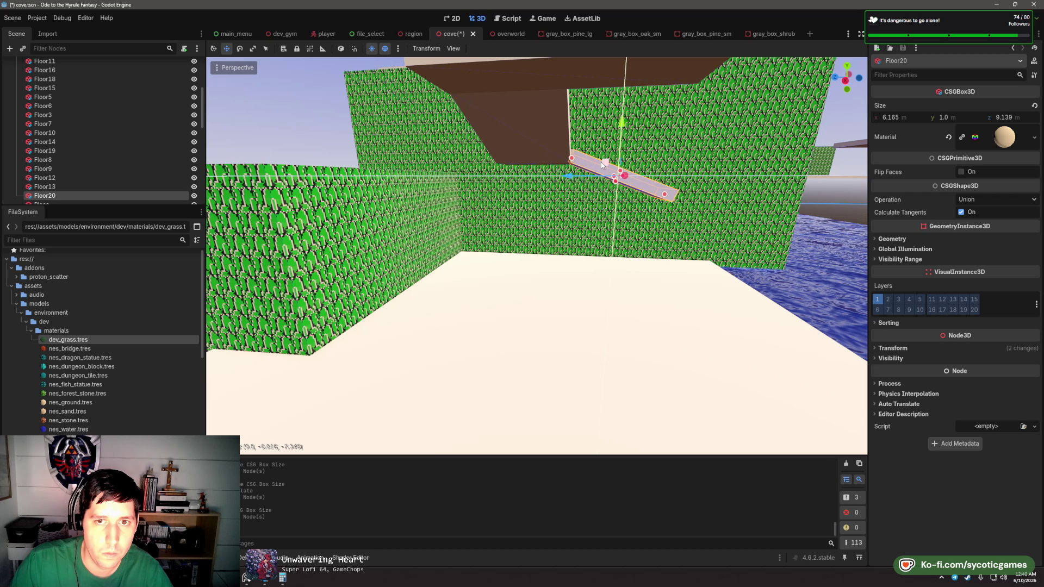
drag(622, 184, 497, 237)
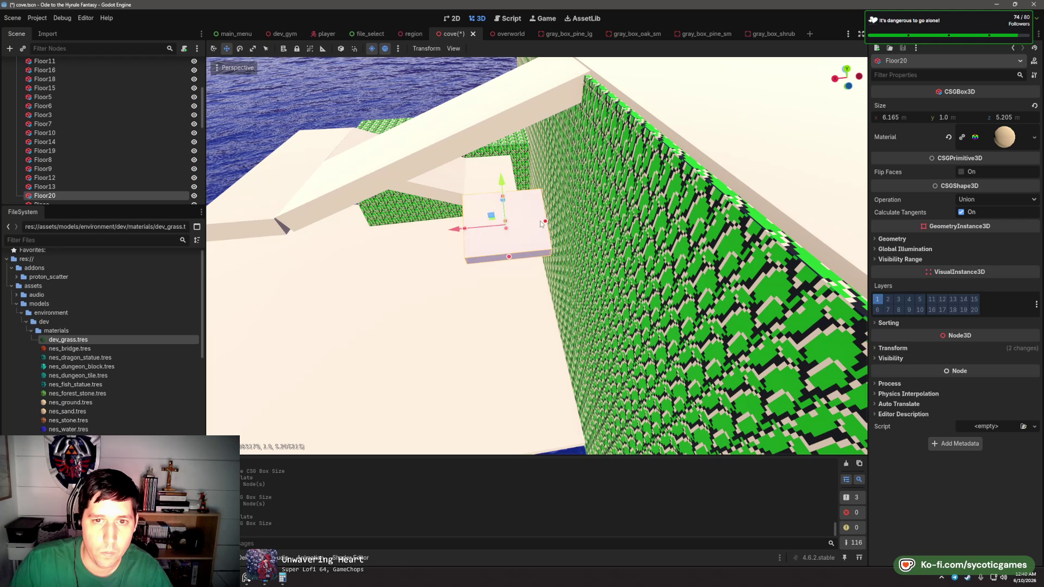
click(503, 164)
- Duplicate Floor19 and the Floor20 landing, rotating the Floor22 copy to a new stair angle
key(ctrl+d)
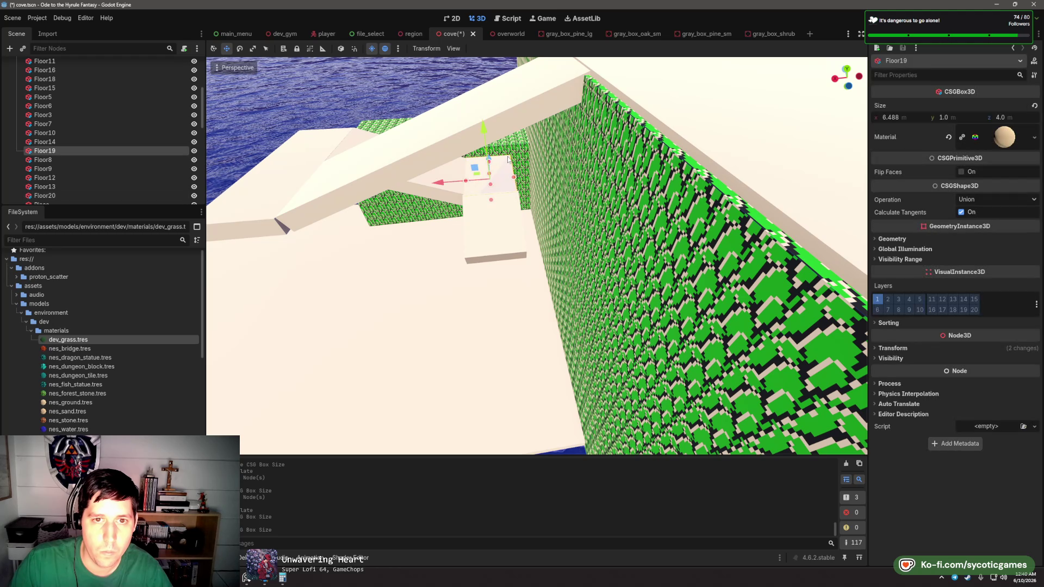
drag(545, 207, 523, 162)
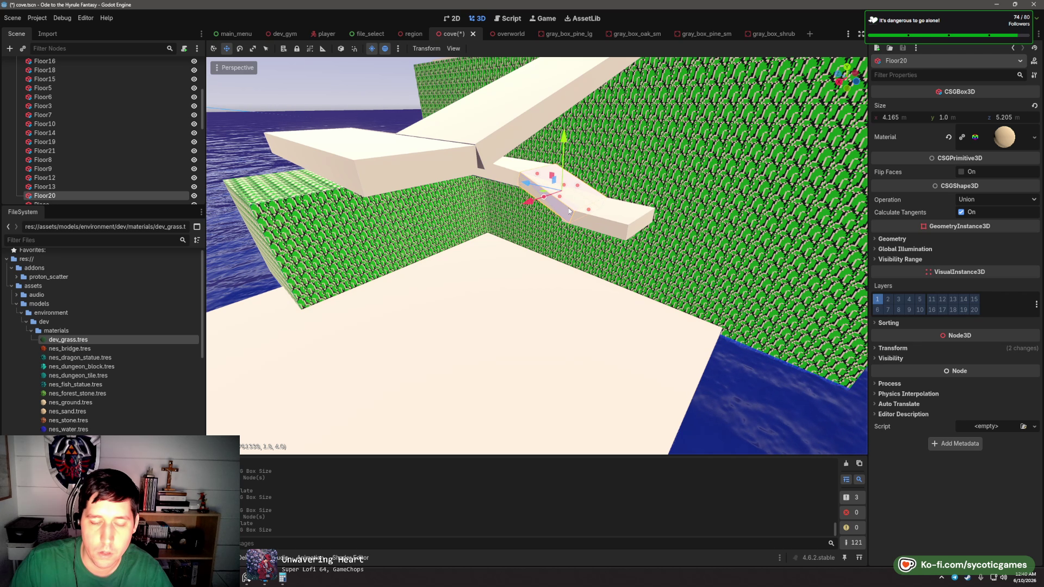
key(ctrl+d)
key(e)
mouse_move(563, 204)
mouse_down()
mouse_move(518, 201)
mouse_move(537, 190)
mouse_move(500, 171)
mouse_up()
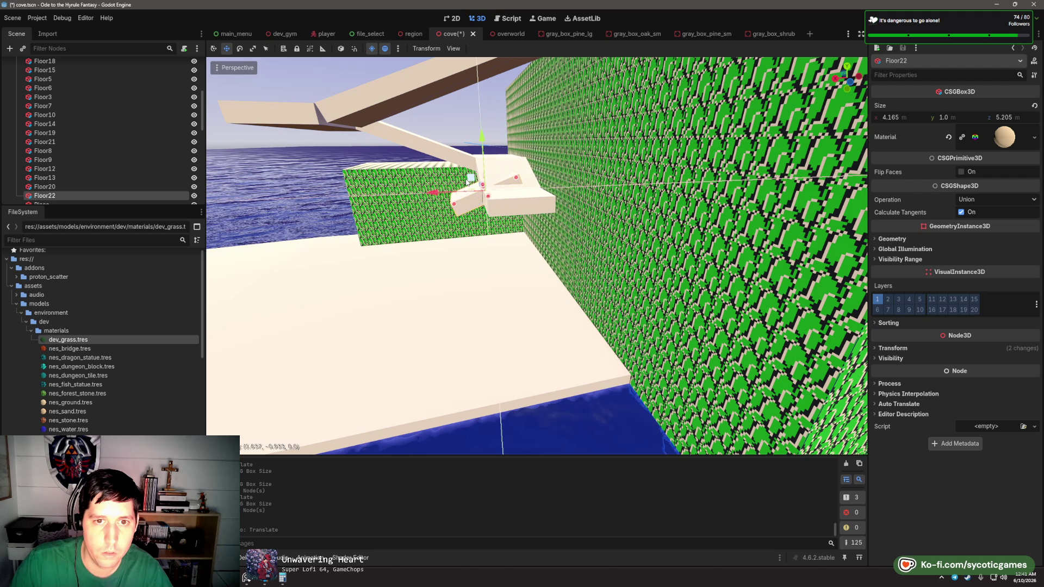
- Widen the Floor23 step along X to 11.075 m
drag(435, 191, 486, 211)
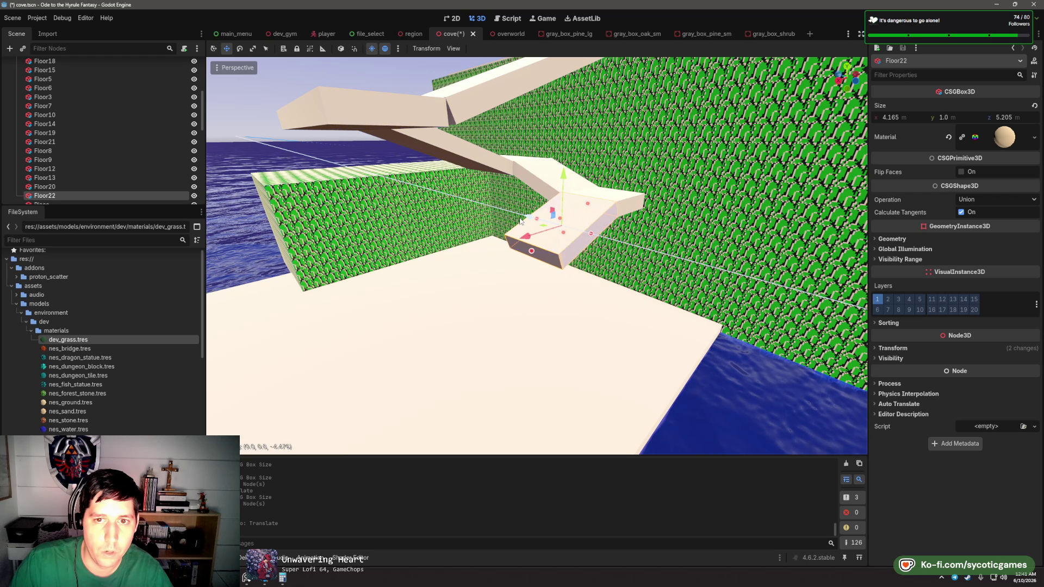
drag(543, 212, 463, 186)
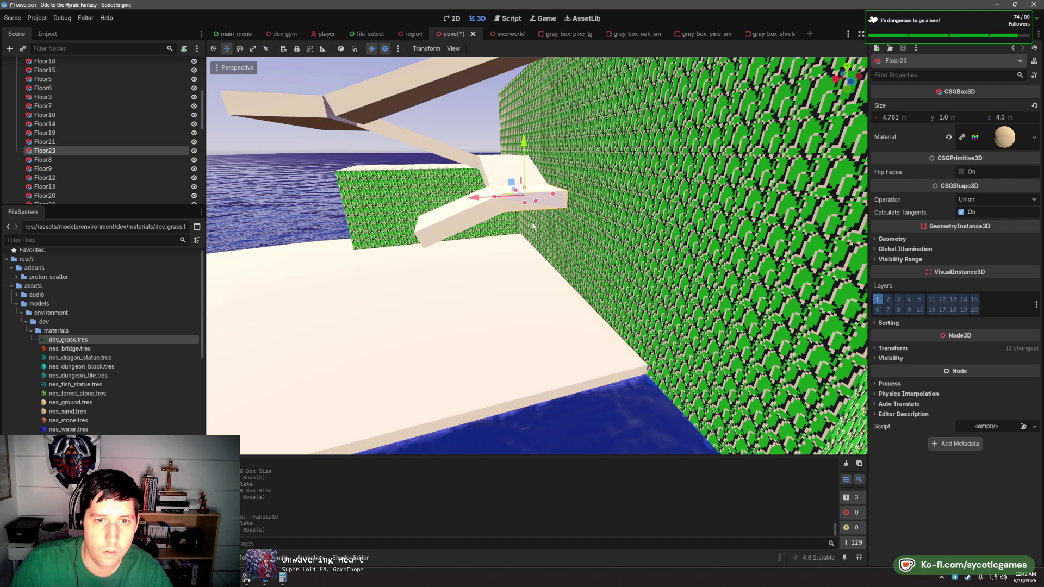
drag(533, 227, 539, 193)
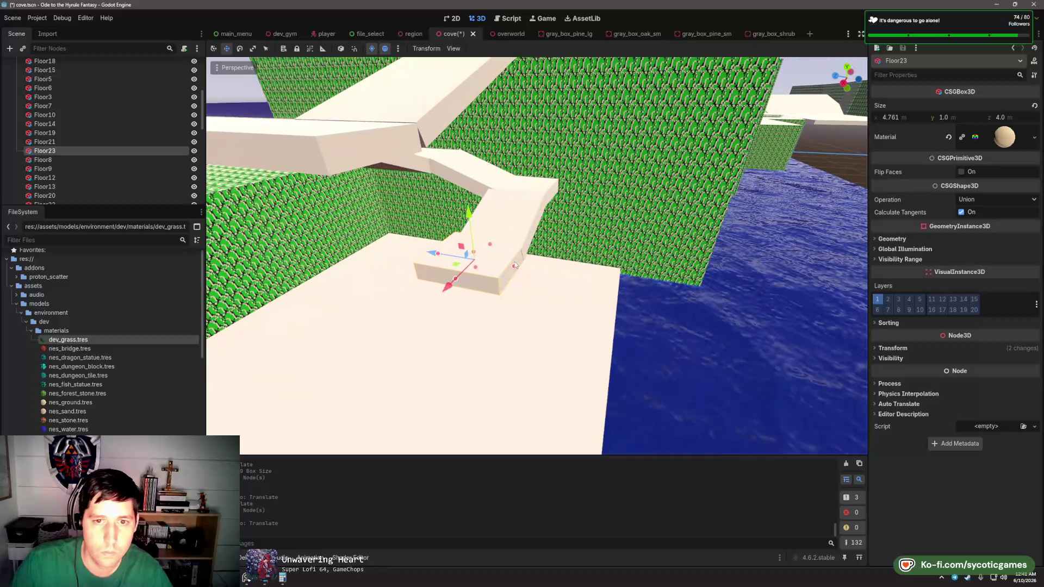
drag(515, 262, 661, 303)
mouse_move(660, 304)
mouse_down()
mouse_move(398, 234)
mouse_move(526, 221)
mouse_up()
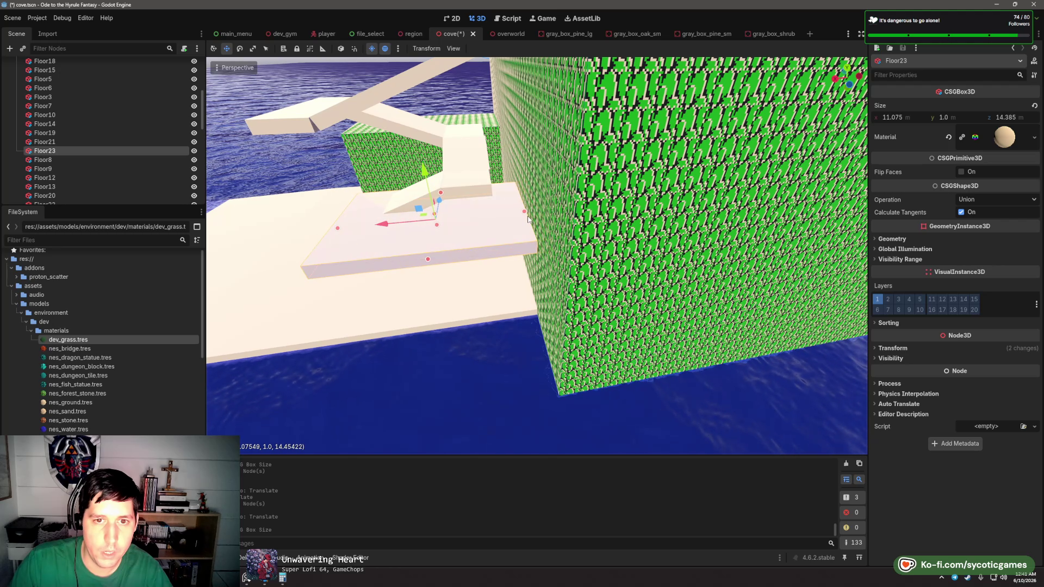
mouse_move(425, 253)
mouse_down()
mouse_move(573, 239)
mouse_move(454, 230)
mouse_up()
drag(579, 239, 622, 188)
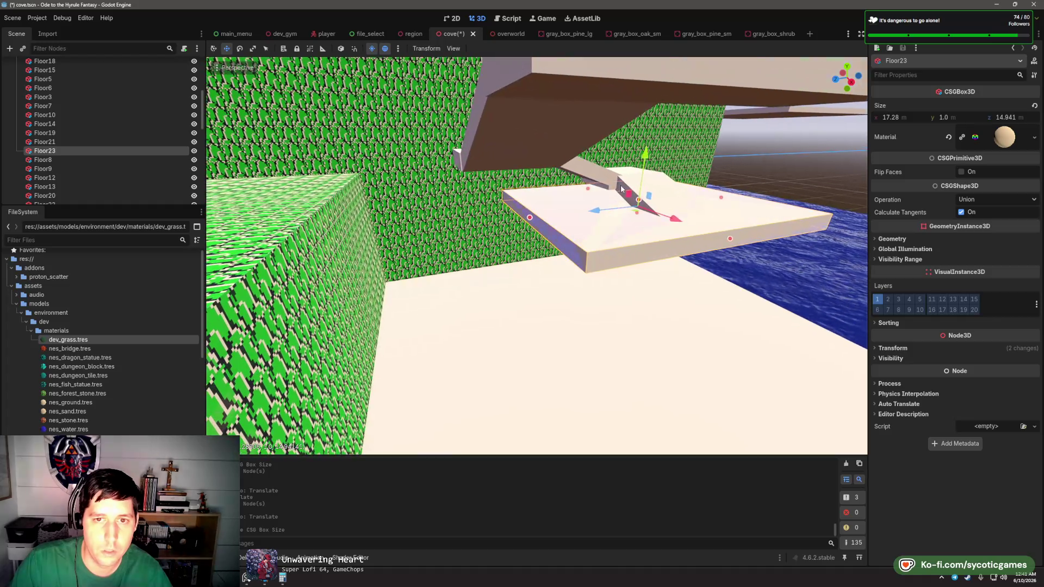
- Duplicate Floor19 as a new step and move it down onto the lower platform
click(471, 141)
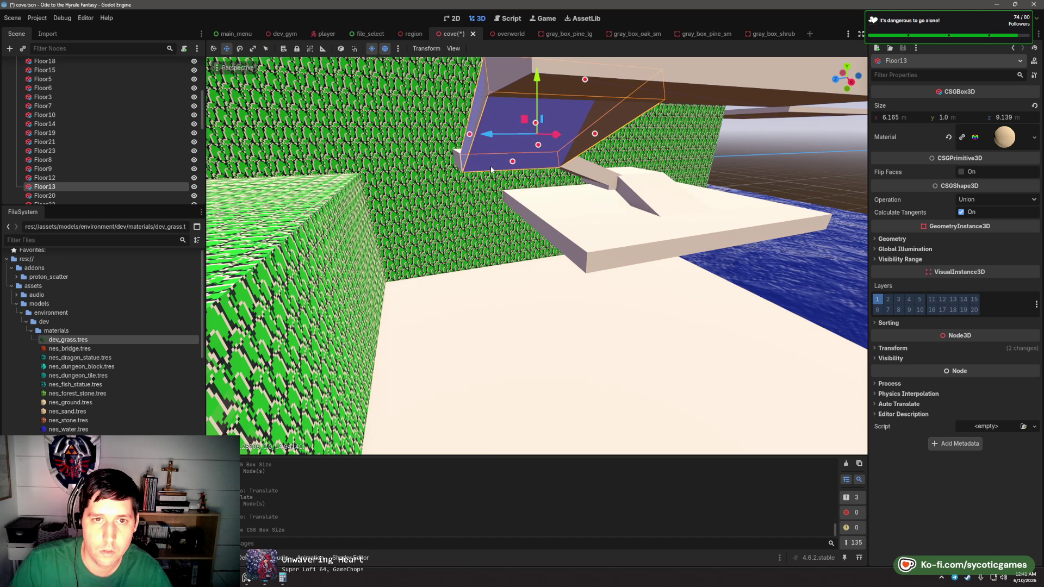
click(504, 87)
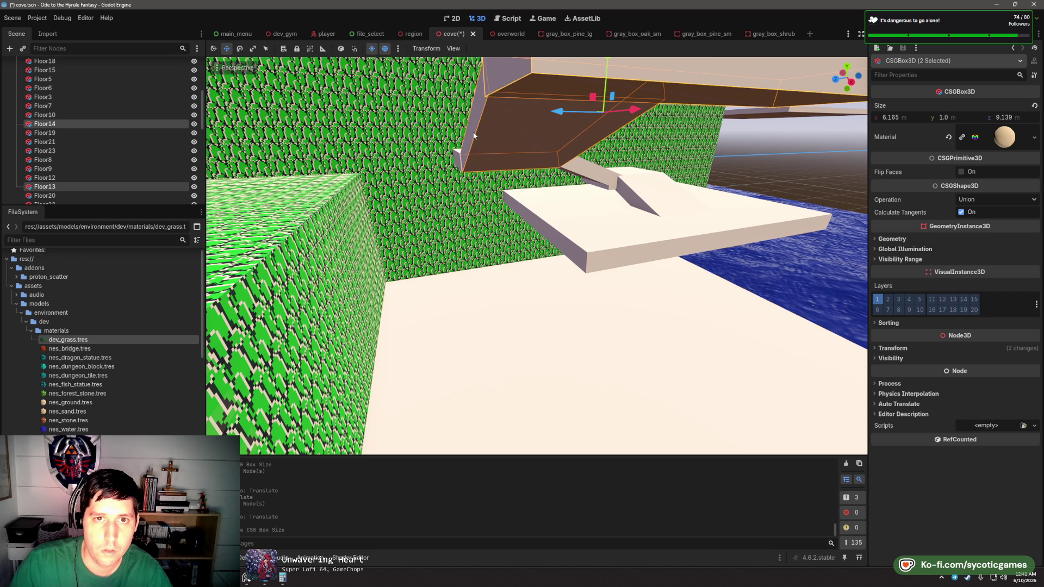
key(f)
key(ctrl+d)
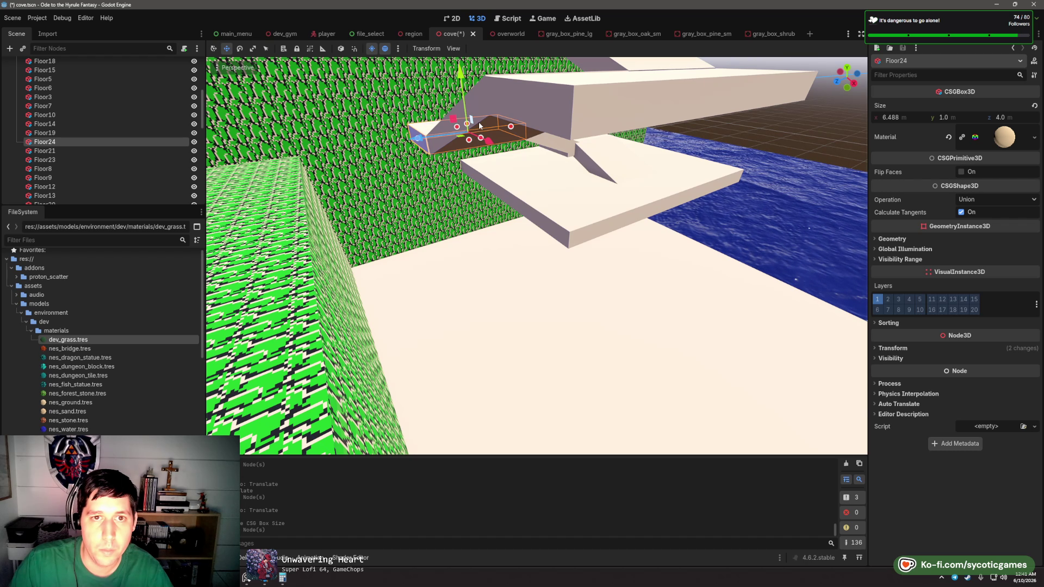
mouse_move(478, 127)
mouse_down()
mouse_move(561, 229)
mouse_move(552, 222)
mouse_up()
- Move the new slanted slab Floor25 (4.003 × 1.0 × 9.139 m) down toward the lower walkway
click(502, 127)
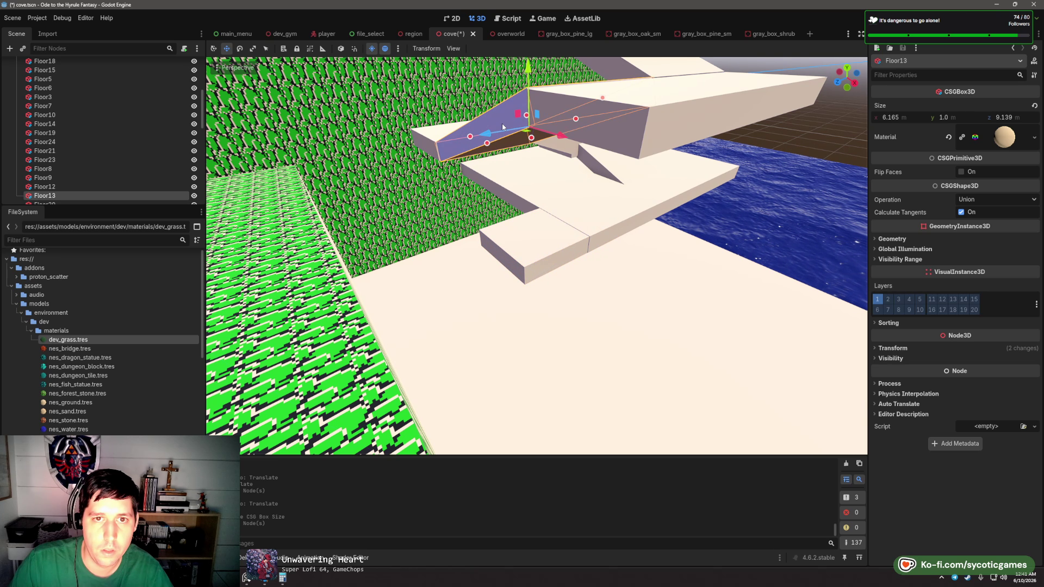
drag(522, 115, 536, 120)
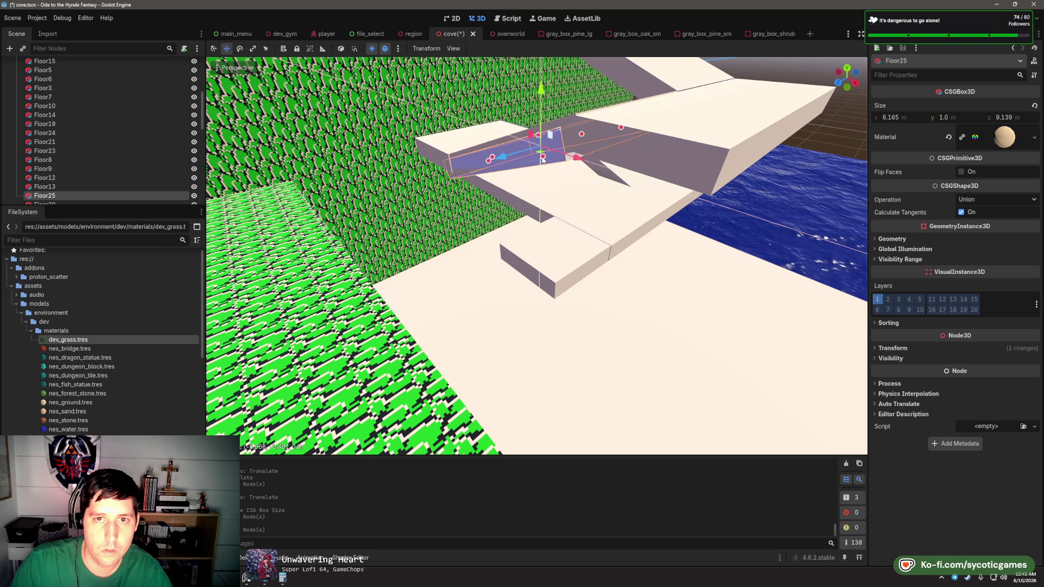
drag(543, 159, 506, 217)
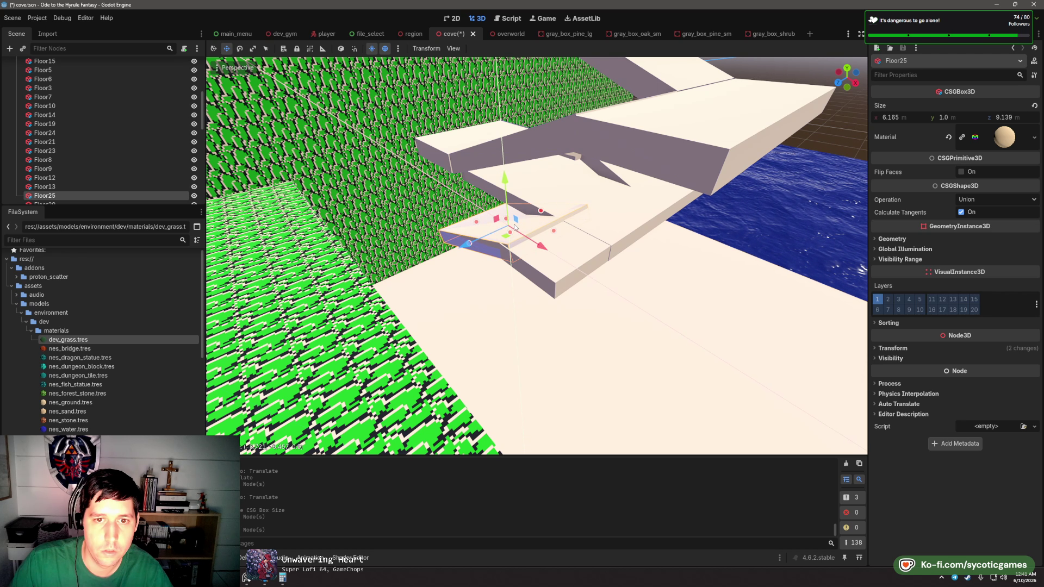
mouse_move(510, 228)
mouse_down()
mouse_move(523, 215)
mouse_move(497, 218)
mouse_move(468, 246)
mouse_move(462, 279)
mouse_up()
- Slide the Floor24 step to the right along the staircase
shift+click(462, 279)
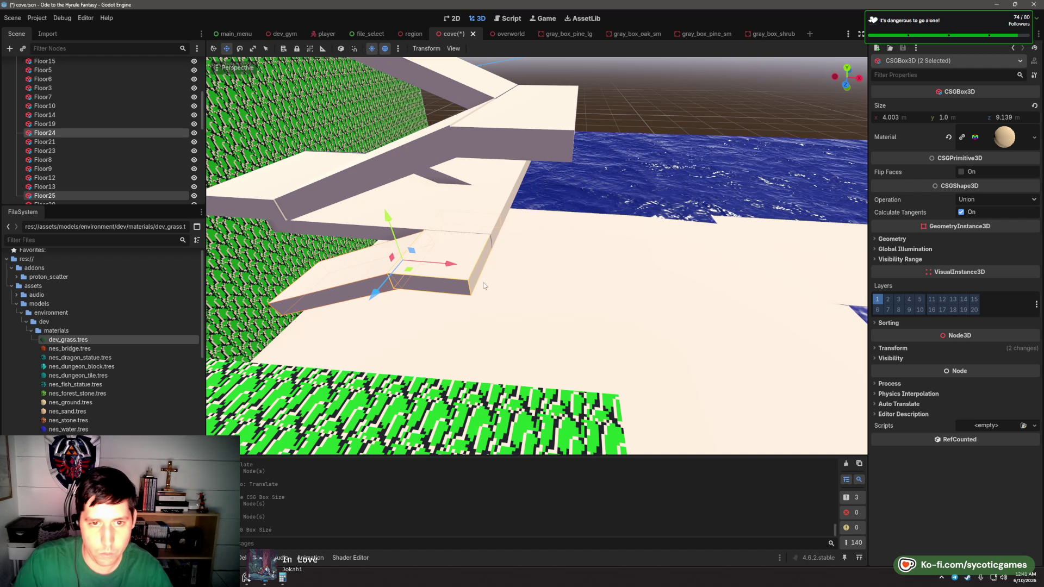
click(400, 252)
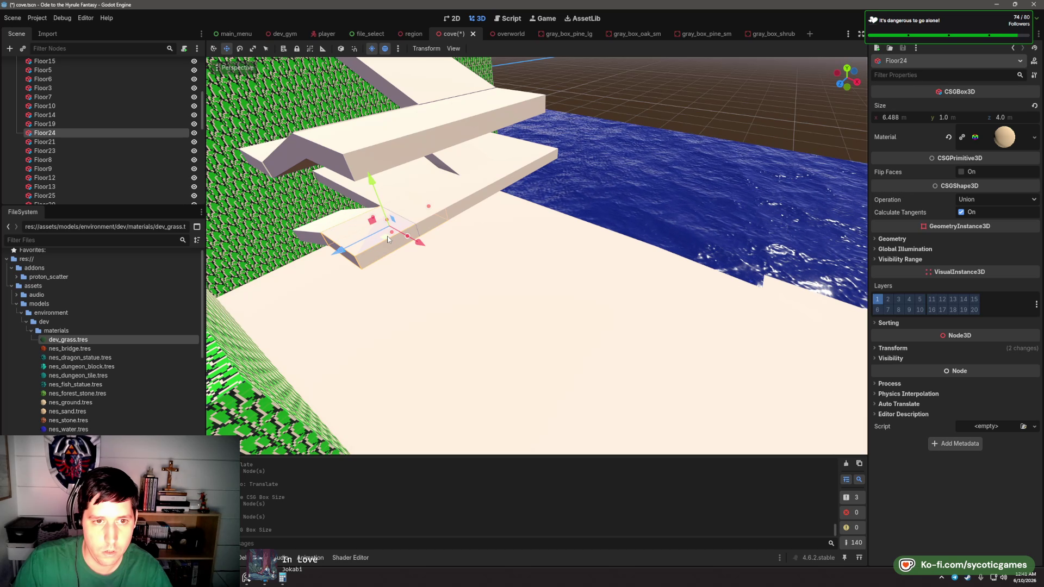
mouse_move(388, 240)
mouse_down()
mouse_move(457, 240)
mouse_move(494, 219)
mouse_up()
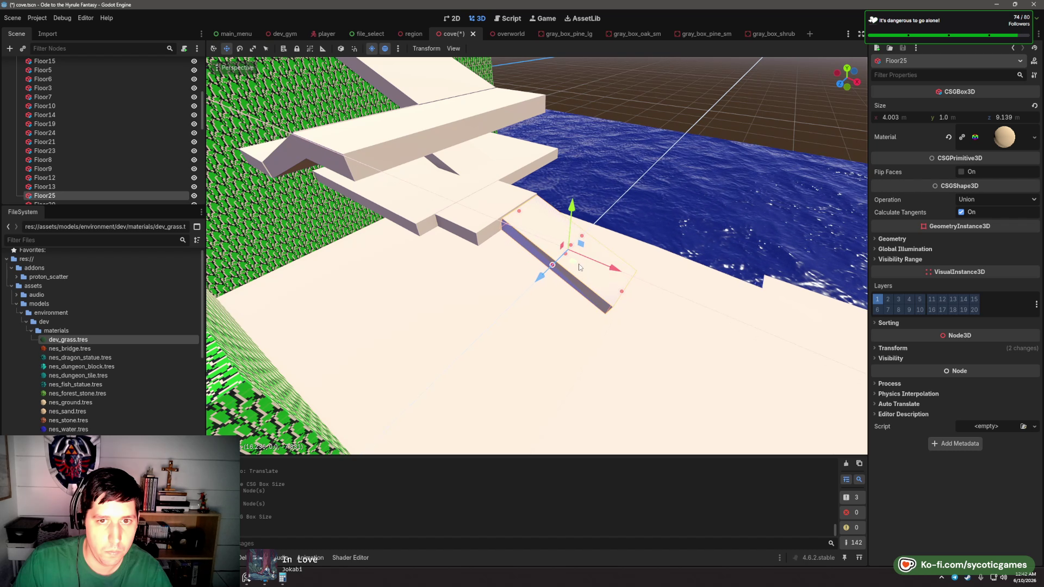
key(s)
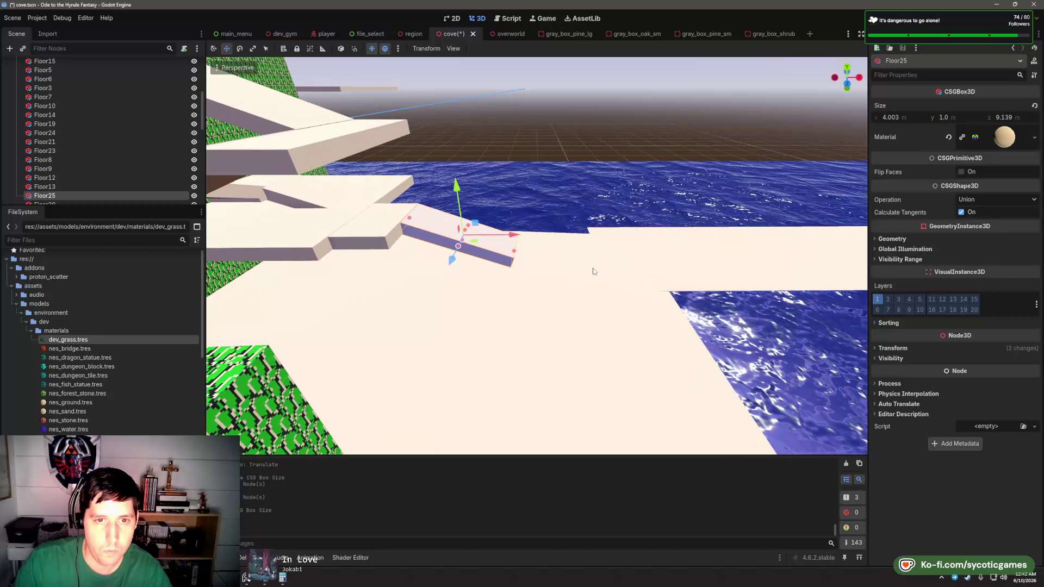
scroll(565, 279, down, 5)
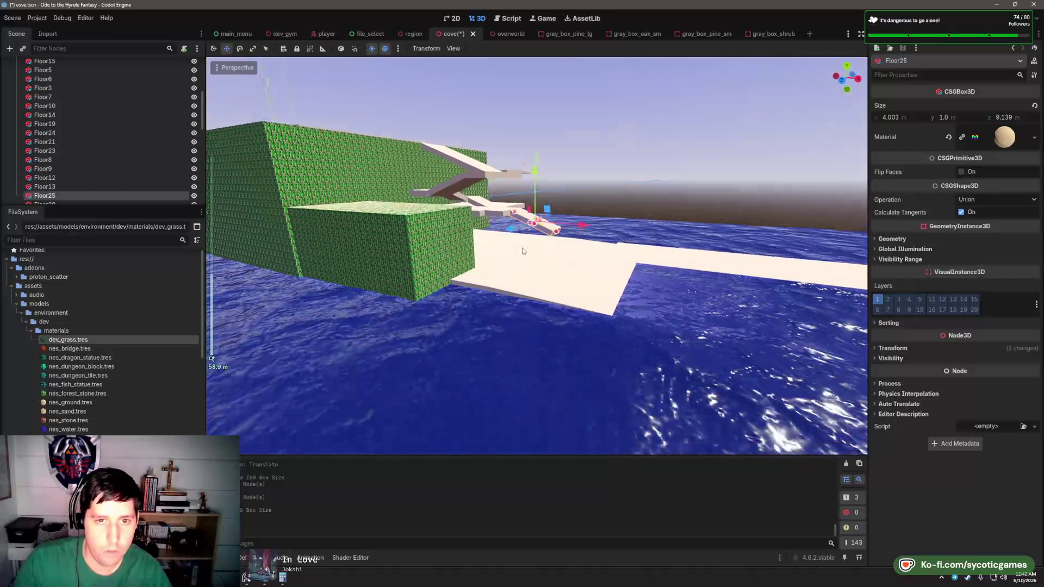
scroll(522, 251, up, 5)
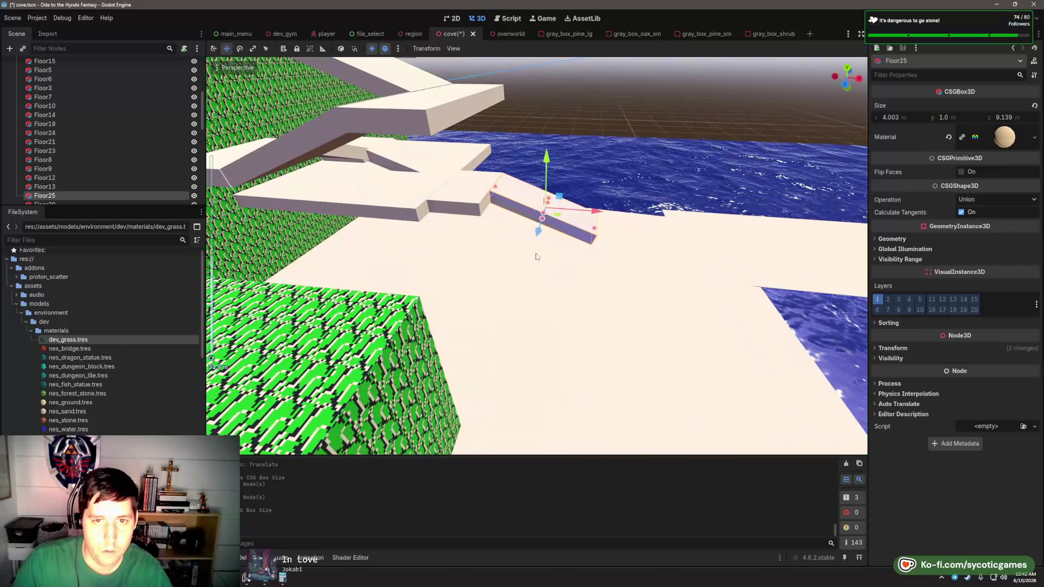
key(d)
- Move the Floor26 landing onto the walkway and widen it to 12.84 by 7.547
click(446, 189)
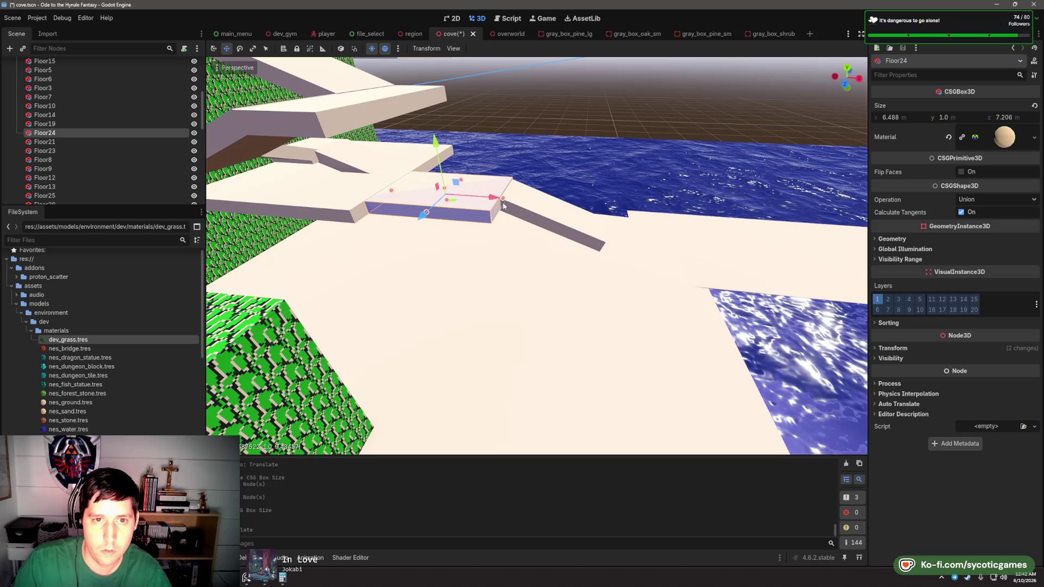
click(499, 205)
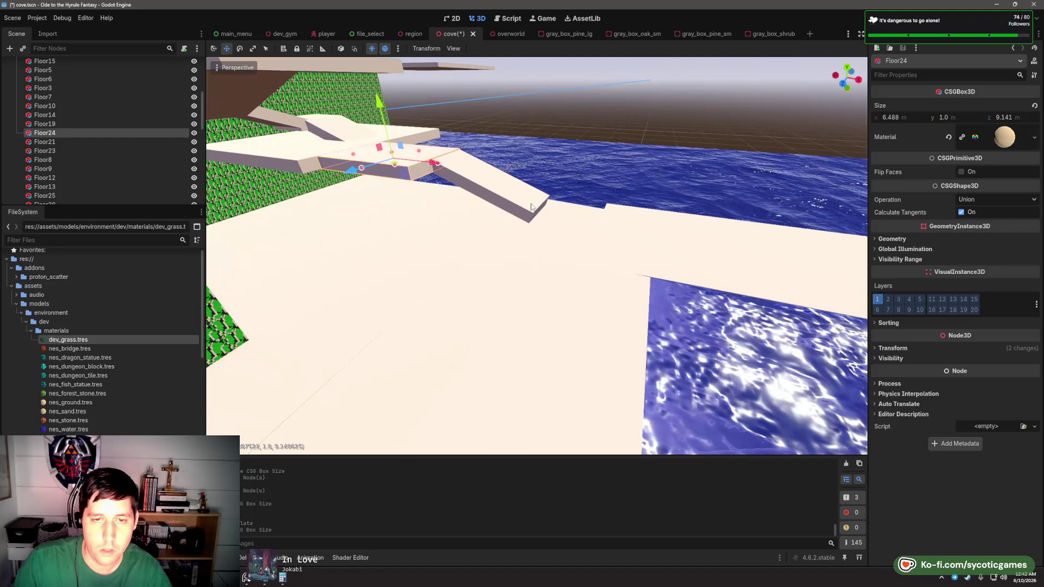
click(542, 265)
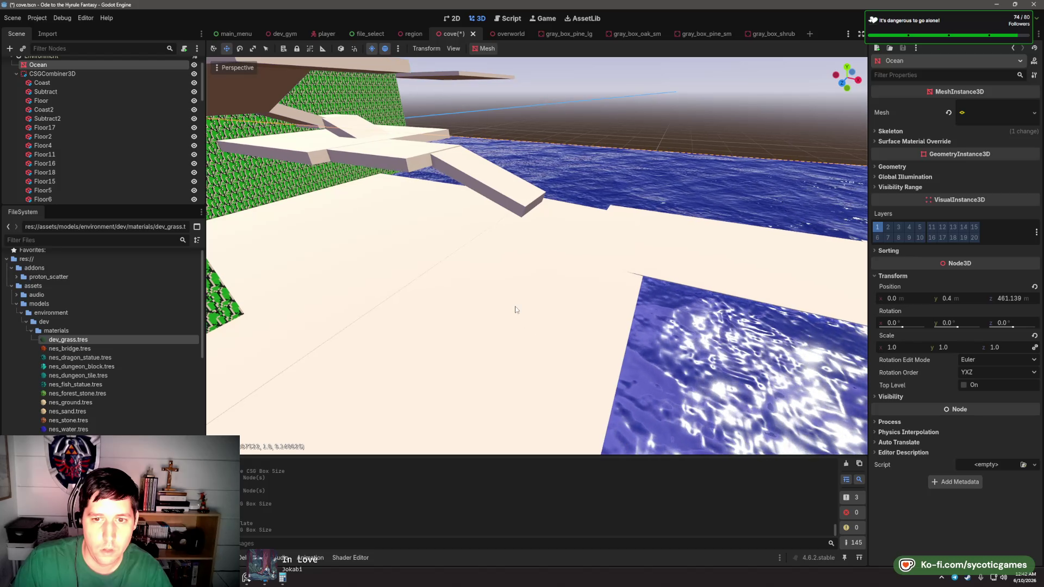
scroll(571, 286, up, 5)
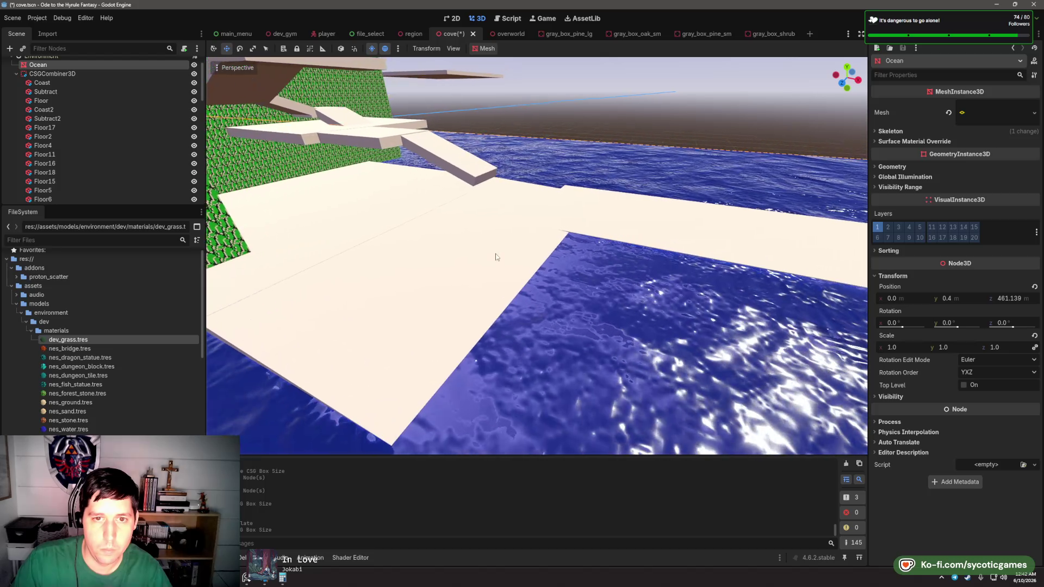
click(426, 175)
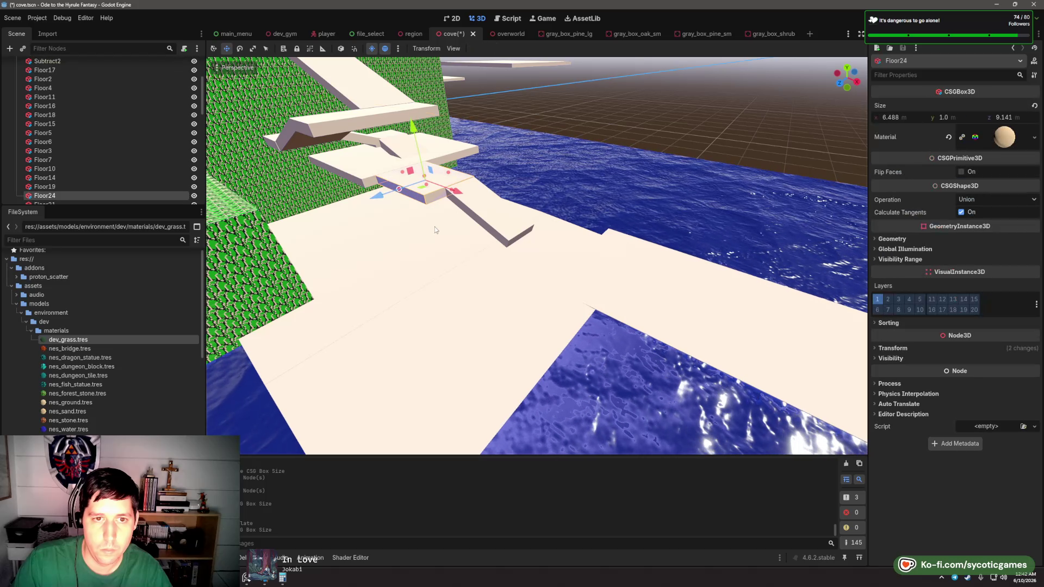
drag(425, 175, 557, 250)
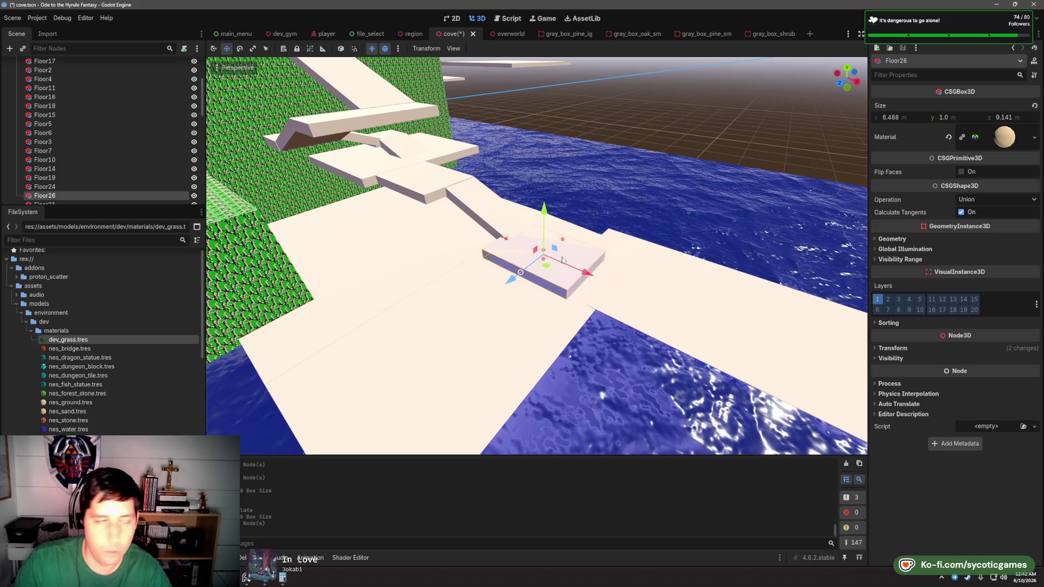
scroll(573, 256, up, 2)
scroll(623, 264, up, 2)
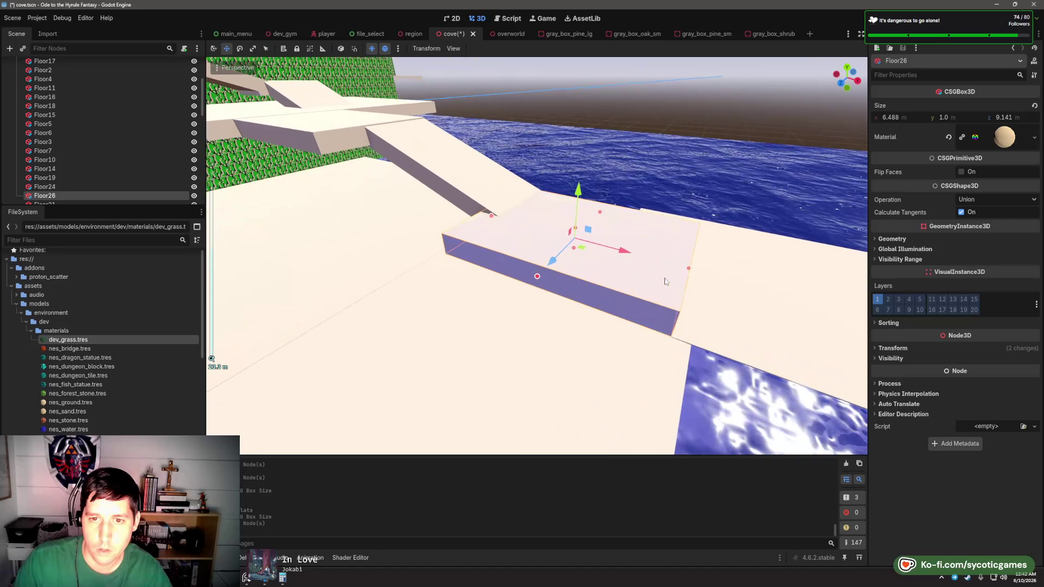
mouse_move(644, 263)
mouse_down()
mouse_move(549, 269)
mouse_move(473, 207)
mouse_move(450, 238)
mouse_up()
scroll(534, 243, down, 5)
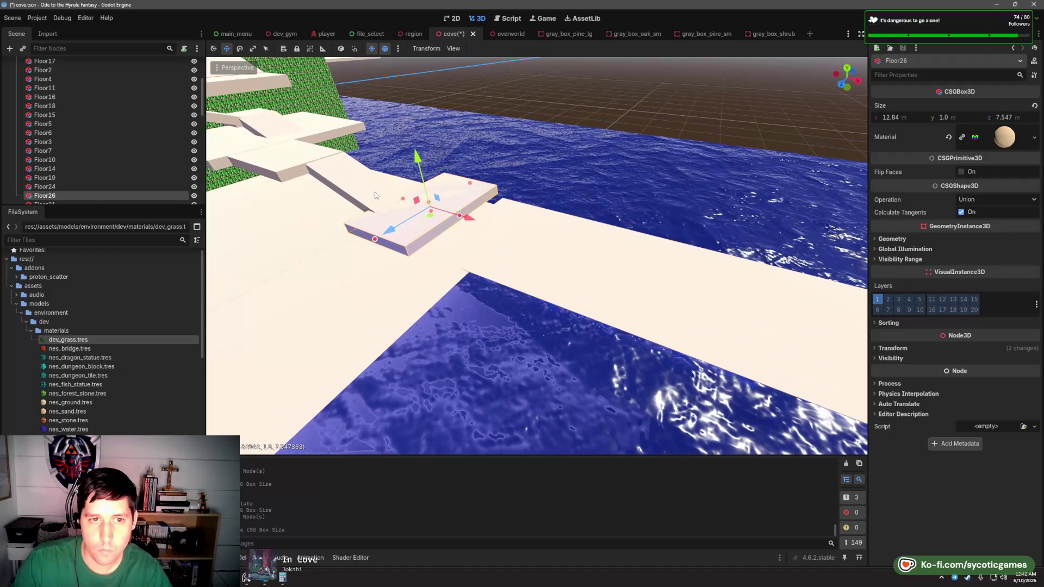
- Move the Floor27 ramp onto the lower walkway and lengthen it to 12.736 m
click(360, 188)
mouse_move(361, 187)
mouse_down()
mouse_move(376, 207)
mouse_move(494, 243)
mouse_move(453, 275)
mouse_move(465, 267)
mouse_up()
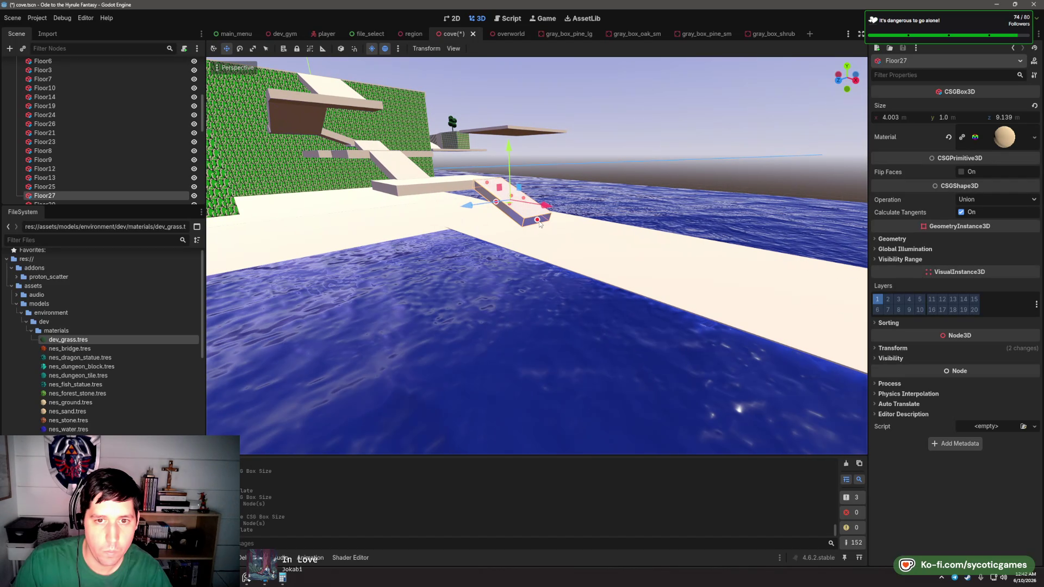
mouse_move(537, 220)
mouse_down()
mouse_move(439, 236)
mouse_move(560, 227)
mouse_up()
- Delete the Floor11 floor slab
scroll(560, 227, down, 5)
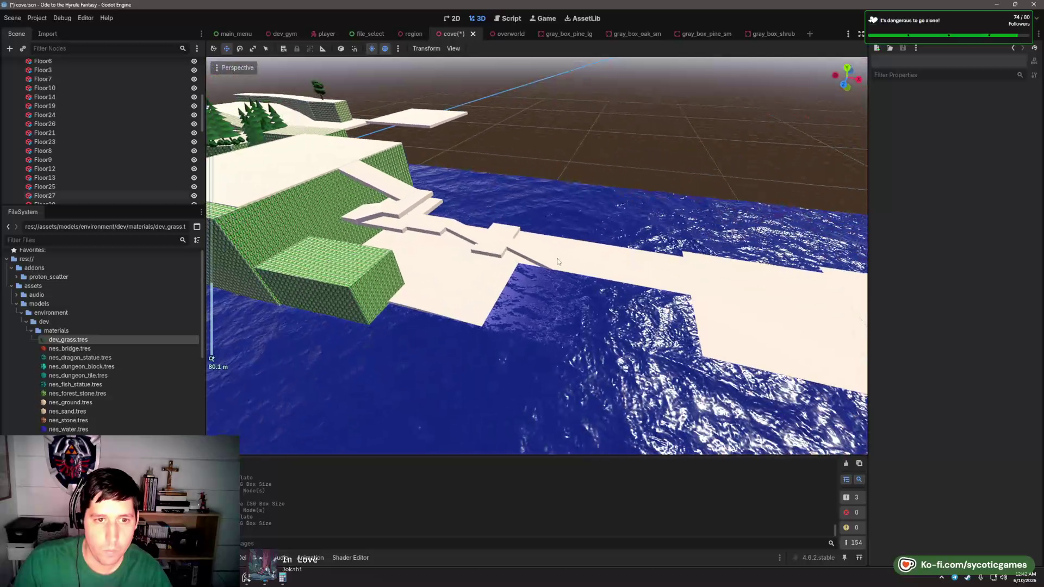
click(355, 281)
scroll(505, 268, up, 2)
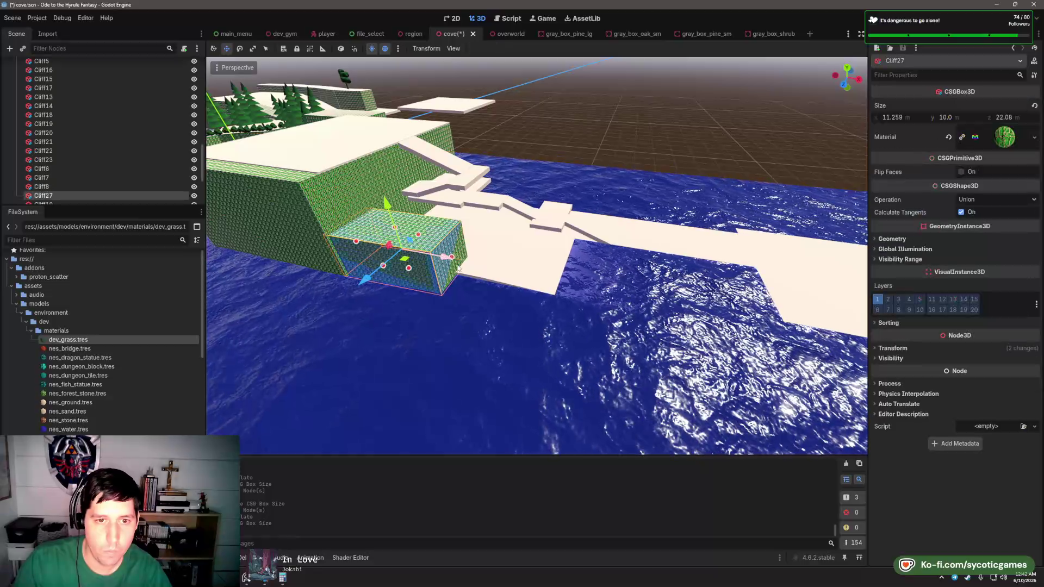
click(485, 272)
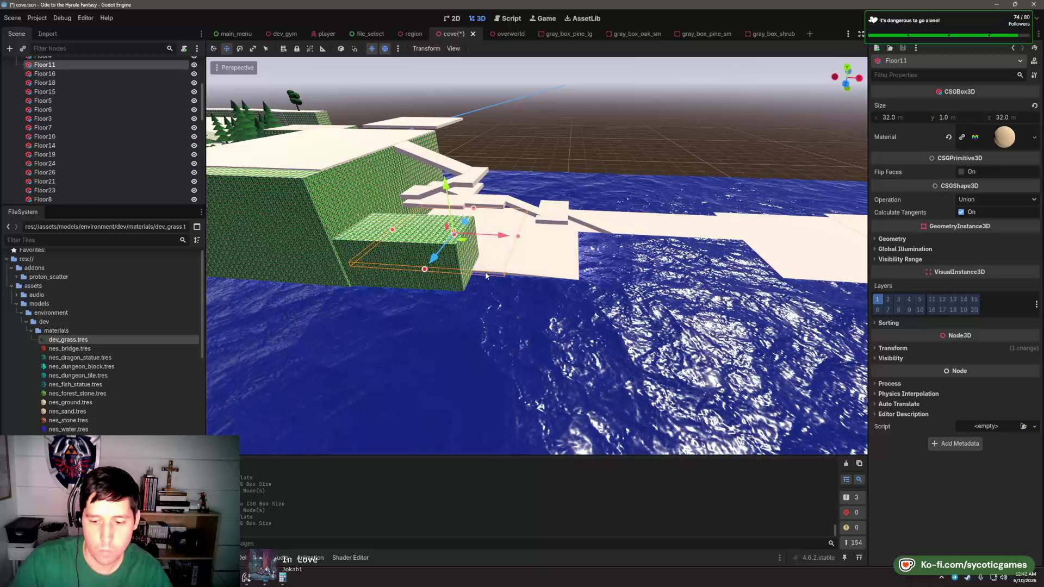
key(Delete)
click(498, 301)
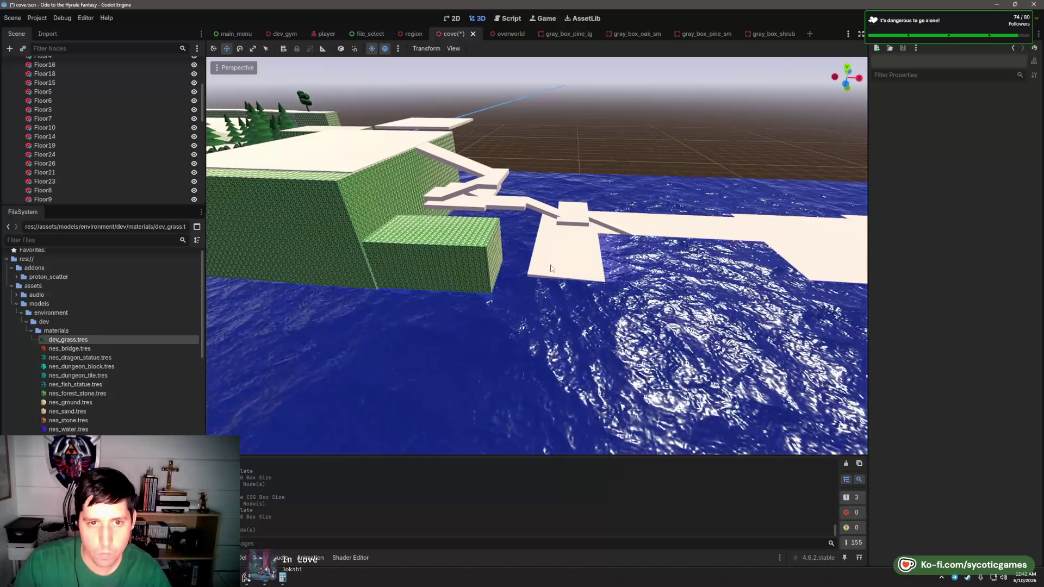
- Slide the Cliff28 cliff box about 1.9 m along X
scroll(485, 286, up, 3)
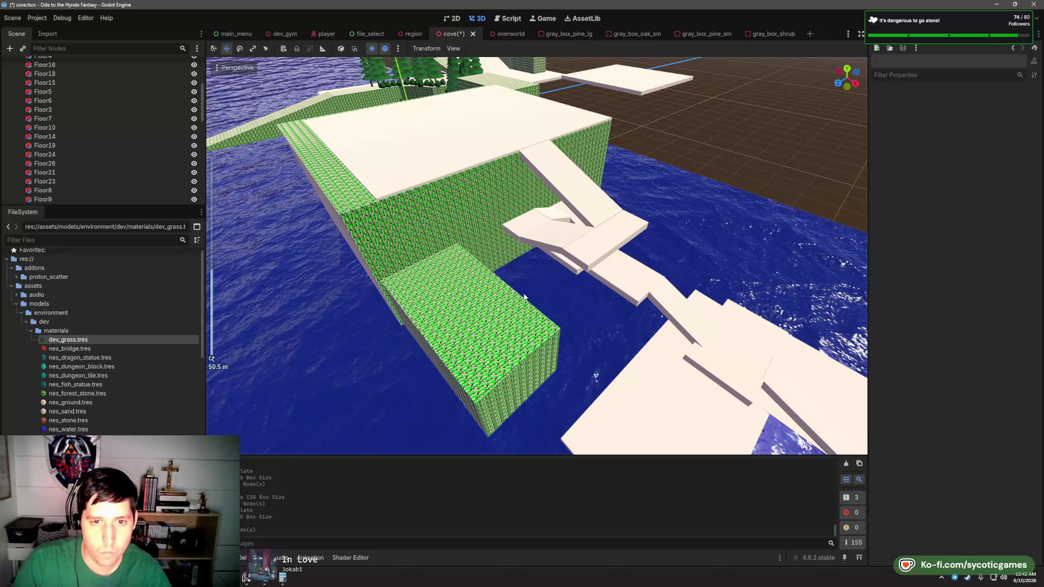
click(525, 297)
click(472, 403)
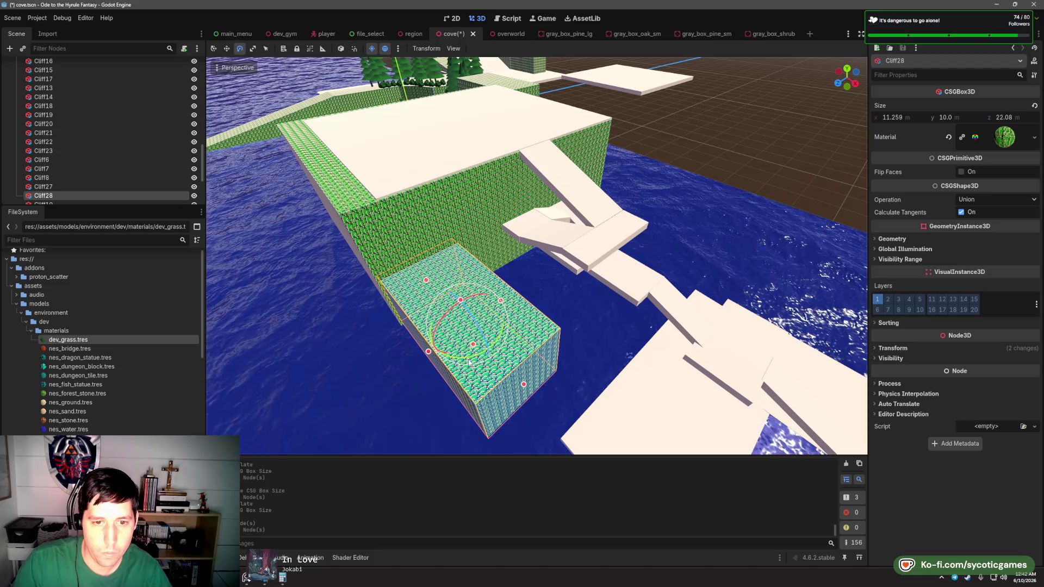
key(w)
mouse_move(537, 323)
mouse_down()
mouse_move(607, 287)
mouse_move(466, 351)
mouse_move(468, 277)
mouse_up()
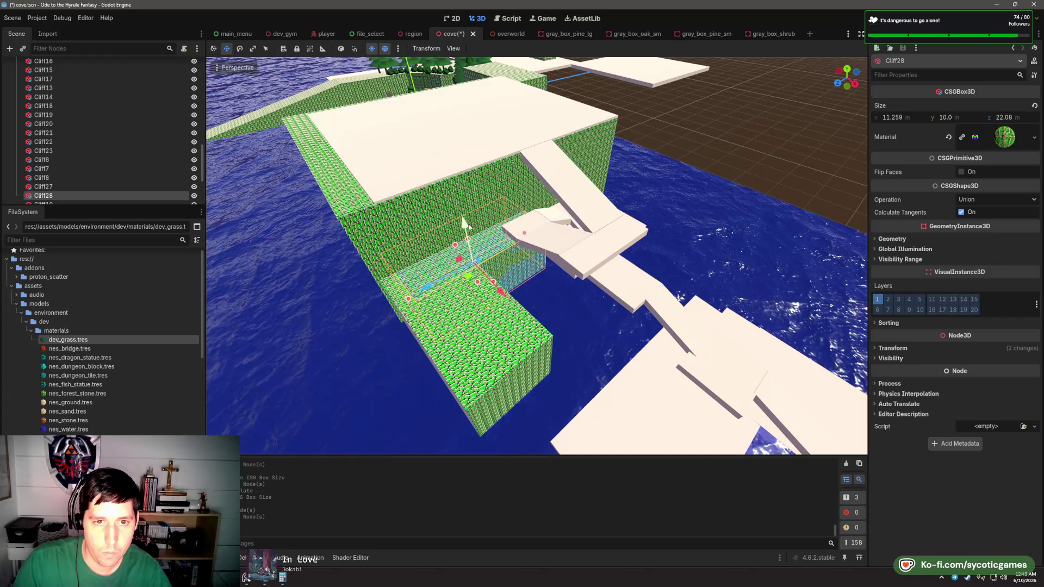
scroll(468, 213, up, 5)
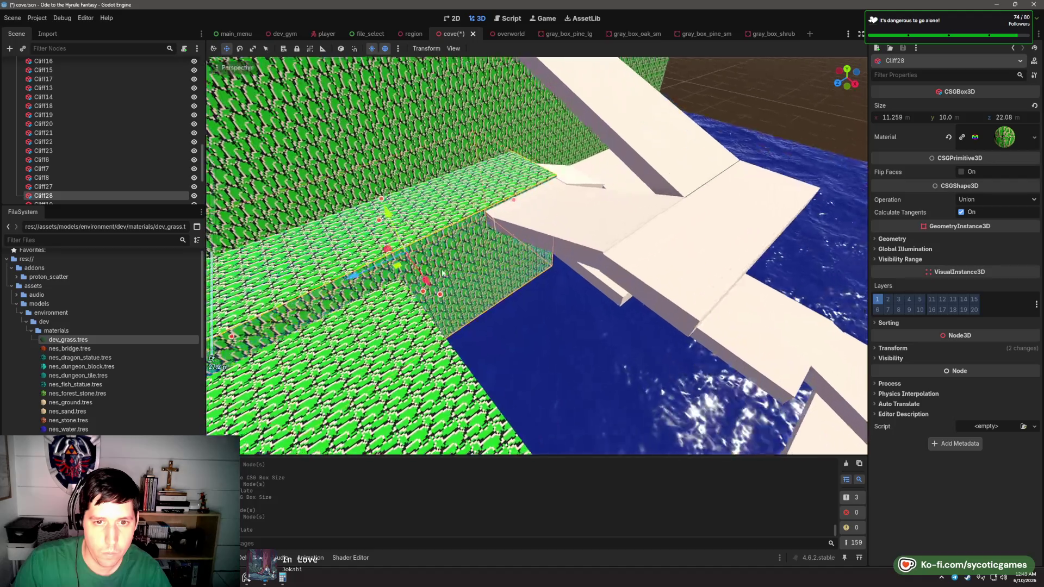
drag(435, 260, 409, 258)
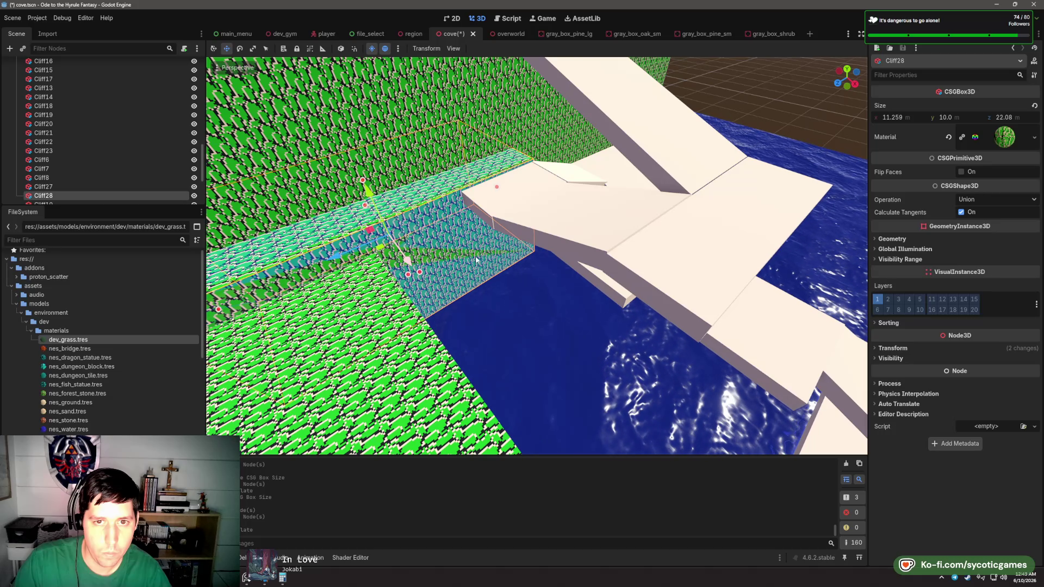
- Raise Cliff28 to about 17 m tall, giving 11.259 × 17.116 × 22.08 m
mouse_move(475, 255)
mouse_down()
mouse_move(430, 204)
mouse_move(529, 186)
mouse_up()
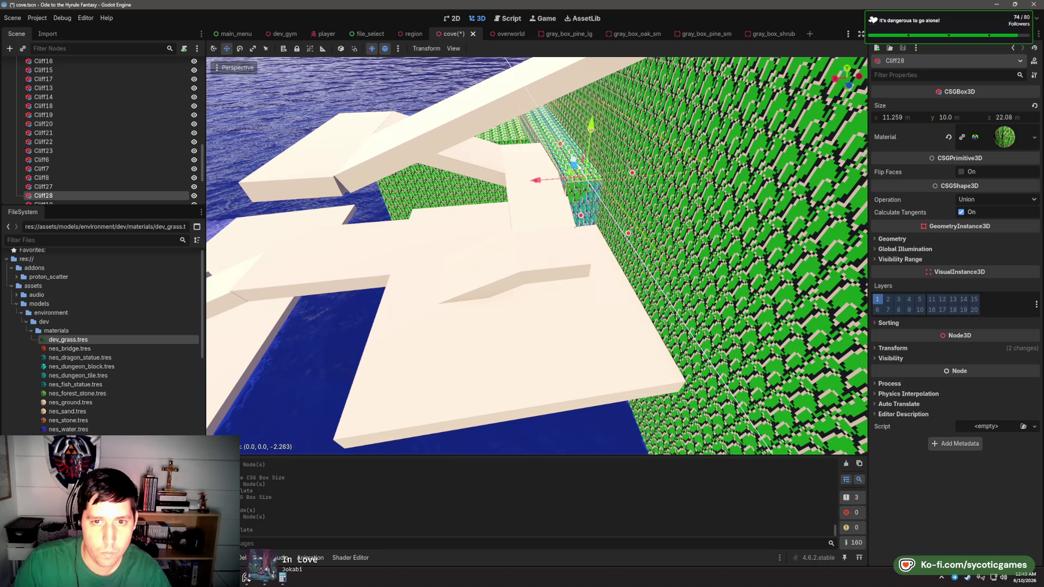
drag(594, 169, 576, 195)
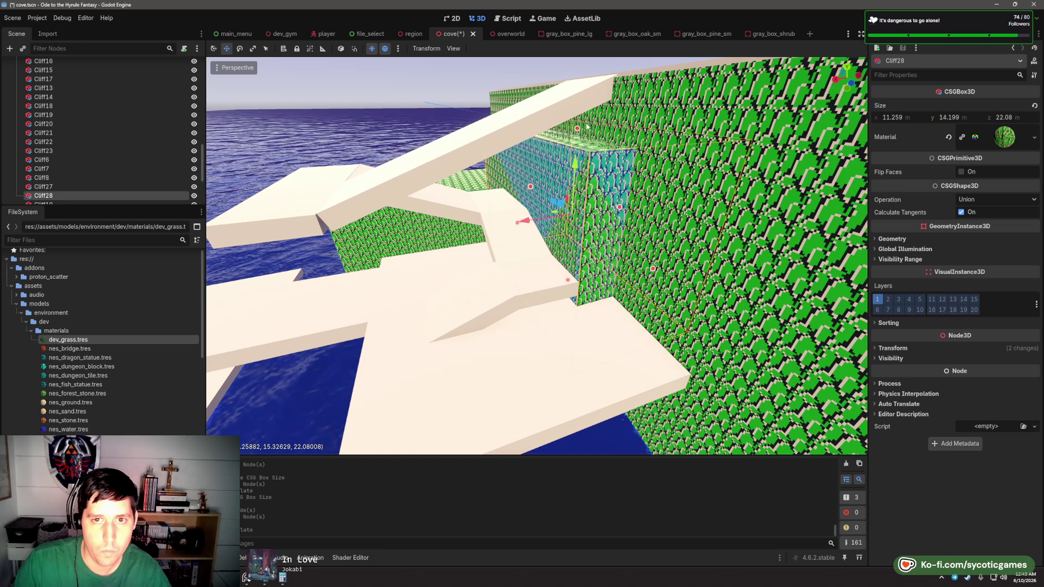
mouse_move(594, 102)
mouse_down()
mouse_move(762, 139)
mouse_move(588, 148)
mouse_up()
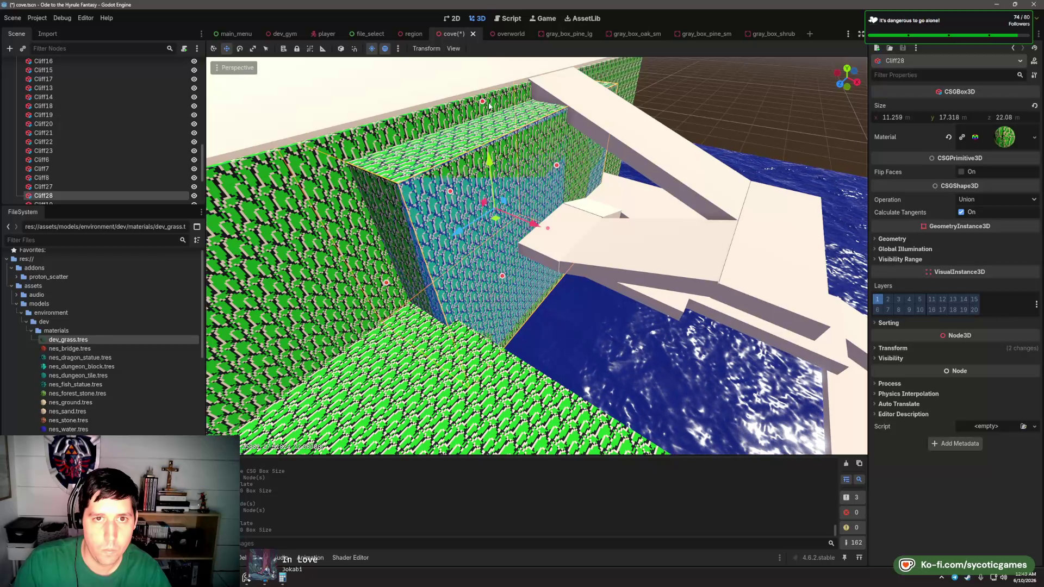
scroll(518, 140, down, 5)
mouse_move(518, 140)
mouse_down()
mouse_move(453, 311)
mouse_move(524, 297)
mouse_up()
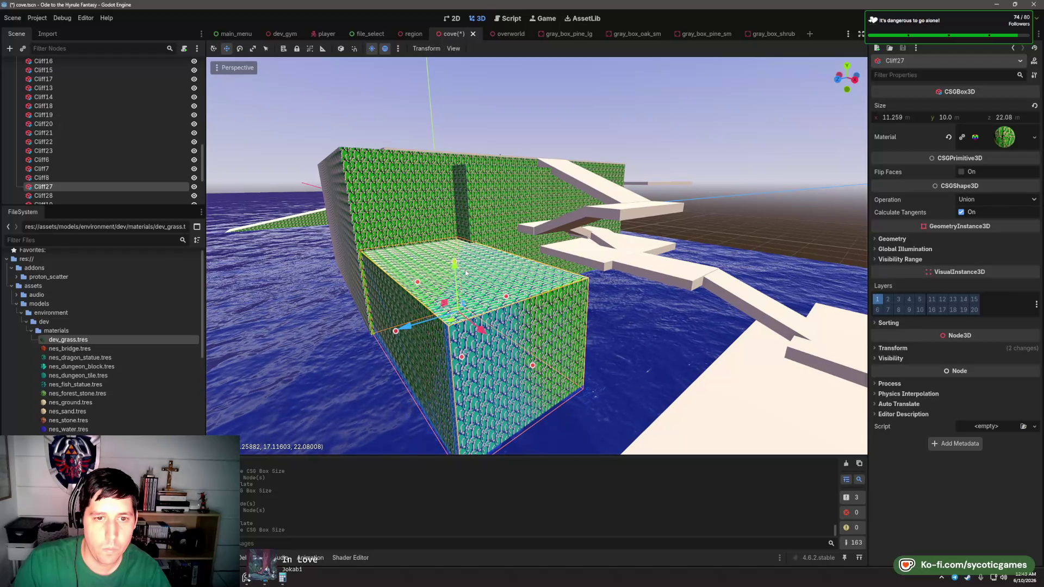
- Enlarge Cliff27, copy it across the path as Cliff29 narrowed to 7.97 m, then duplicate again
mouse_move(456, 259)
mouse_down()
mouse_move(460, 181)
mouse_move(454, 261)
mouse_move(504, 252)
mouse_move(503, 268)
mouse_move(502, 258)
mouse_move(521, 266)
mouse_move(526, 237)
mouse_up()
scroll(520, 239, down, 3)
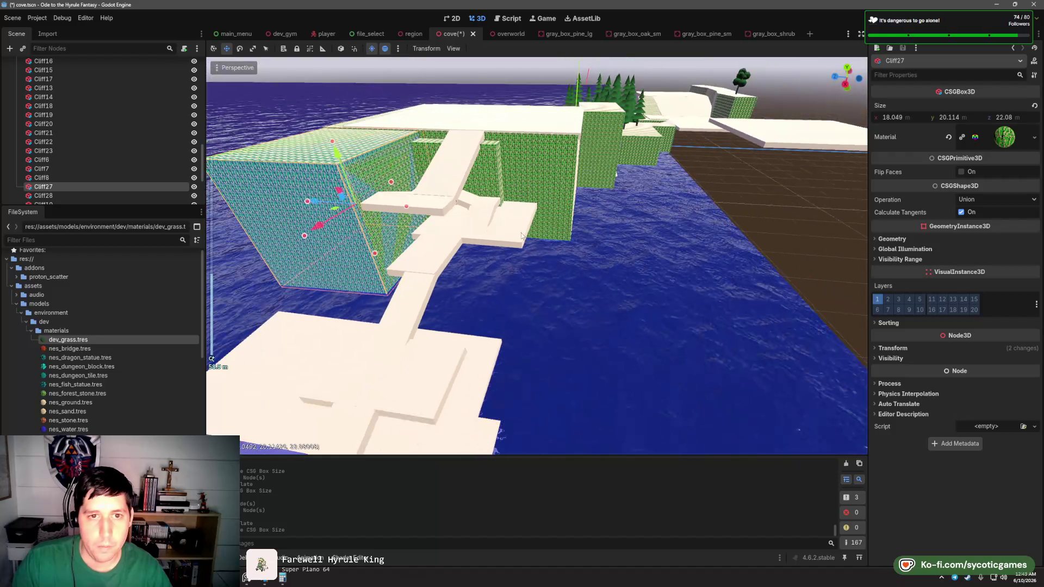
key(ctrl+d)
mouse_move(348, 211)
mouse_down()
mouse_move(524, 212)
mouse_move(555, 228)
mouse_up()
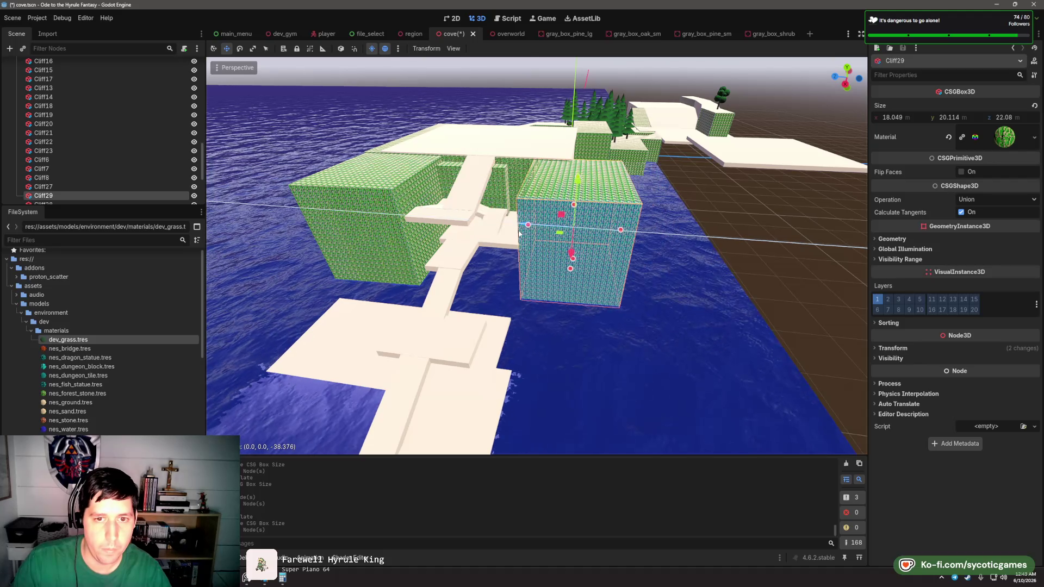
scroll(555, 234, up, 2)
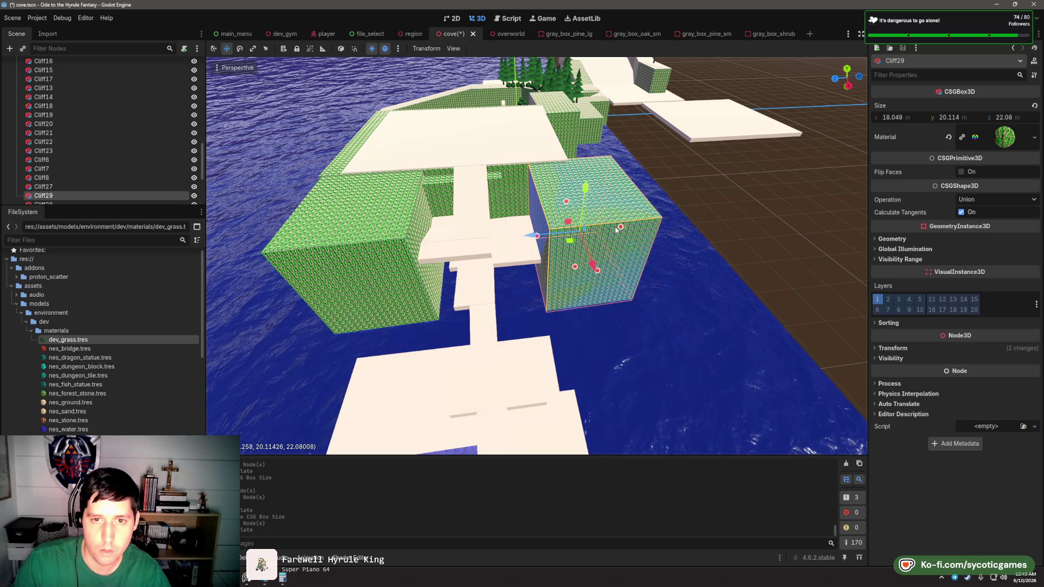
drag(577, 233, 573, 234)
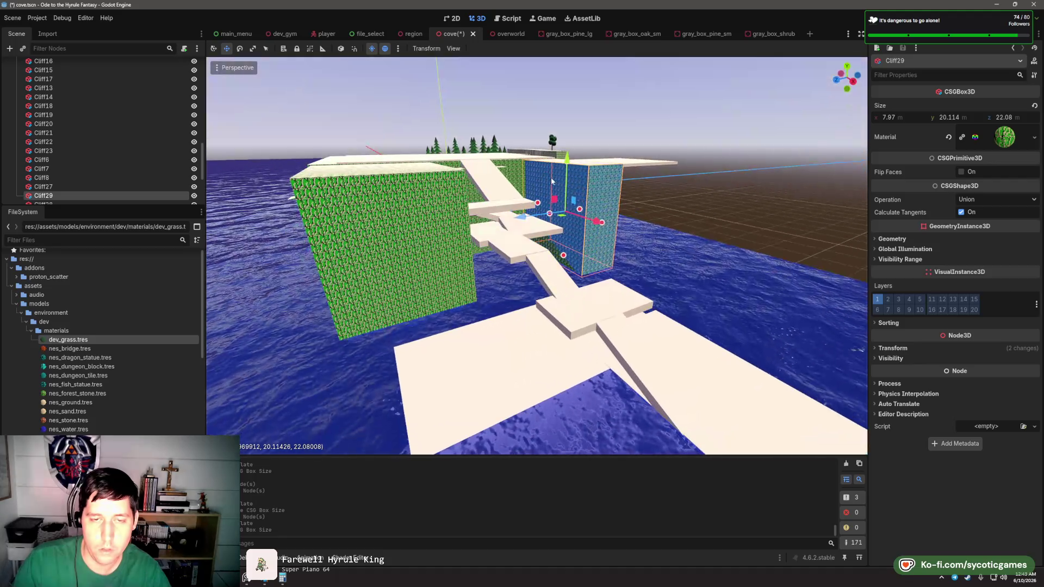
key(ctrl+z)
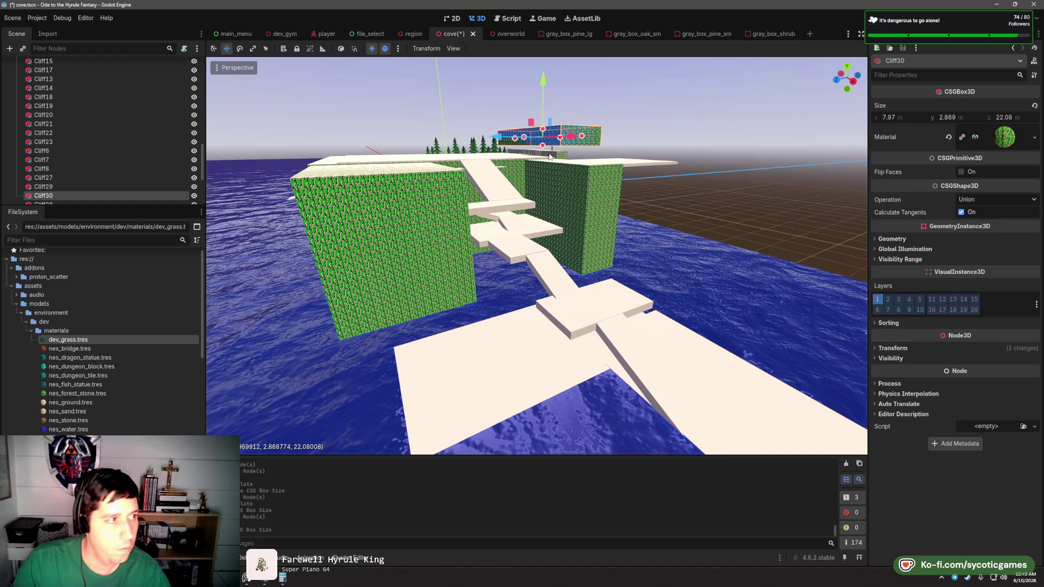
- View the new cliff slab from above and box-select several cliff blocks
drag(549, 157, 527, 208)
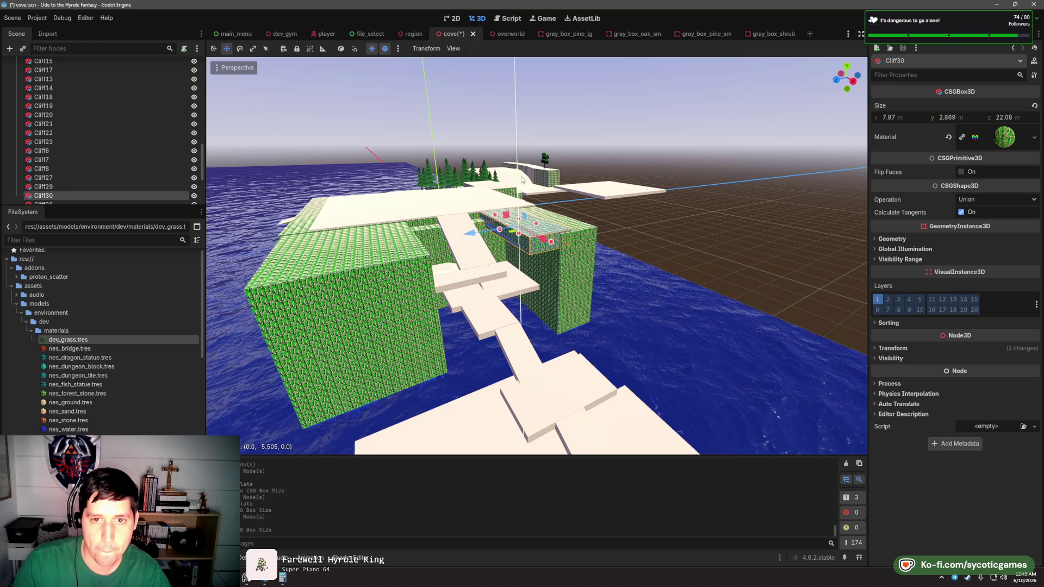
scroll(524, 190, up, 5)
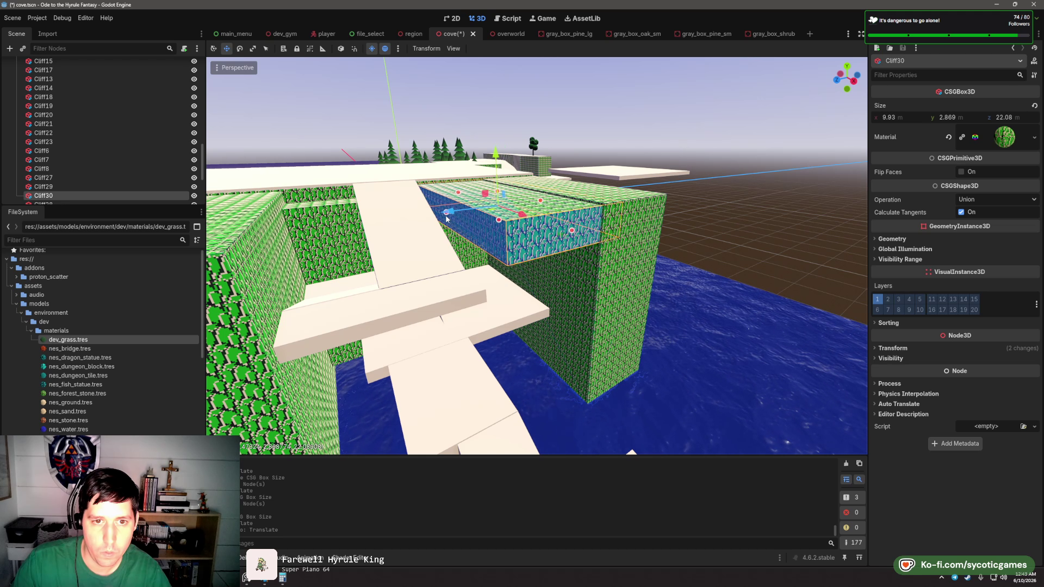
mouse_move(446, 219)
mouse_down()
mouse_move(438, 267)
mouse_move(593, 211)
mouse_move(408, 250)
mouse_up()
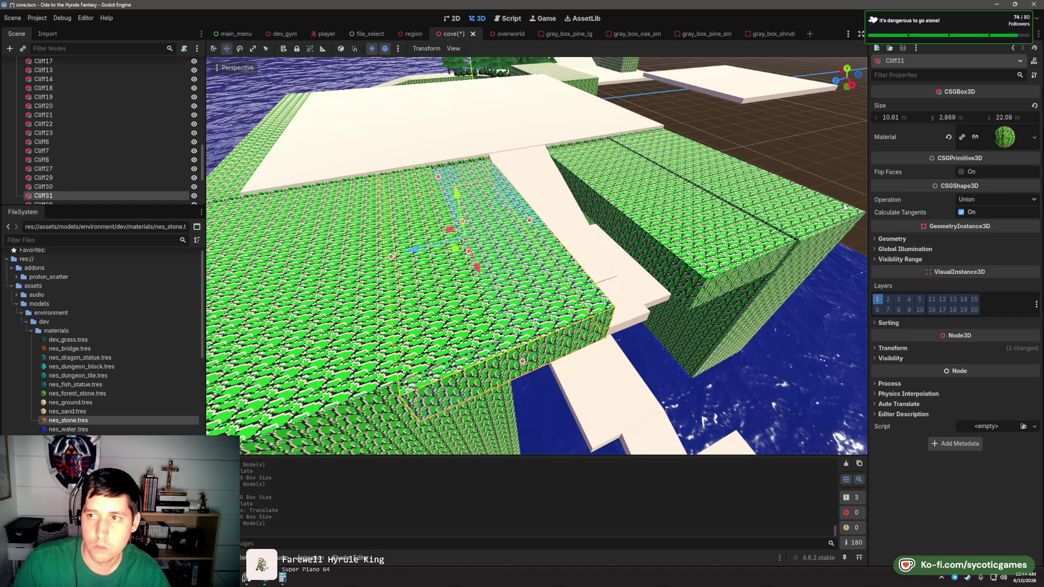
scroll(249, 282, down, 6)
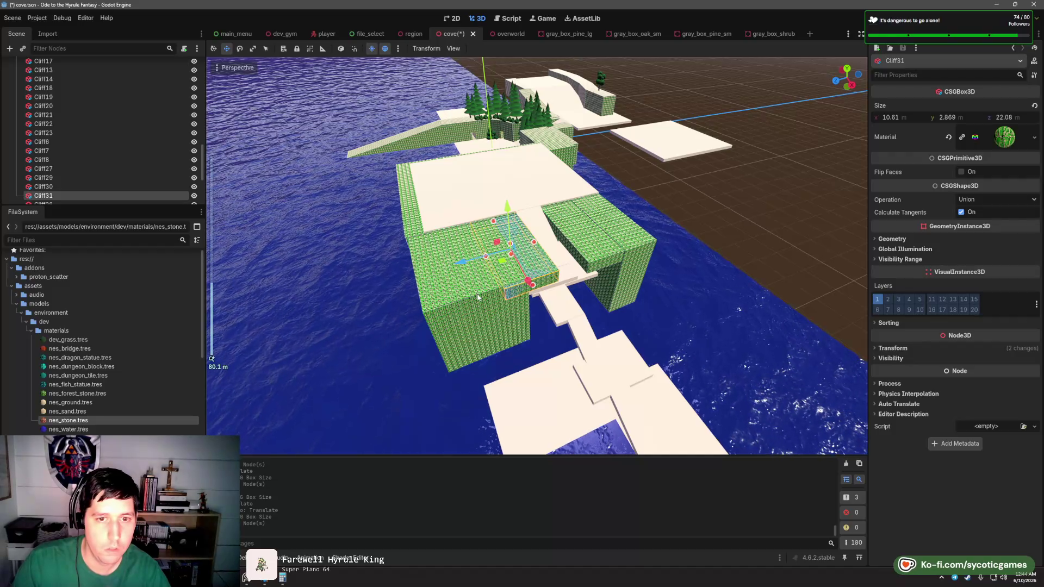
drag(304, 163, 640, 252)
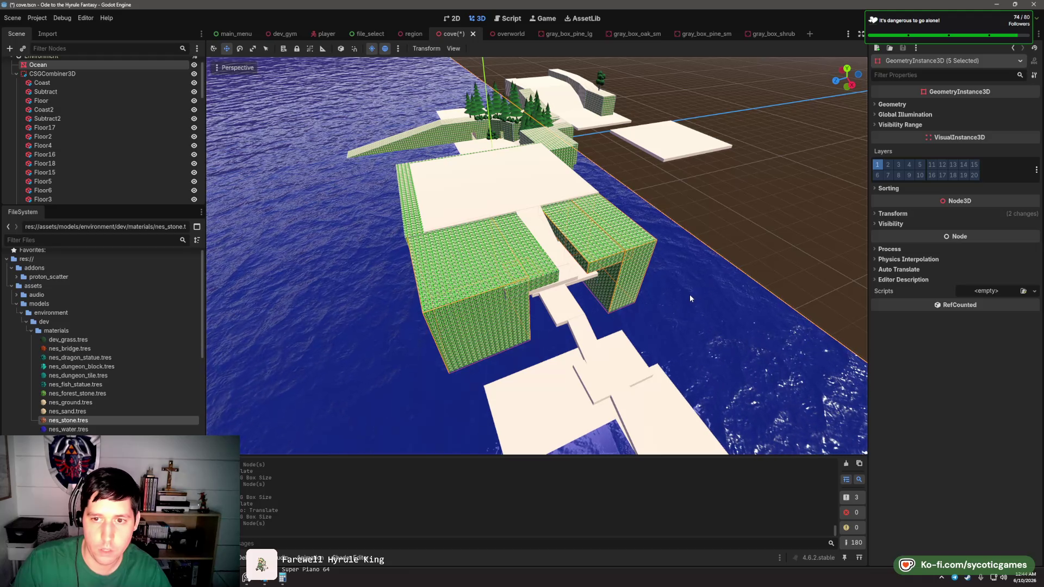
- Select the cliff blocks around the path in the Scene tree and frame them
drag(689, 295, 680, 239)
ctrl+click(38, 65)
scroll(60, 136, down, 5)
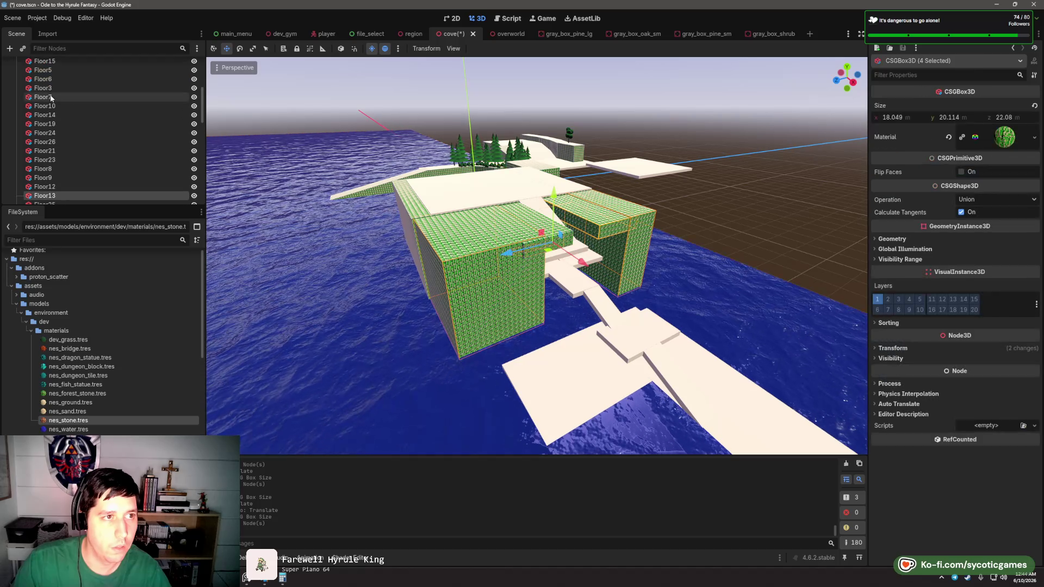
scroll(67, 165, down, 5)
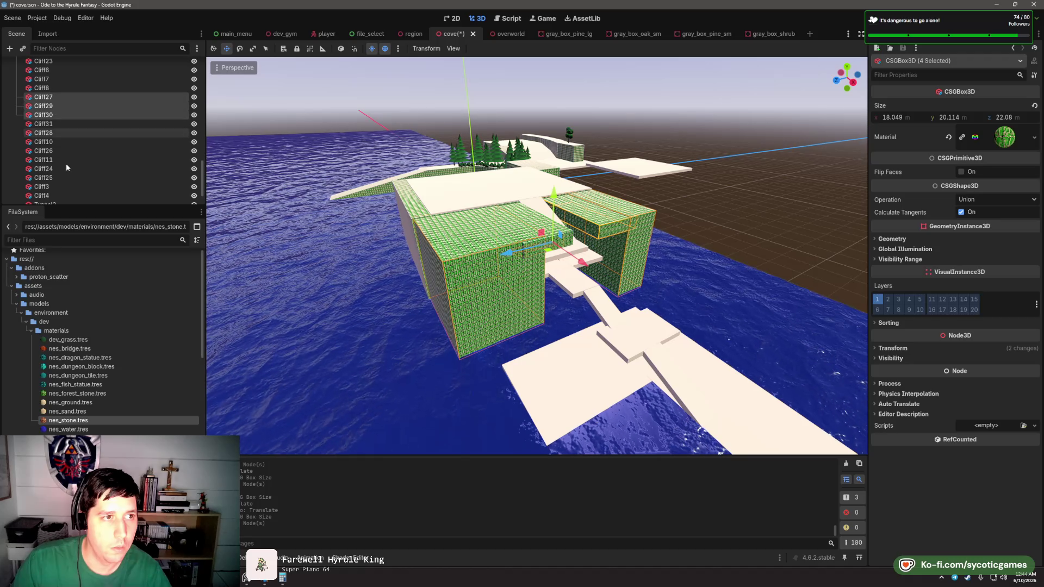
mouse_move(456, 261)
mouse_down()
mouse_move(524, 292)
mouse_move(561, 251)
mouse_move(633, 273)
mouse_up()
scroll(562, 252, up, 5)
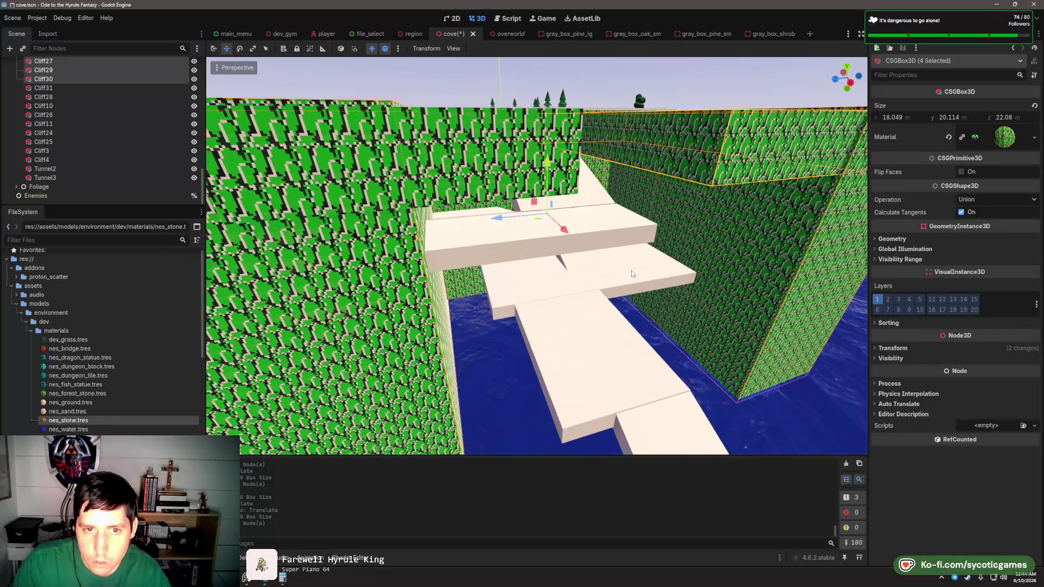
scroll(117, 140, up, 5)
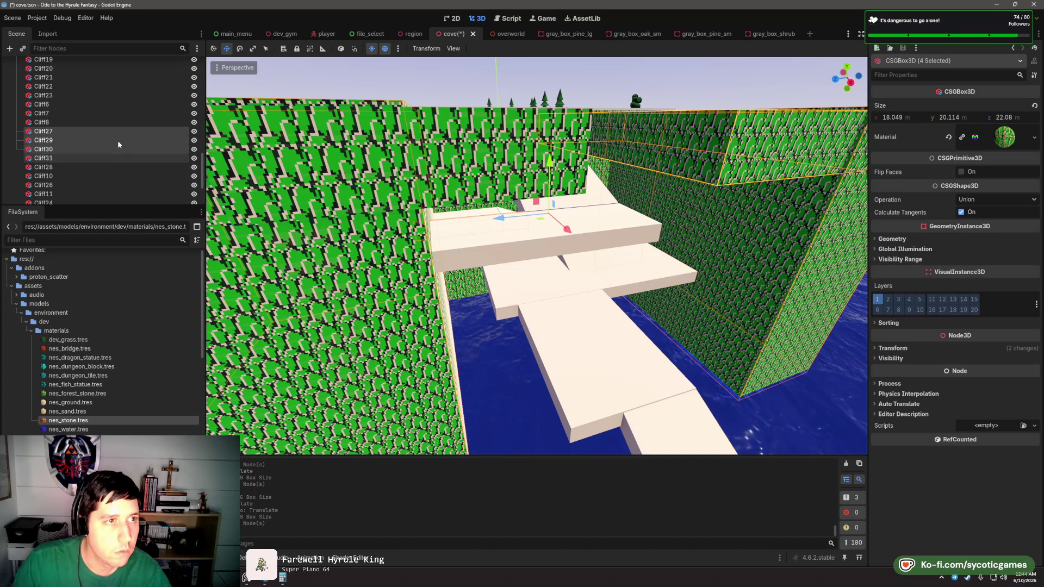
ctrl+click(76, 112)
scroll(76, 111, down, 4)
key(f)
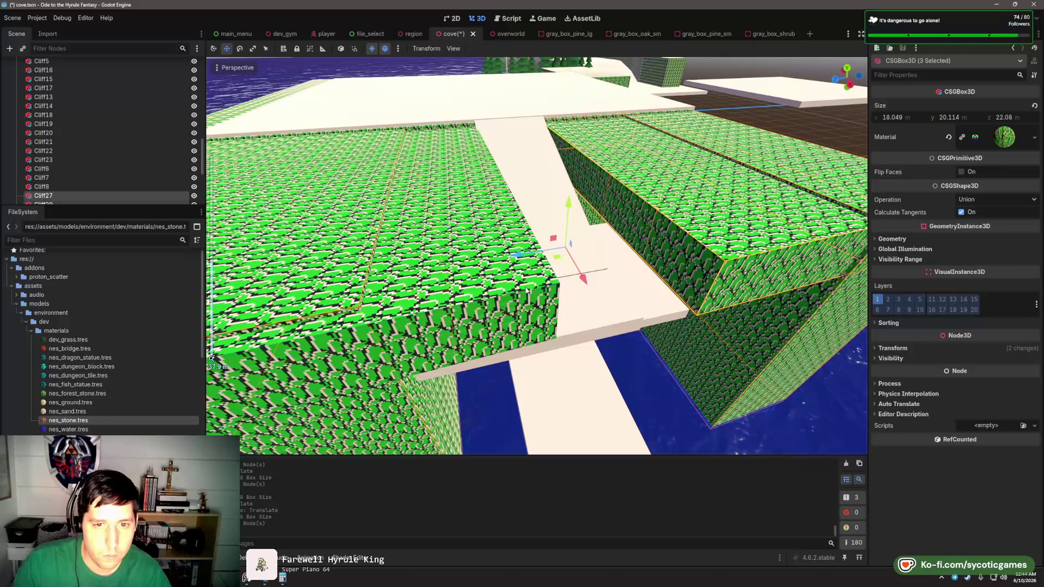
- Add one more block to the selection and apply nes_stone.tres to all of them
shift+click(532, 292)
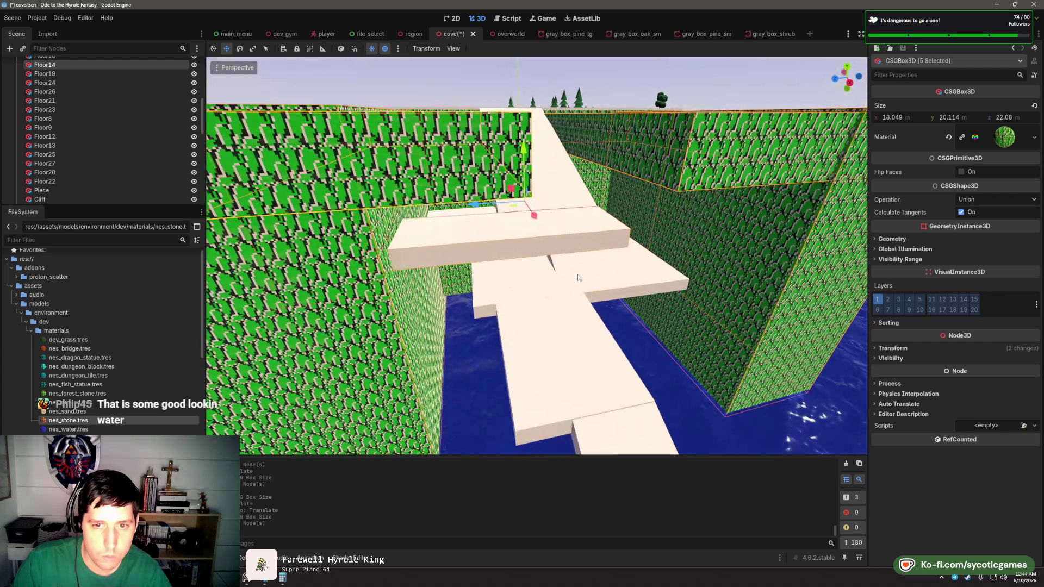
scroll(72, 111, up, 2)
scroll(533, 179, down, 6)
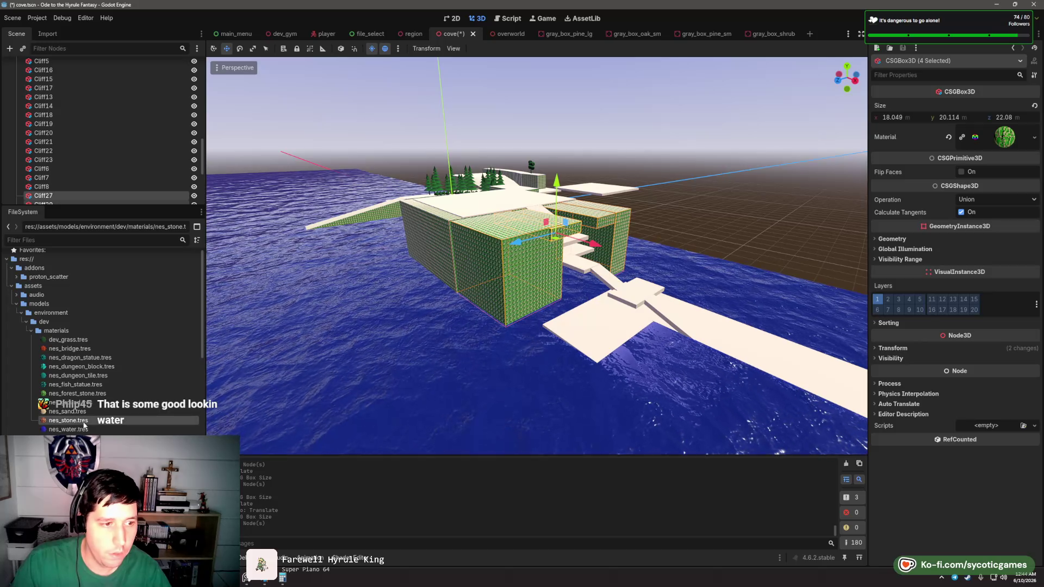
drag(991, 173, 1010, 139)
- Select the Cliff28 wall block and duplicate it as Cliff32
click(605, 280)
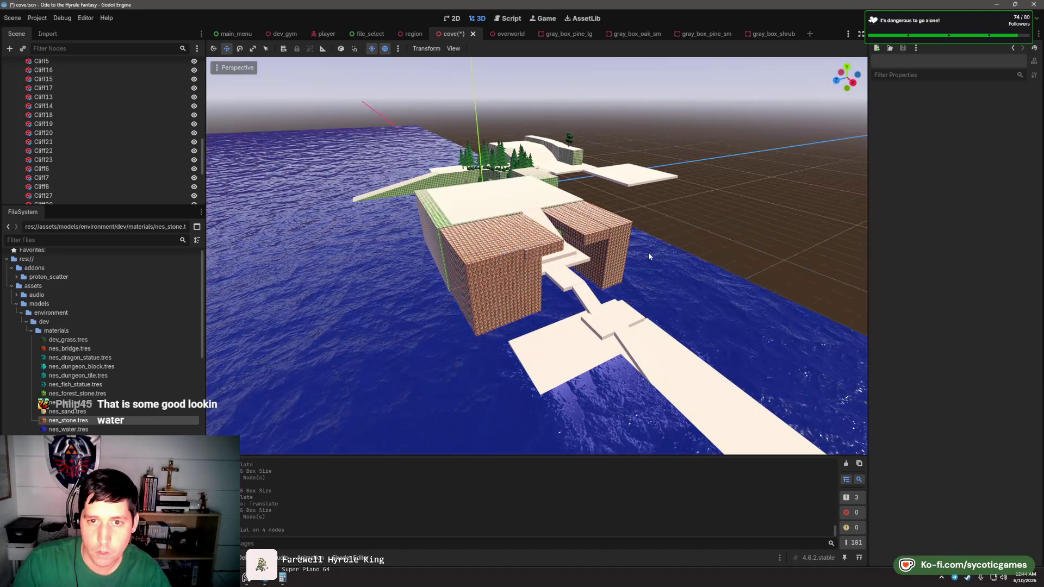
scroll(626, 265, up, 6)
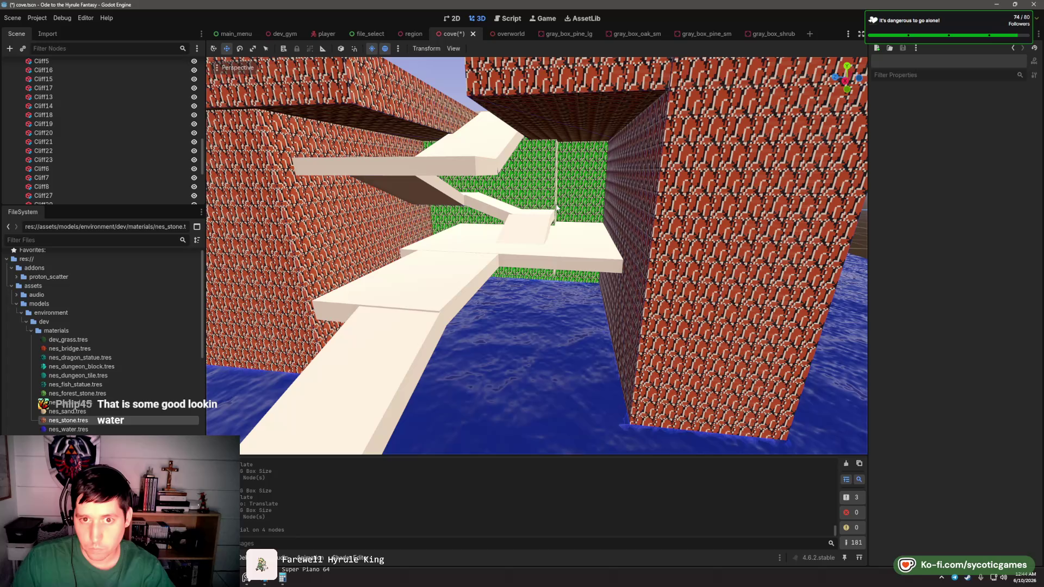
click(562, 247)
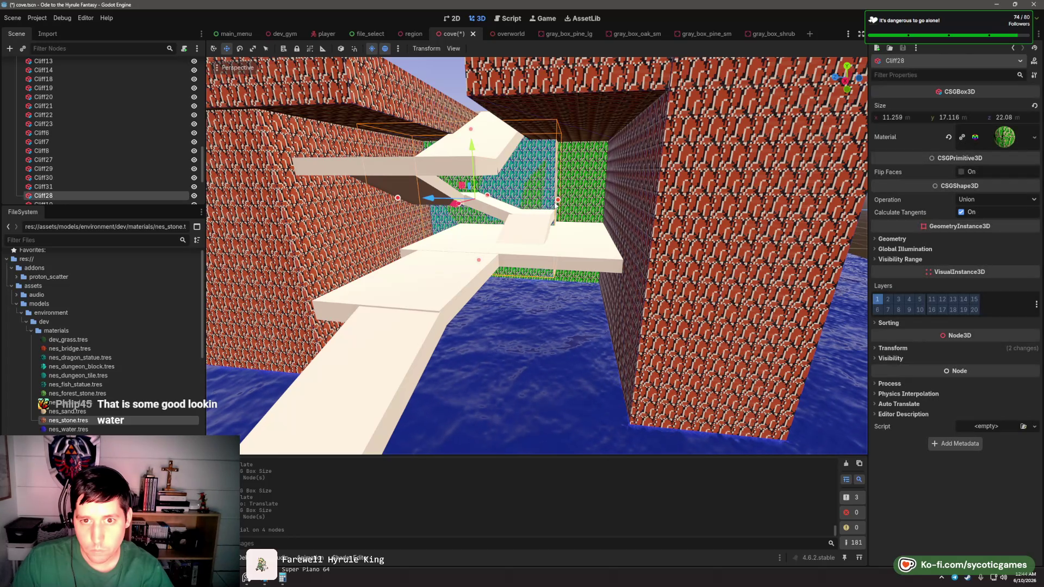
key(f)
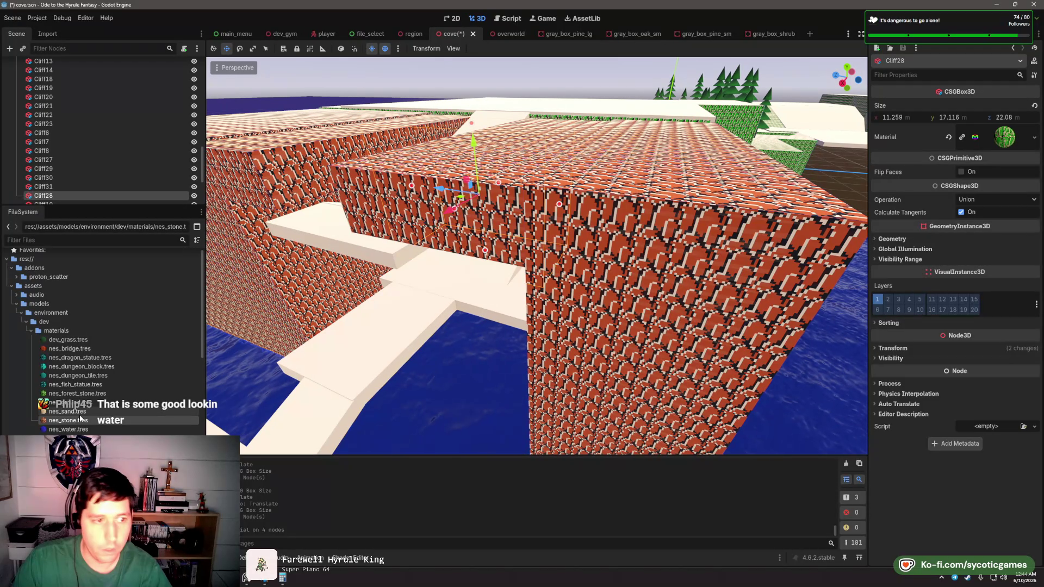
scroll(678, 235, up, 5)
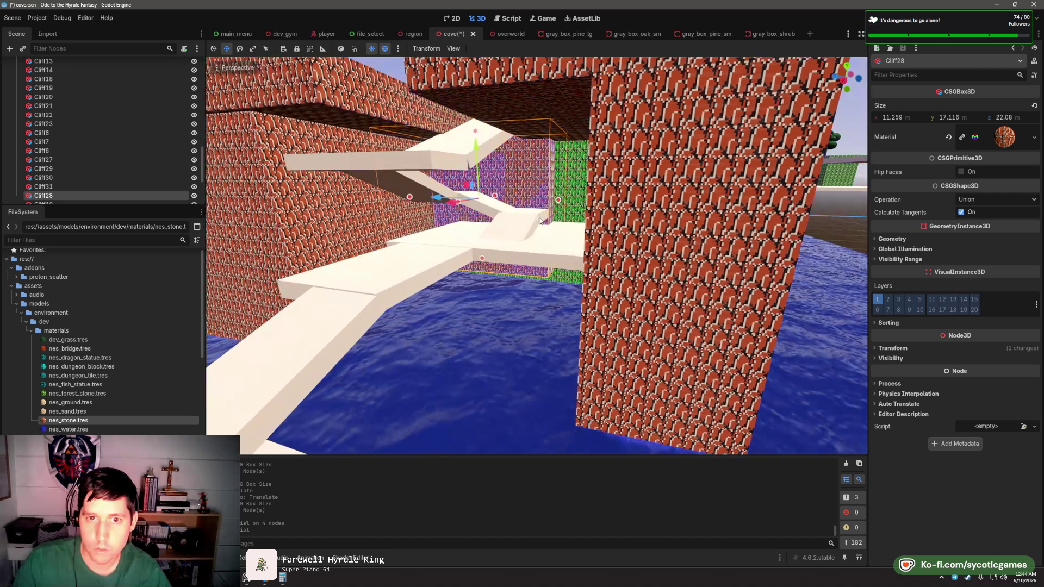
key(ctrl+d)
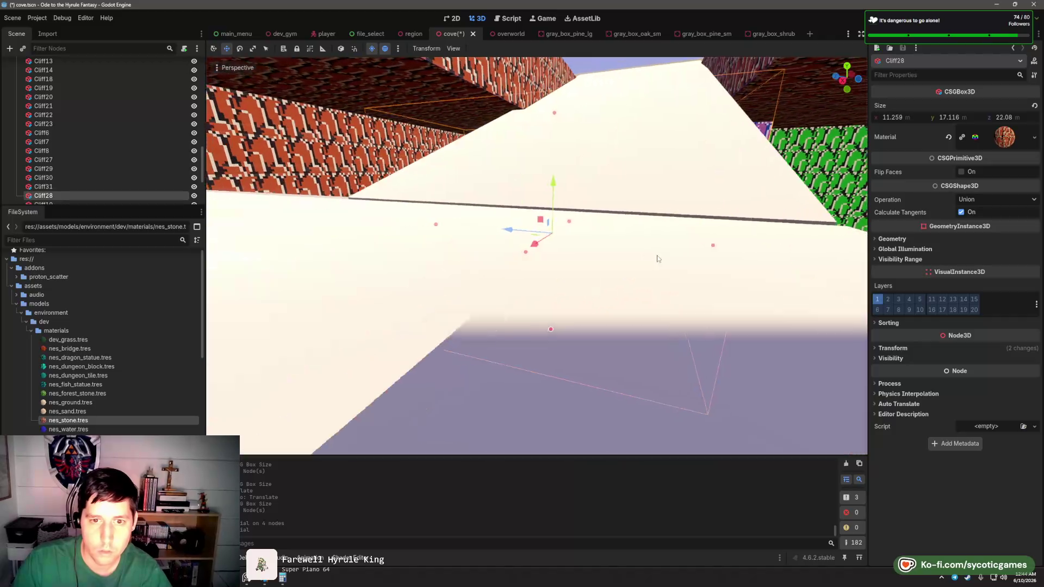
- Stretch the wall block to about 19 m tall and select the brick slab on top
mouse_move(588, 252)
mouse_down()
mouse_move(487, 263)
mouse_move(473, 240)
mouse_move(585, 247)
mouse_move(590, 257)
mouse_move(546, 277)
mouse_move(586, 329)
mouse_move(585, 348)
mouse_up()
scroll(546, 277, down, 3)
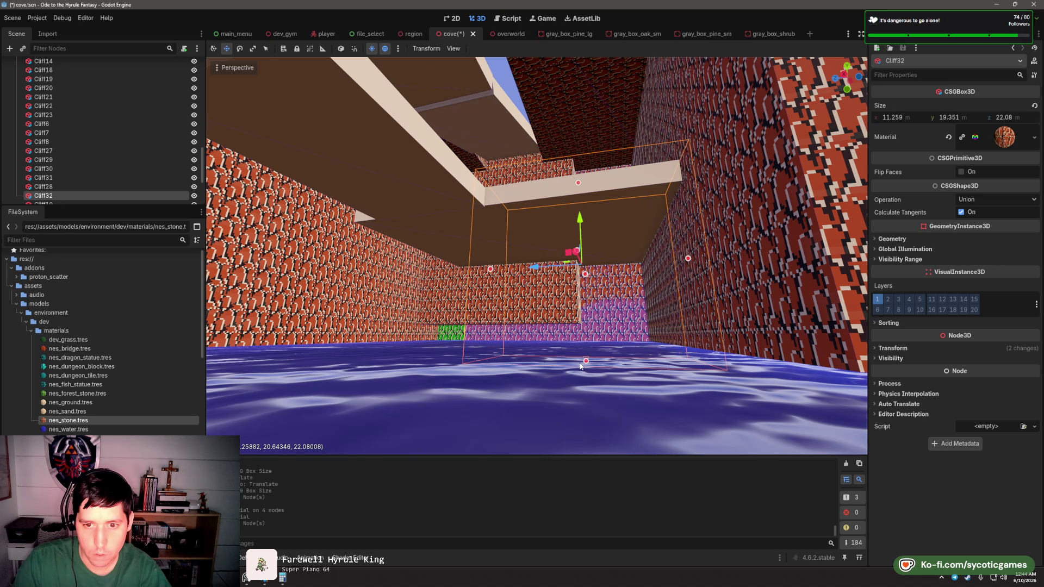
click(443, 325)
drag(481, 326, 480, 348)
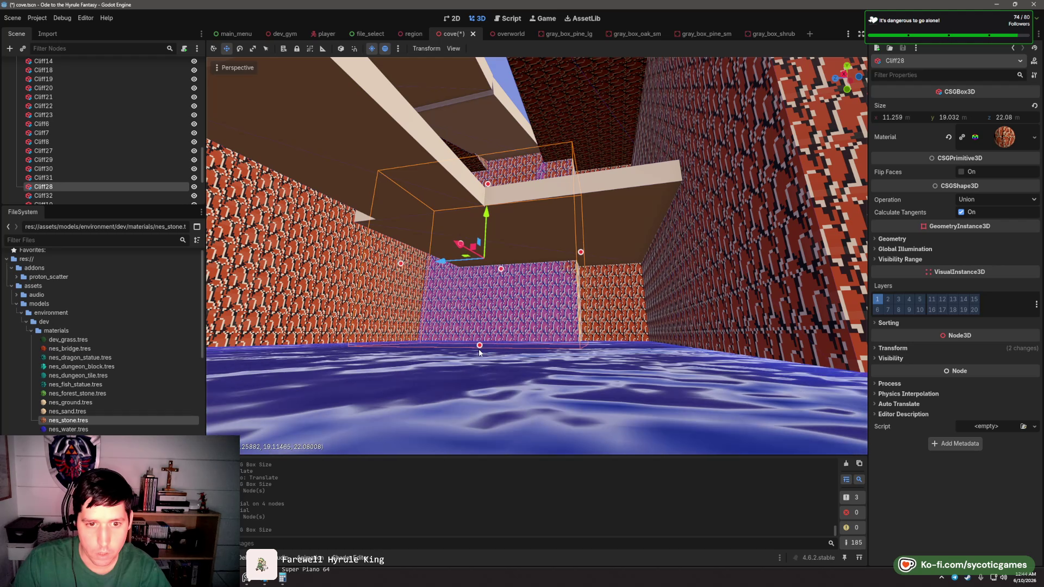
scroll(552, 336, up, 3)
scroll(553, 336, down, 8)
mouse_move(553, 337)
mouse_down()
mouse_move(618, 259)
mouse_move(638, 278)
mouse_move(632, 292)
mouse_move(568, 278)
mouse_up()
scroll(632, 292, up, 3)
click(568, 280)
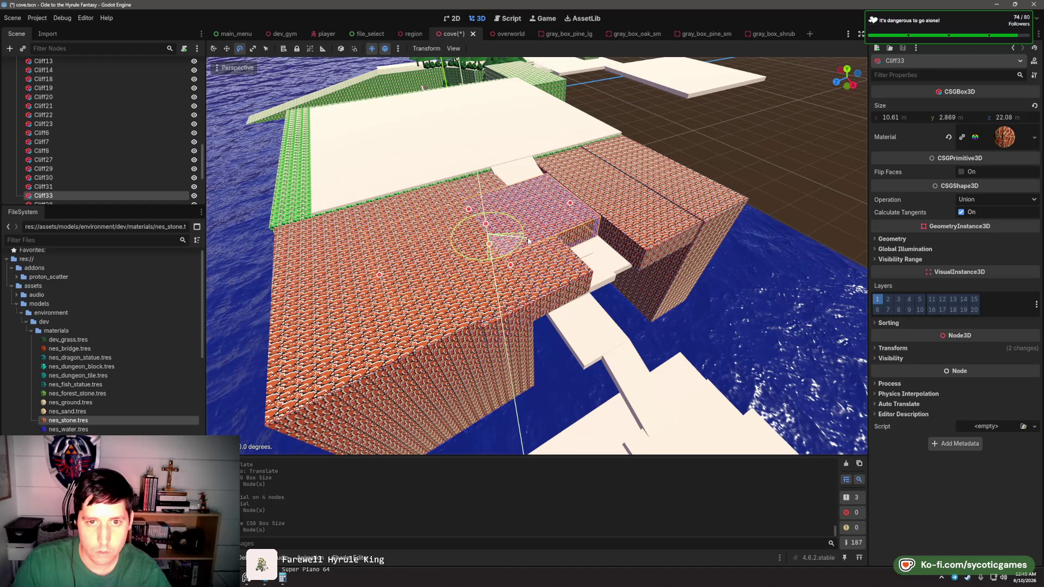
- Move the Cliff33 slab toward the stairs and widen it along X to overhang them
mouse_move(482, 249)
mouse_down()
mouse_move(617, 284)
mouse_move(655, 320)
mouse_up()
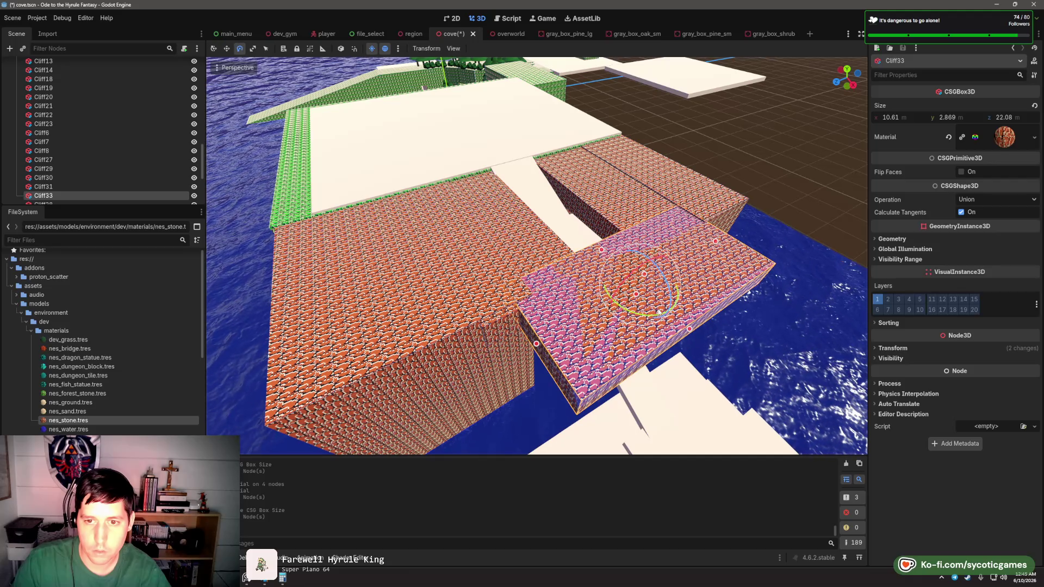
drag(691, 331, 638, 290)
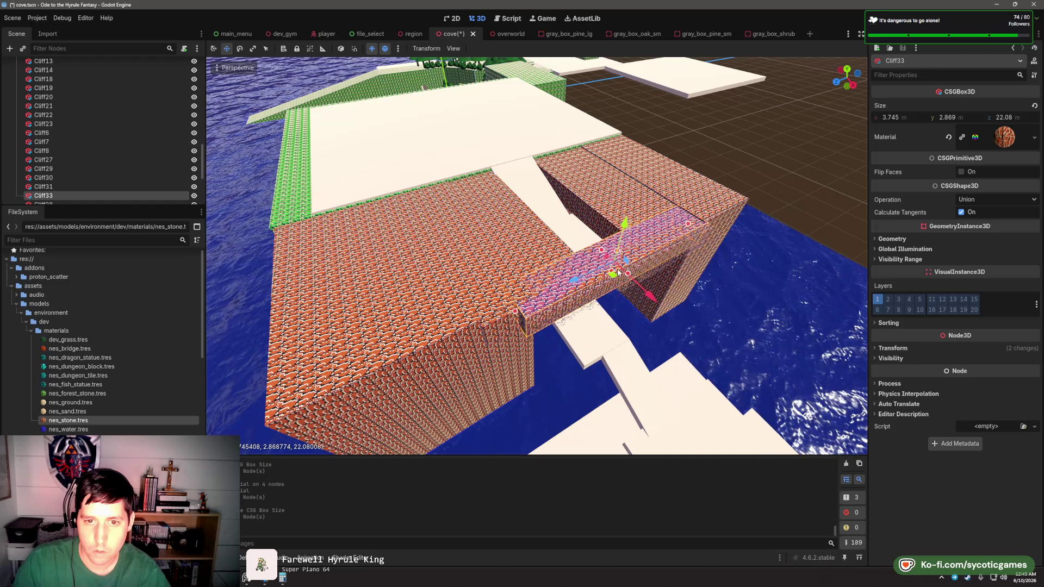
key(w)
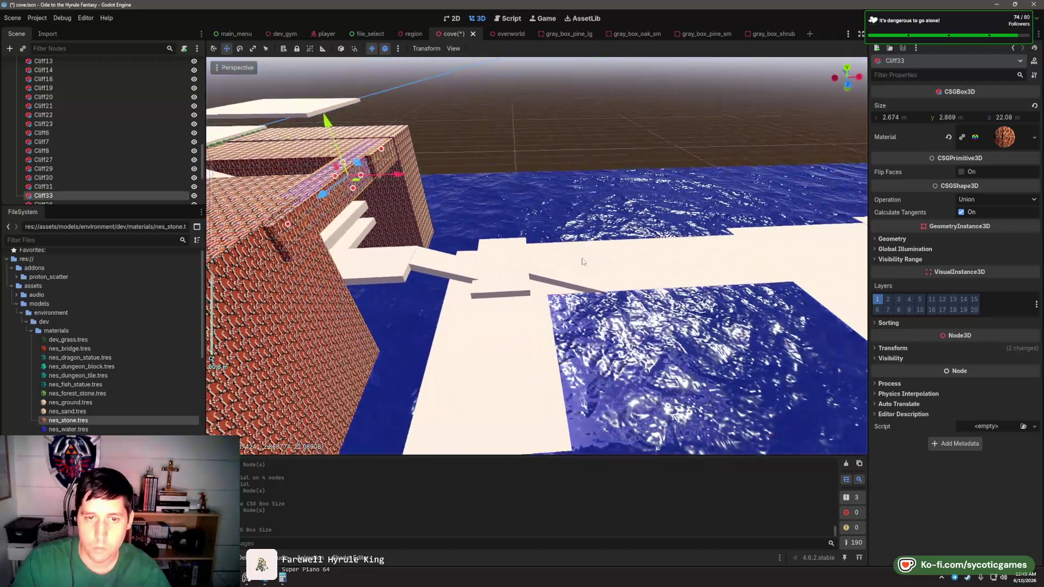
drag(583, 261, 492, 276)
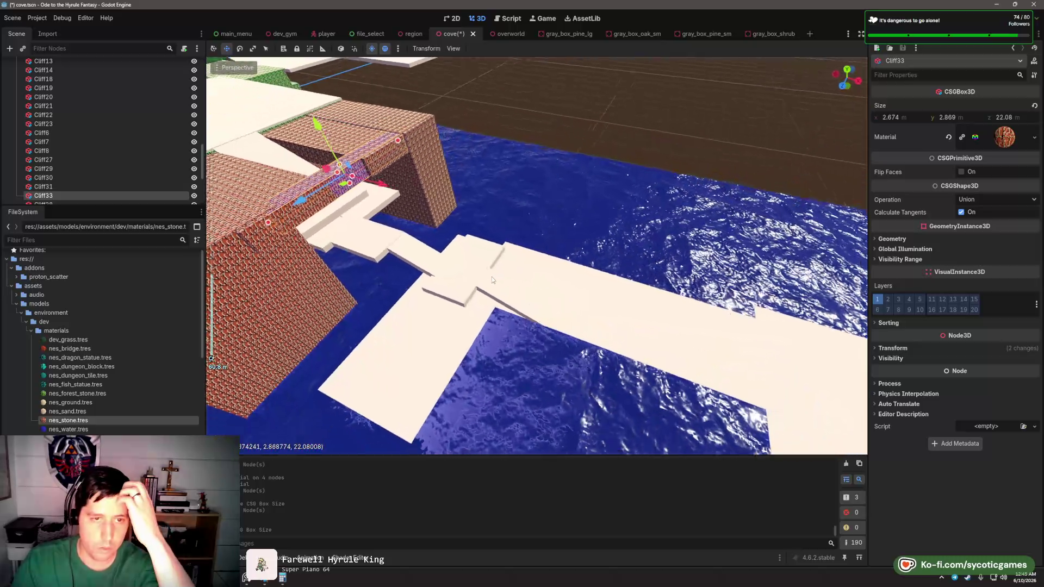
key(w)
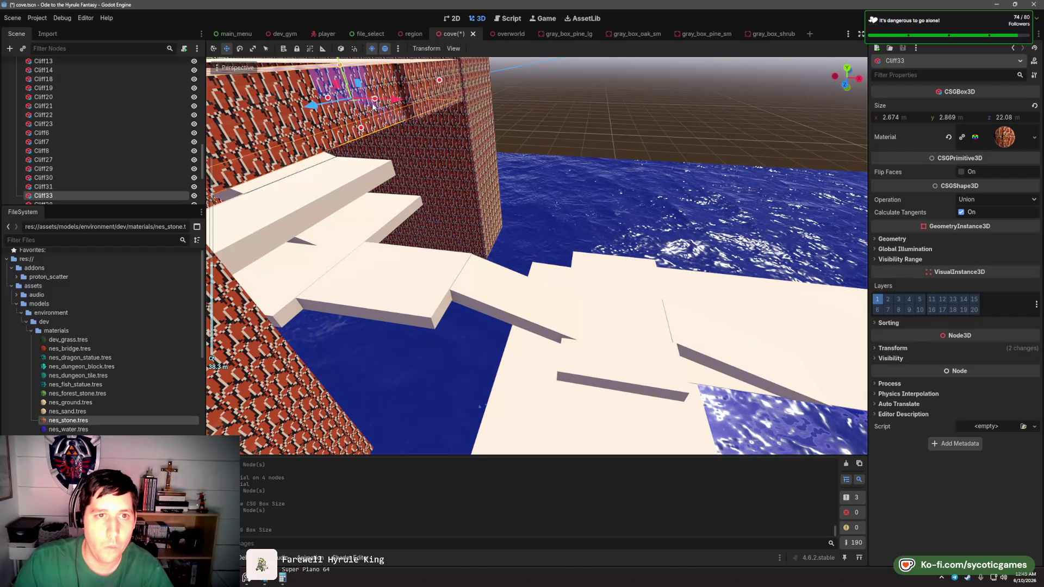
drag(376, 104, 601, 139)
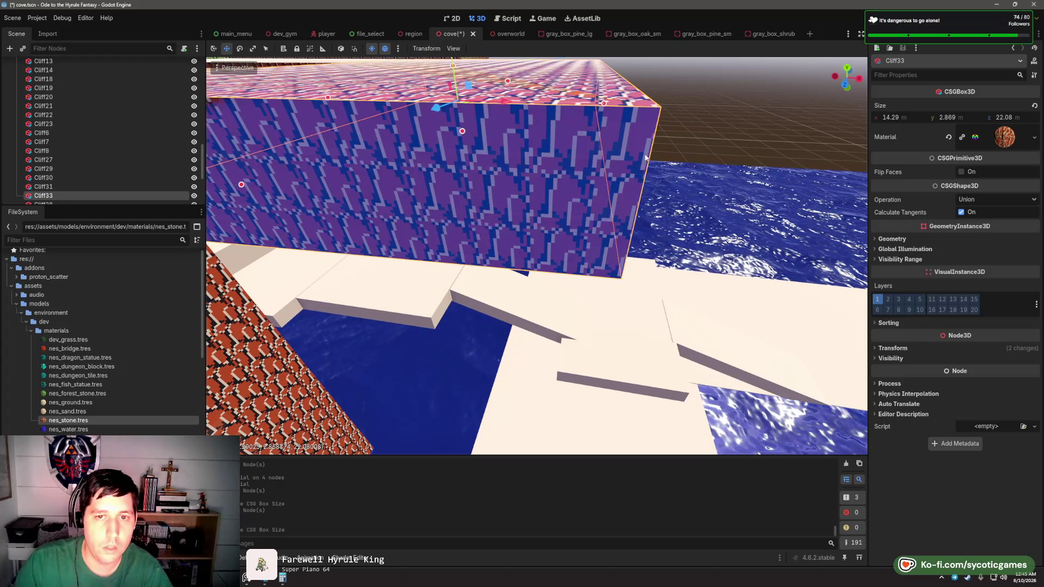
scroll(537, 265, down, 6)
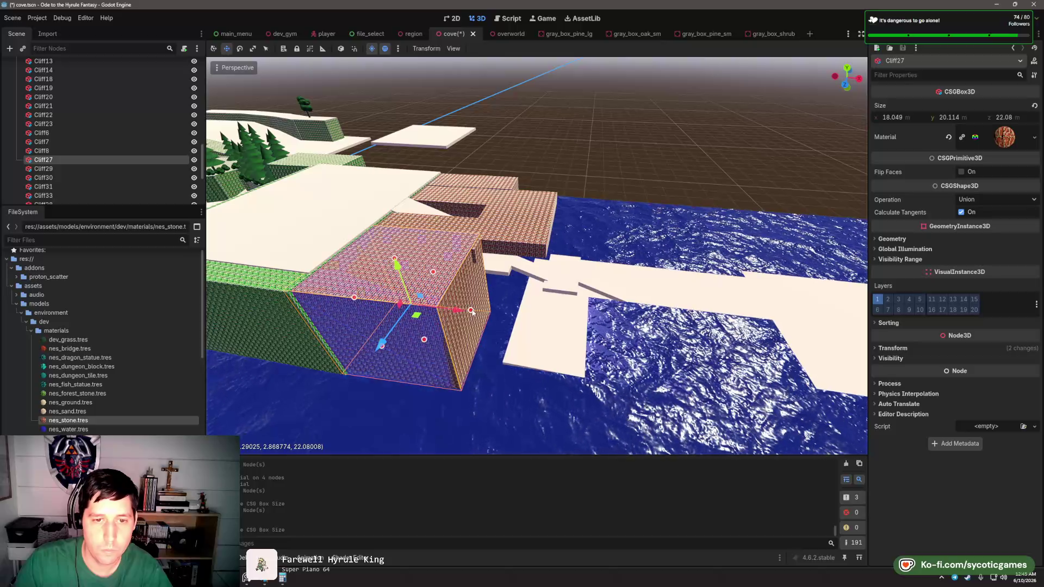
scroll(610, 327, up, 3)
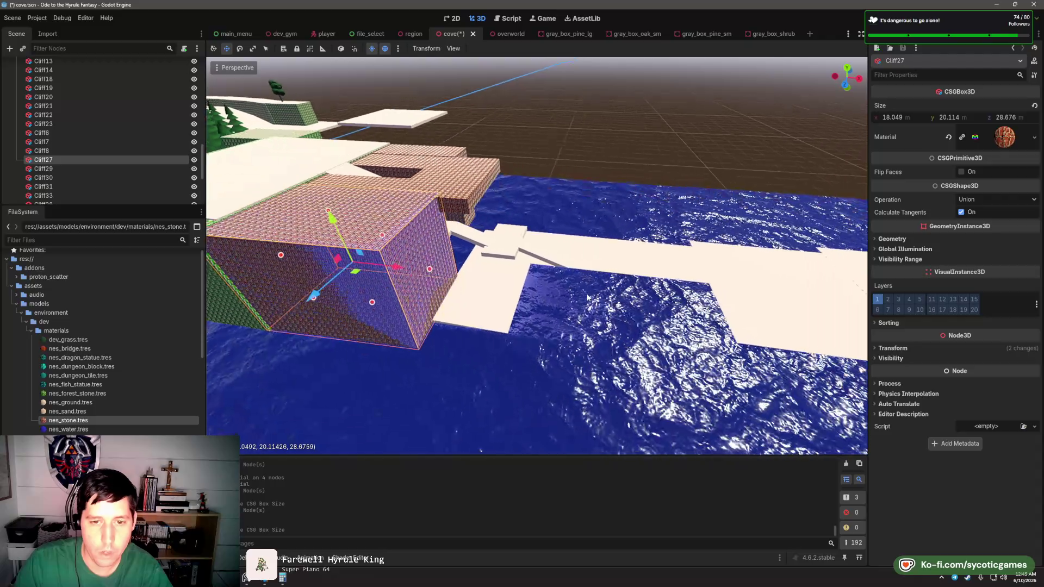
- Shorten Cliff27 to 20.347 m deep and move its copy Cliff34 along X beside the path
drag(577, 271, 519, 267)
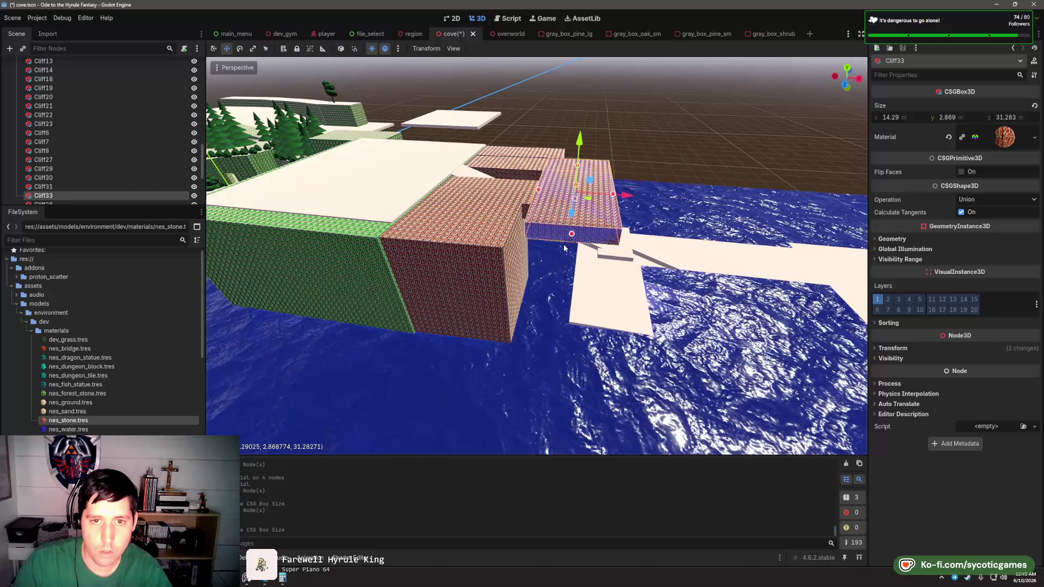
click(499, 248)
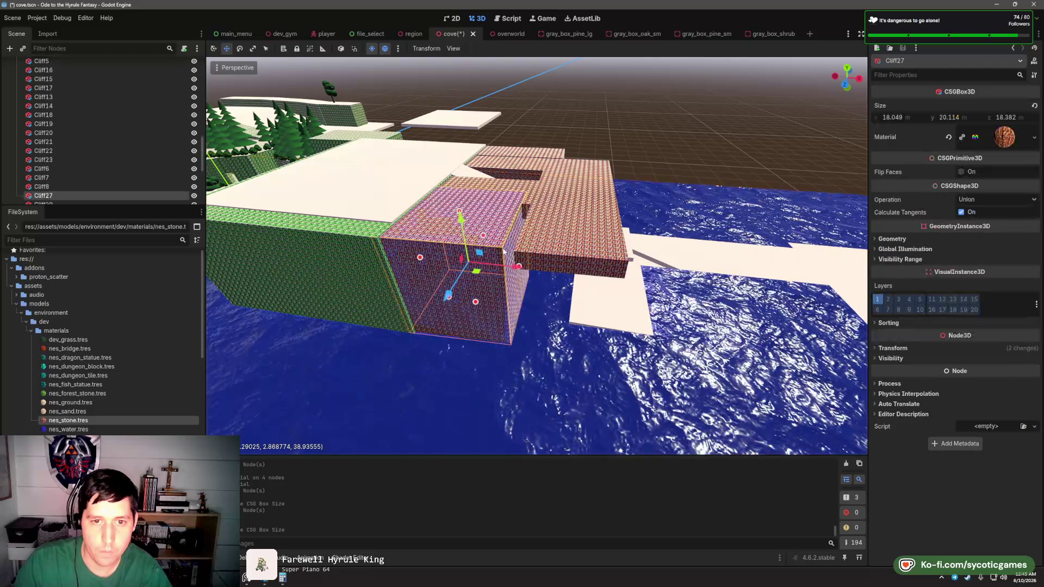
drag(530, 268, 549, 255)
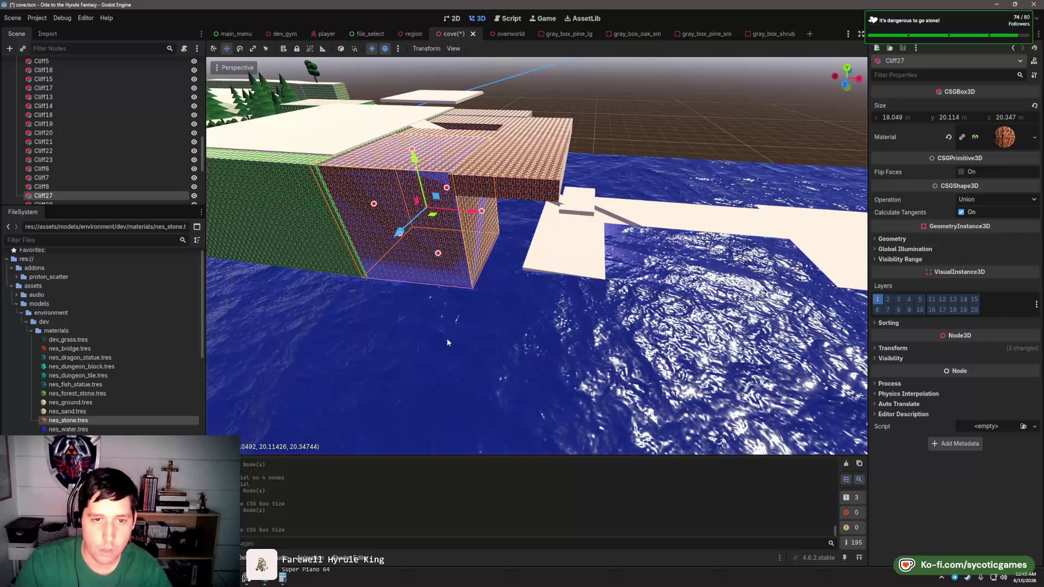
mouse_move(473, 213)
mouse_down()
mouse_move(633, 236)
mouse_move(490, 207)
mouse_up()
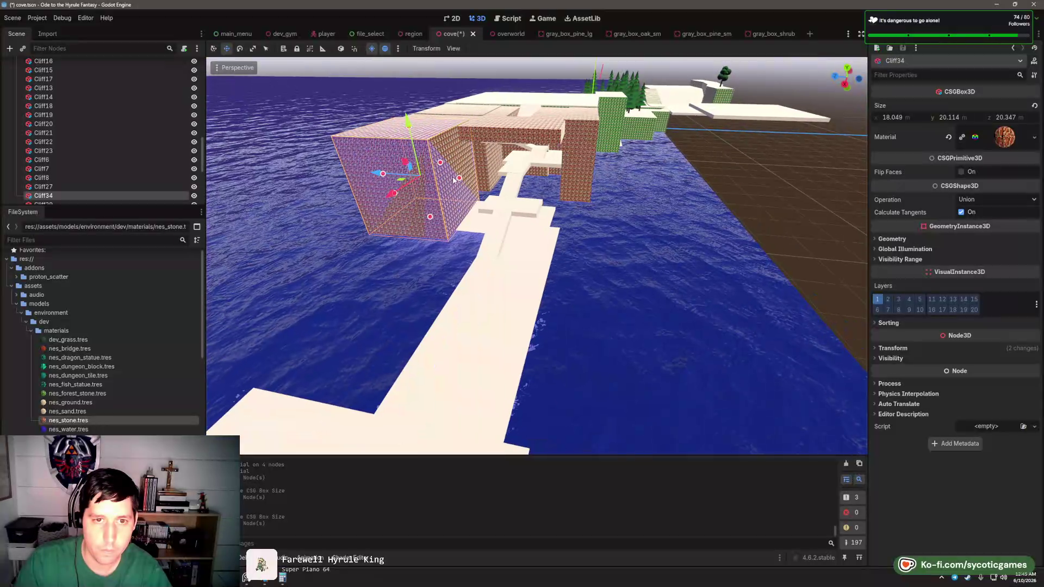
- Narrow Cliff34, then make Cliff35 a tilted copy trimmed to 1.092 × 10.46 × 22.228 m
mouse_move(446, 179)
mouse_down()
mouse_move(410, 181)
mouse_move(543, 246)
mouse_up()
key(ctrl+d)
scroll(506, 234, up, 6)
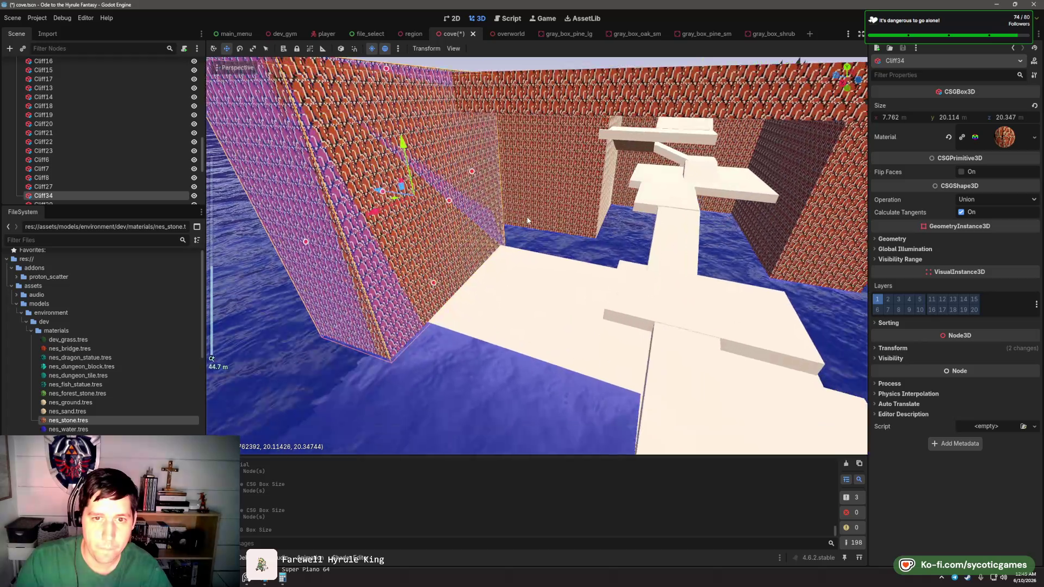
mouse_move(359, 174)
mouse_down()
mouse_move(460, 266)
mouse_move(489, 209)
mouse_up()
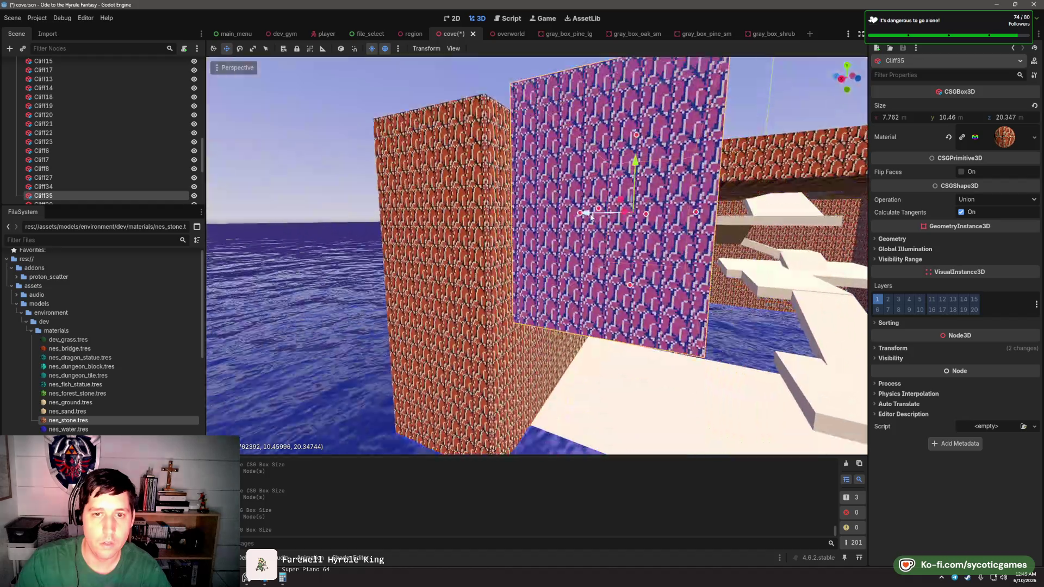
drag(662, 190, 666, 220)
mouse_move(661, 162)
mouse_down()
mouse_move(660, 216)
mouse_move(620, 266)
mouse_move(543, 246)
mouse_move(449, 247)
mouse_move(503, 246)
mouse_move(595, 284)
mouse_move(574, 233)
mouse_up()
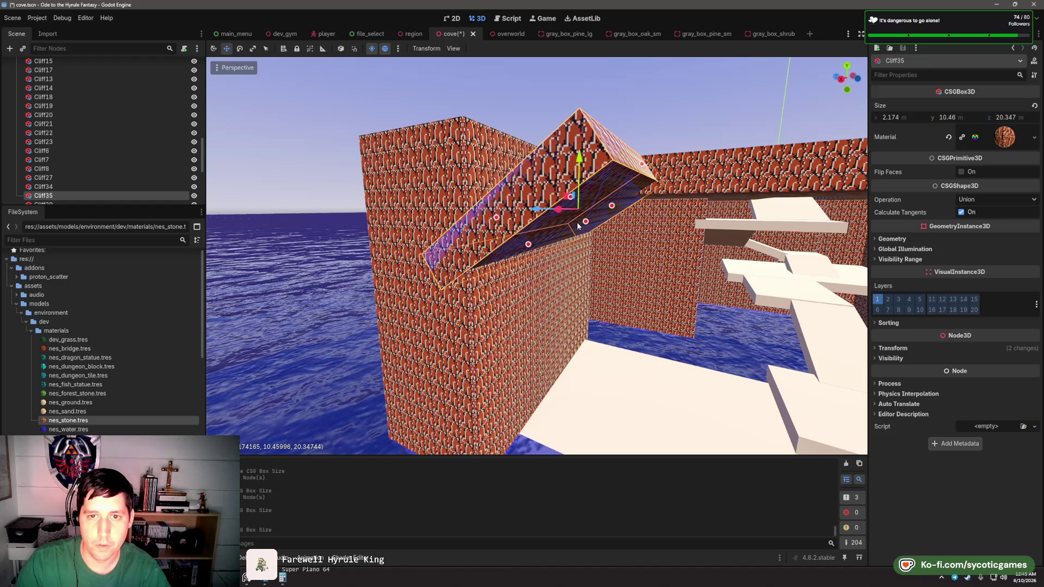
mouse_move(595, 237)
mouse_down()
mouse_move(645, 209)
mouse_move(666, 233)
mouse_up()
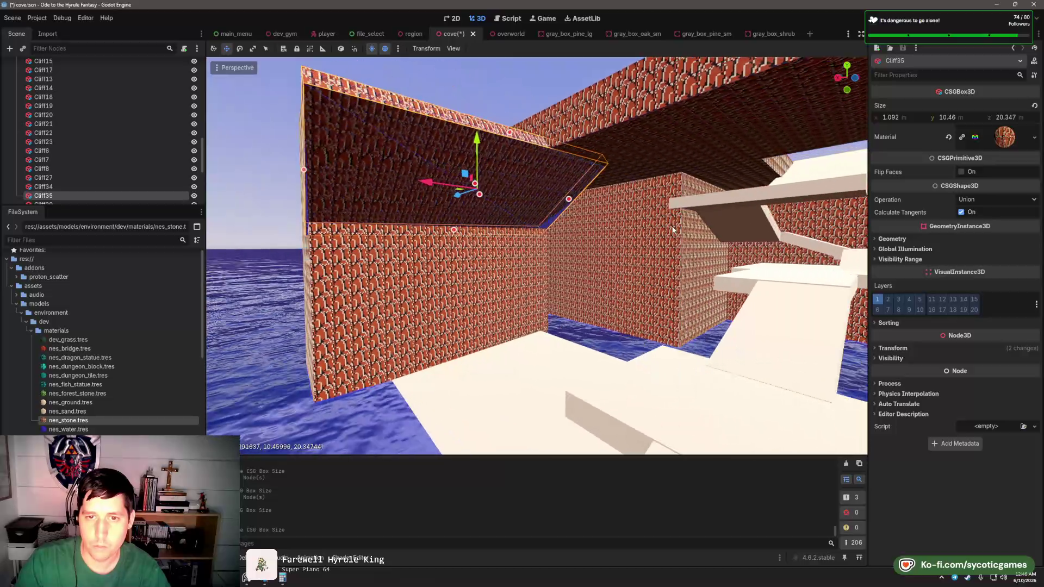
drag(533, 197, 593, 197)
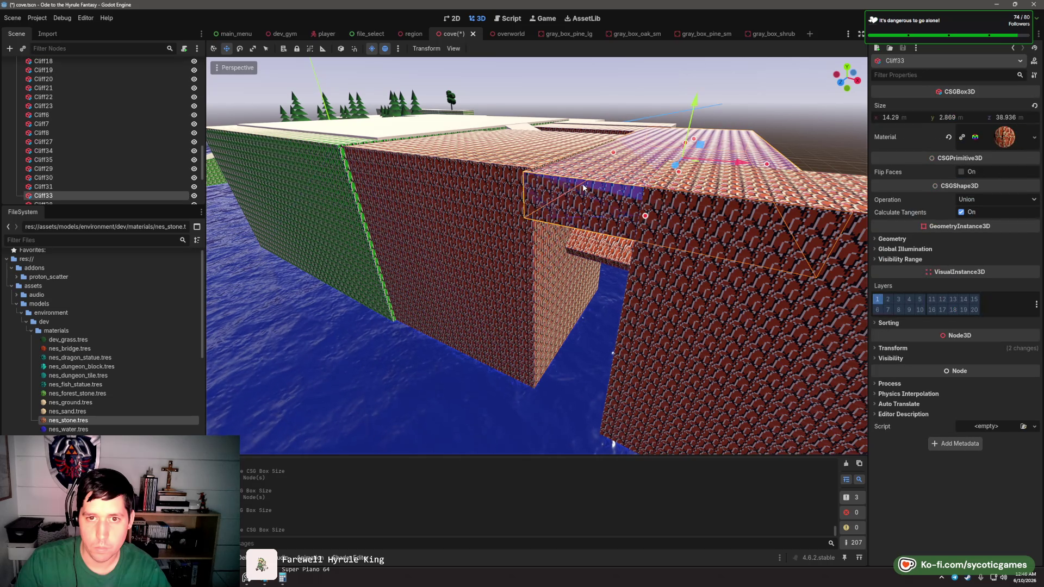
- Place the Cliff36 copy in the gap between cliffs, sized about 5.946 × 6.357 × 22.08 m
click(591, 219)
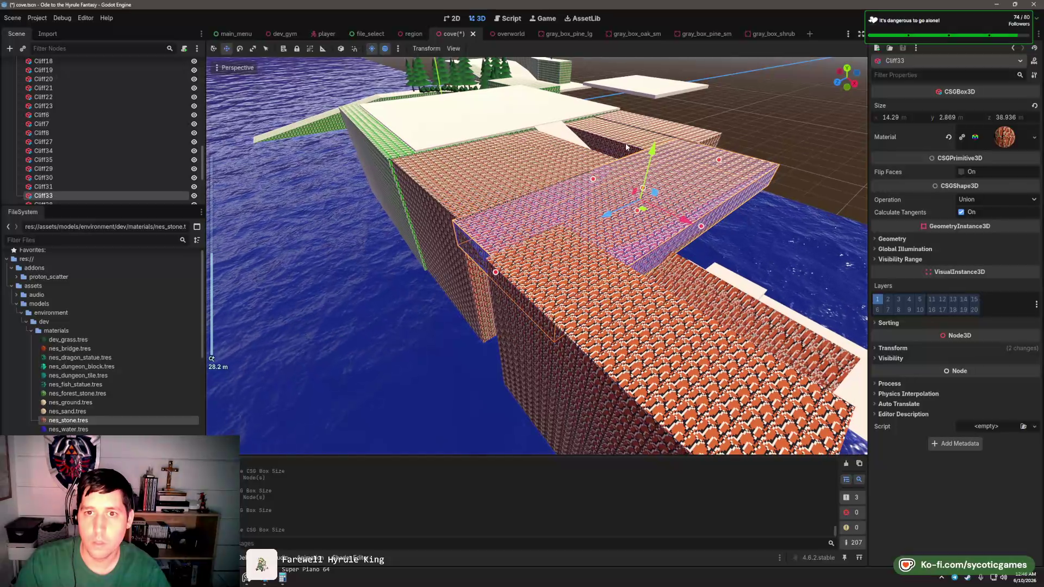
click(625, 146)
drag(567, 156, 445, 177)
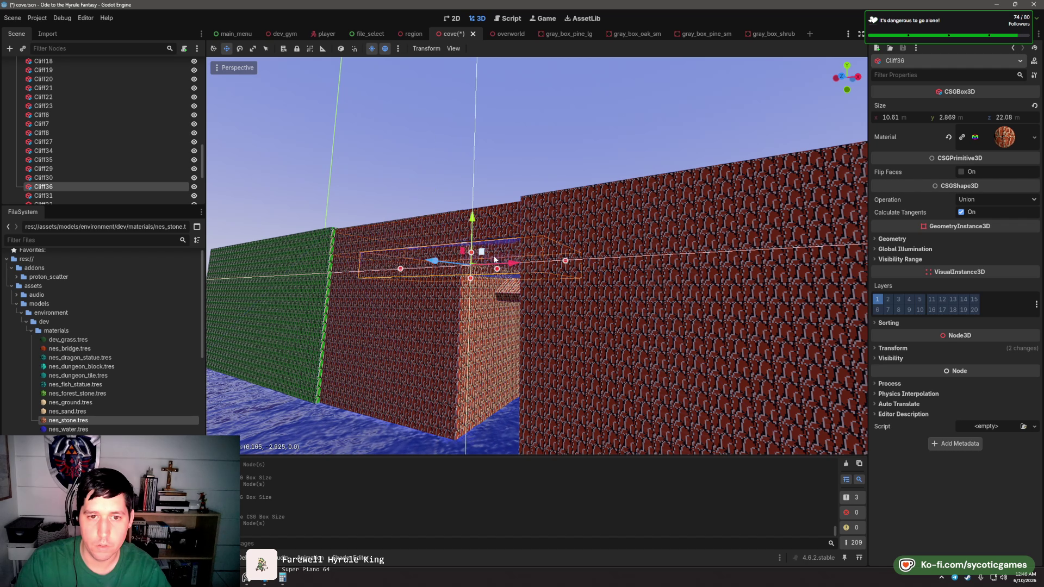
drag(521, 282, 467, 294)
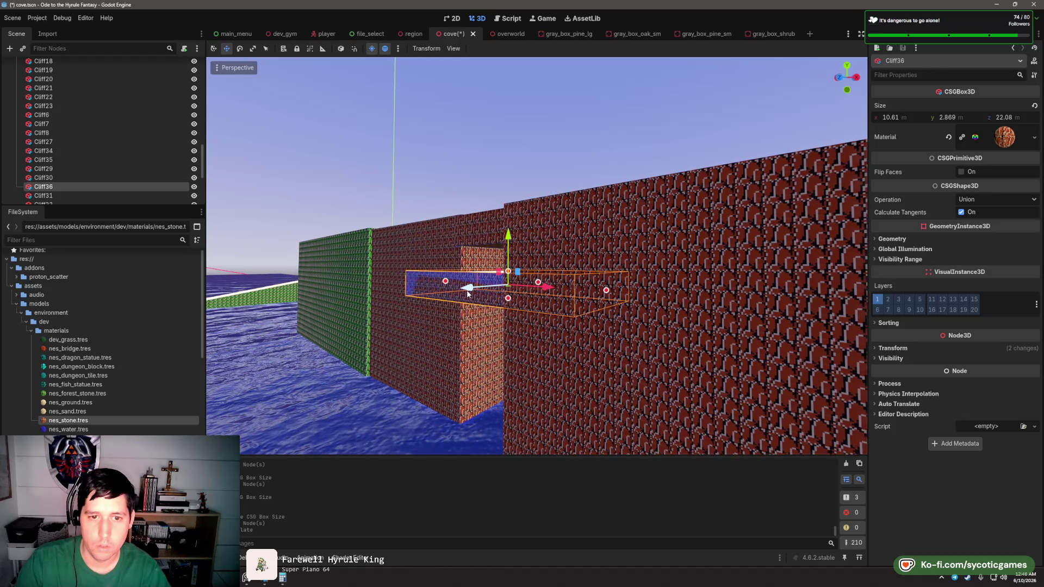
scroll(468, 299, up, 3)
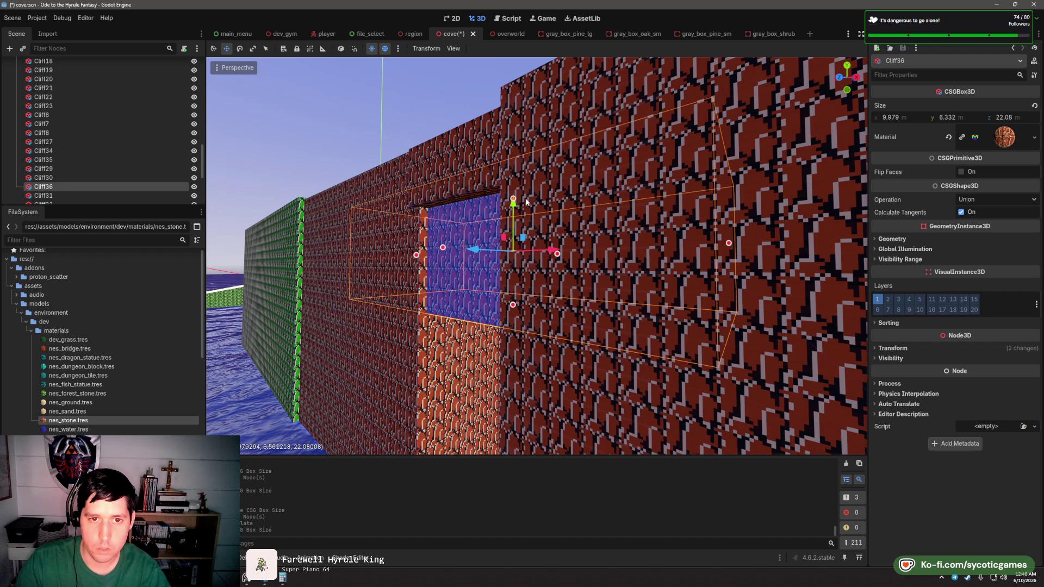
mouse_move(525, 202)
mouse_down()
mouse_move(583, 213)
mouse_move(439, 203)
mouse_move(403, 215)
mouse_move(491, 263)
mouse_up()
scroll(608, 280, down, 2)
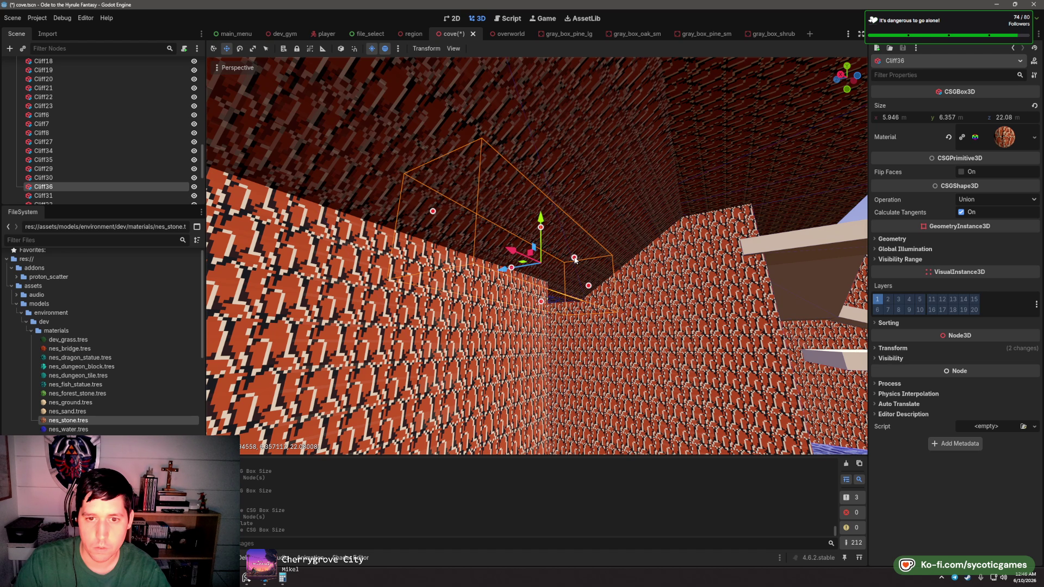
mouse_move(575, 260)
mouse_down()
mouse_move(588, 319)
mouse_move(537, 139)
mouse_up()
scroll(593, 259, down, 2)
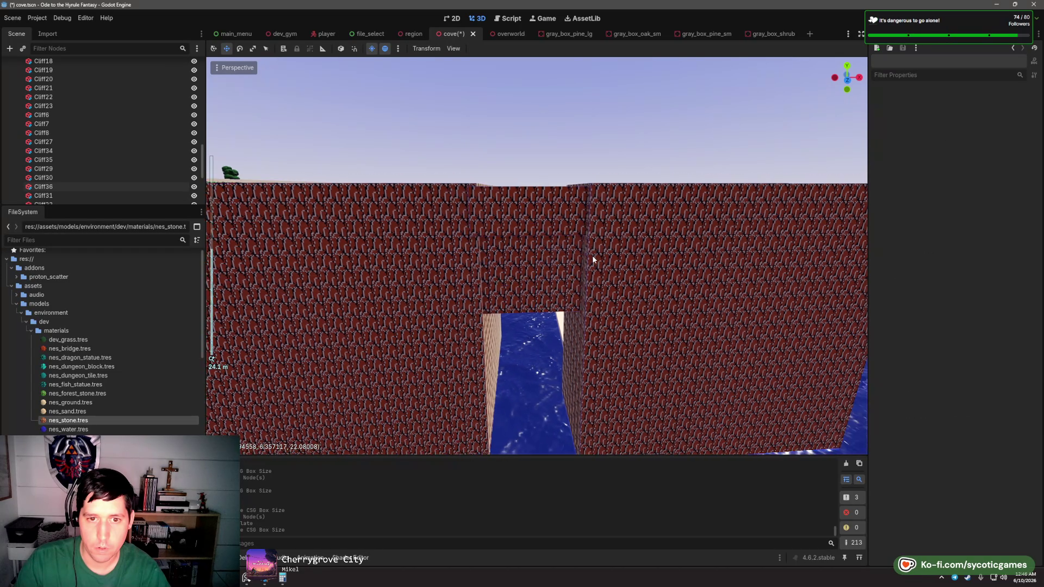
scroll(592, 259, down, 2)
mouse_move(592, 258)
mouse_down()
mouse_move(617, 295)
mouse_move(645, 254)
mouse_move(649, 298)
mouse_move(569, 309)
mouse_up()
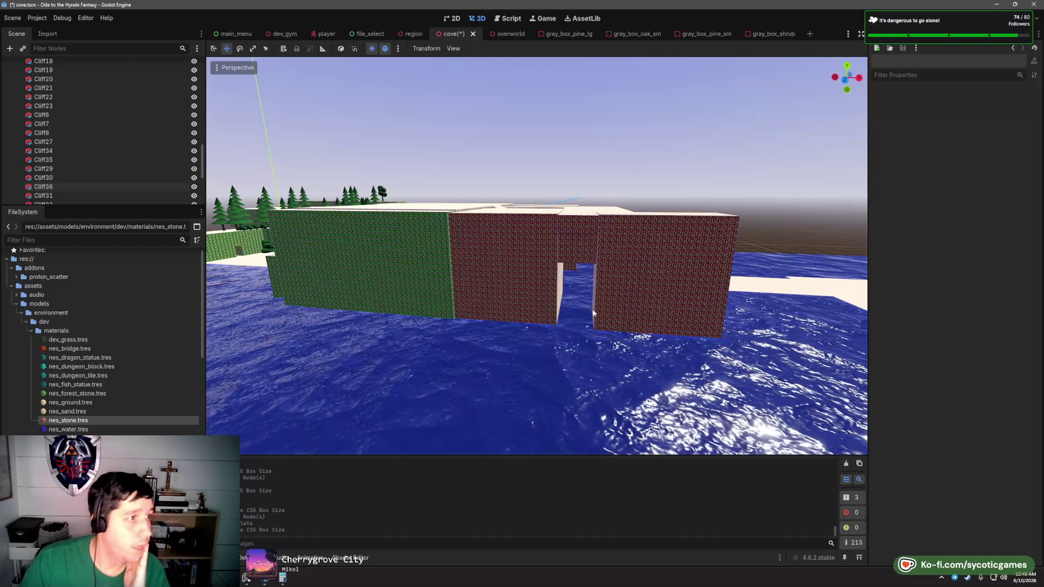
mouse_move(592, 311)
mouse_down()
mouse_move(531, 325)
mouse_move(473, 306)
mouse_move(722, 279)
mouse_move(622, 280)
mouse_move(496, 319)
mouse_move(327, 263)
mouse_move(510, 296)
mouse_move(468, 329)
mouse_move(488, 277)
mouse_move(576, 305)
mouse_move(420, 261)
mouse_move(513, 310)
mouse_move(565, 308)
mouse_up()
scroll(510, 295, down, 3)
scroll(598, 311, up, 8)
scroll(620, 318, up, 4)
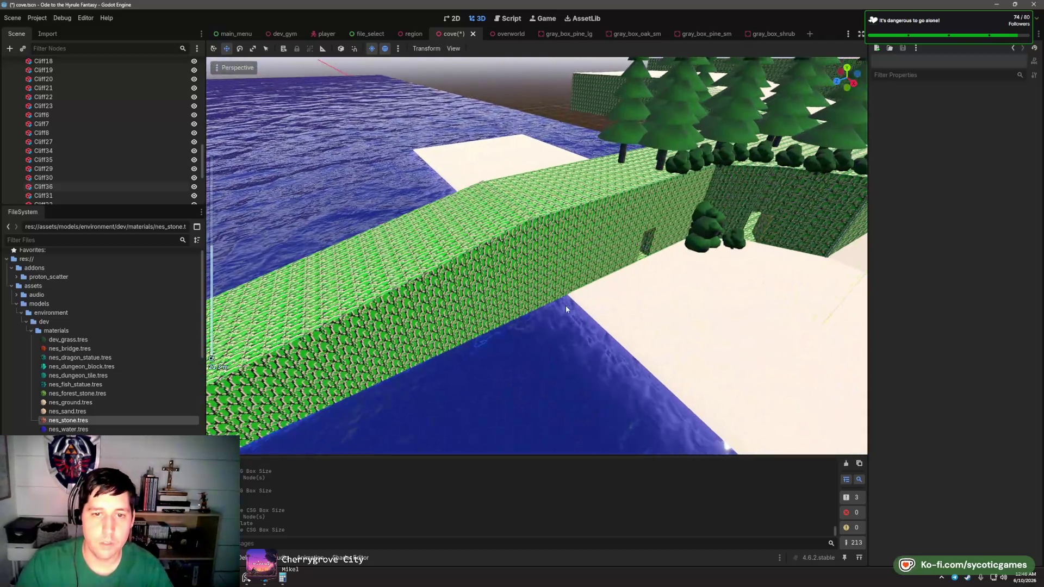
scroll(565, 309, up, 4)
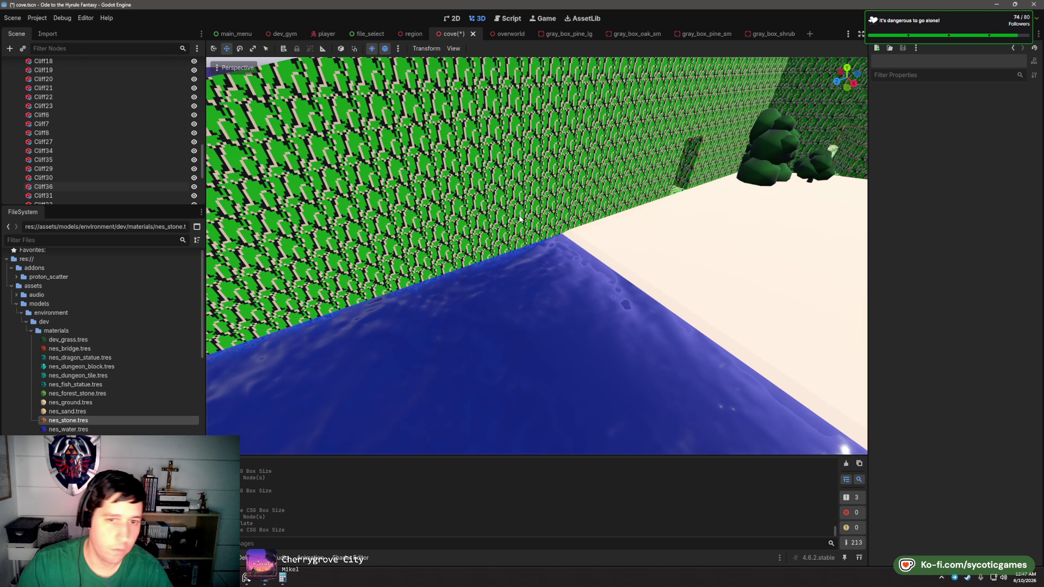
click(520, 219)
mouse_move(609, 272)
mouse_down()
mouse_move(697, 309)
mouse_move(621, 340)
mouse_move(452, 337)
mouse_move(552, 324)
mouse_move(438, 161)
mouse_up()
click(438, 161)
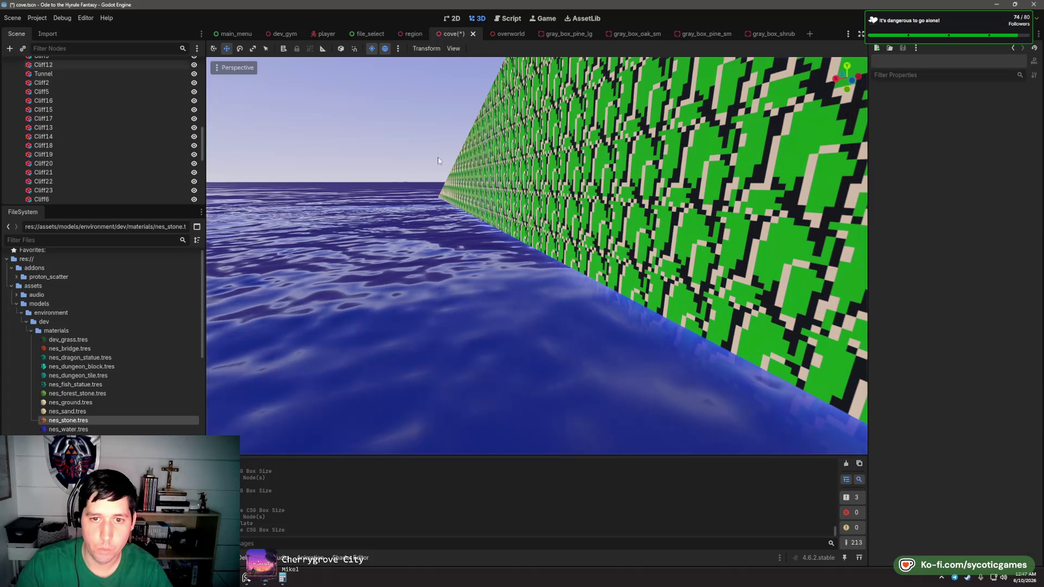
scroll(628, 295, up, 1)
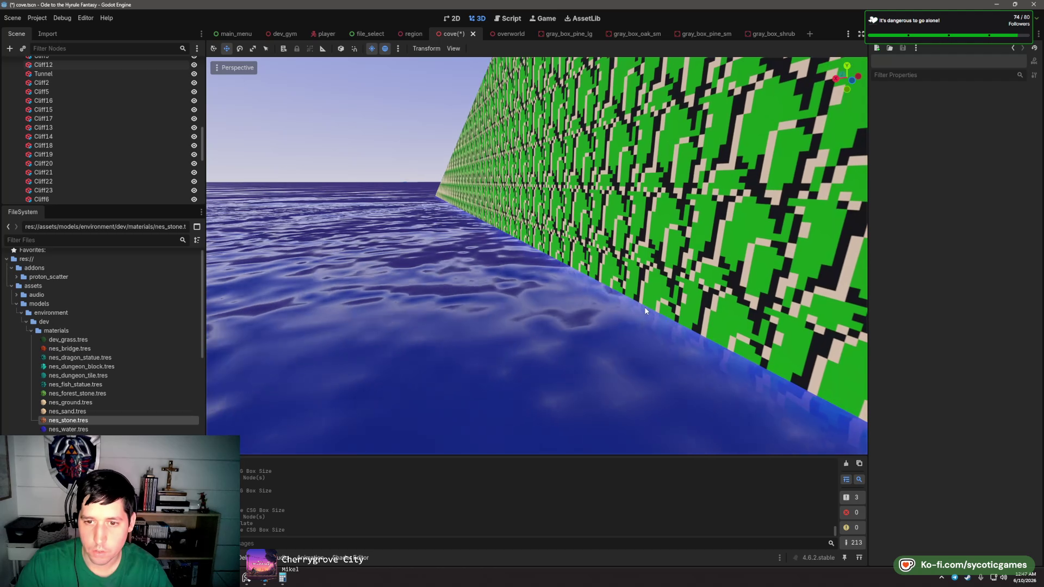
mouse_move(636, 349)
mouse_down()
mouse_move(660, 319)
mouse_move(634, 301)
mouse_move(525, 296)
mouse_move(431, 259)
mouse_move(559, 248)
mouse_move(472, 287)
mouse_move(603, 287)
mouse_move(532, 323)
mouse_move(544, 312)
mouse_up()
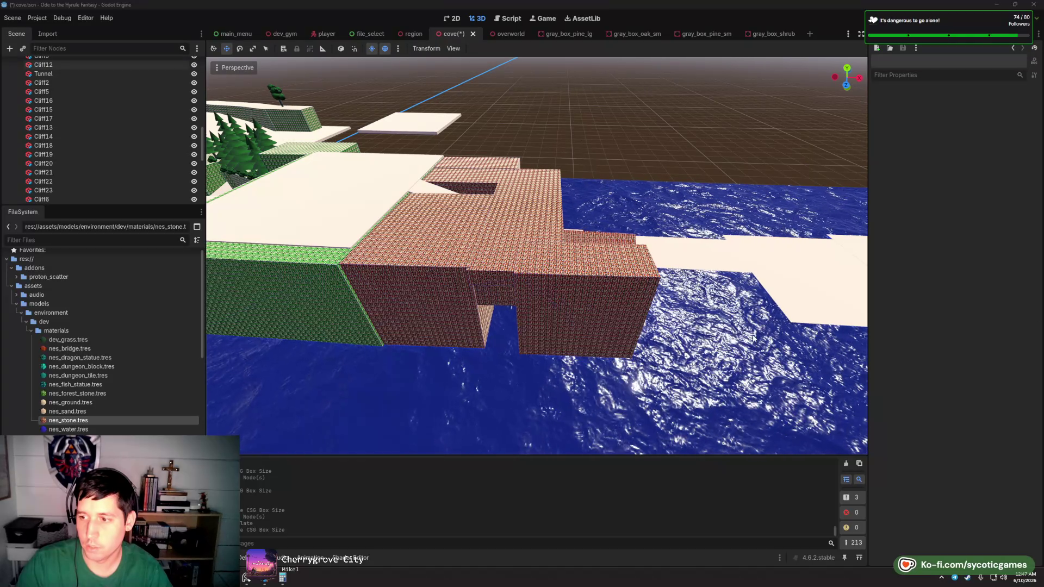
drag(753, 338, 600, 295)
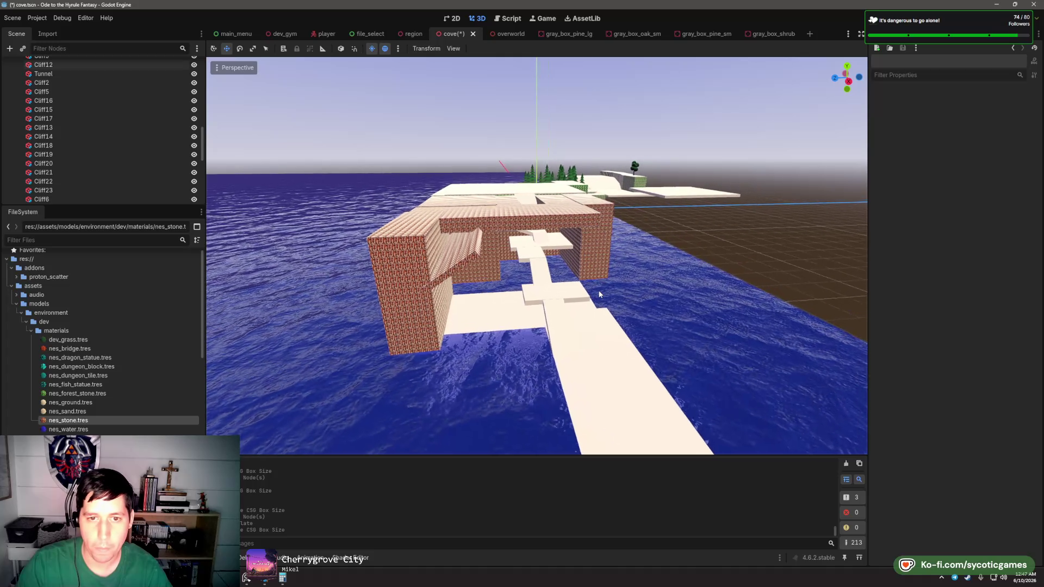
scroll(599, 294, up, 3)
mouse_move(495, 273)
mouse_down()
mouse_move(521, 231)
mouse_move(458, 200)
mouse_move(388, 256)
mouse_up()
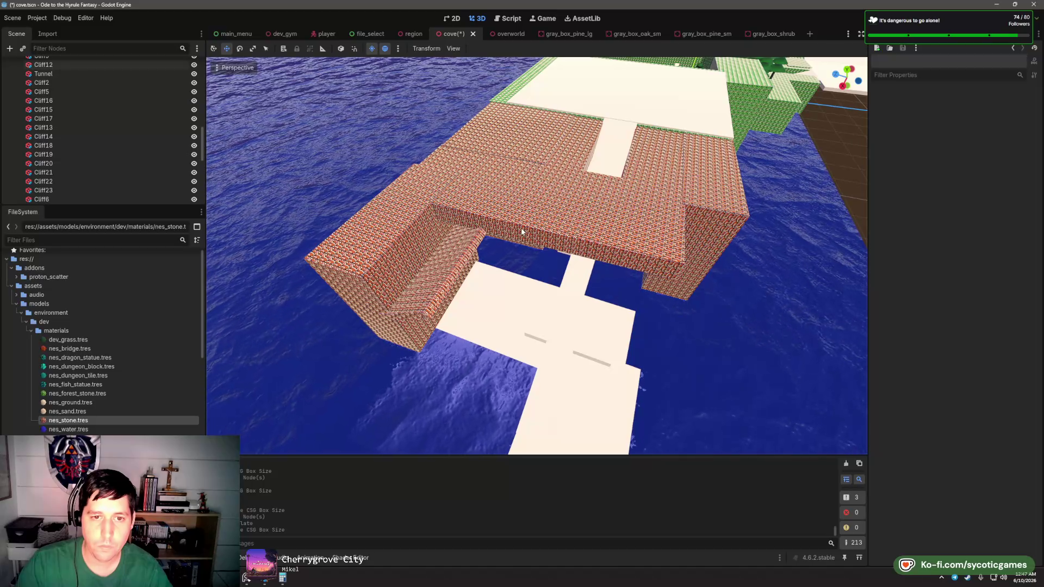
click(497, 228)
- Duplicate Cliff34 as Cliff37, move it to a new spot and raise it slightly
click(389, 256)
click(389, 256)
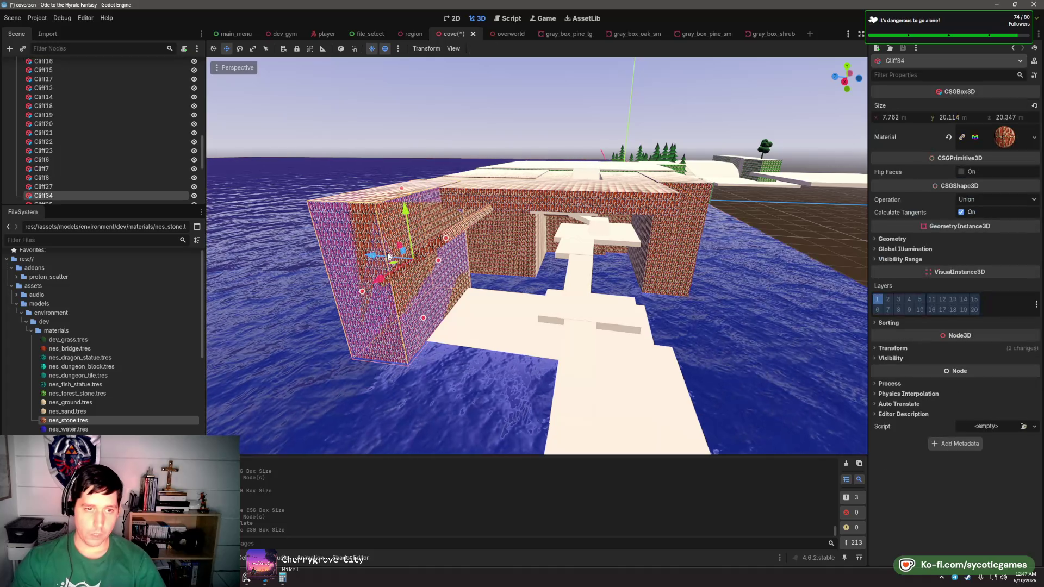
key(ctrl+d)
drag(402, 235, 461, 303)
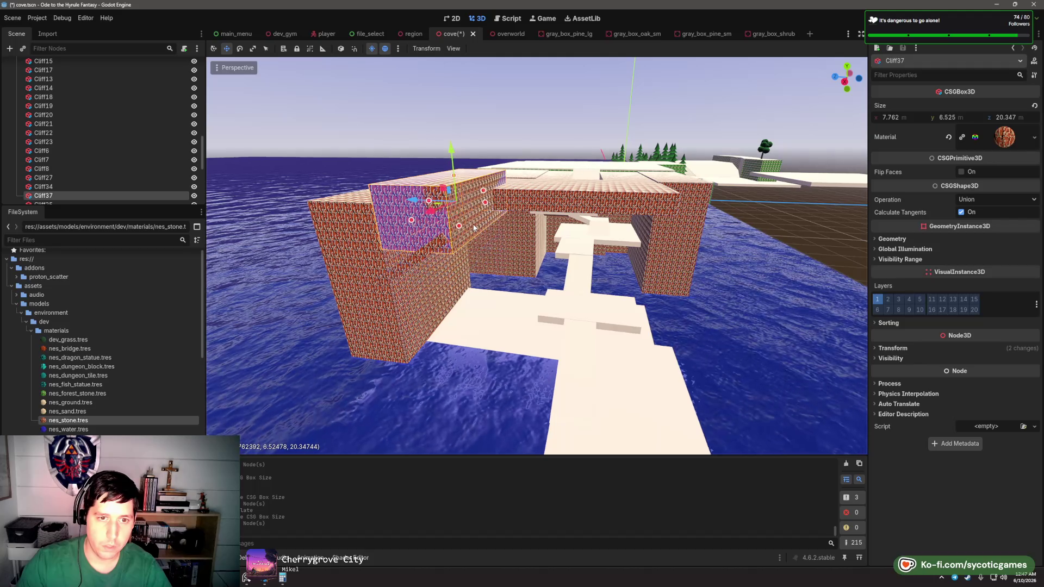
mouse_move(472, 218)
mouse_down()
mouse_move(473, 196)
mouse_move(461, 206)
mouse_move(462, 266)
mouse_move(449, 272)
mouse_move(531, 269)
mouse_up()
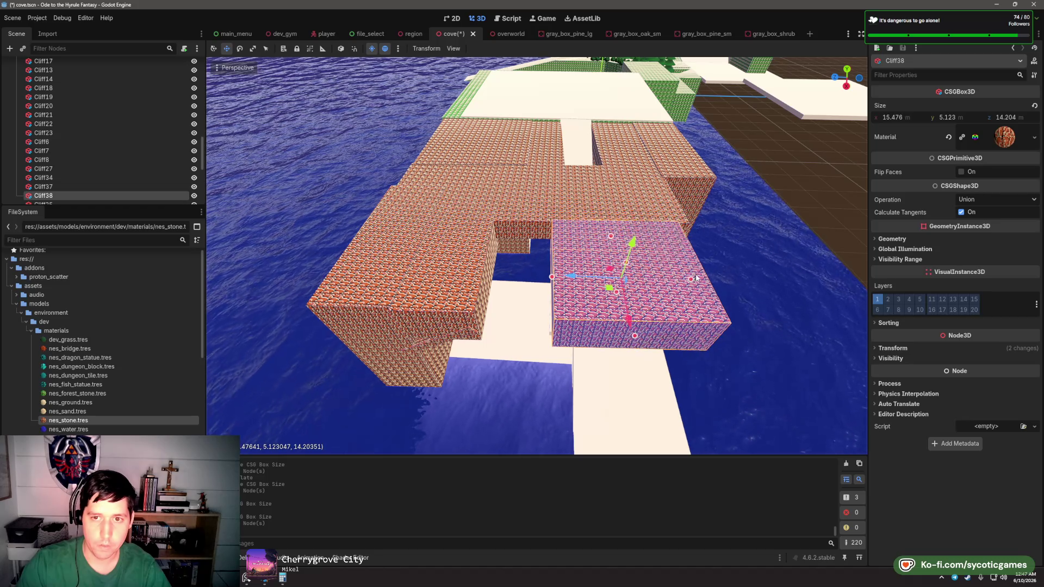
- Copy the Cliff33 slab as Cliff39 and slide it along X across the path
mouse_move(682, 274)
mouse_down()
mouse_move(593, 226)
mouse_move(582, 237)
mouse_move(447, 262)
mouse_up()
click(592, 224)
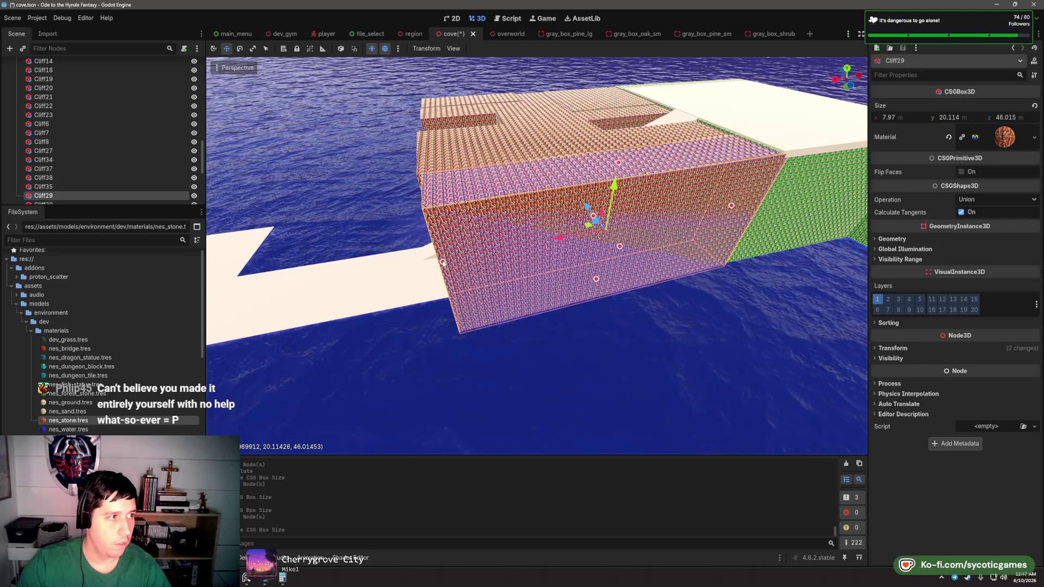
drag(400, 232, 568, 263)
click(450, 244)
key(ctrl+d)
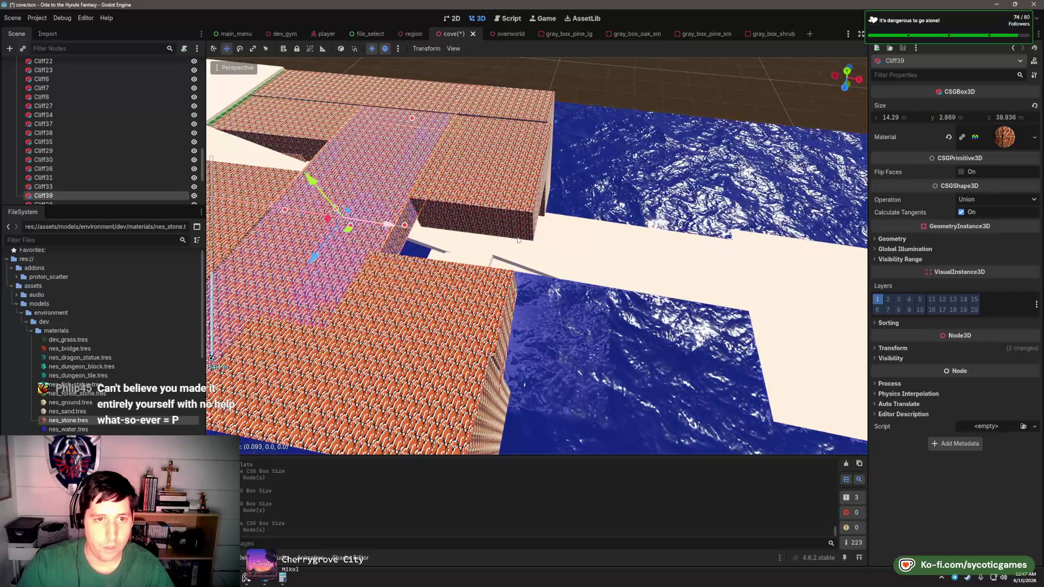
drag(517, 240, 654, 262)
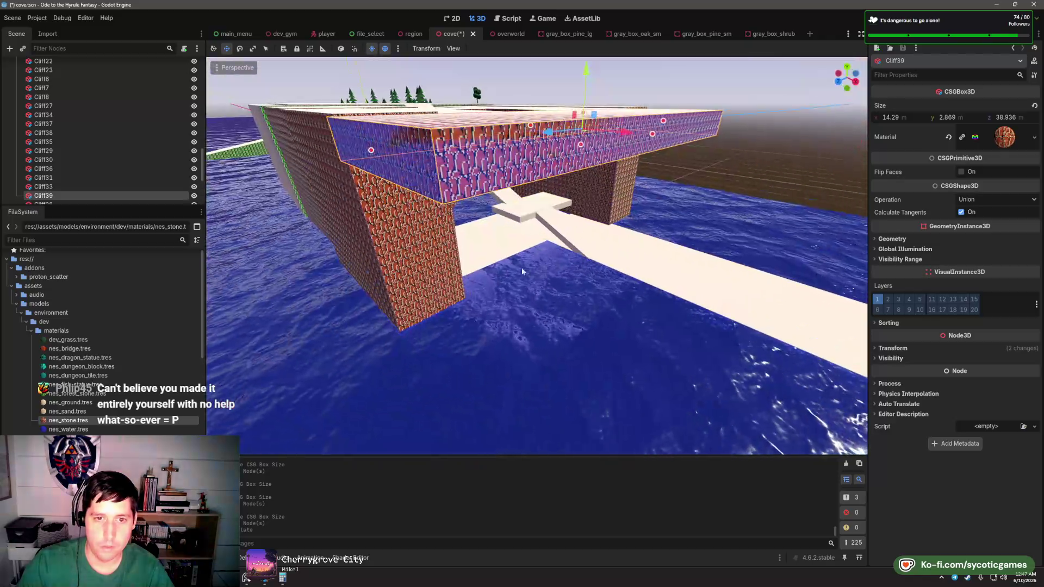
click(427, 277)
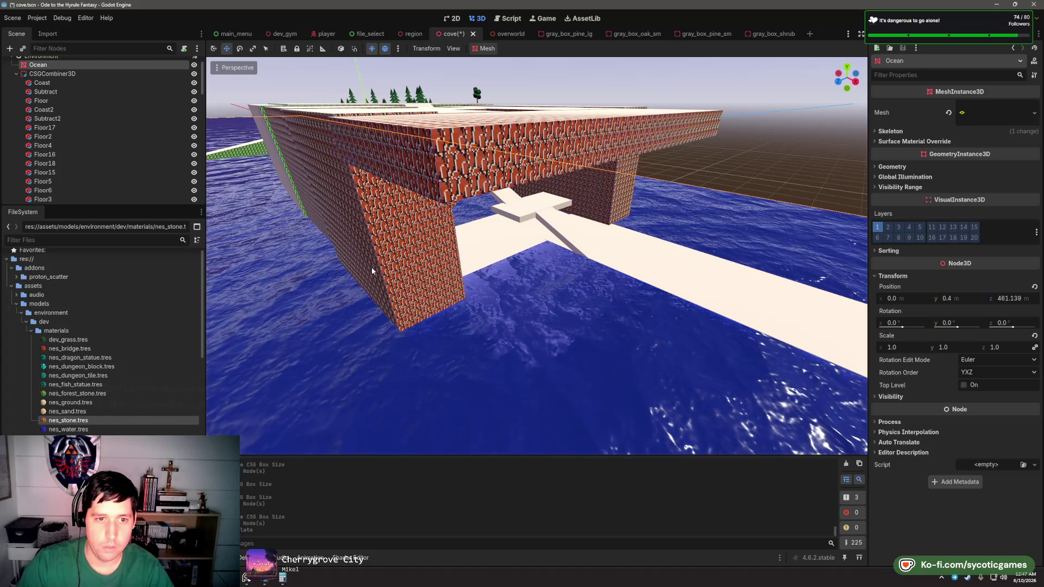
- Stretch the Cliff34 wall to roughly double its length, about 42 m
click(370, 266)
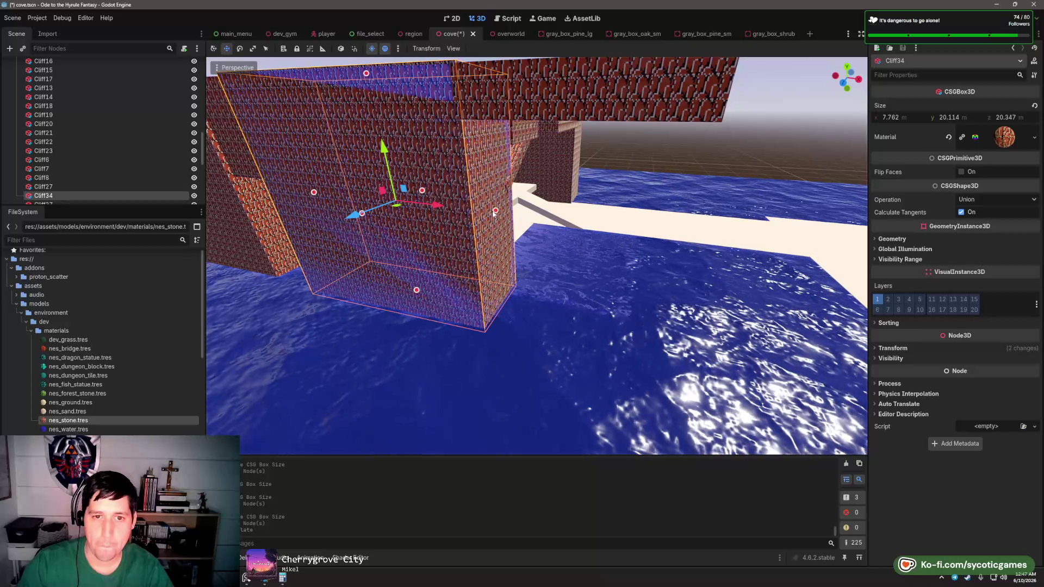
drag(496, 211, 533, 236)
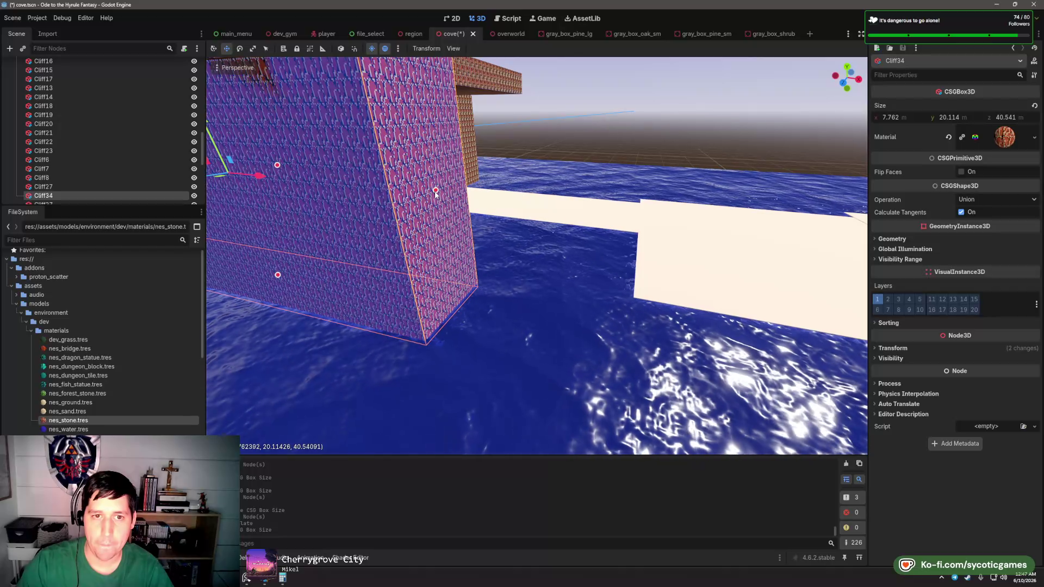
drag(435, 193, 442, 197)
scroll(495, 276, down, 5)
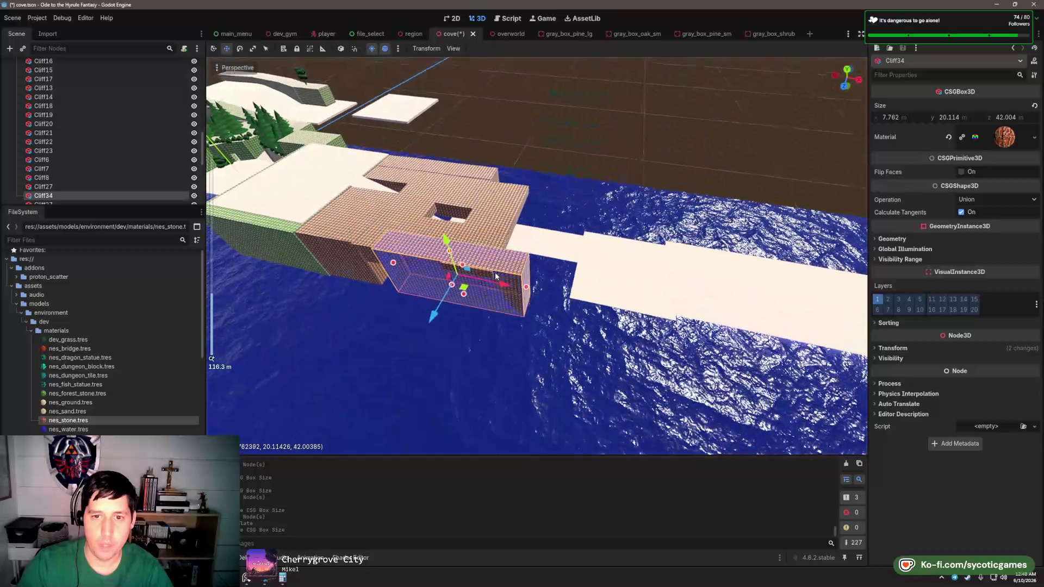
drag(495, 276, 505, 253)
- Move the Cliff40 block out along X over the water
click(359, 266)
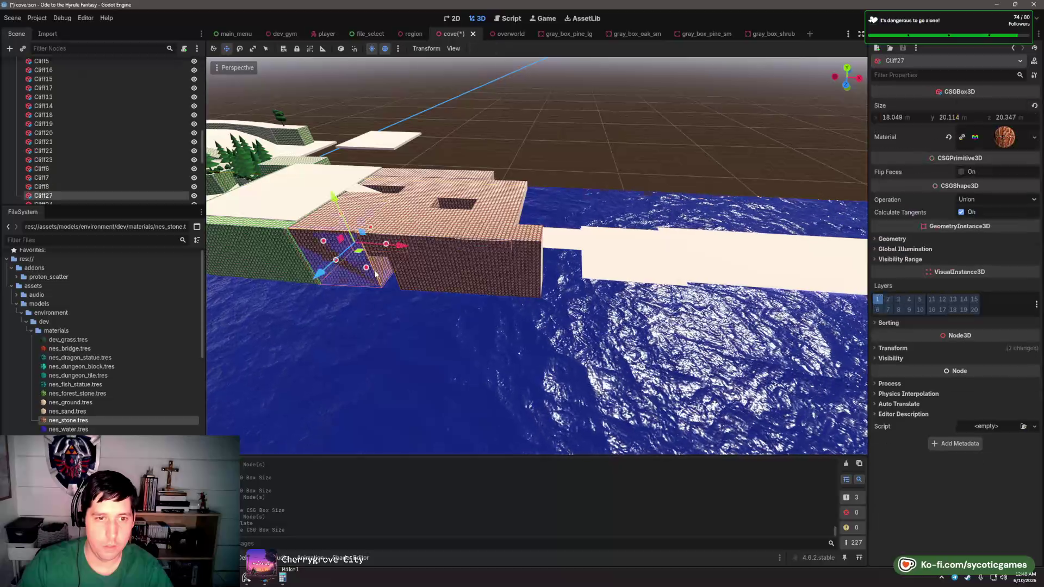
mouse_move(598, 263)
mouse_down()
mouse_move(671, 274)
mouse_move(565, 215)
mouse_move(612, 253)
mouse_move(666, 193)
mouse_move(372, 272)
mouse_up()
click(613, 254)
click(613, 254)
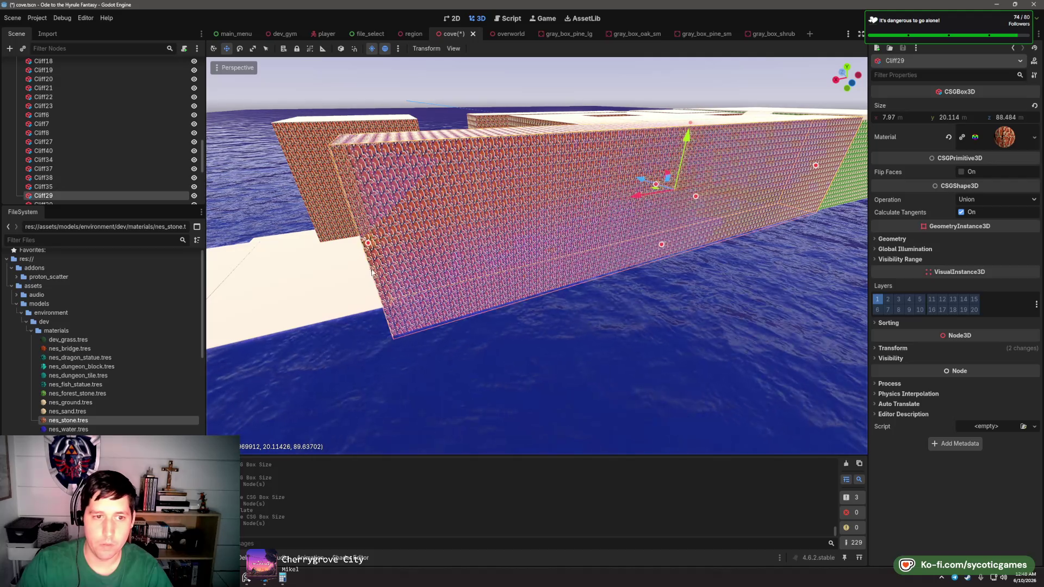
- Lengthen the Cliff41 overhang slab along Z and widen it along X
scroll(380, 278, down, 10)
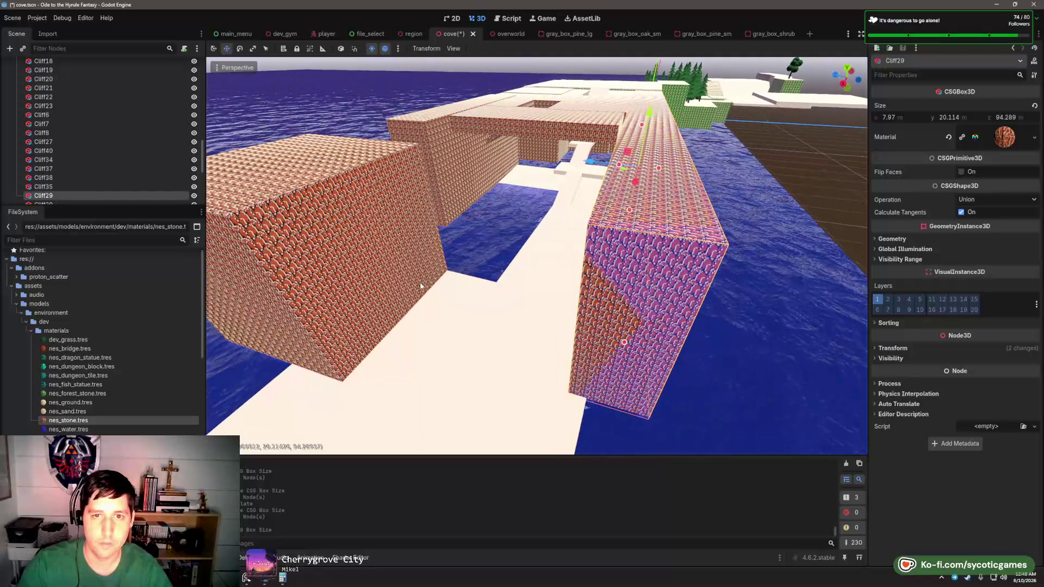
drag(404, 294, 553, 305)
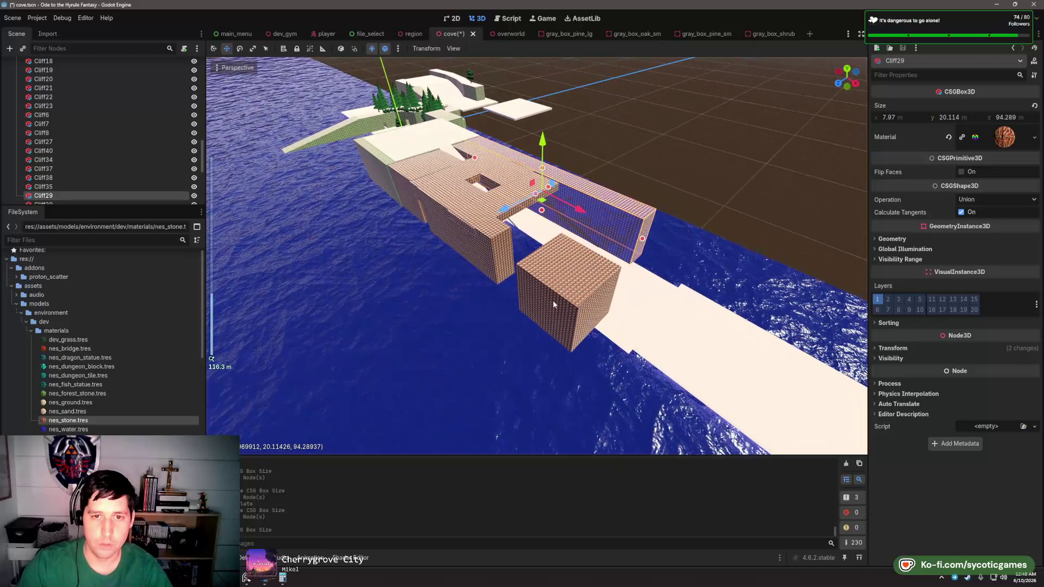
drag(497, 215, 497, 192)
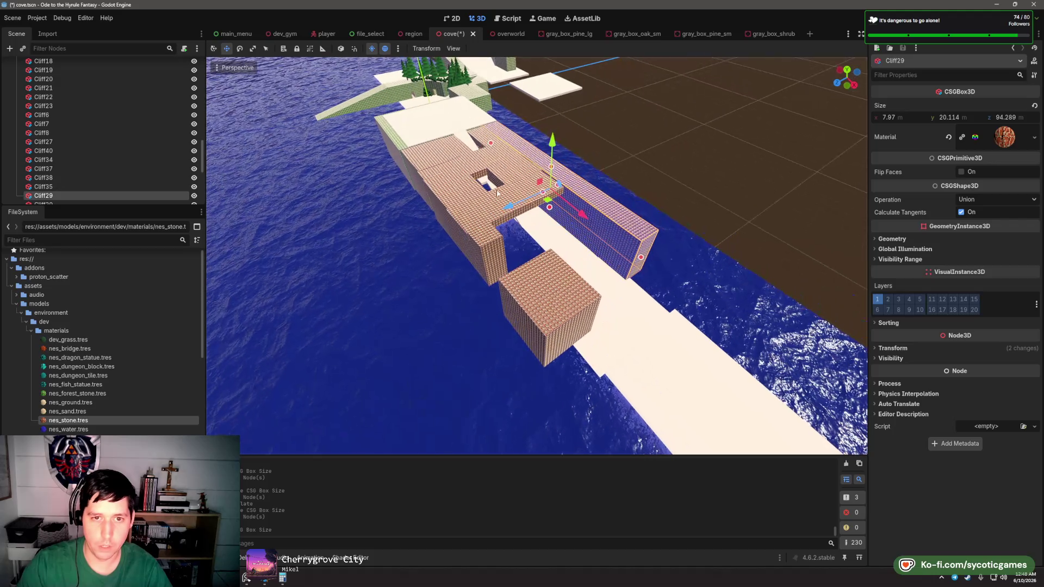
scroll(499, 183, up, 4)
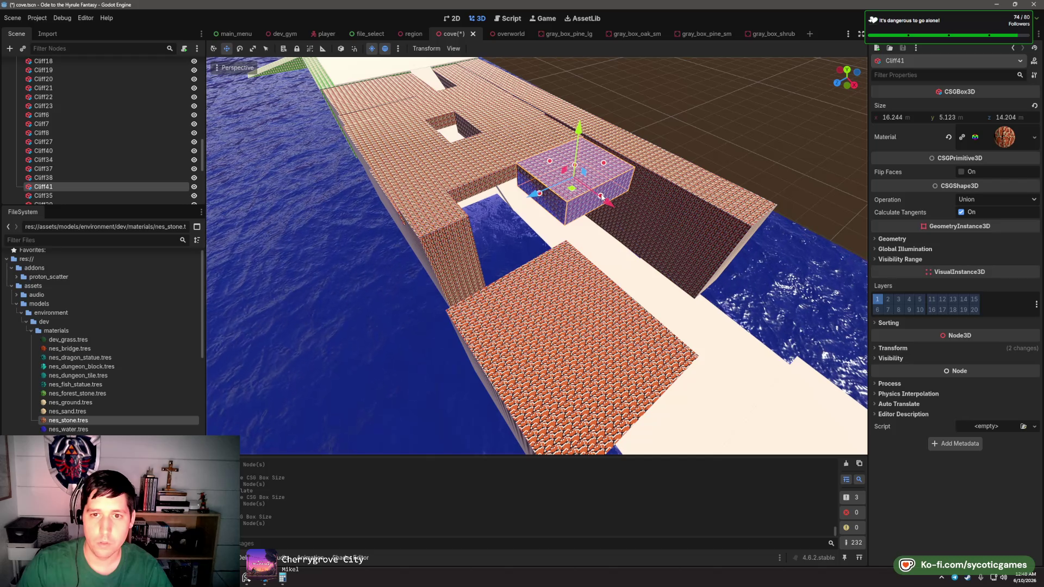
drag(712, 266, 716, 269)
drag(598, 242, 591, 237)
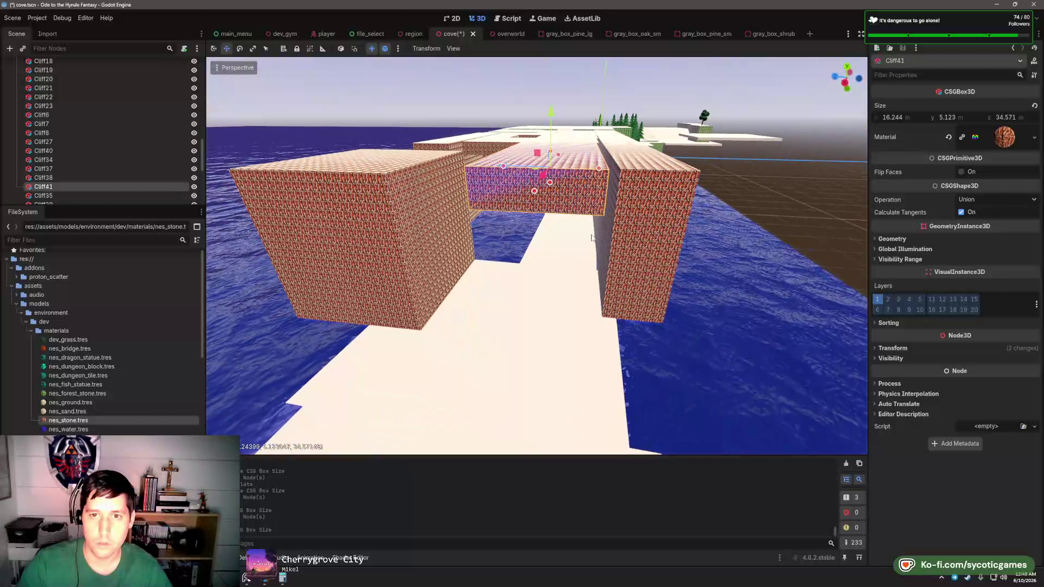
drag(613, 169, 542, 227)
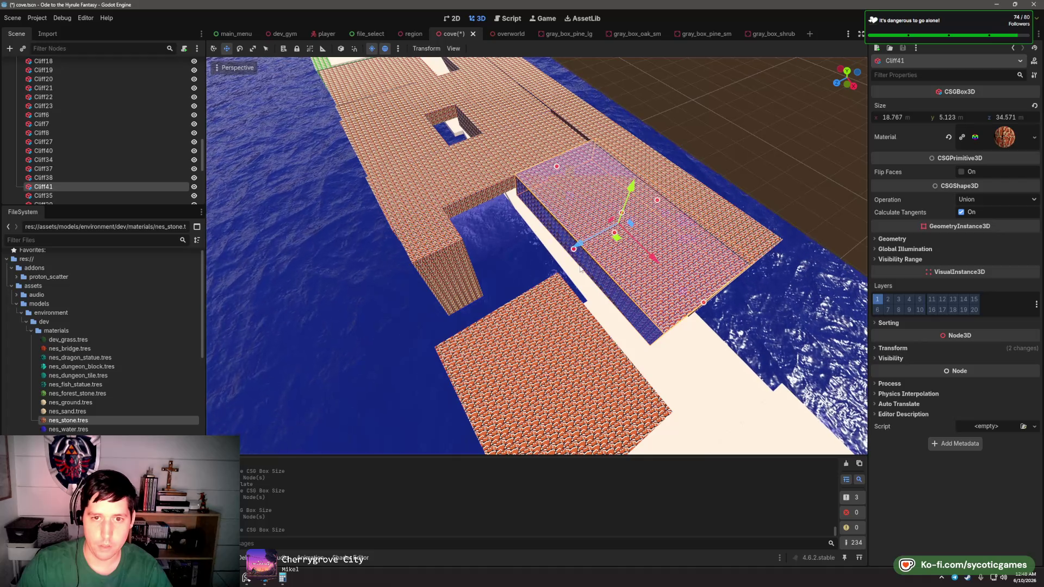
- Slide the Cliff42 overhang slab along X over the path, then frame the Cliff36 wall block
click(467, 189)
click(474, 196)
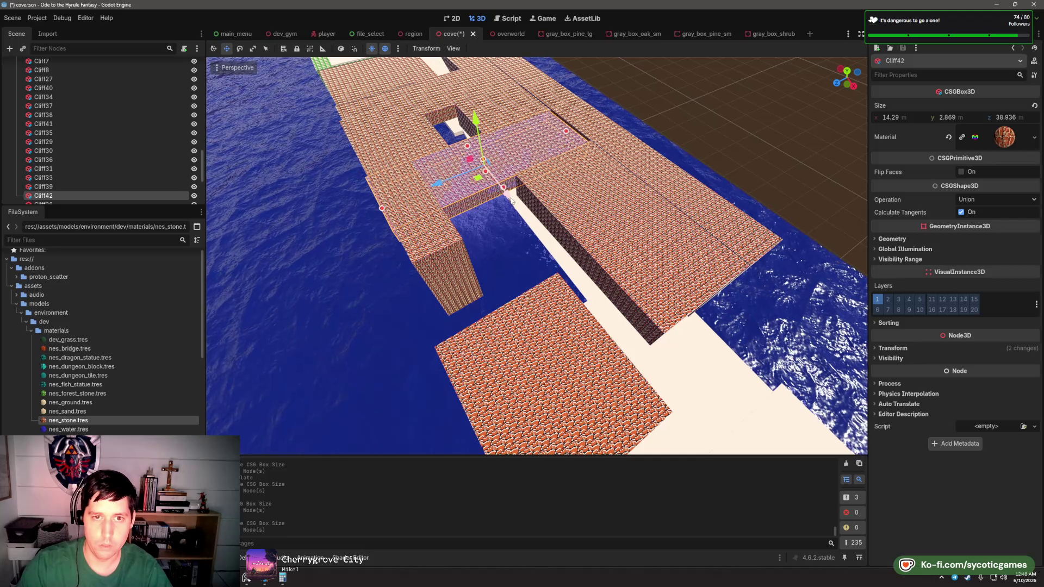
drag(511, 201, 615, 286)
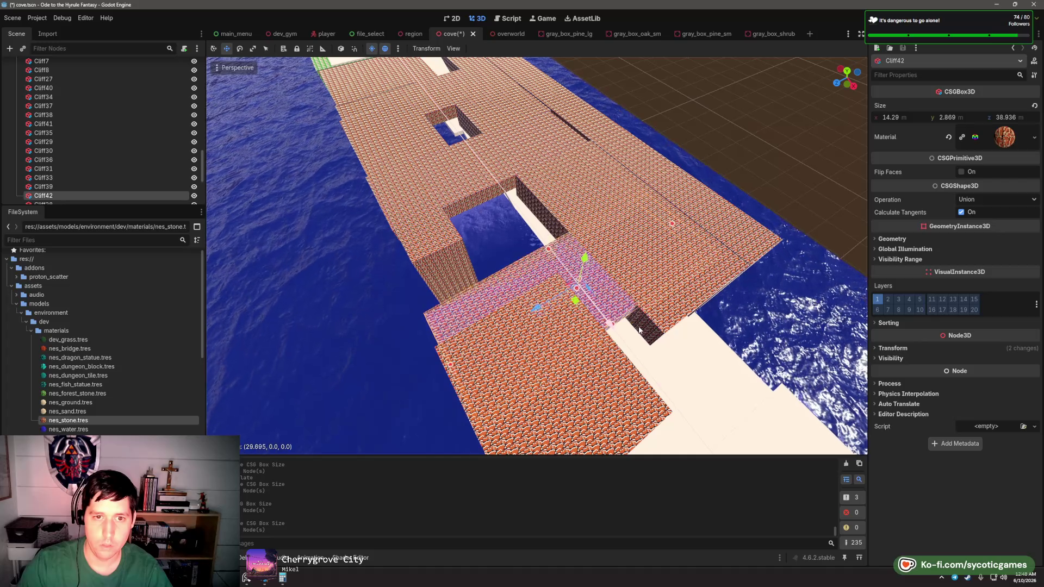
drag(575, 292, 688, 259)
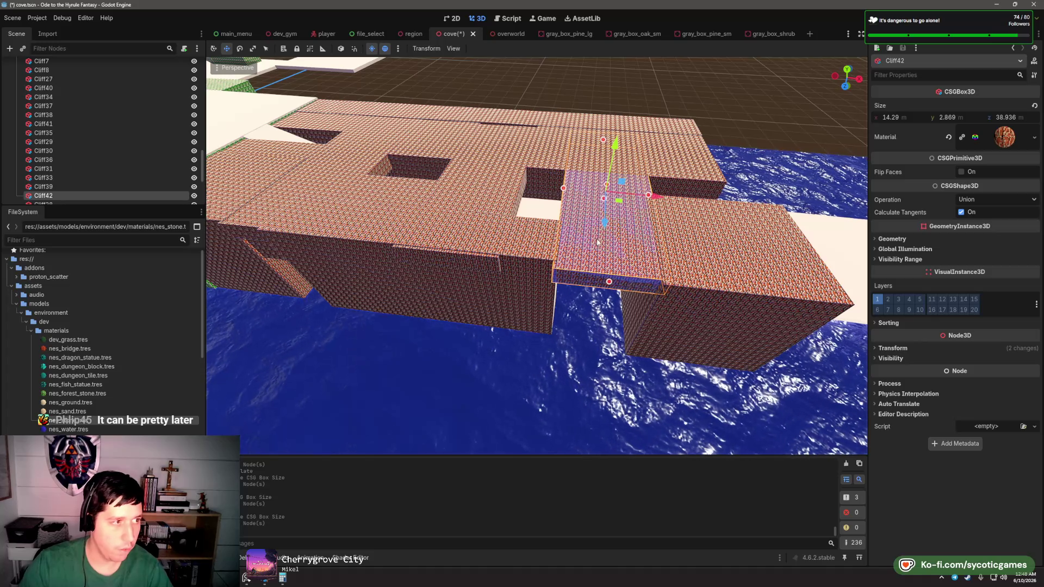
drag(597, 242, 520, 258)
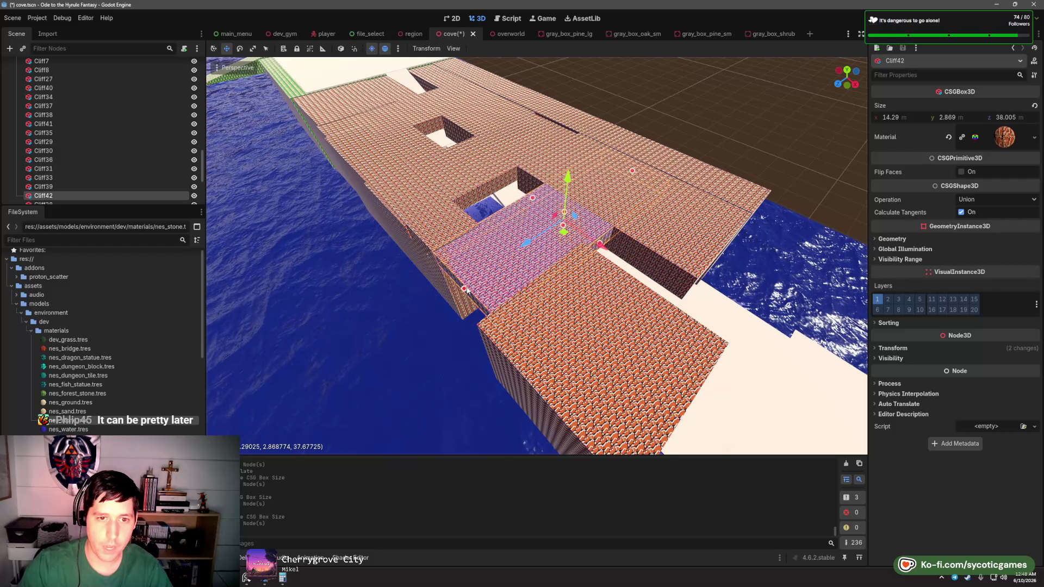
key(f)
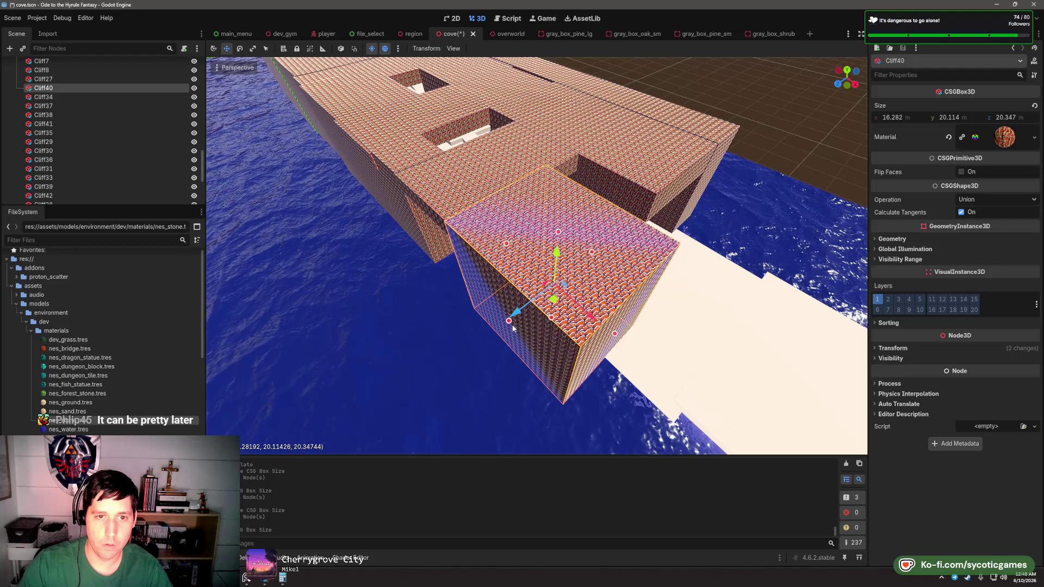
drag(513, 328, 451, 240)
click(452, 241)
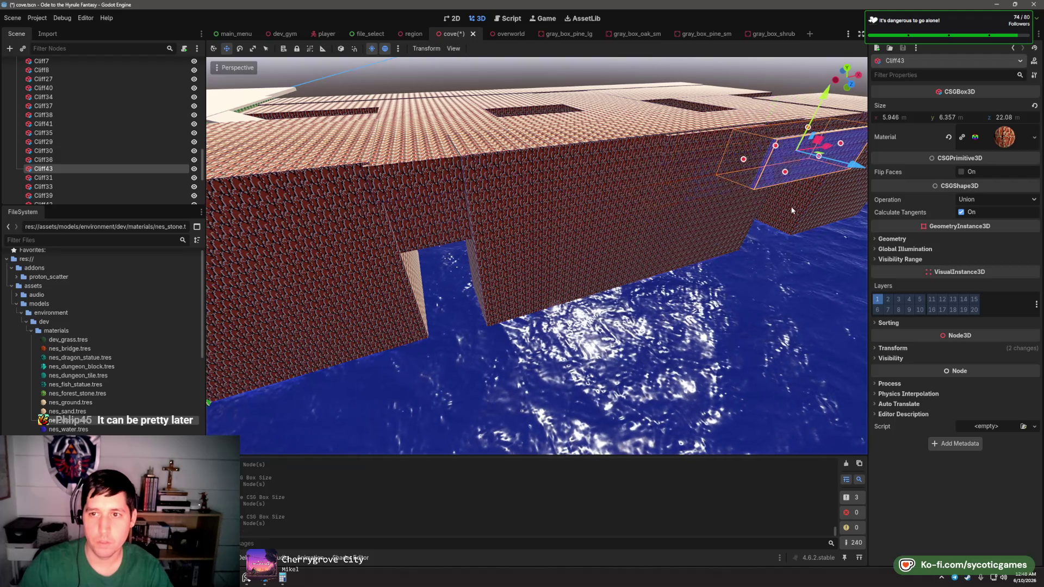
- Stretch the Cliff40 wall slightly along Z to 18.282 × 20.114 × 20.696 m
drag(792, 210, 594, 179)
scroll(616, 191, down, 5)
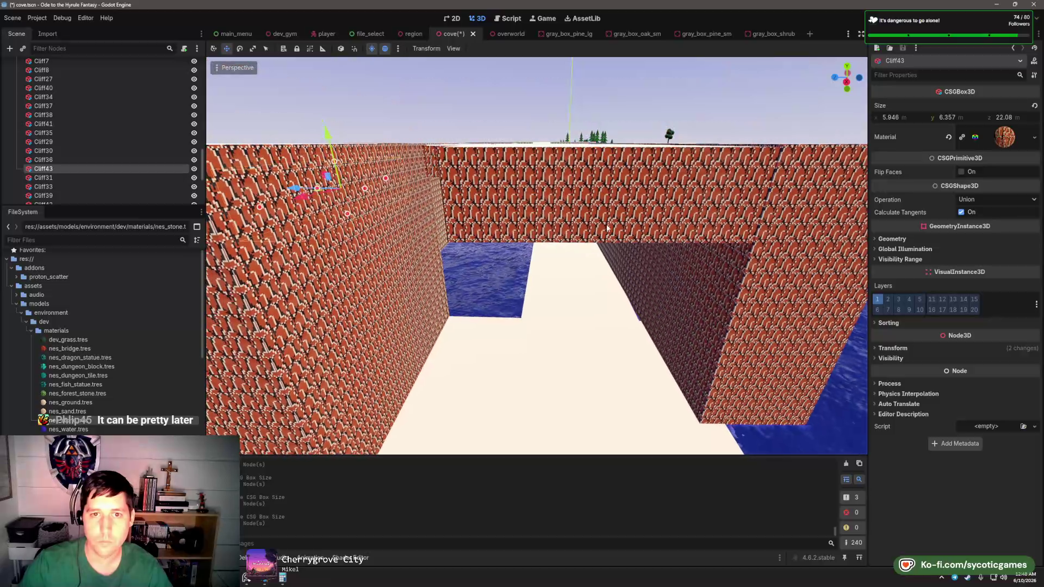
scroll(542, 258, down, 5)
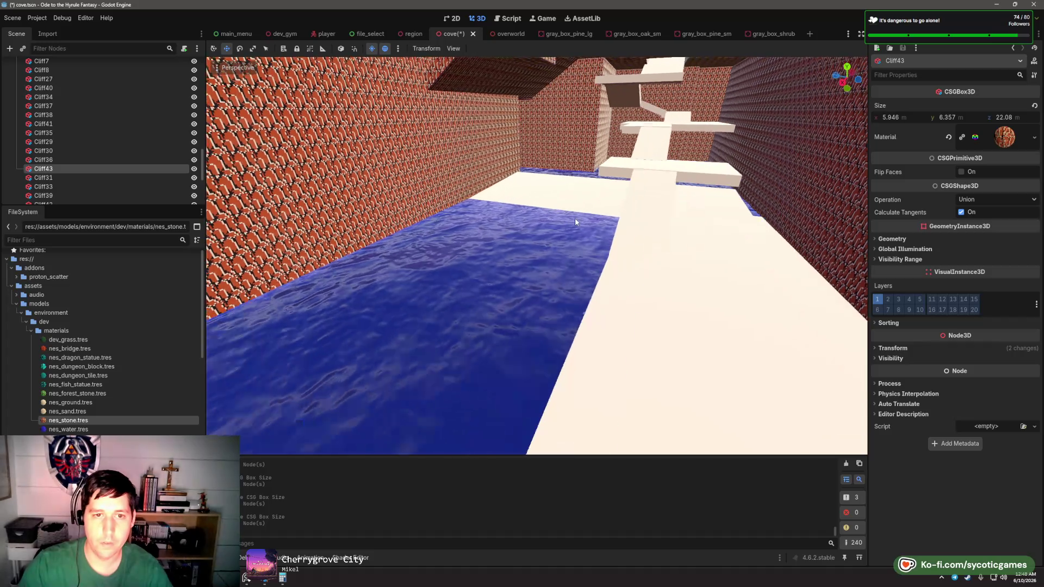
scroll(549, 214, down, 4)
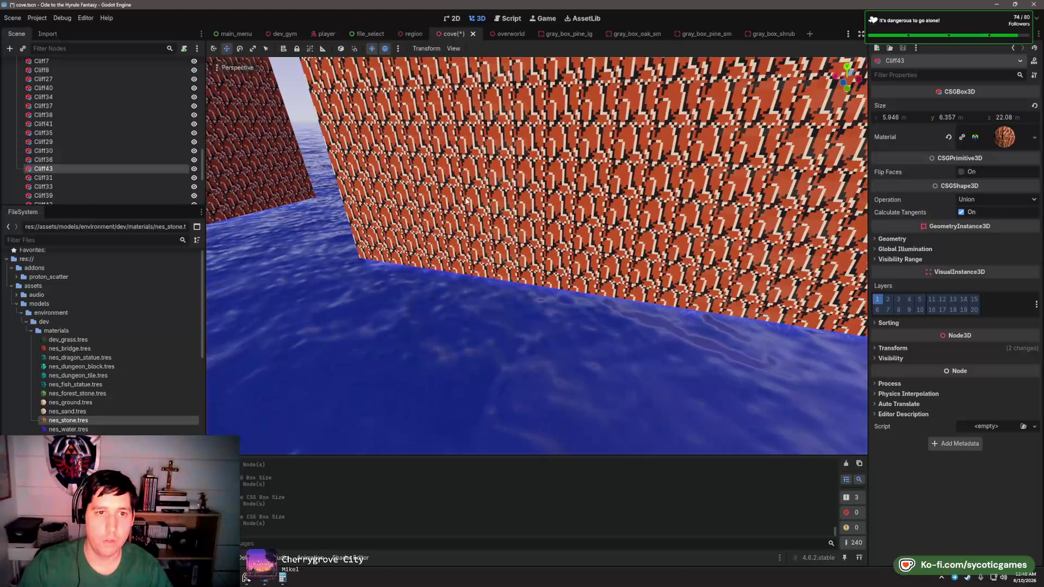
click(406, 184)
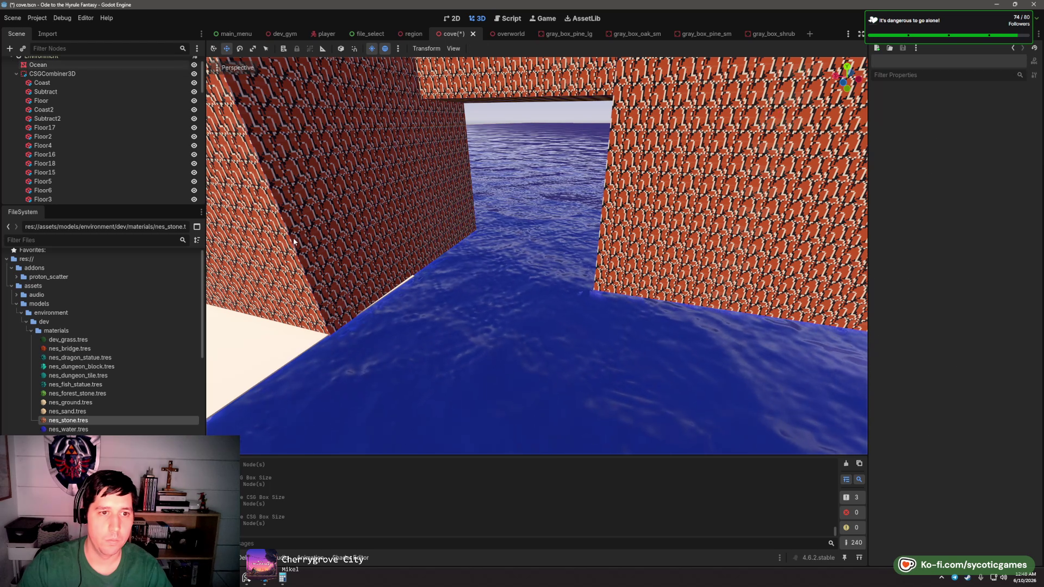
click(367, 147)
scroll(375, 152, up, 2)
mouse_move(420, 141)
mouse_down()
mouse_move(409, 151)
mouse_move(643, 261)
mouse_up()
- Fly the view down the brick corridor to overlook the walkways over the water
key(w)
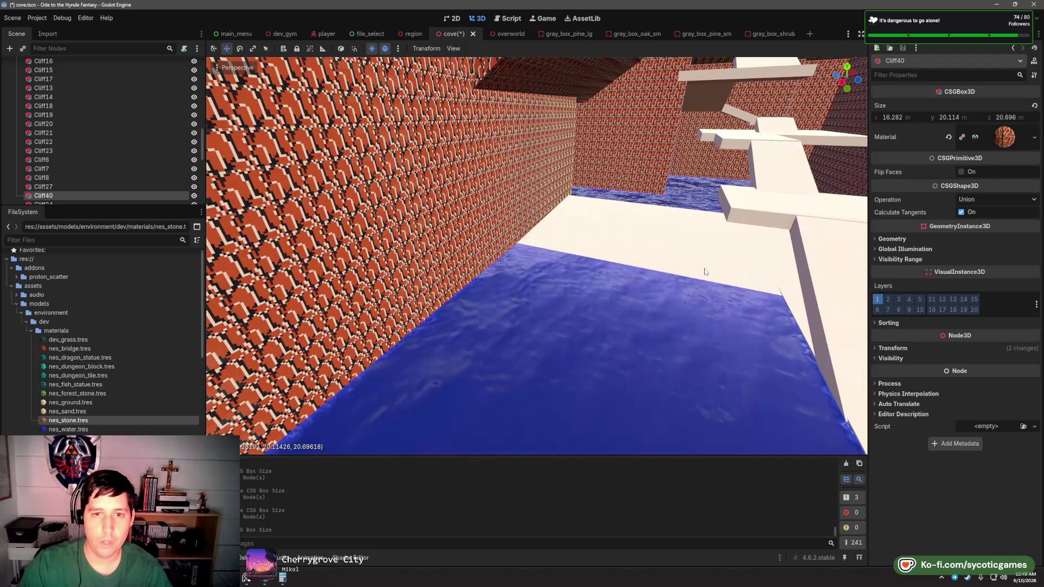
mouse_move(705, 272)
mouse_down()
mouse_move(542, 278)
mouse_move(576, 271)
mouse_move(560, 267)
mouse_move(573, 257)
mouse_move(588, 270)
mouse_move(565, 272)
mouse_up()
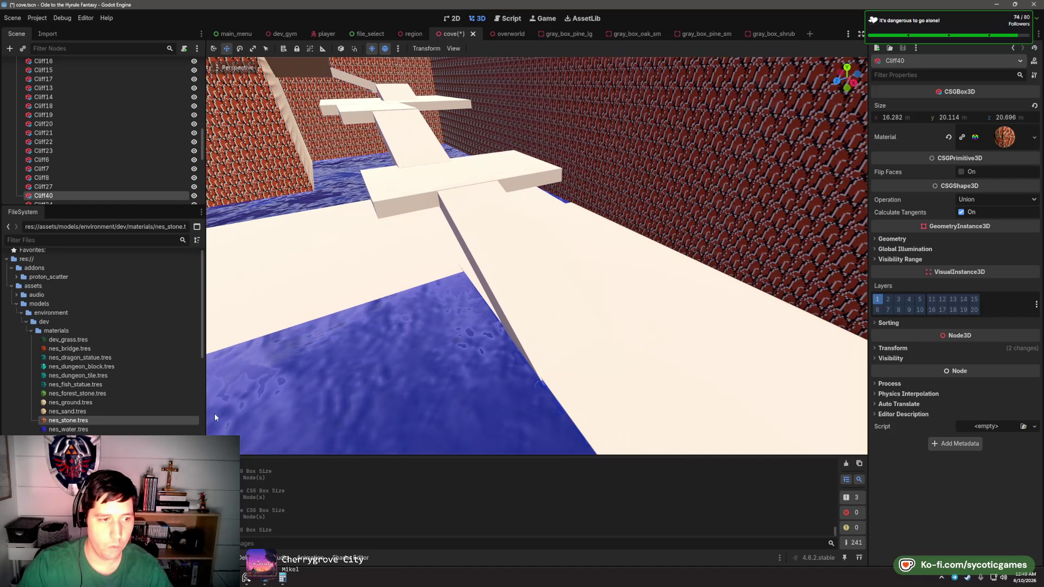
scroll(104, 337, down, 1)
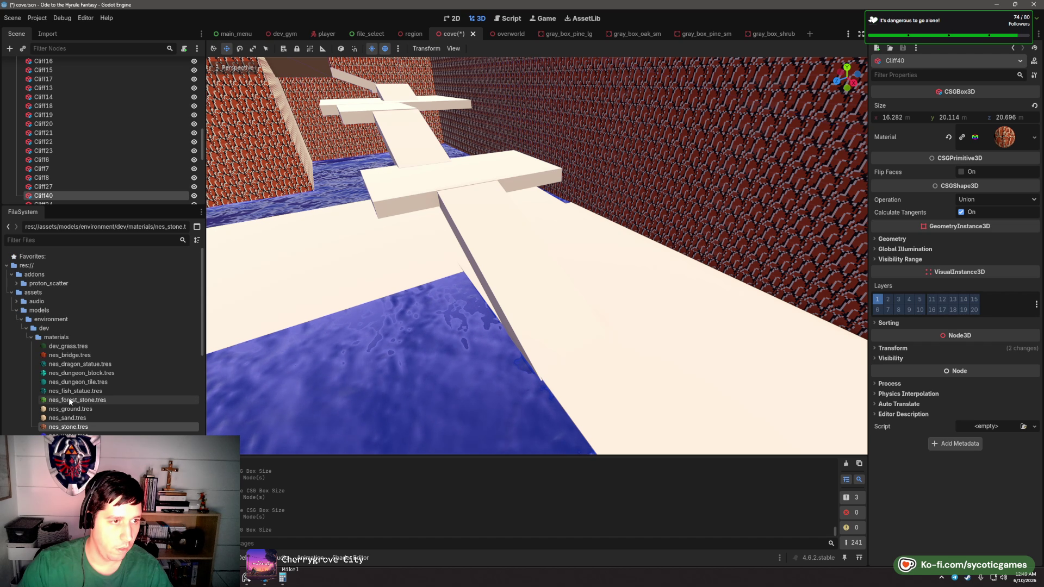
scroll(51, 379, down, 5)
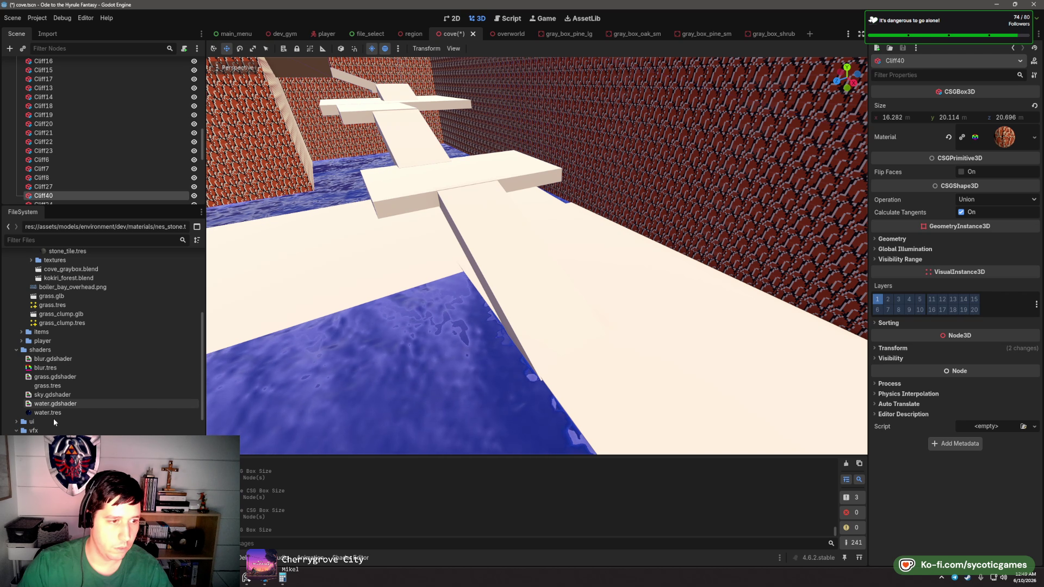
scroll(50, 379, down, 4)
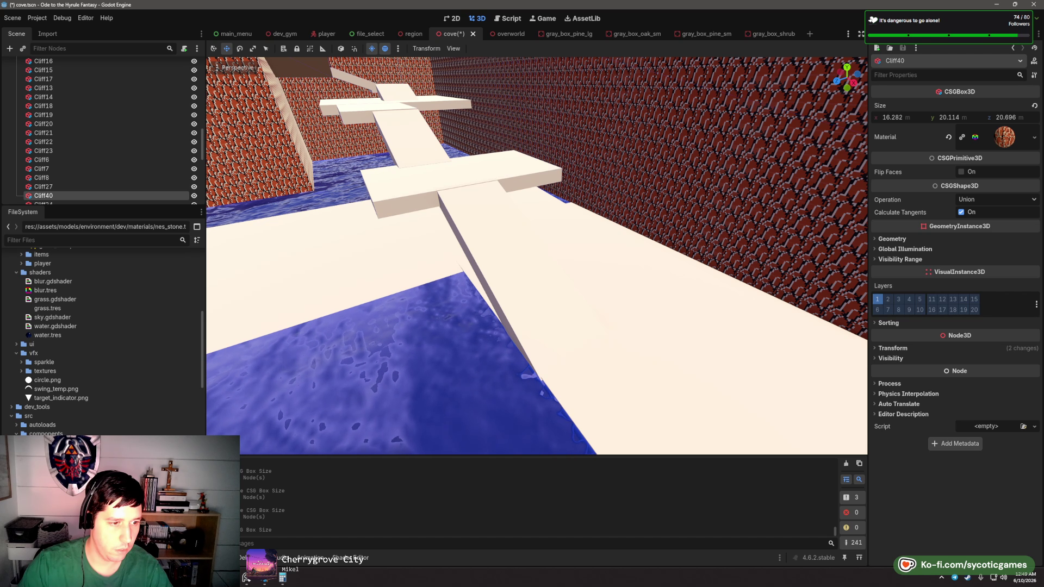
scroll(50, 379, down, 4)
mouse_move(413, 326)
mouse_down()
mouse_move(634, 303)
mouse_move(543, 275)
mouse_up()
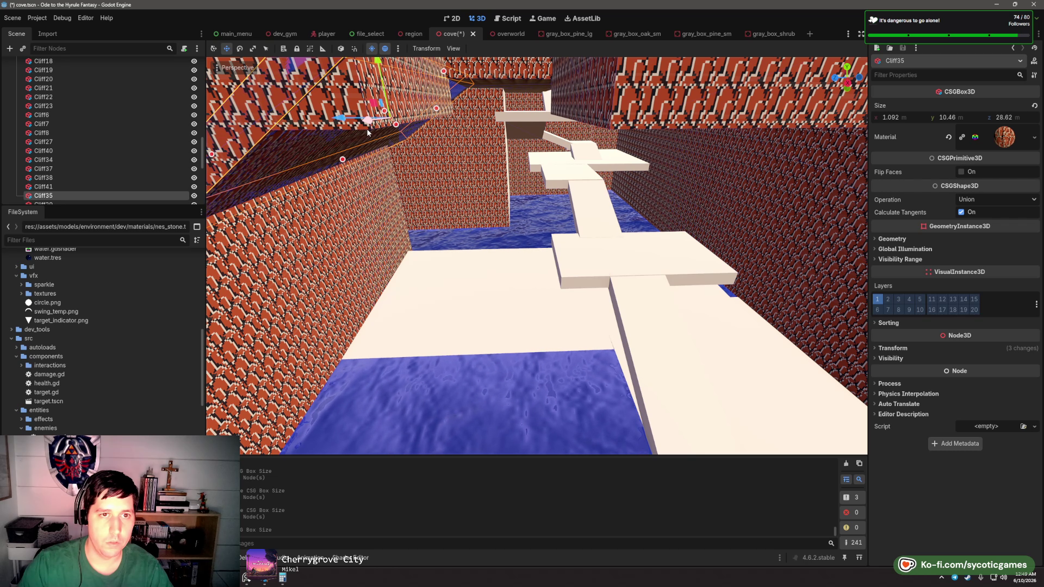
- Cut Cliff44 to about half its depth and widen it to span across the path
click(366, 129)
mouse_move(367, 128)
mouse_down()
mouse_move(404, 167)
mouse_move(399, 158)
mouse_up()
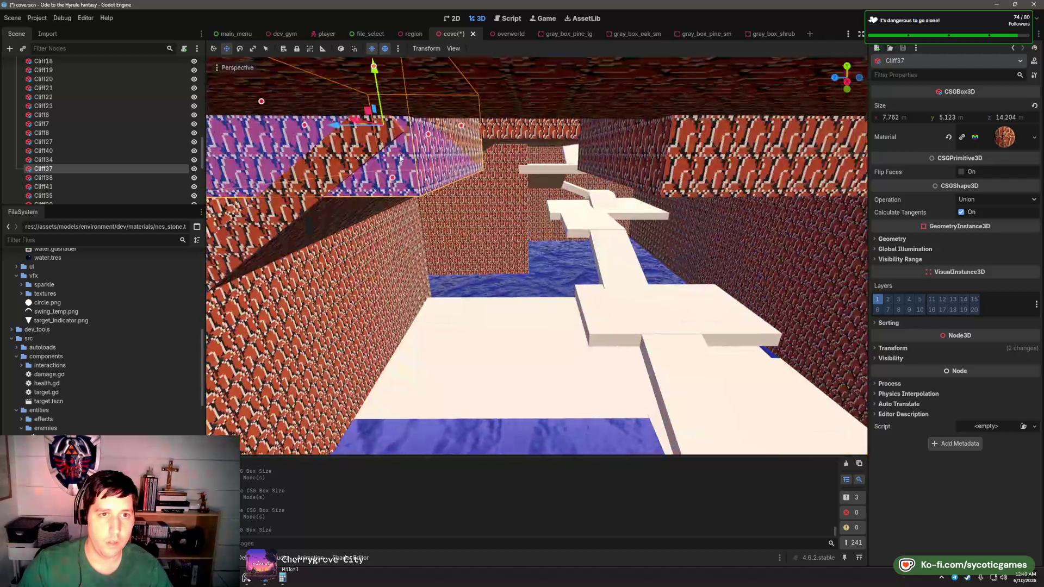
mouse_move(367, 111)
mouse_down()
mouse_move(537, 290)
mouse_move(440, 246)
mouse_move(464, 271)
mouse_move(520, 283)
mouse_move(535, 310)
mouse_move(529, 318)
mouse_up()
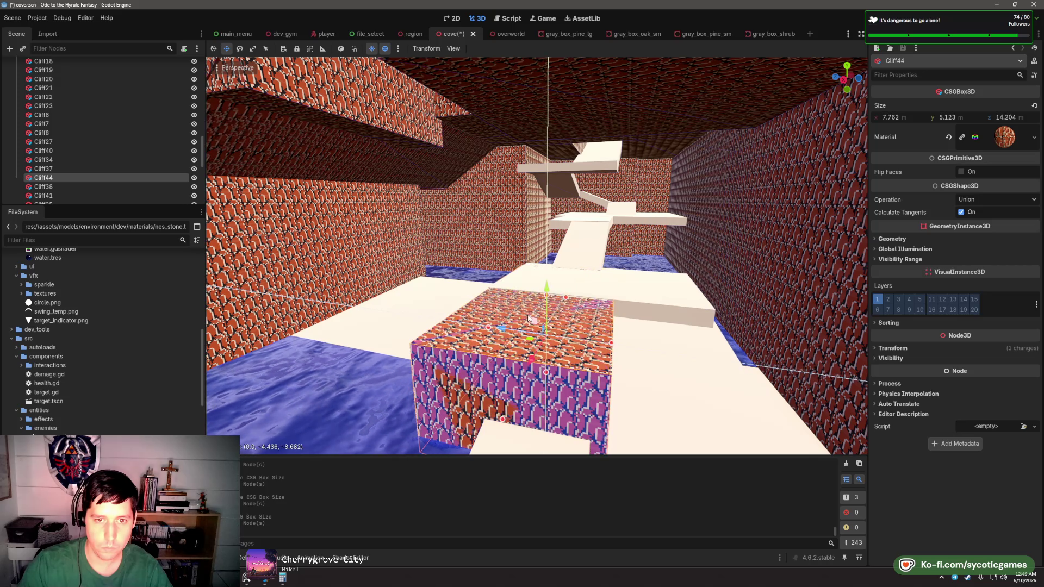
scroll(730, 327, up, 5)
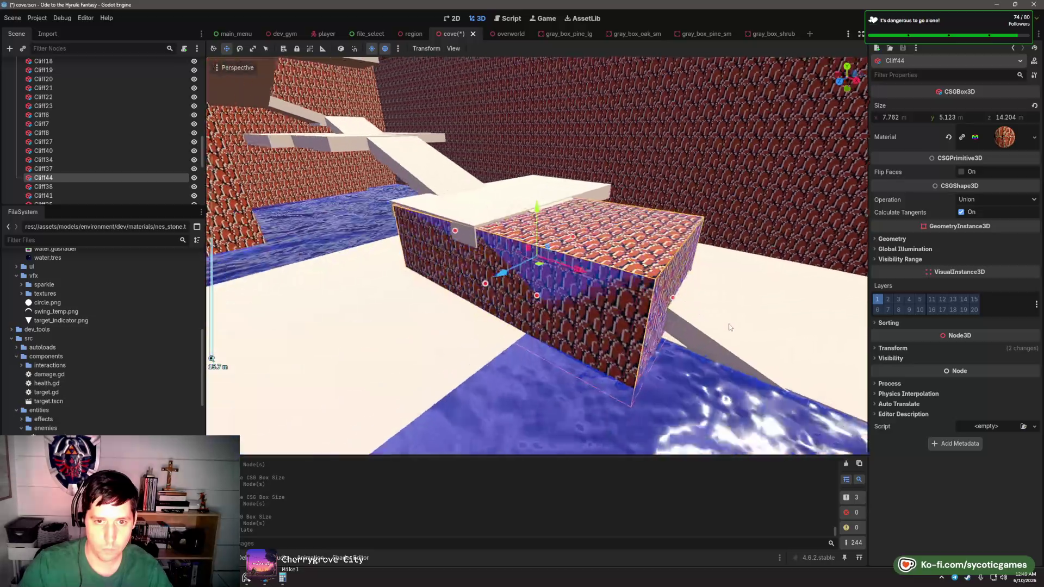
mouse_move(730, 327)
mouse_down()
mouse_move(794, 324)
mouse_move(446, 292)
mouse_move(374, 272)
mouse_up()
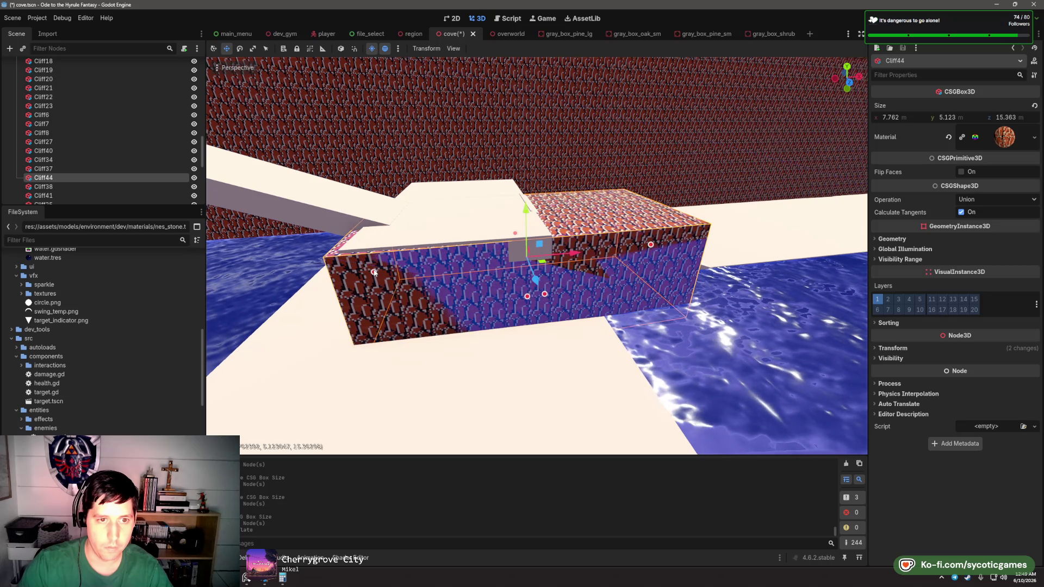
drag(650, 244, 530, 260)
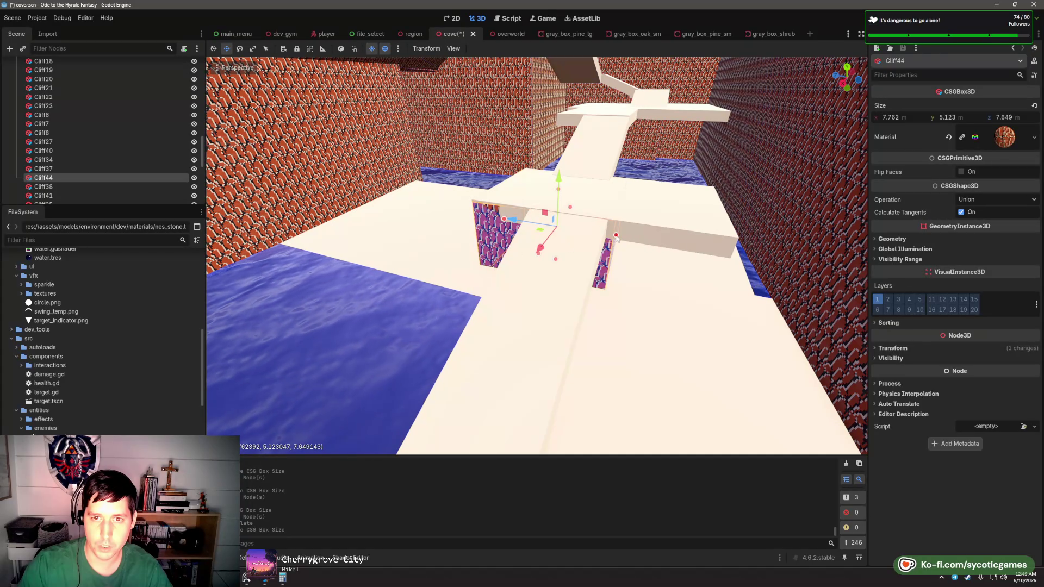
drag(616, 238, 723, 229)
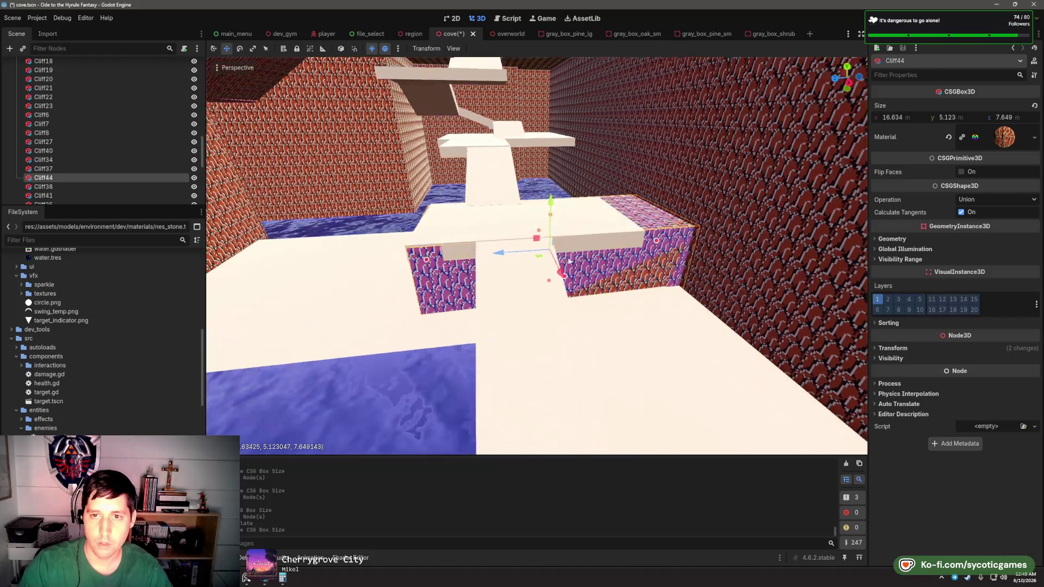
- Raise Cliff45 into a taller brick block and duplicate it as Cliff46
mouse_move(569, 261)
mouse_down()
mouse_move(501, 278)
mouse_move(532, 201)
mouse_move(521, 258)
mouse_up()
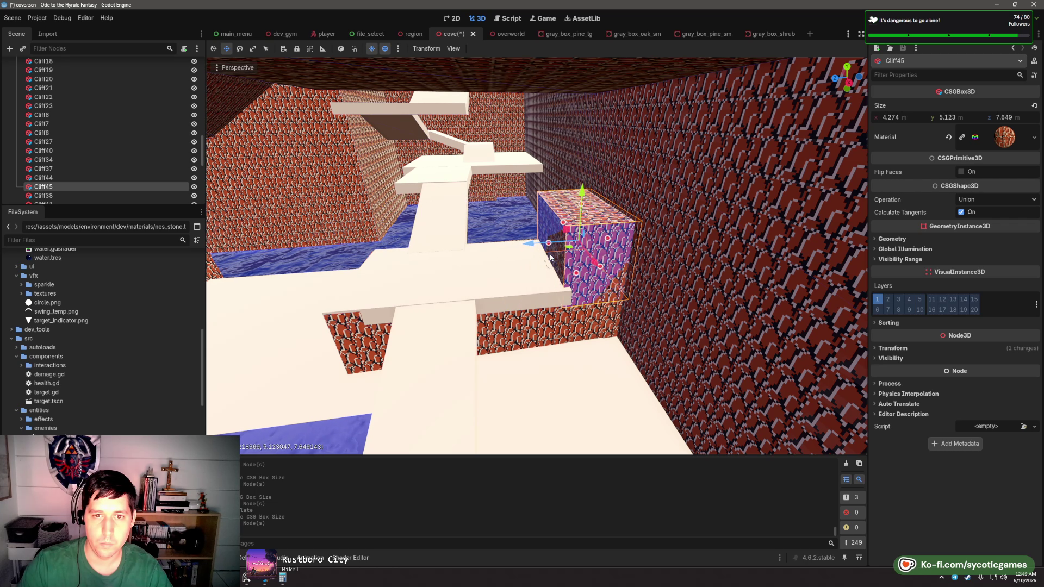
mouse_move(586, 207)
mouse_down()
mouse_move(602, 109)
mouse_move(546, 292)
mouse_move(425, 311)
mouse_move(583, 310)
mouse_move(567, 335)
mouse_move(646, 242)
mouse_move(476, 280)
mouse_move(591, 276)
mouse_move(540, 272)
mouse_move(555, 306)
mouse_move(522, 270)
mouse_move(599, 254)
mouse_move(624, 228)
mouse_move(463, 266)
mouse_move(576, 299)
mouse_up()
key(ctrl+d)
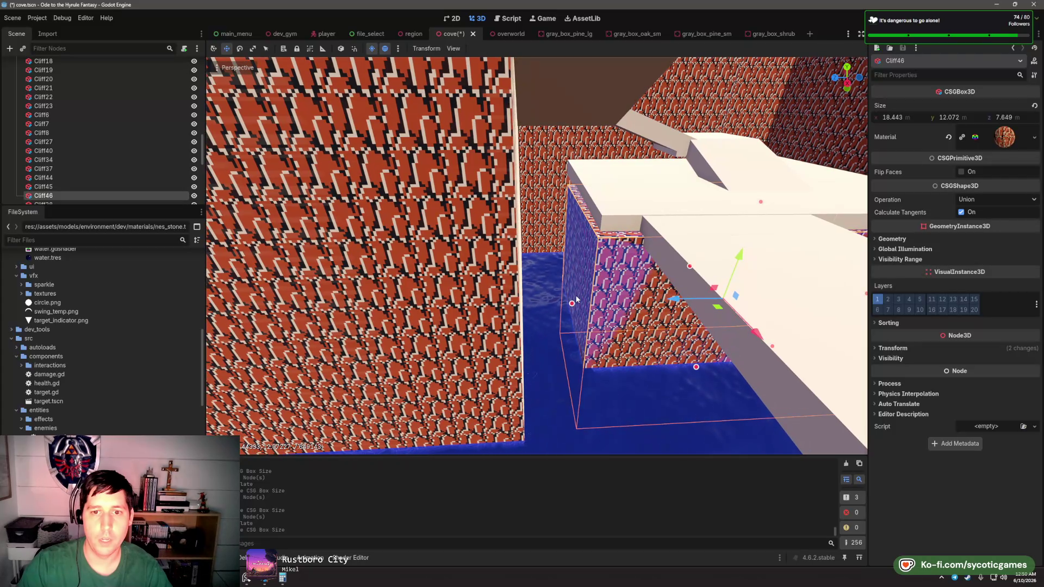
- Move Cliff47 far back along the right-hand wall and lengthen it over the sea
scroll(598, 294, down, 3)
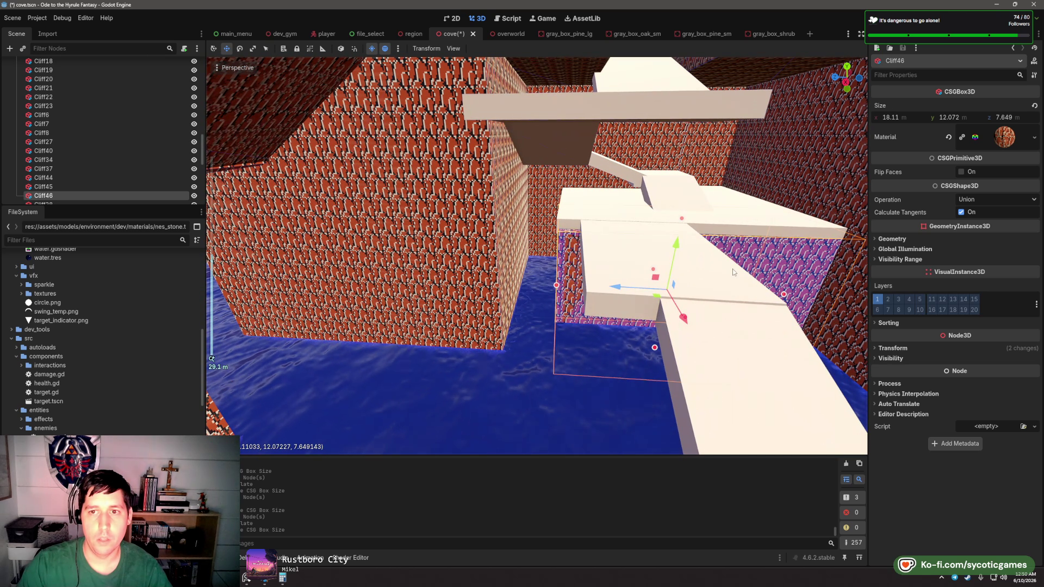
scroll(732, 269, down, 3)
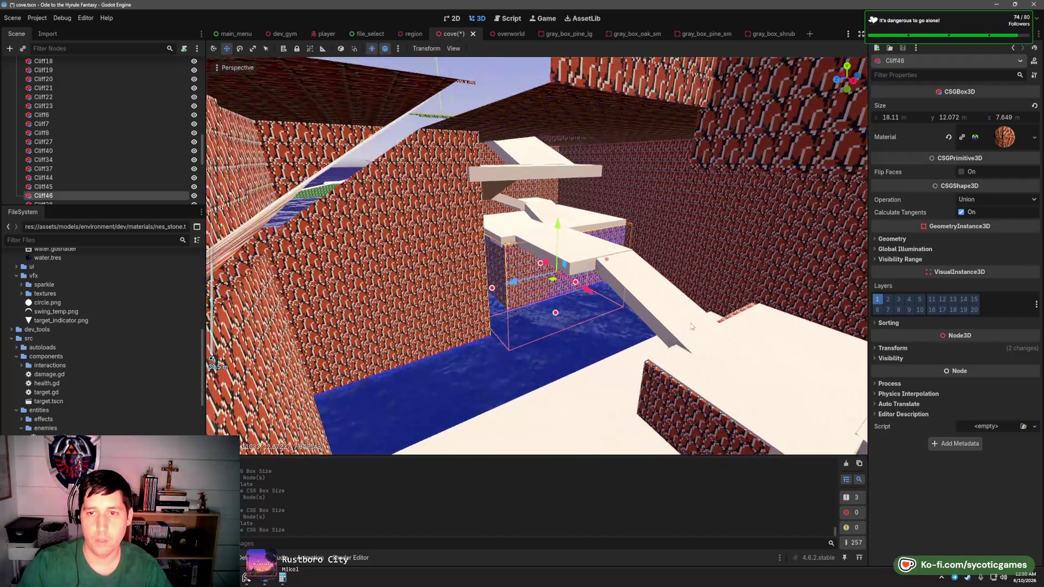
click(775, 314)
drag(775, 314, 713, 279)
click(810, 354)
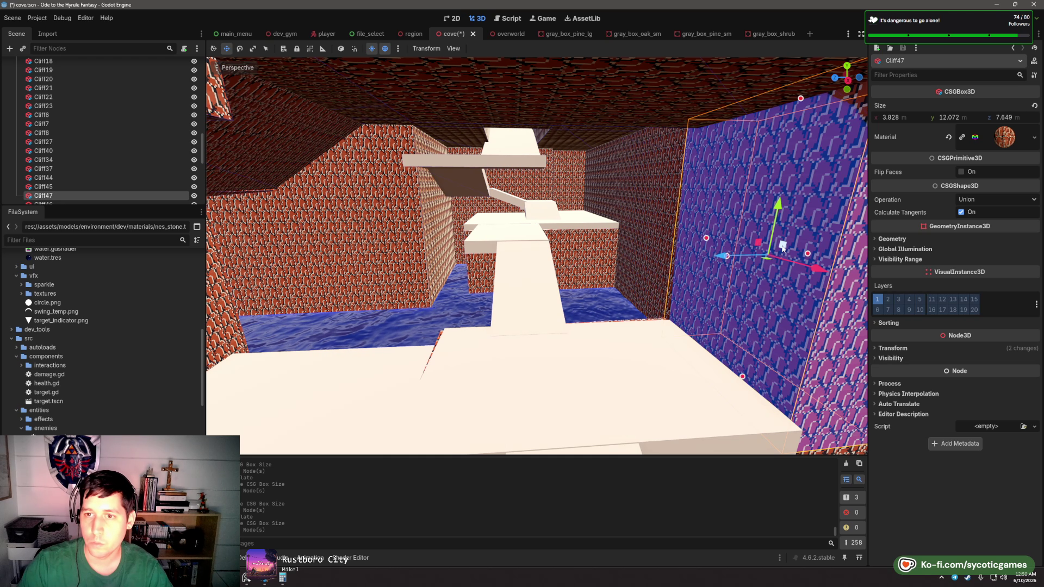
mouse_move(782, 248)
mouse_down()
mouse_move(620, 234)
mouse_move(439, 243)
mouse_up()
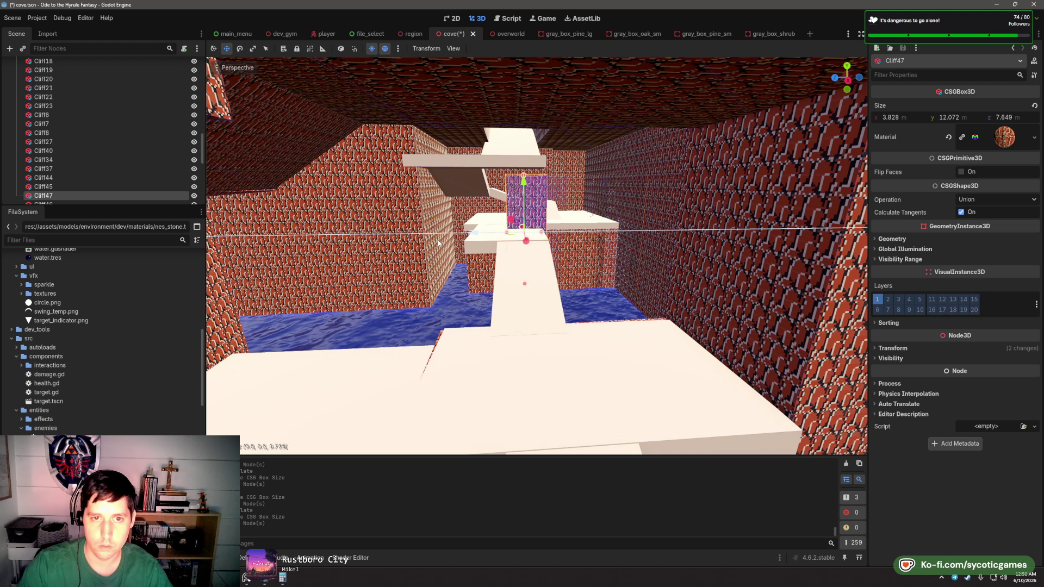
scroll(608, 289, up, 3)
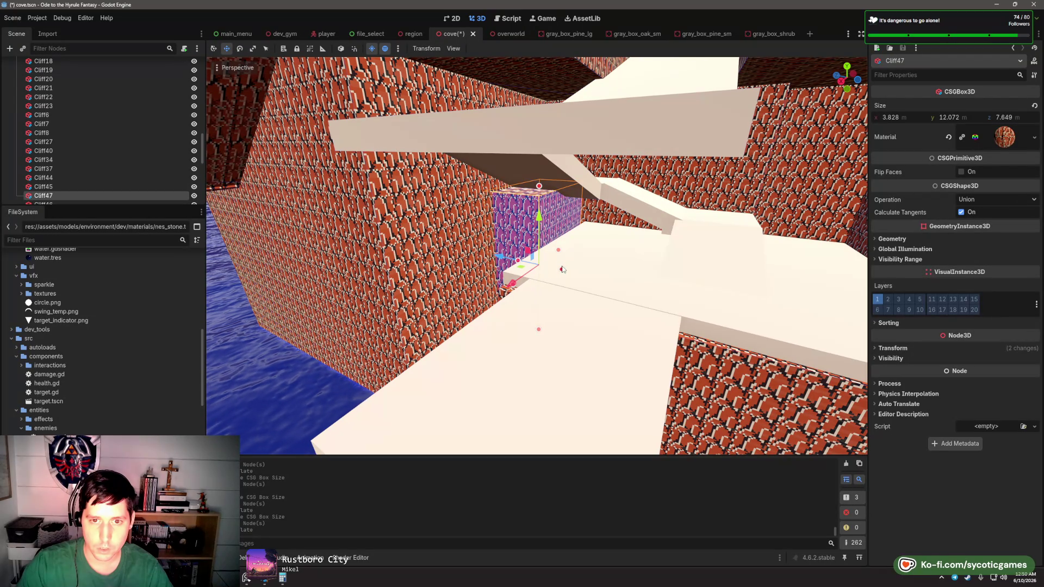
drag(573, 270, 556, 276)
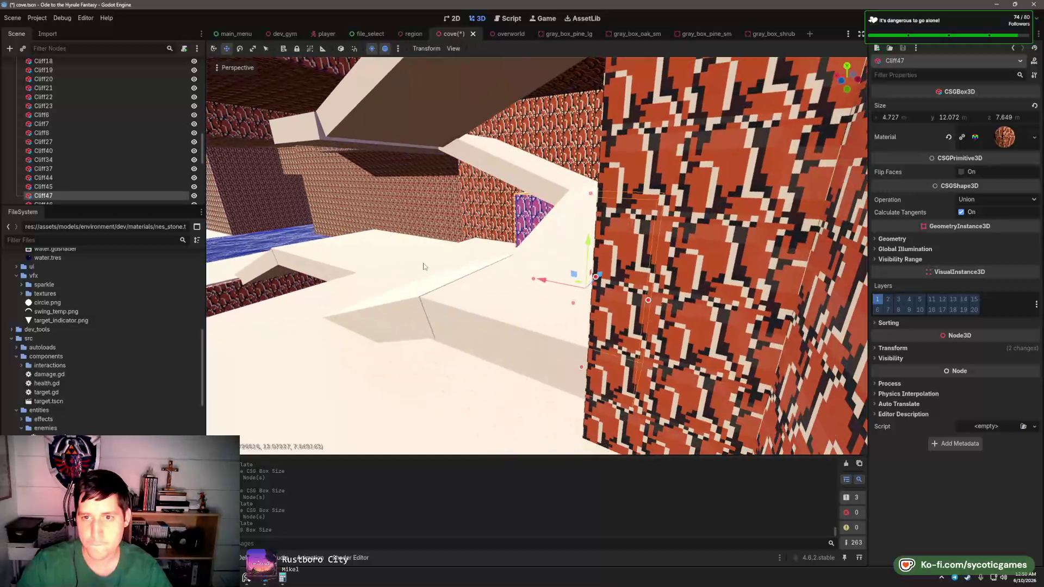
drag(429, 254, 660, 306)
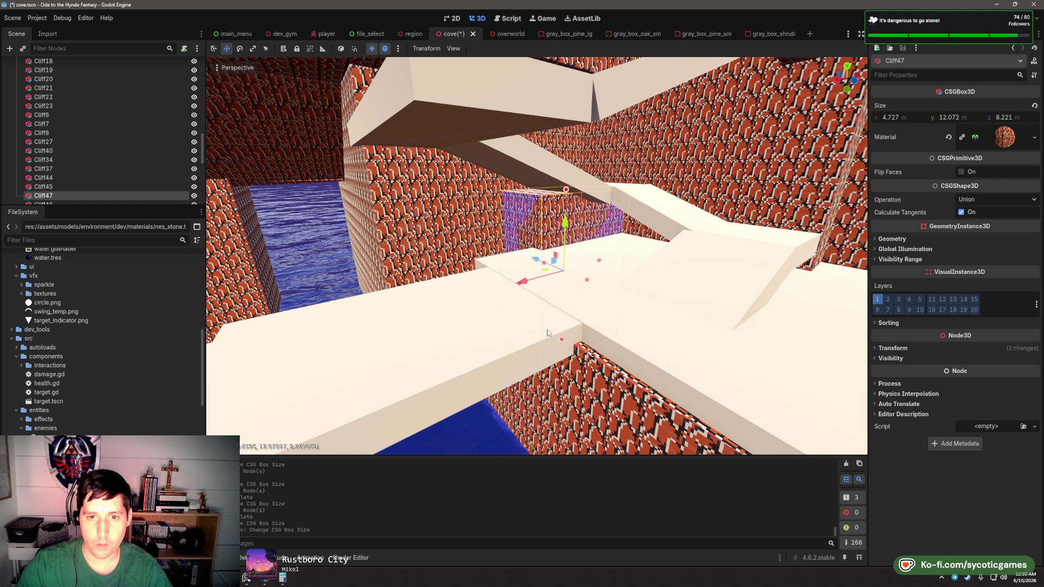
- Trim Cliff48 slightly in depth and height to 4.727 × 14.796 × 5.825 m
scroll(548, 333, up, 5)
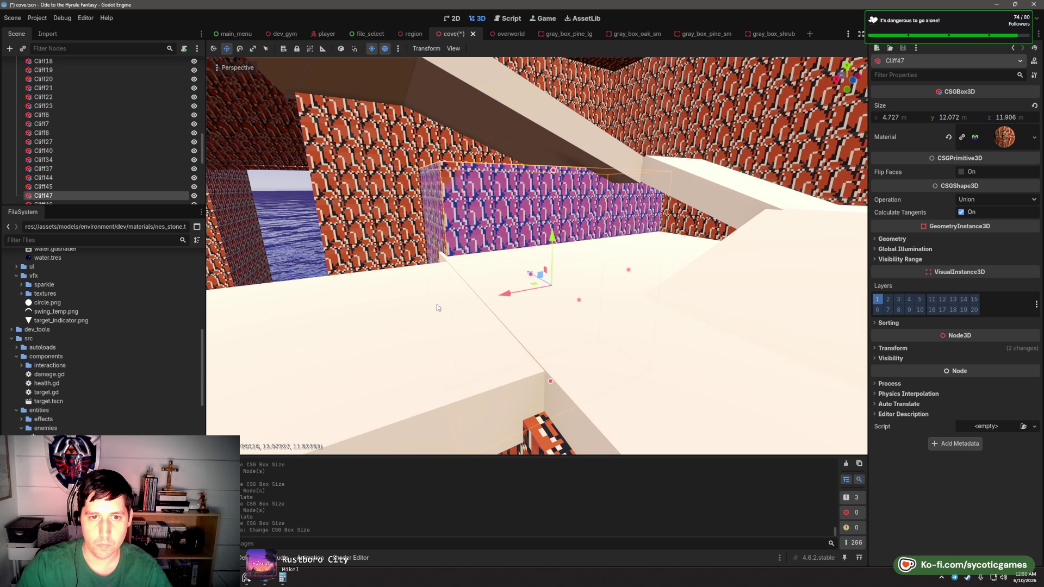
scroll(436, 307, down, 5)
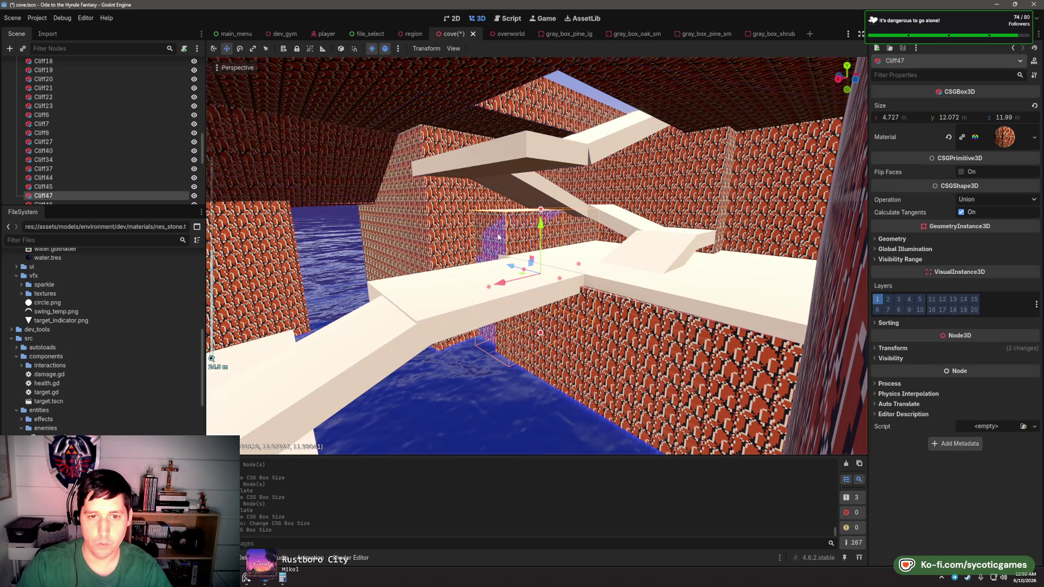
drag(498, 237, 527, 306)
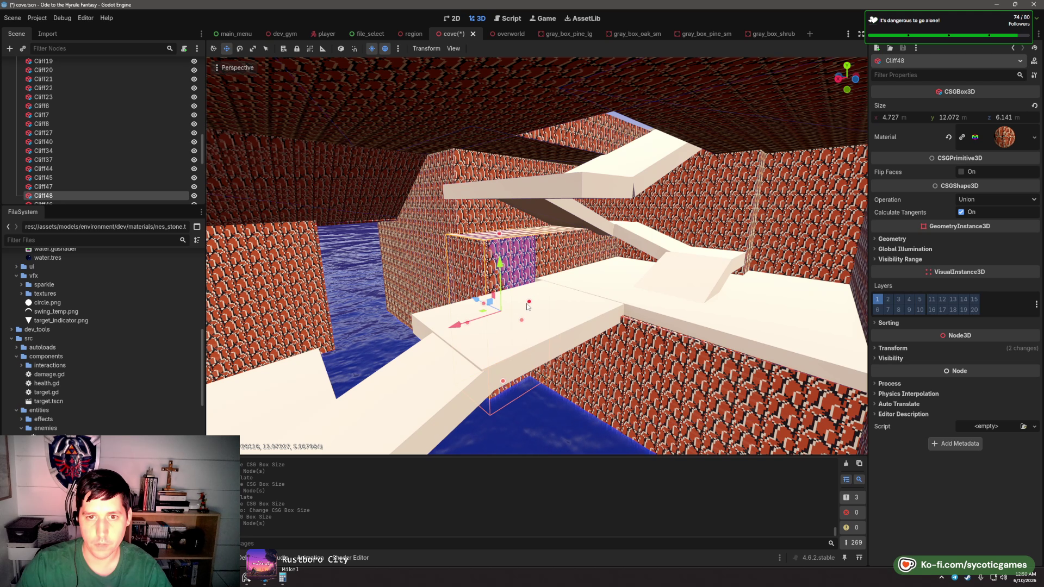
drag(528, 303, 525, 300)
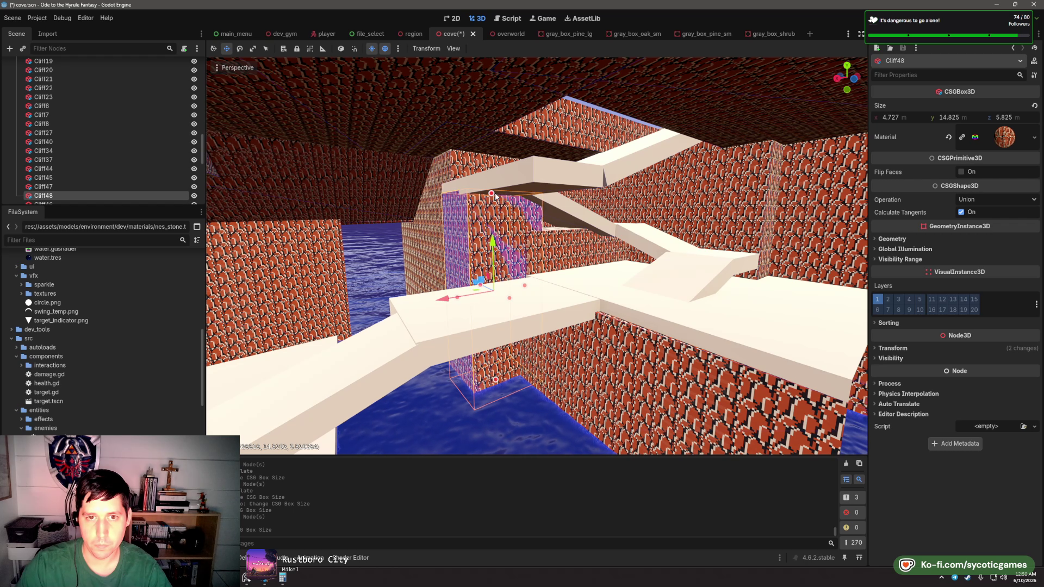
drag(492, 194, 493, 195)
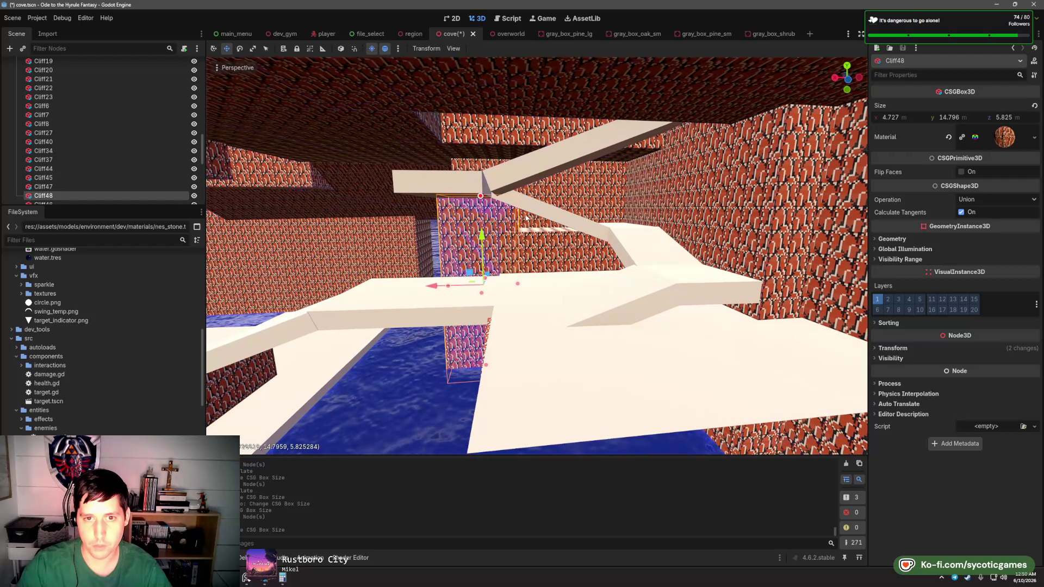
scroll(535, 247, up, 4)
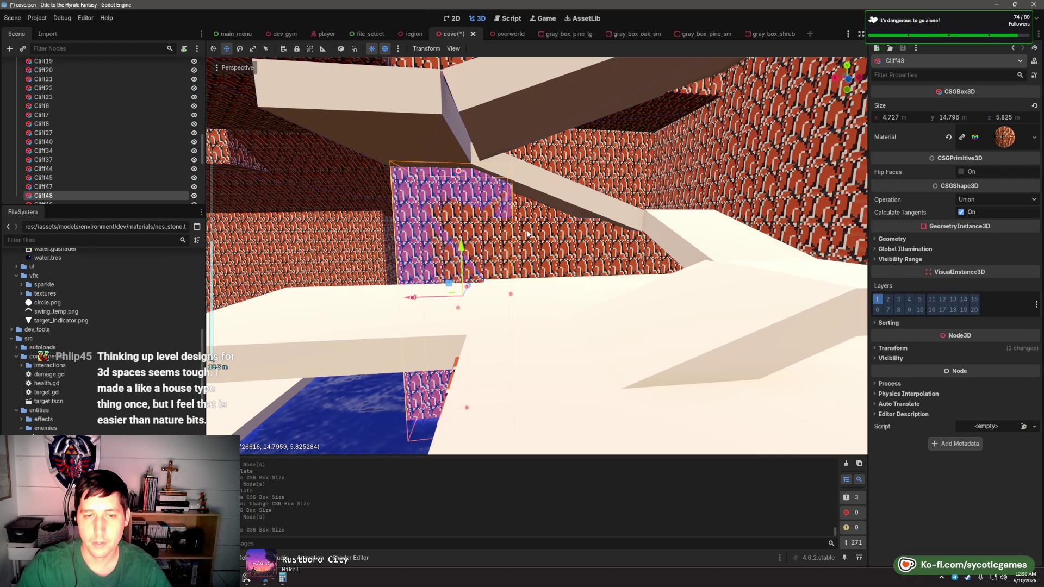
drag(527, 234, 639, 281)
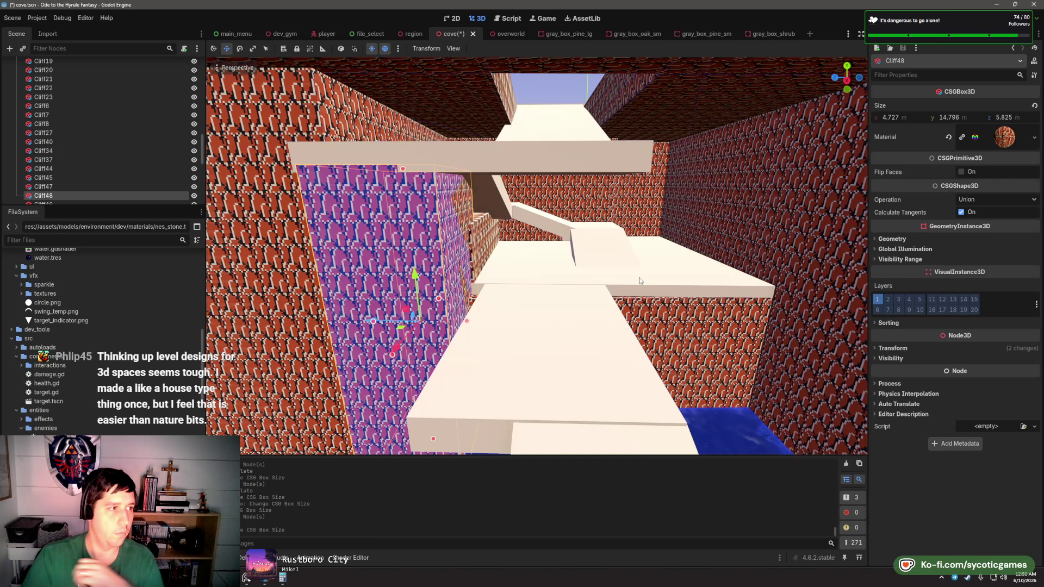
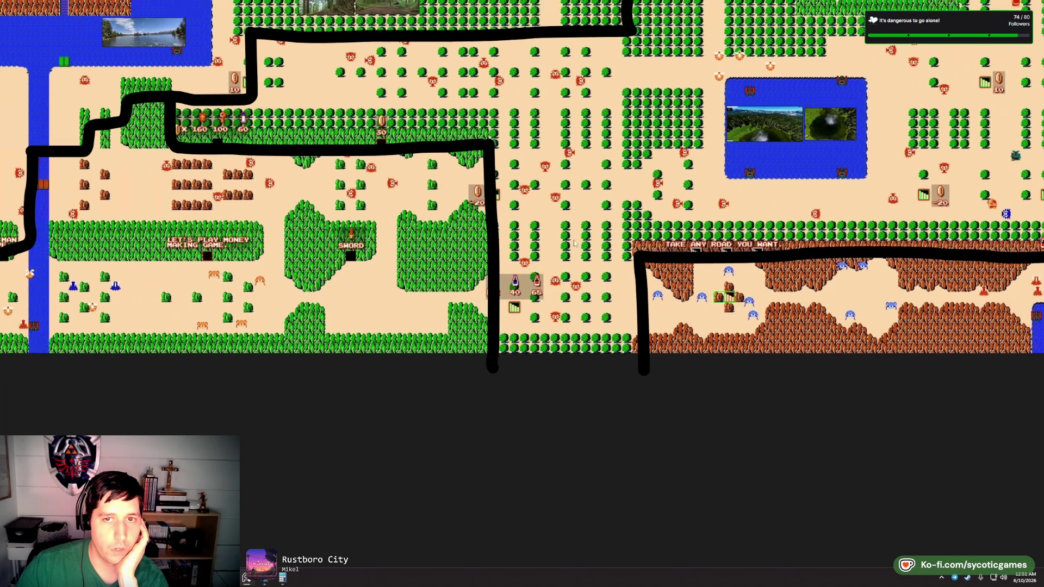
- Zoom and pan across the Boiler Bay, OR coastline photos, then minimize PureRef to reveal Godot
scroll(398, 315, down, 5)
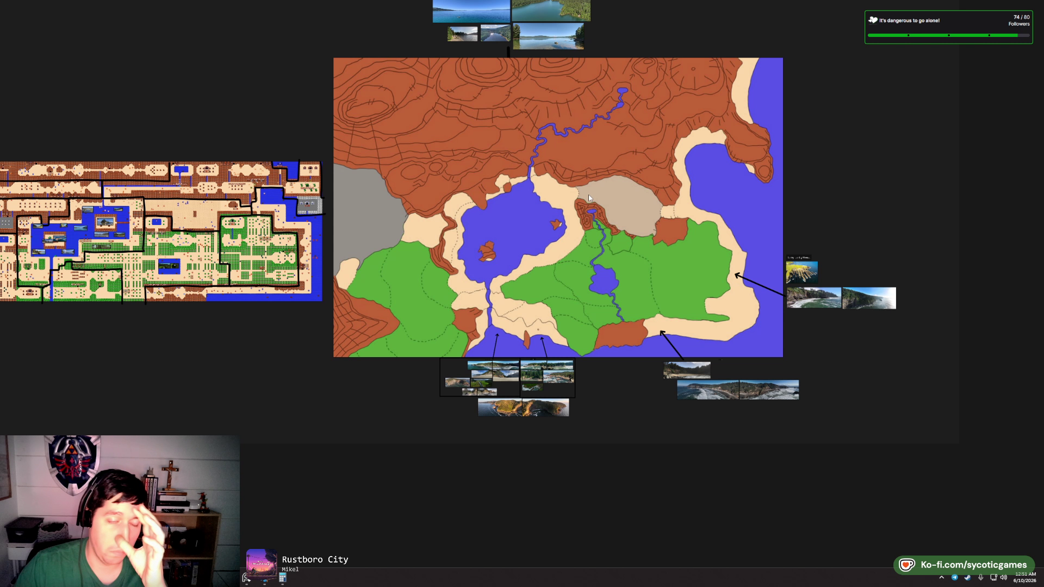
scroll(571, 418, up, 10)
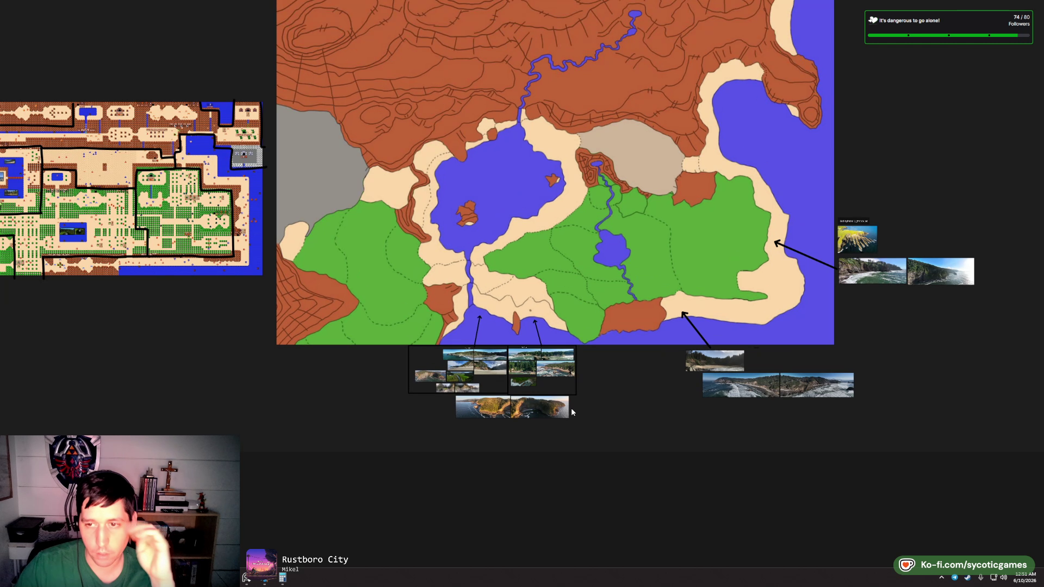
scroll(464, 243, right, 5)
scroll(464, 243, up, 3)
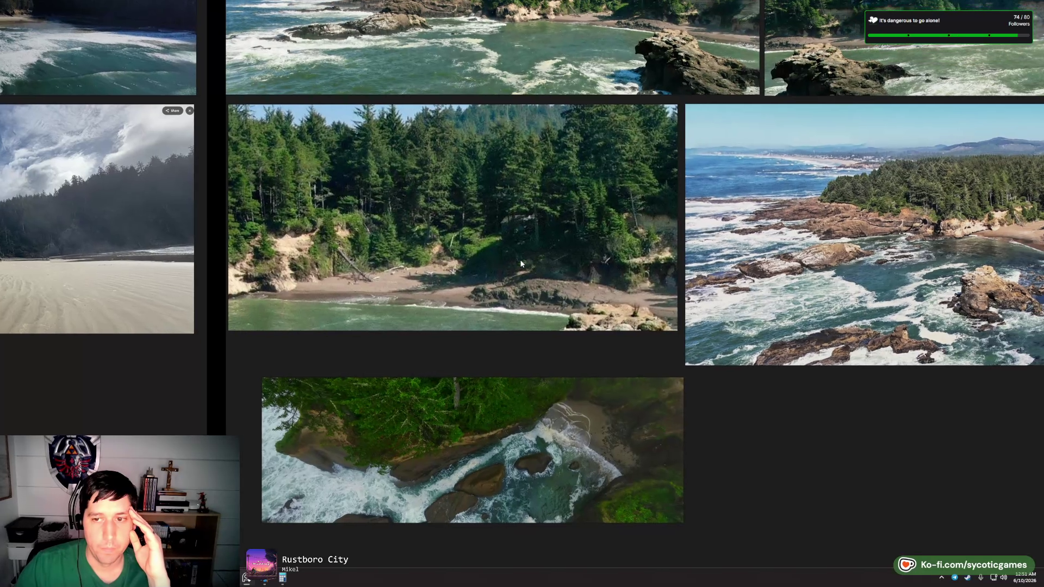
scroll(416, 393, right, 1)
scroll(416, 392, up, 1)
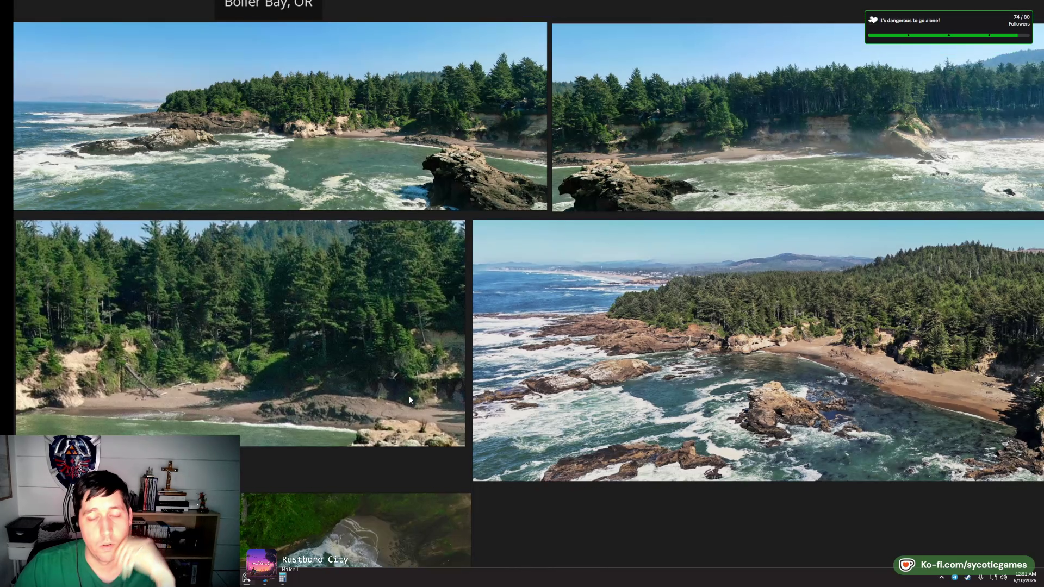
click(1012, 7)
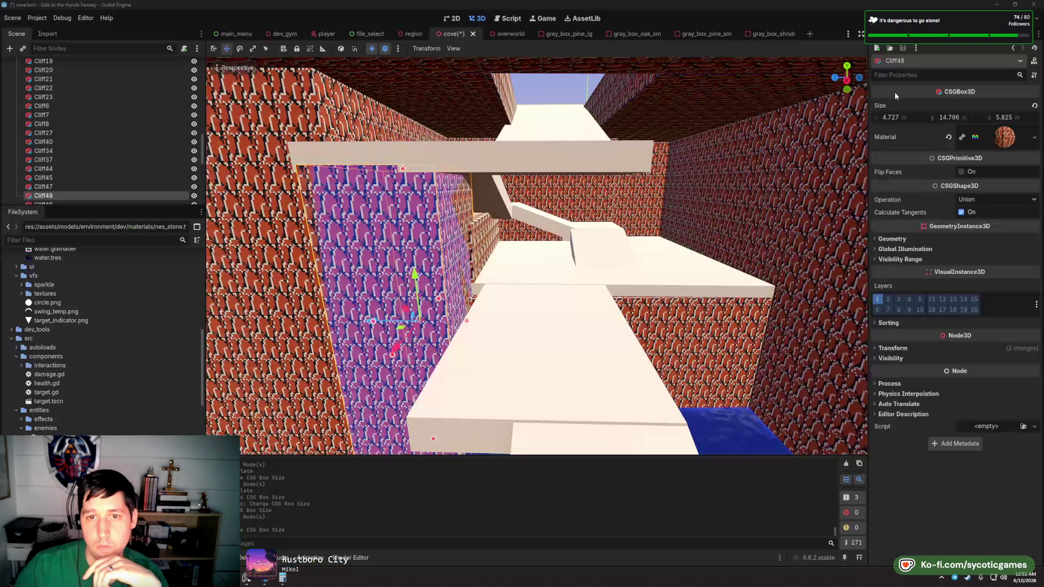
- Zoom out and orbit the Godot cove to see the left cliffs and trees, then switch to cove_graybox.blend in Blender
scroll(620, 204, down, 10)
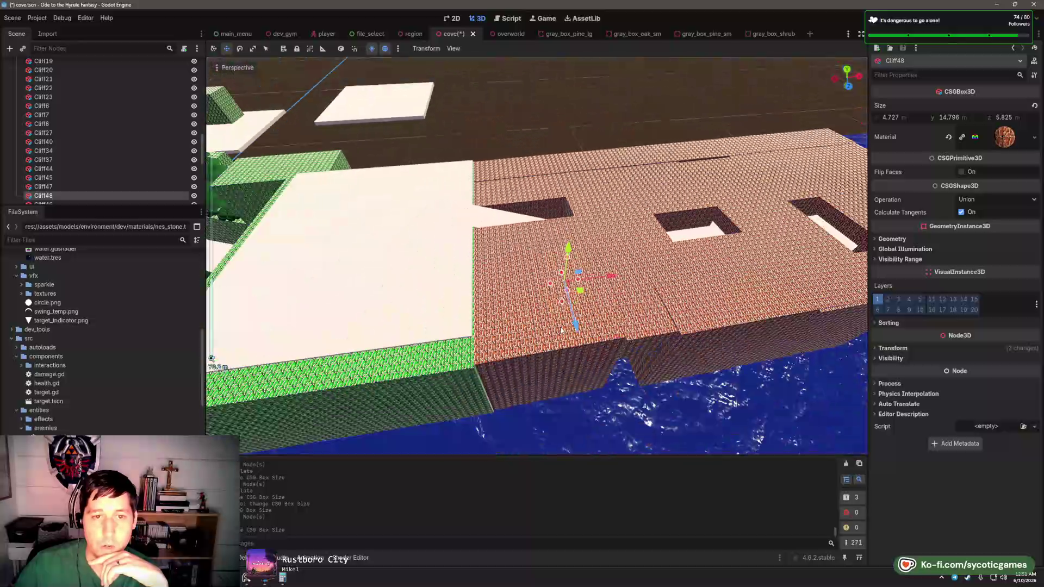
mouse_move(464, 301)
mouse_down()
mouse_move(394, 282)
mouse_move(555, 288)
mouse_up()
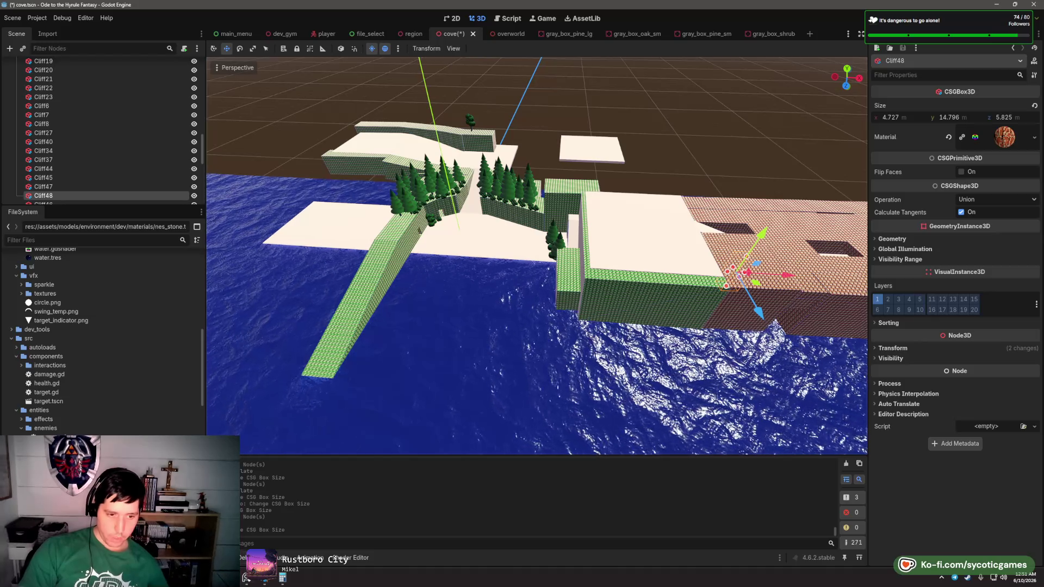
key(alt+Tab)
scroll(332, 403, down, 6)
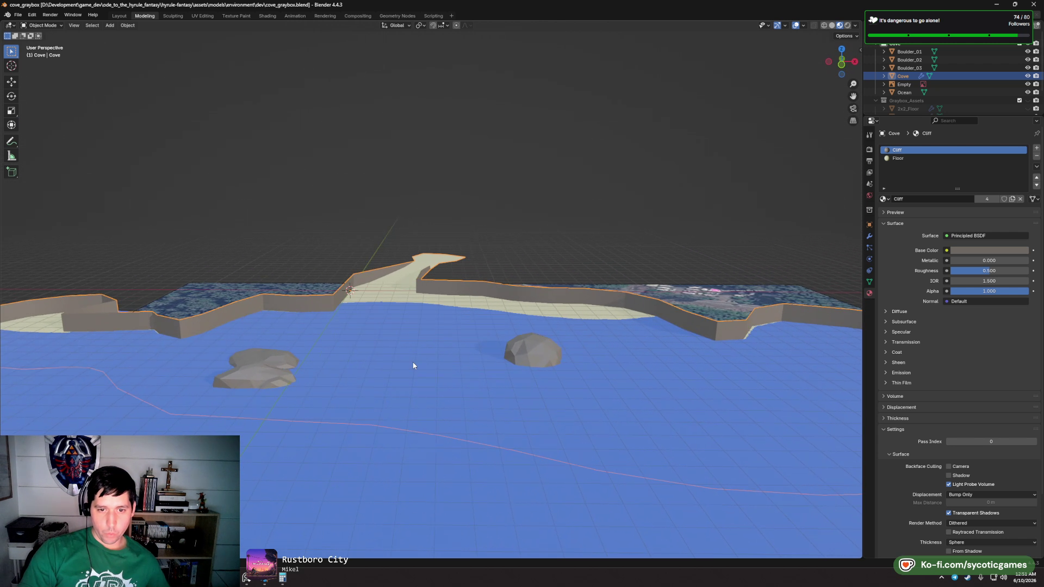
- Orbit Blender's graybox cove from overhead to a low oblique view, then minimize Blender
drag(413, 365, 428, 373)
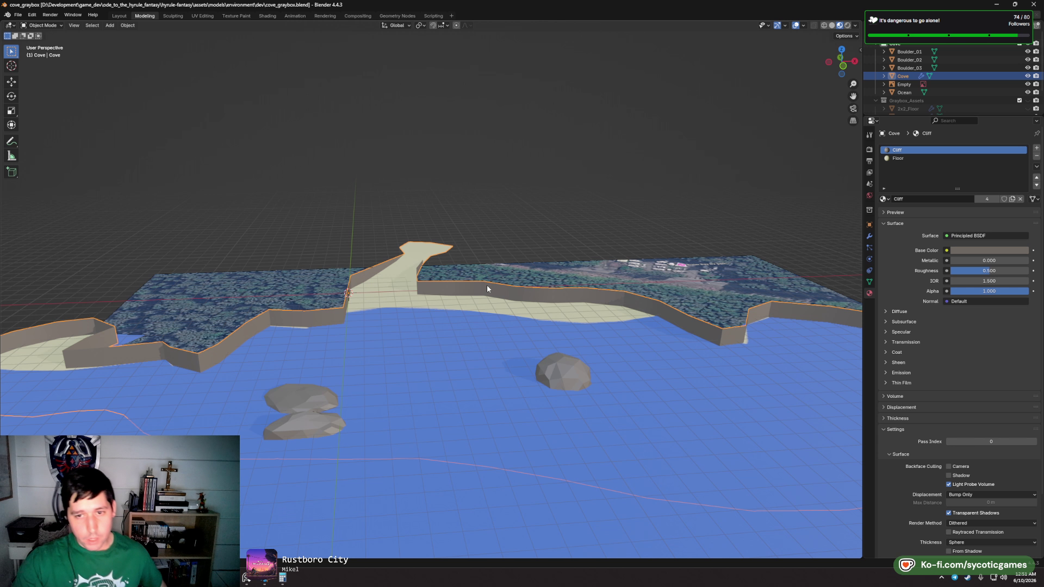
mouse_move(487, 286)
mouse_down()
mouse_move(447, 324)
mouse_move(422, 316)
mouse_move(428, 327)
mouse_up()
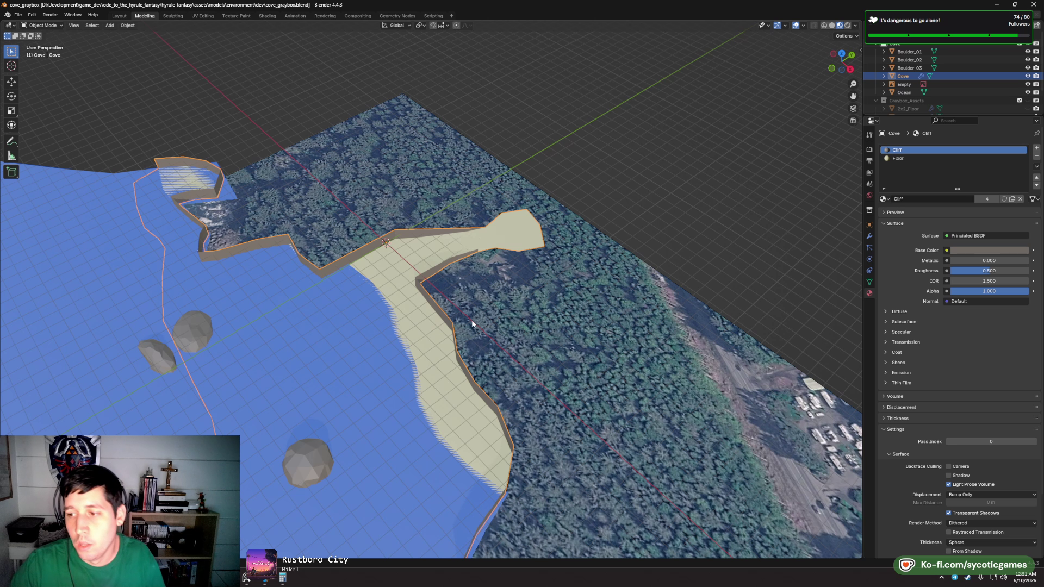
mouse_move(438, 332)
mouse_down()
mouse_move(446, 337)
mouse_move(389, 309)
mouse_move(458, 318)
mouse_up()
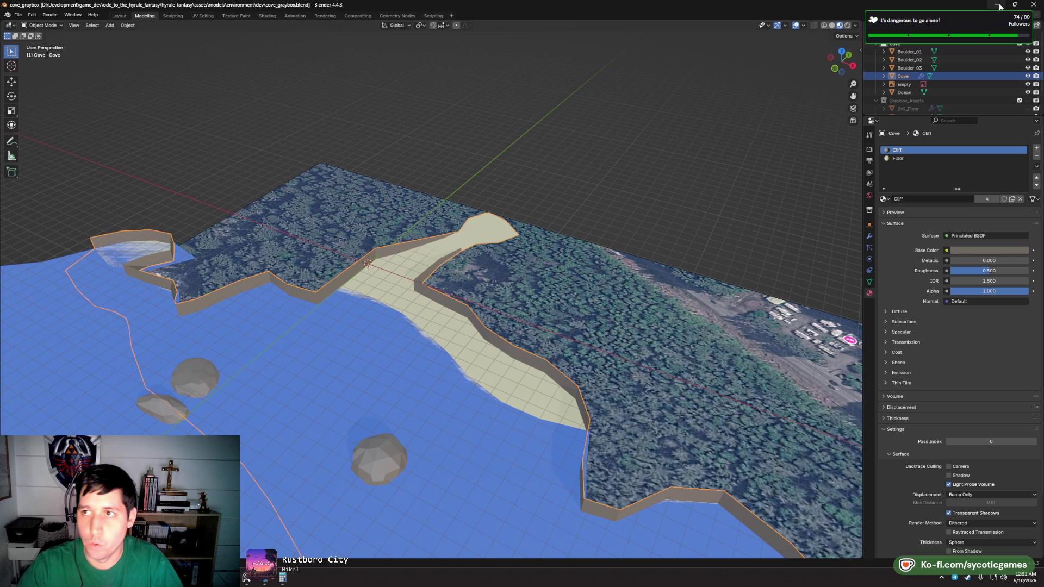
click(999, 5)
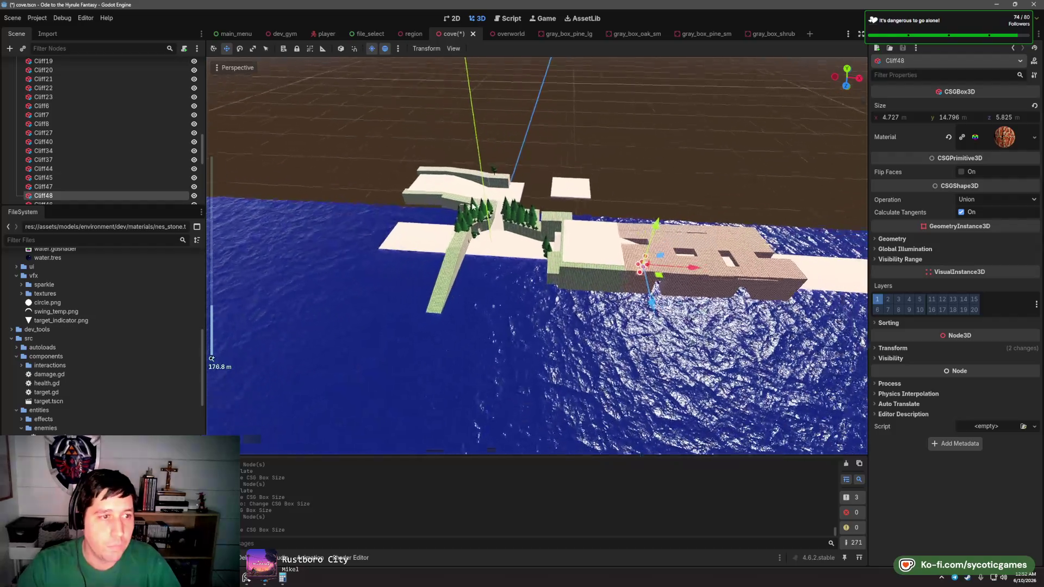
scroll(472, 206, up, 2)
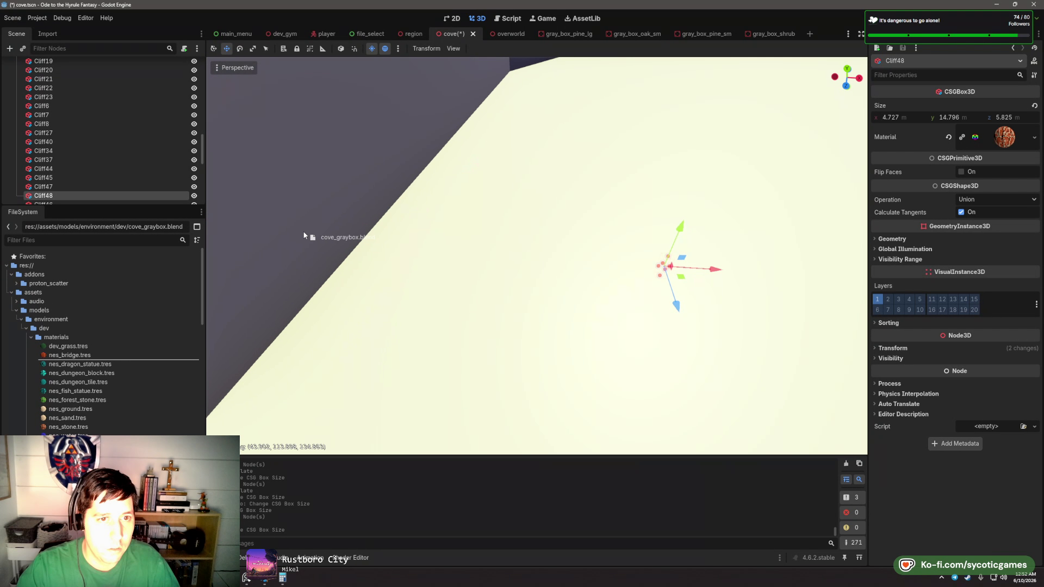
click(506, 261)
scroll(506, 261, down, 2)
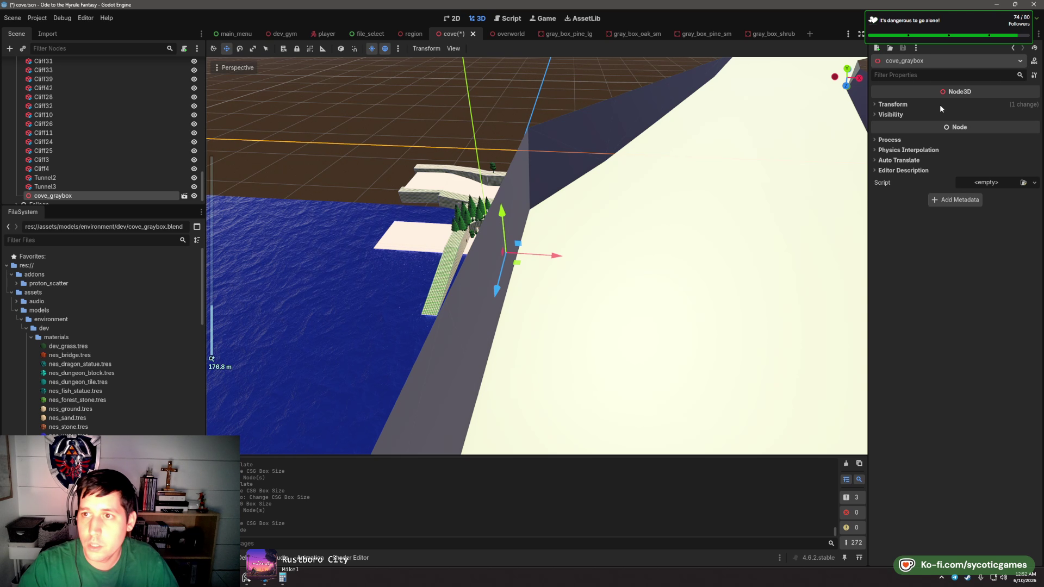
click(940, 107)
click(1033, 119)
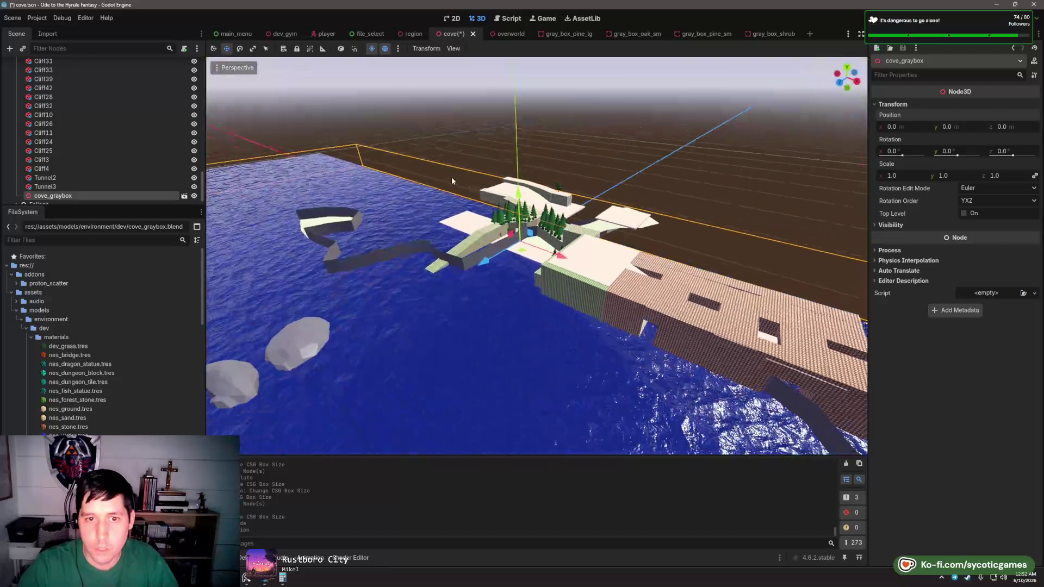
mouse_move(525, 223)
mouse_down()
mouse_move(525, 191)
mouse_move(527, 212)
mouse_up()
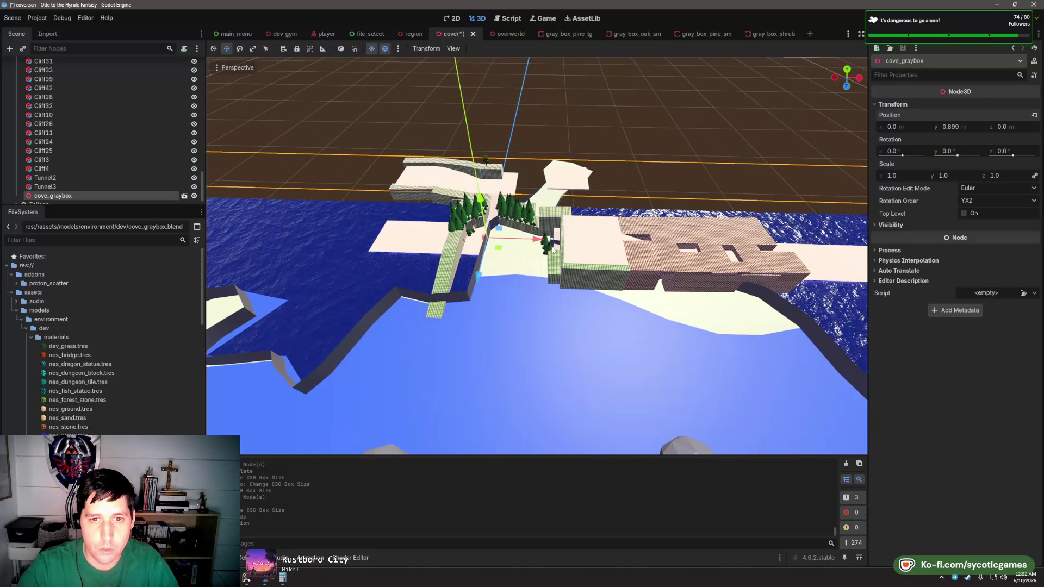
mouse_move(552, 249)
mouse_down()
mouse_move(498, 262)
mouse_move(476, 309)
mouse_up()
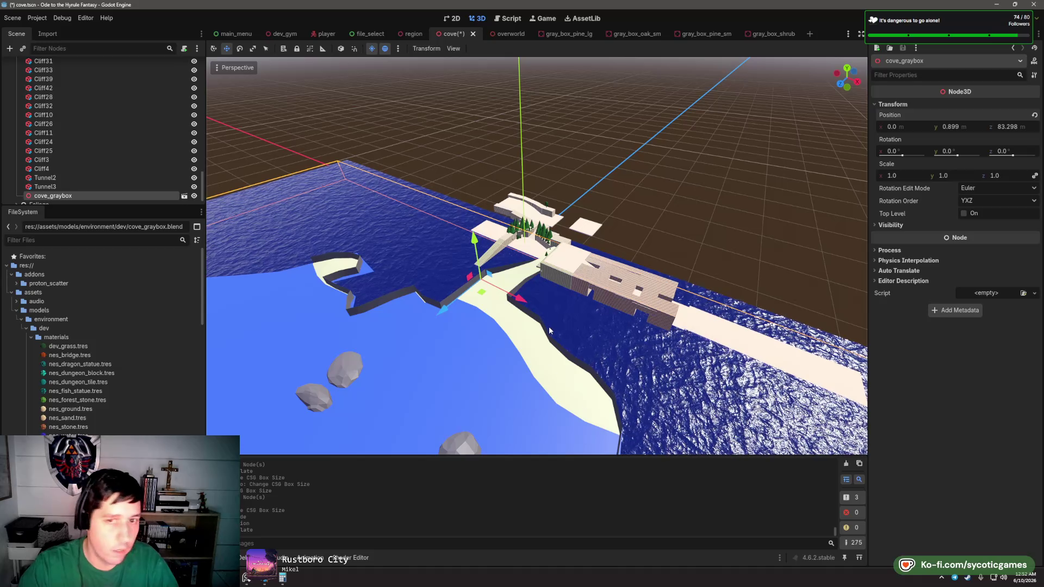
scroll(514, 280, up, 4)
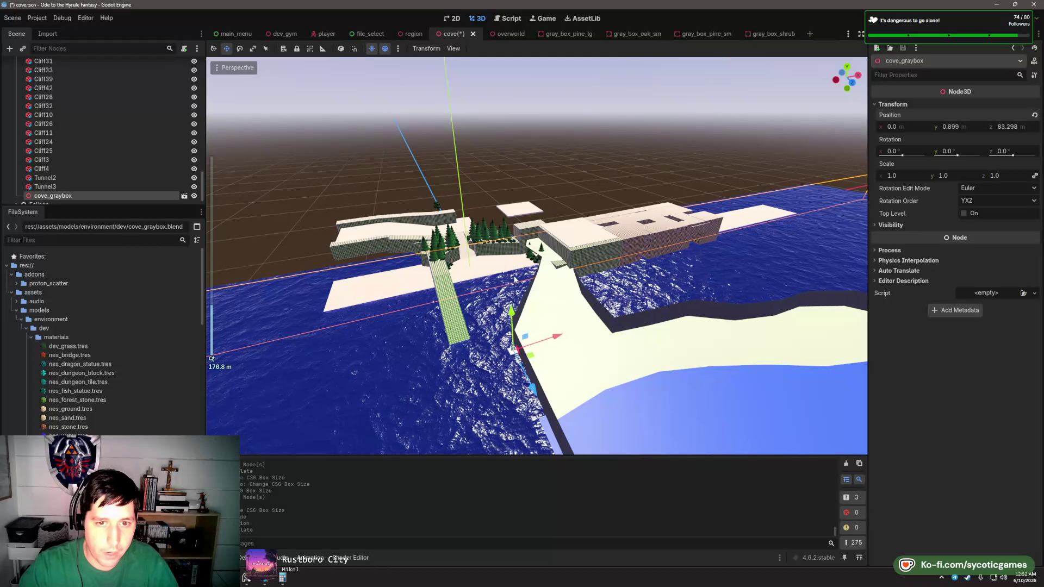
drag(514, 279, 528, 314)
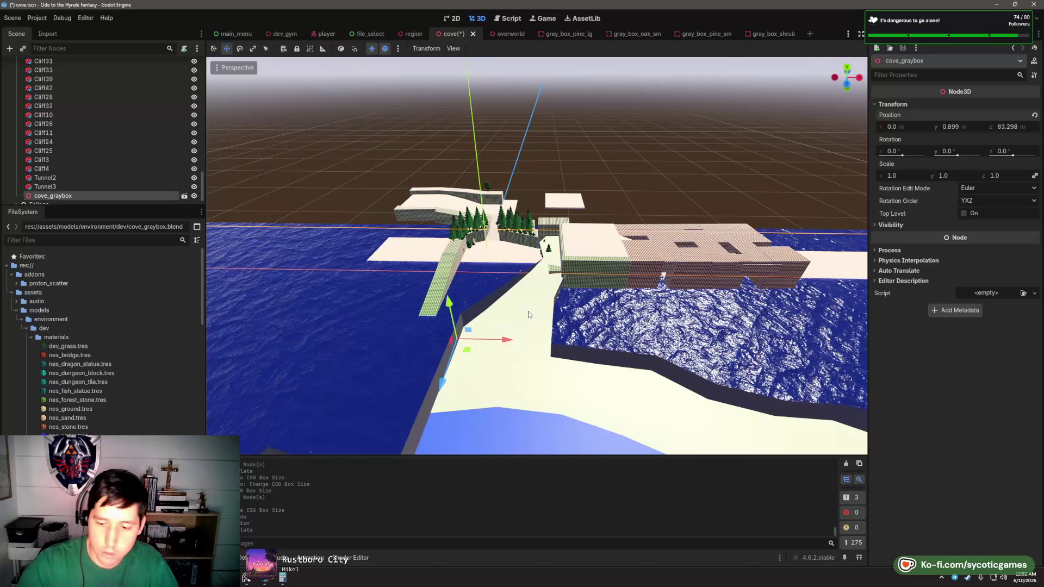
key(Delete)
click(499, 301)
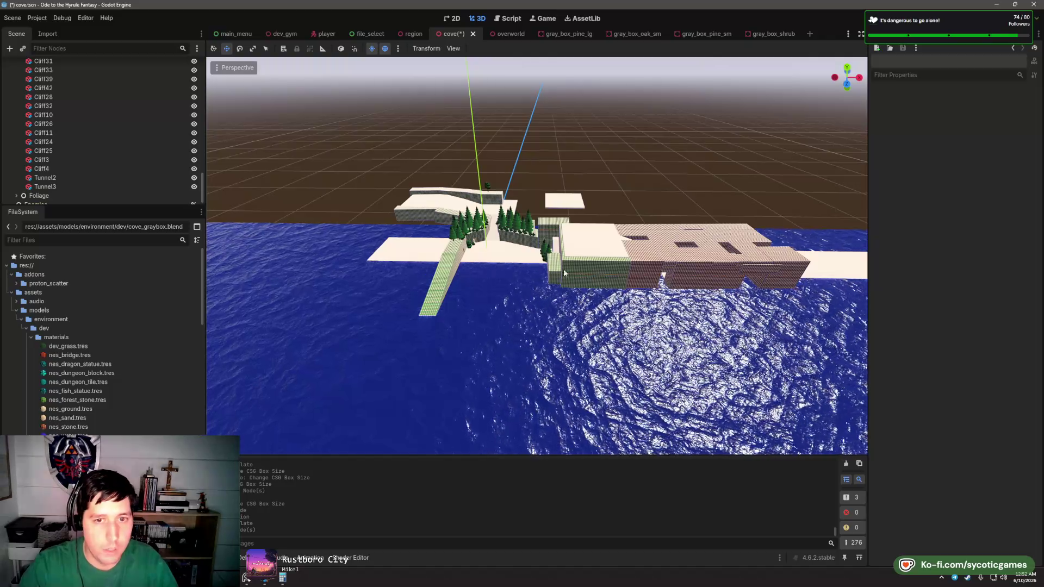
scroll(549, 264, up, 4)
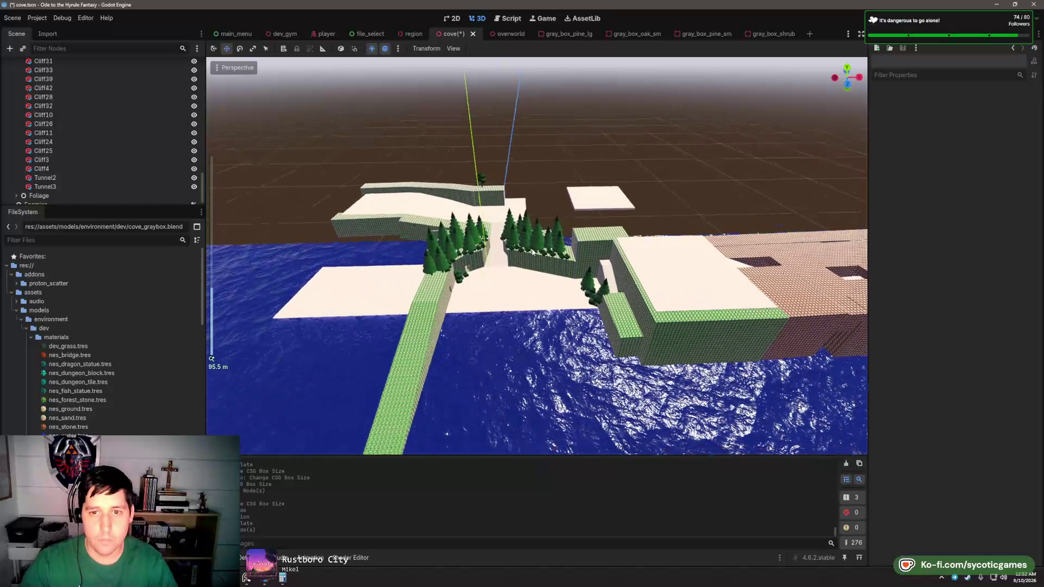
scroll(532, 253, up, 5)
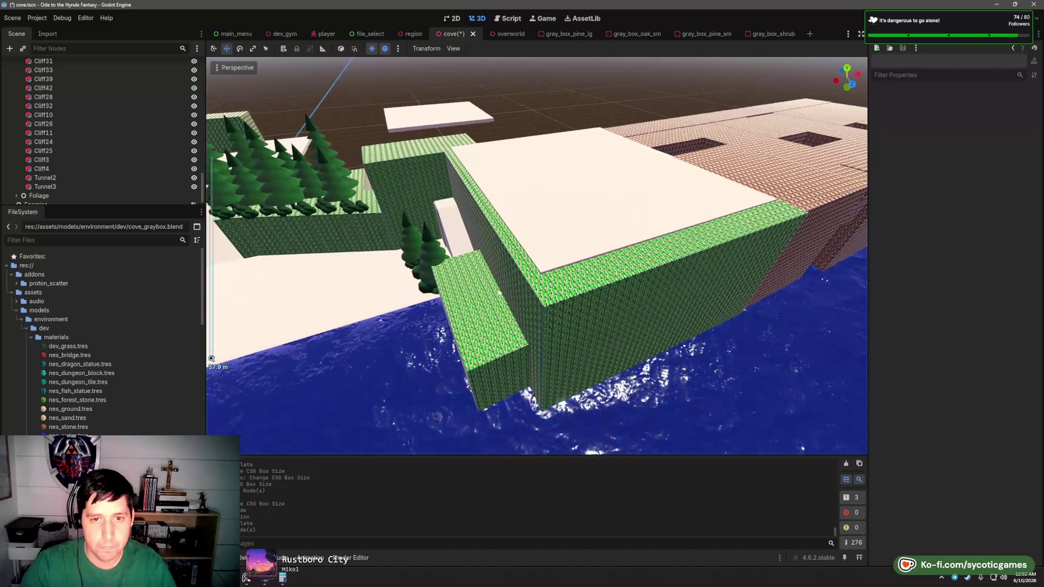
mouse_move(498, 293)
mouse_down()
mouse_move(599, 279)
mouse_move(496, 289)
mouse_move(514, 313)
mouse_move(532, 260)
mouse_move(534, 278)
mouse_up()
mouse_move(555, 323)
mouse_down()
mouse_move(628, 366)
mouse_move(613, 368)
mouse_up()
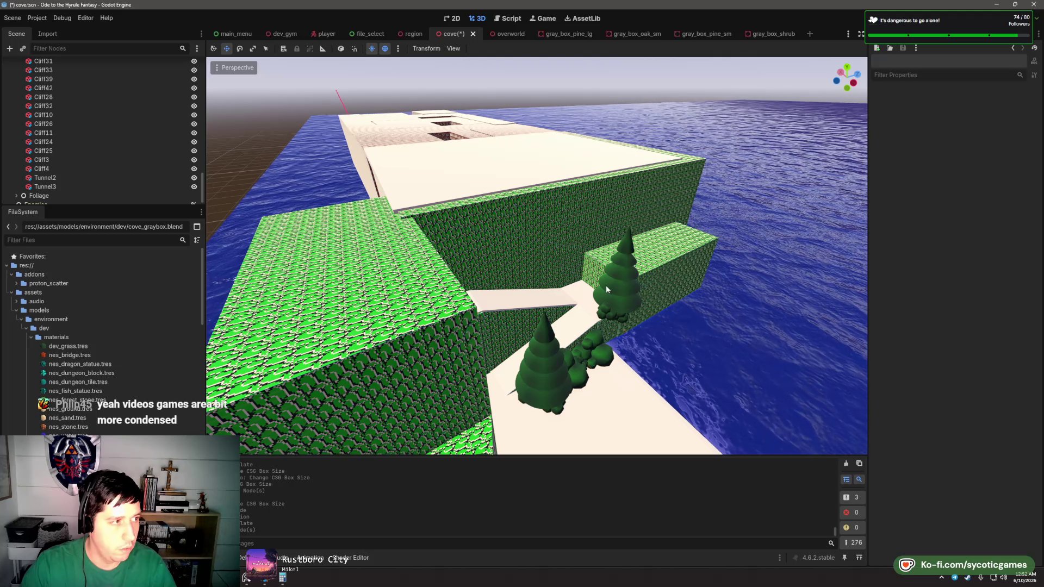
mouse_move(606, 289)
mouse_down()
mouse_move(558, 249)
mouse_move(546, 271)
mouse_move(538, 266)
mouse_move(540, 289)
mouse_move(534, 278)
mouse_move(598, 248)
mouse_move(626, 259)
mouse_move(614, 259)
mouse_move(611, 297)
mouse_move(507, 243)
mouse_up()
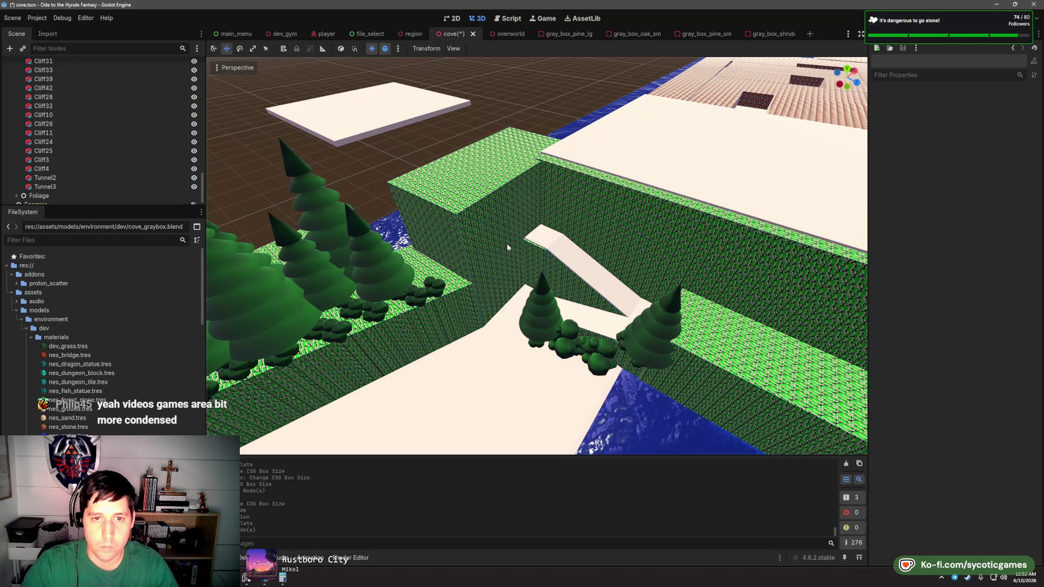
click(507, 245)
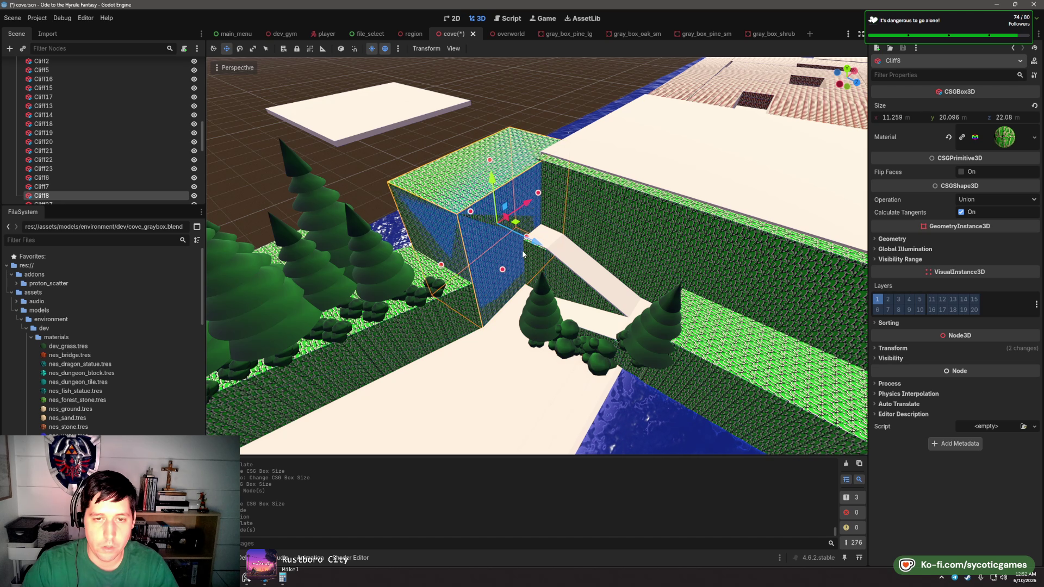
mouse_move(719, 294)
mouse_down()
mouse_move(570, 279)
mouse_move(562, 292)
mouse_move(506, 243)
mouse_move(514, 217)
mouse_move(490, 267)
mouse_move(618, 210)
mouse_move(571, 331)
mouse_up()
click(506, 243)
click(571, 331)
drag(507, 331, 503, 307)
click(515, 295)
click(527, 287)
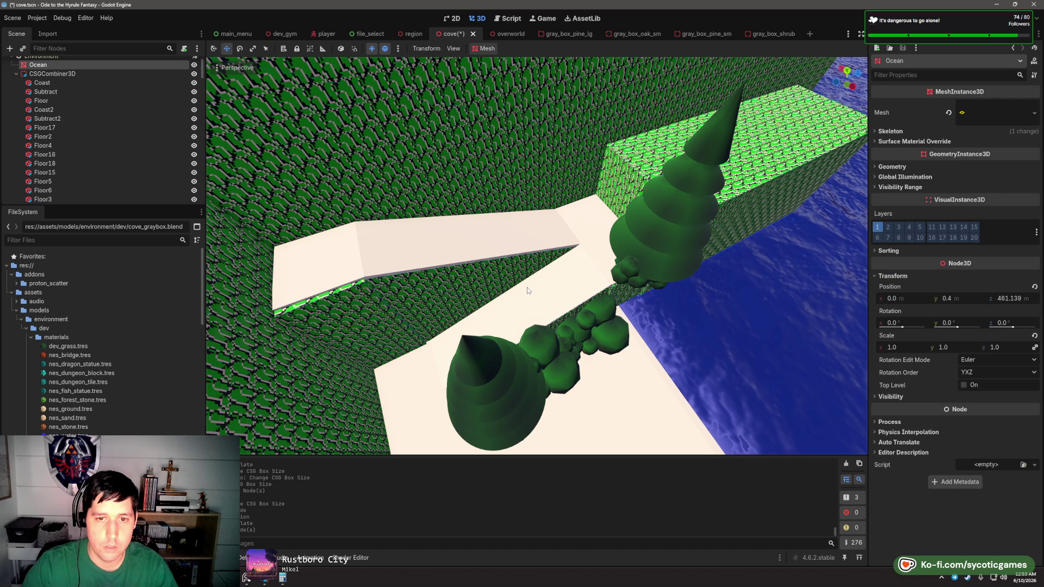
- Narrow the Cliff9 wall to about 34.5 m
click(471, 264)
click(471, 265)
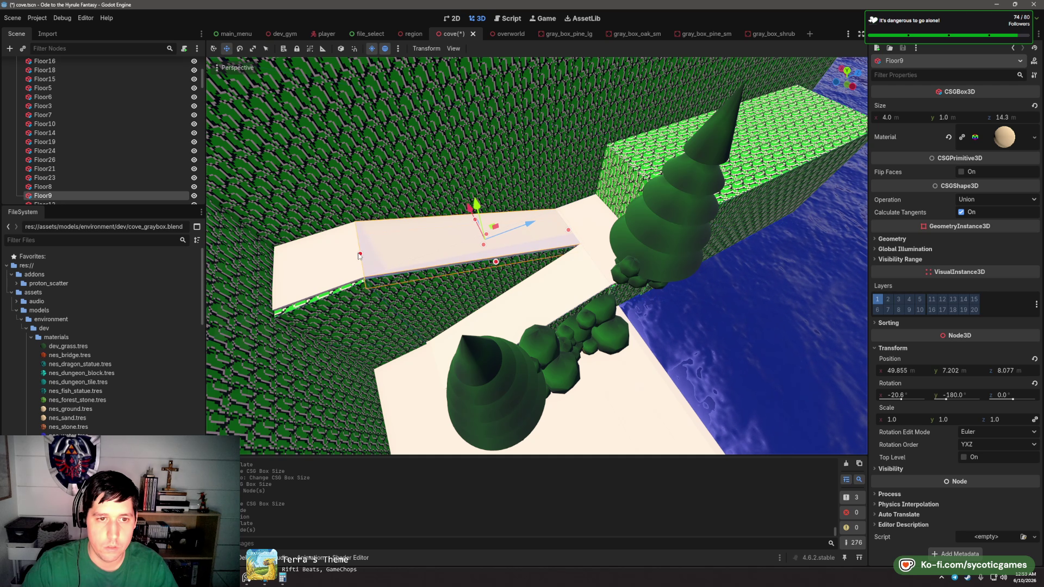
drag(378, 258, 406, 198)
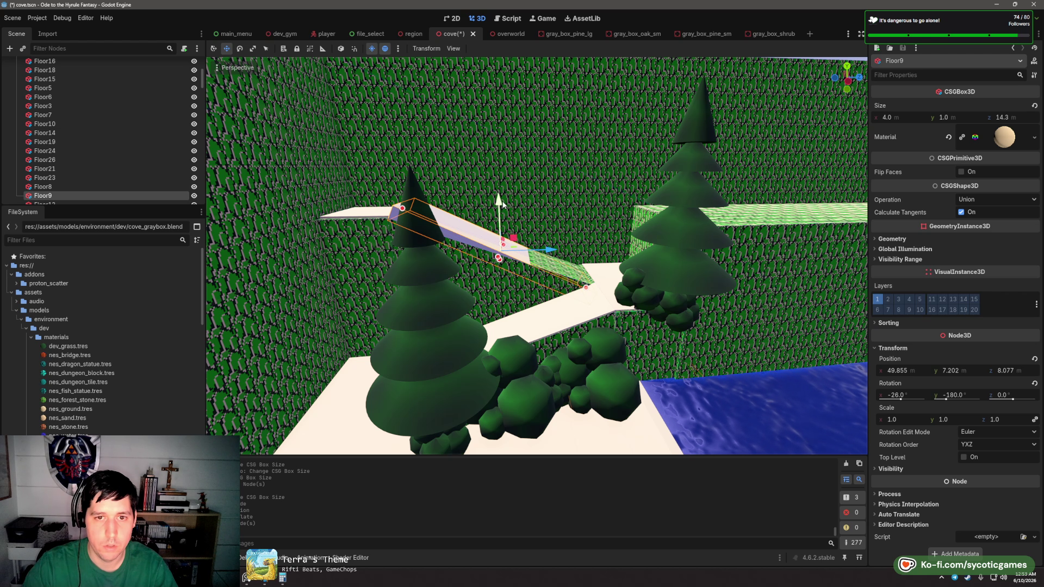
mouse_move(502, 202)
mouse_down()
mouse_move(511, 234)
mouse_move(533, 196)
mouse_move(508, 203)
mouse_move(524, 204)
mouse_up()
click(544, 185)
scroll(524, 204, down, 2)
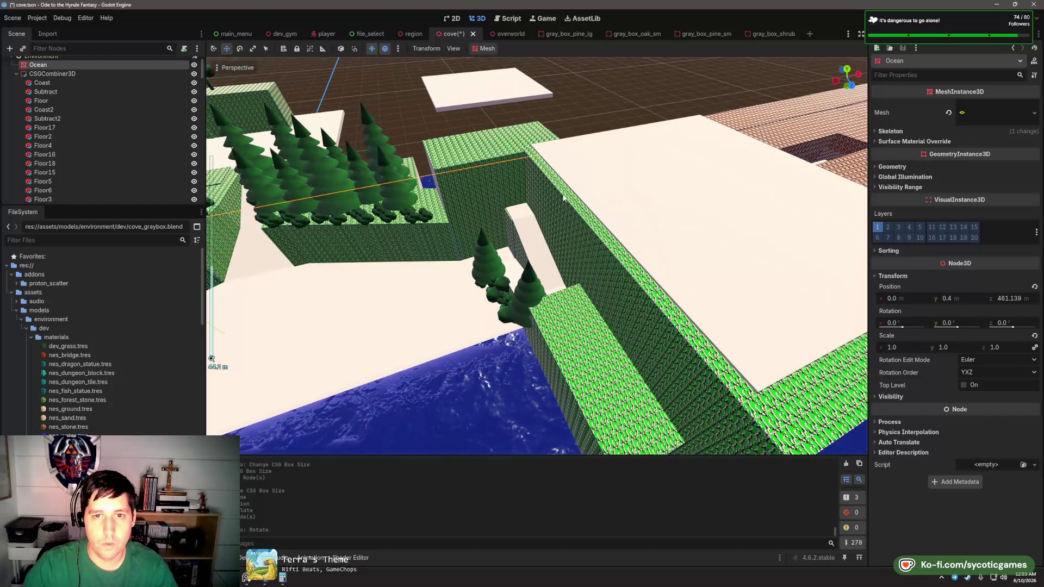
click(589, 257)
drag(584, 288, 607, 282)
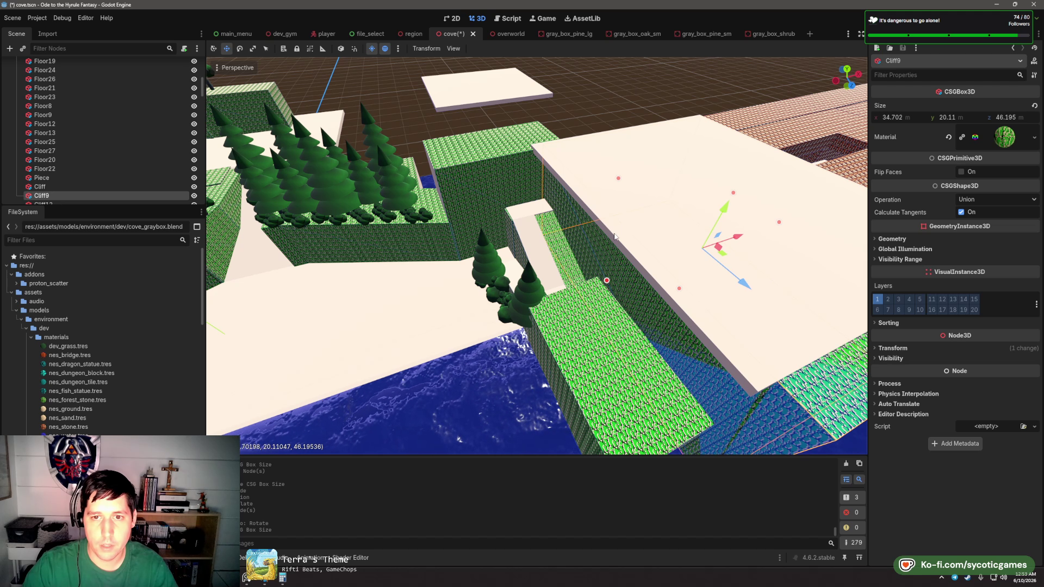
- Select two floor slabs together and lift them above the trees
click(614, 237)
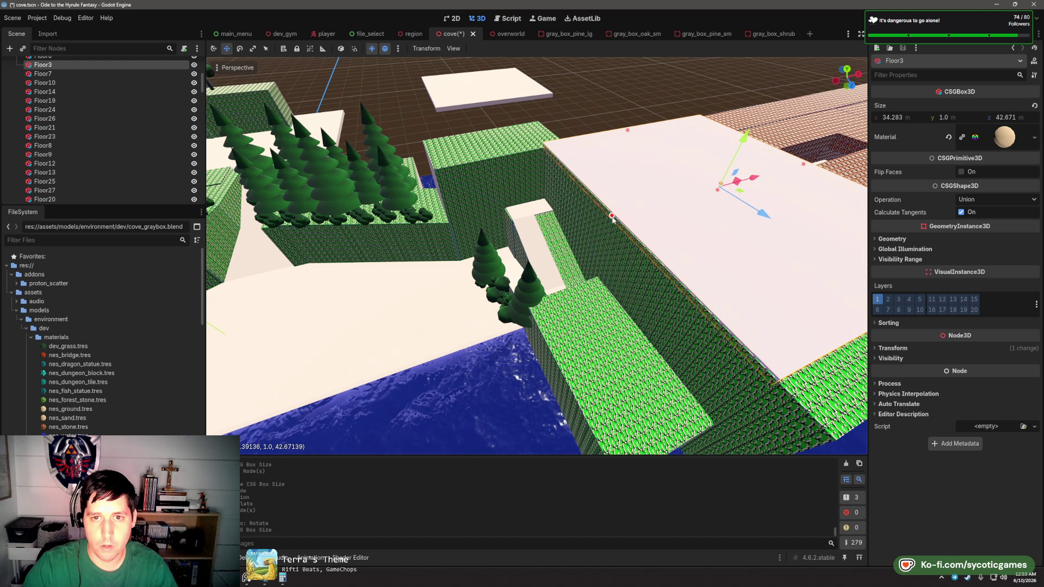
click(530, 231)
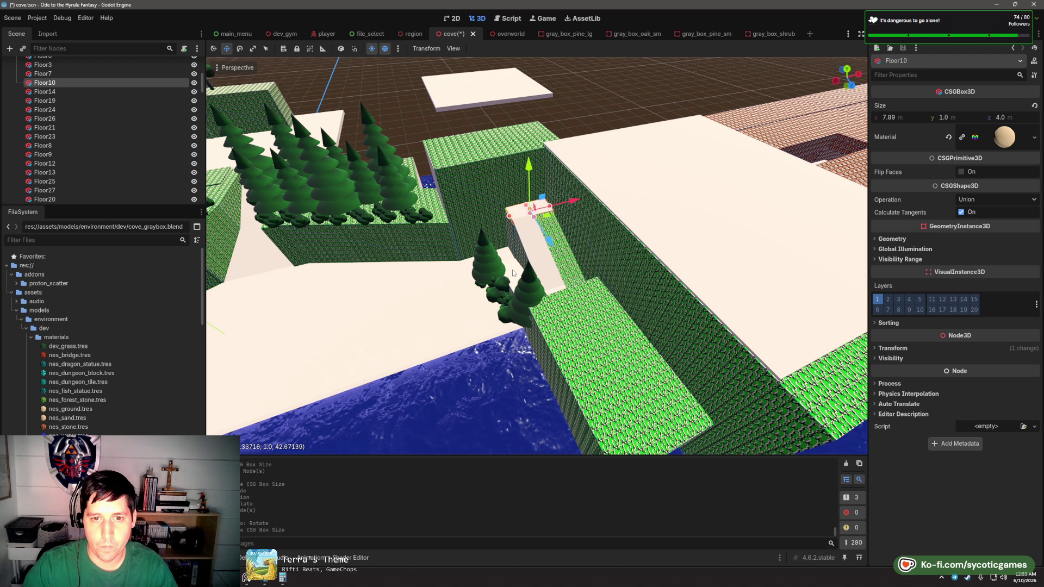
click(513, 277)
drag(531, 280, 561, 322)
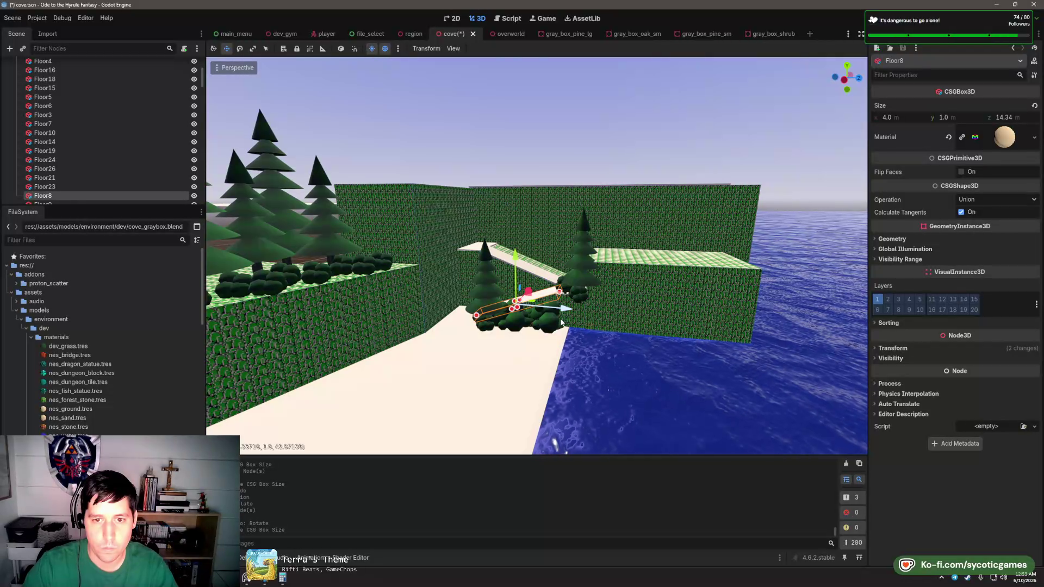
shift+click(561, 322)
scroll(515, 355, up, 5)
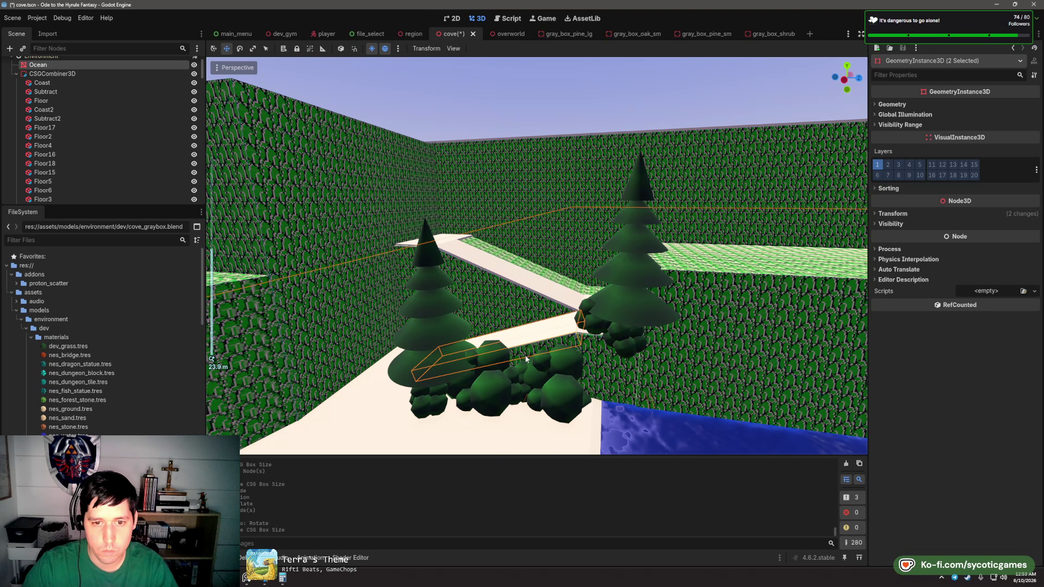
scroll(528, 361, up, 5)
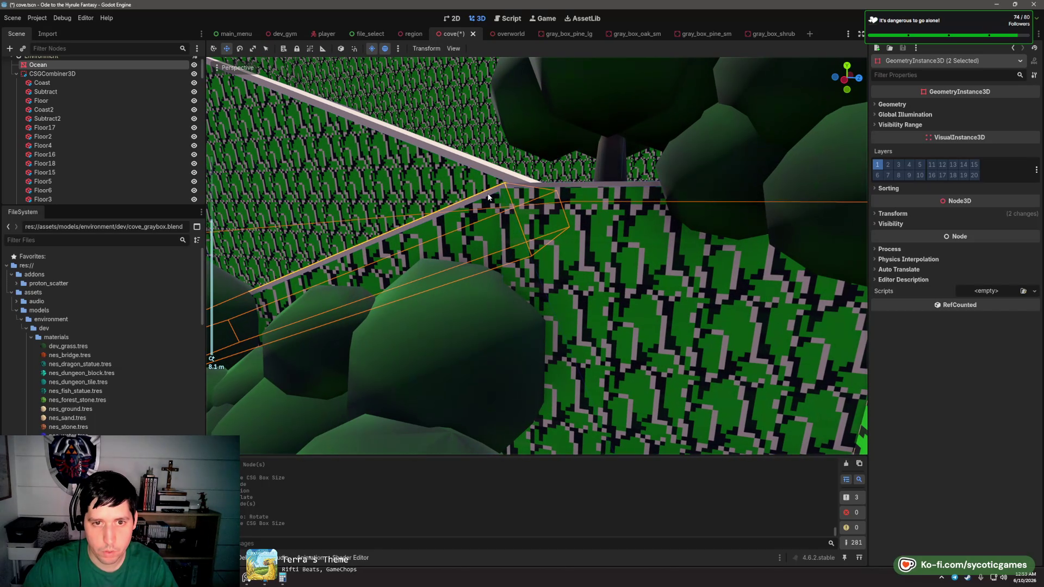
click(488, 199)
shift+click(491, 199)
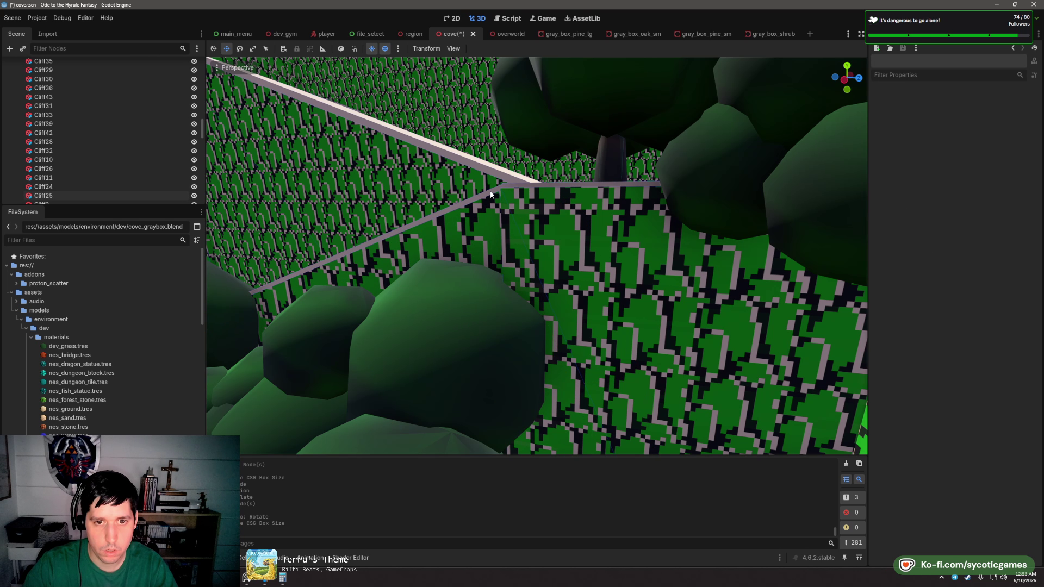
scroll(498, 215, down, 10)
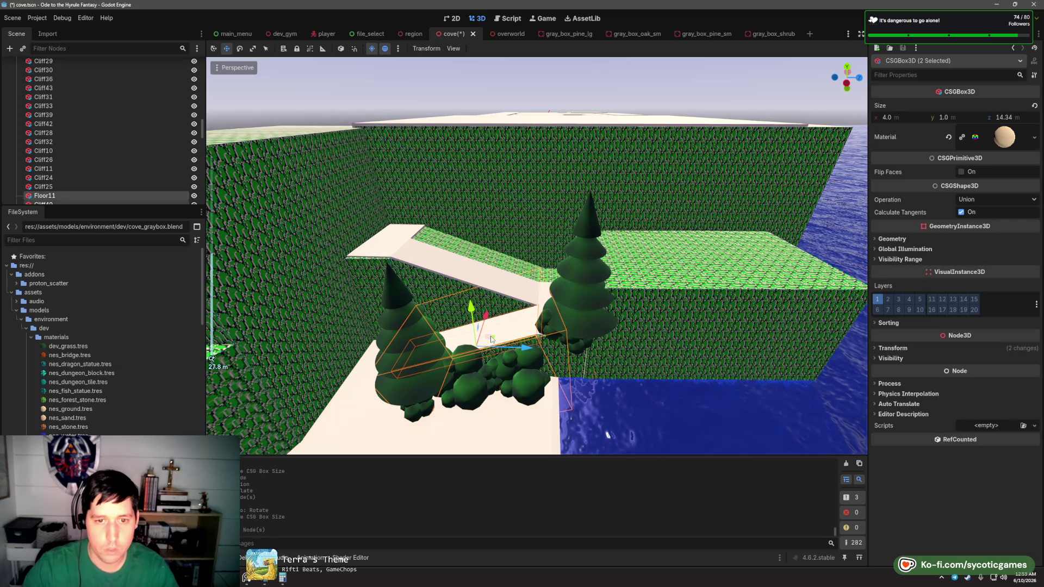
mouse_move(501, 327)
mouse_down()
mouse_move(518, 239)
mouse_move(508, 240)
mouse_move(510, 216)
mouse_up()
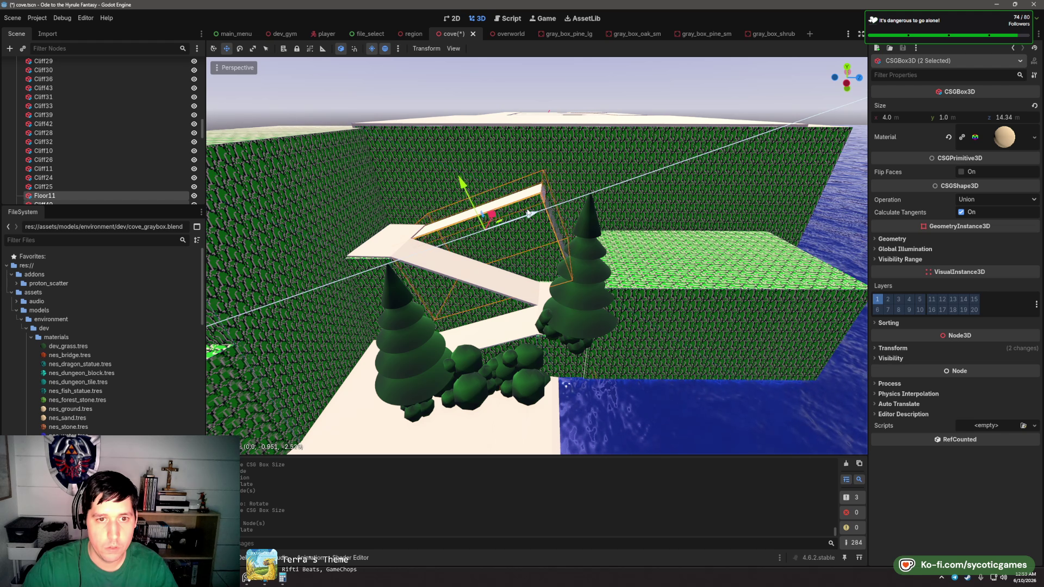
- Lengthen the Floor11 ramp and stretch Cliff49 lengthwise beneath it
scroll(432, 138, up, 10)
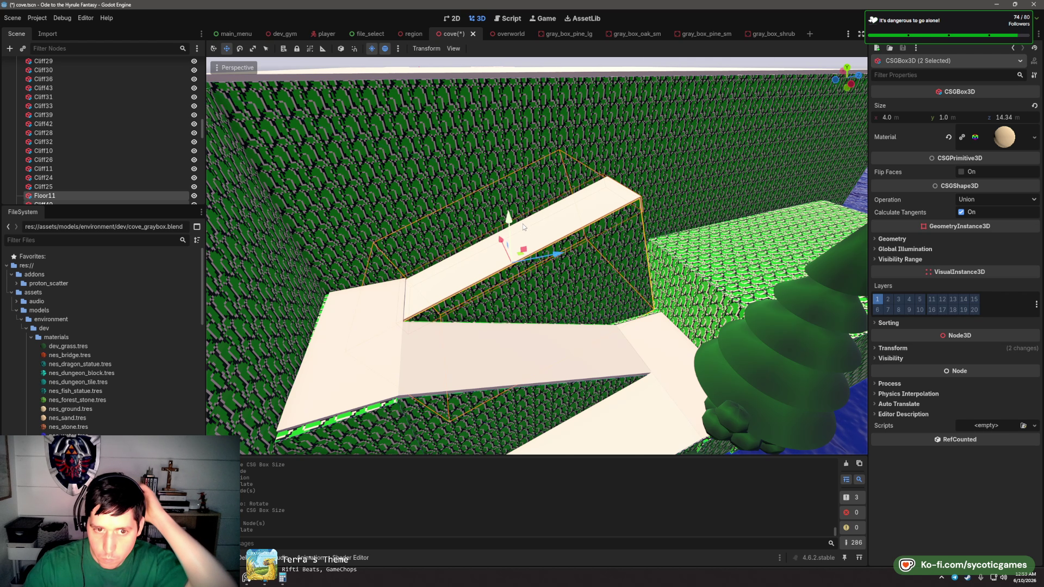
mouse_move(524, 226)
mouse_down()
mouse_move(420, 264)
mouse_move(627, 207)
mouse_move(553, 242)
mouse_move(562, 240)
mouse_up()
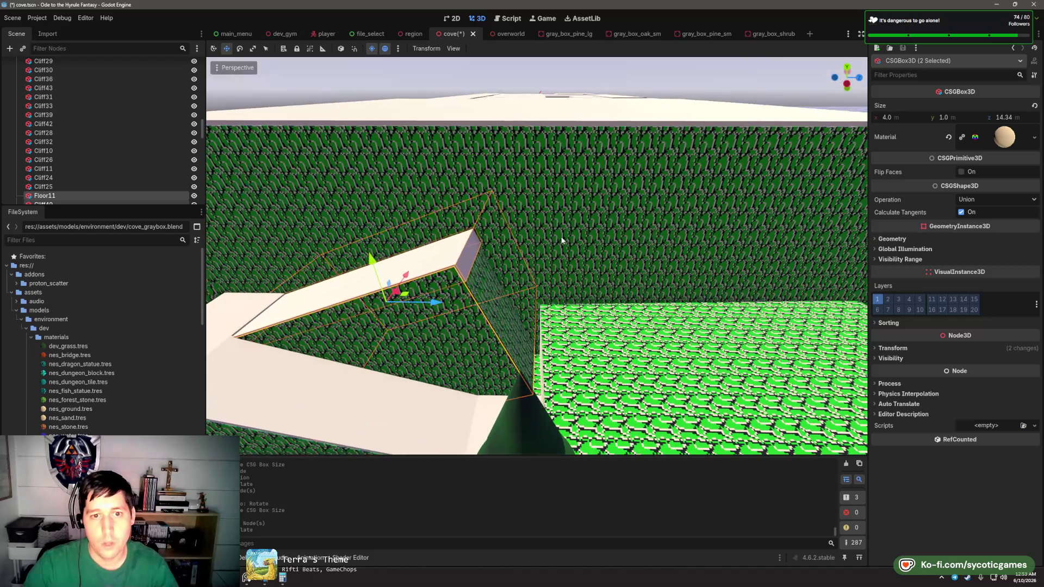
click(462, 268)
click(460, 268)
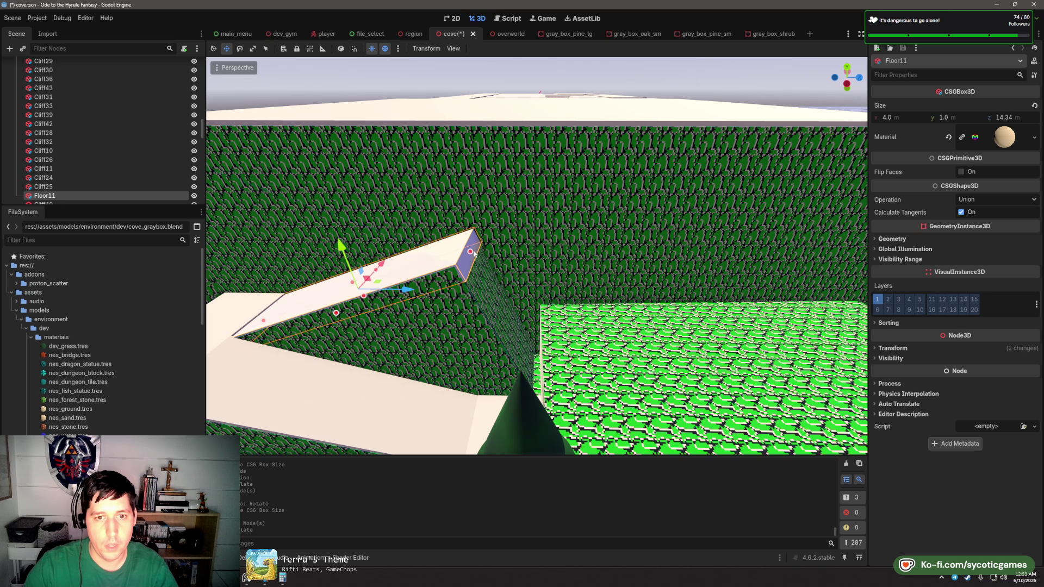
drag(471, 252, 633, 199)
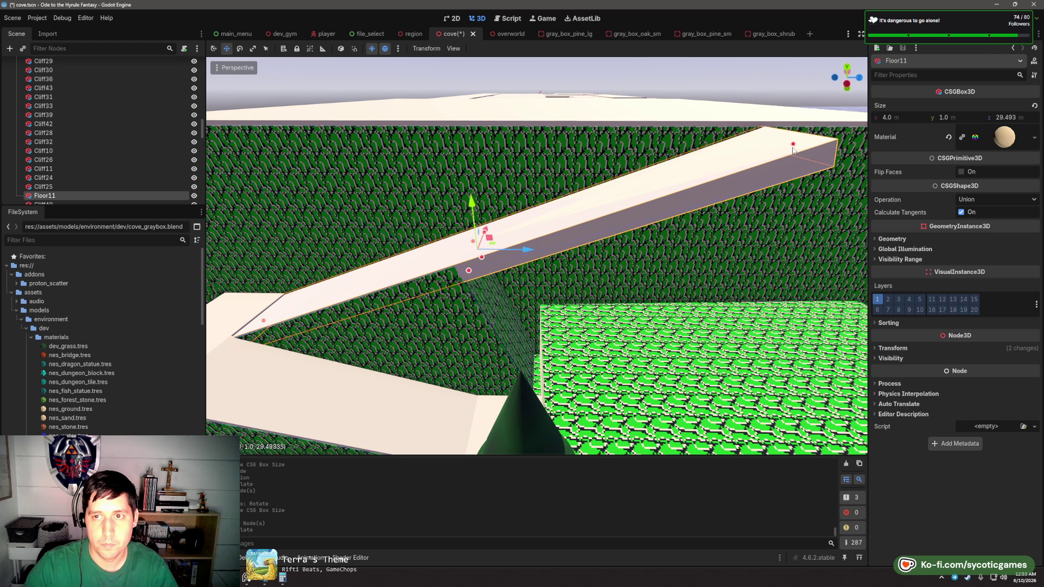
scroll(455, 291, down, 5)
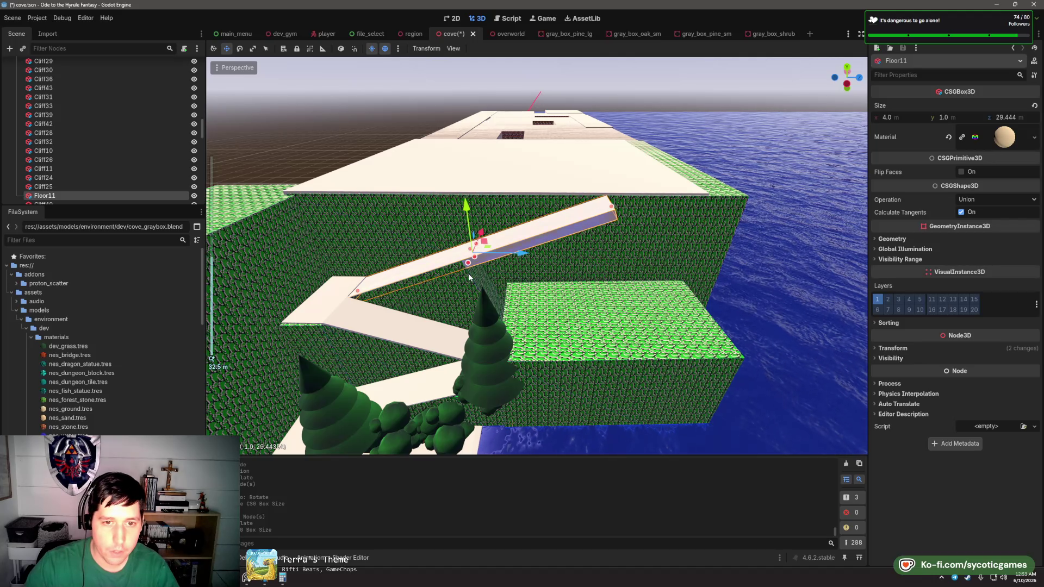
click(473, 282)
drag(570, 244, 616, 231)
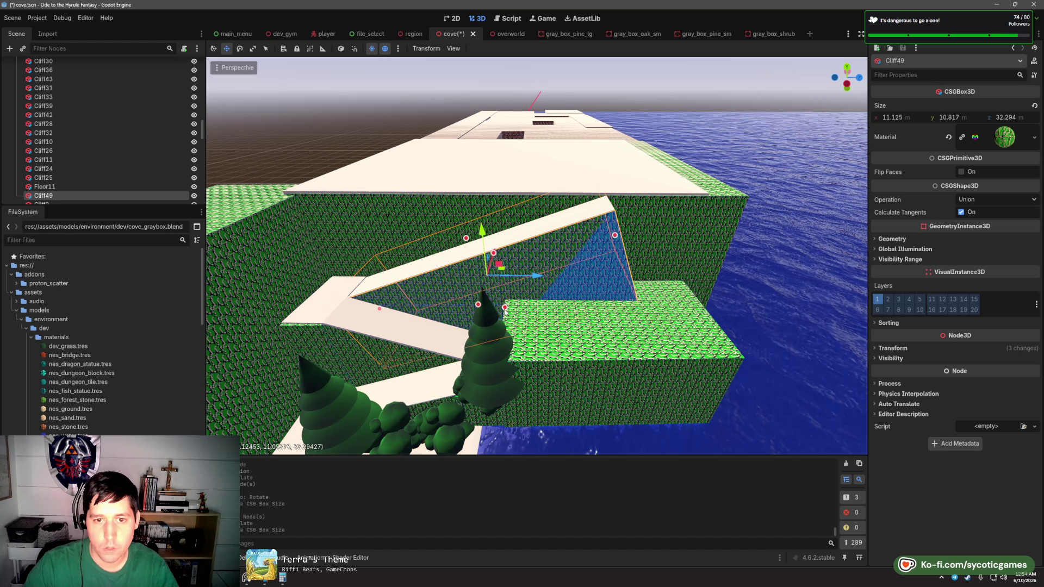
- Move the 7.89 × 1 × 4 m Floor28 slab onto the cliff top where the ramp meets it
click(314, 325)
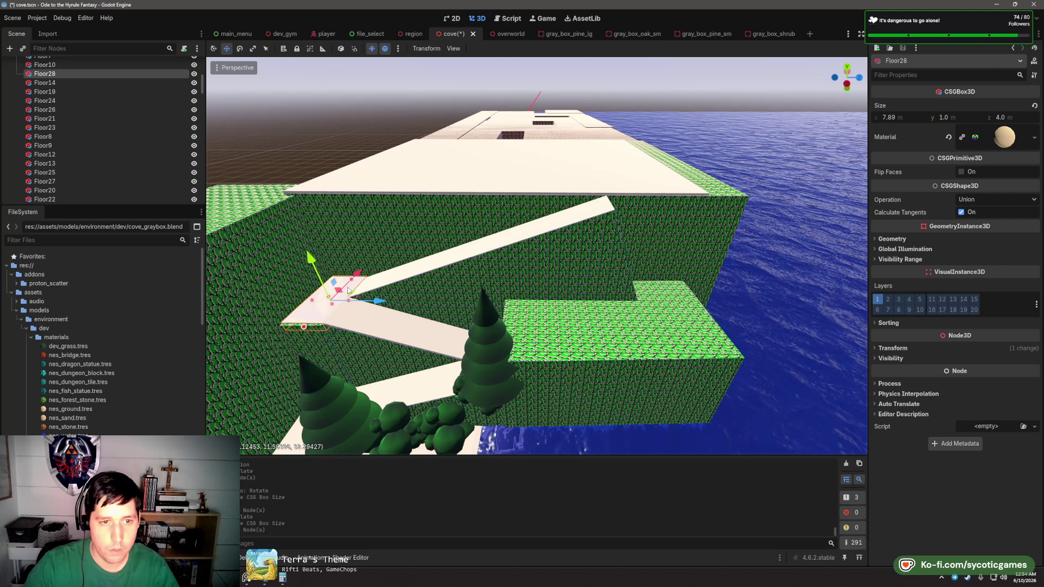
drag(493, 252, 650, 202)
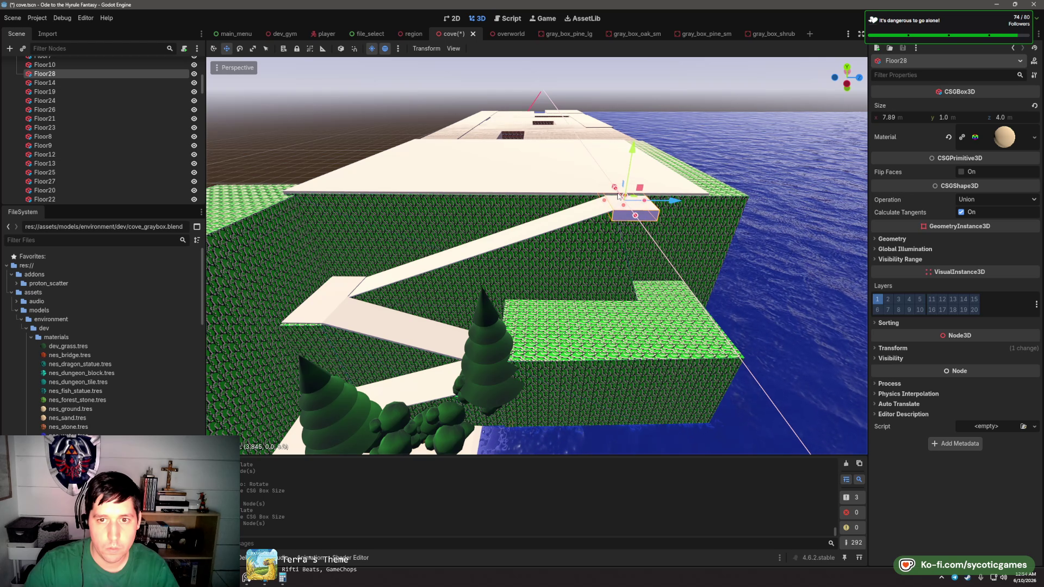
scroll(596, 252, up, 5)
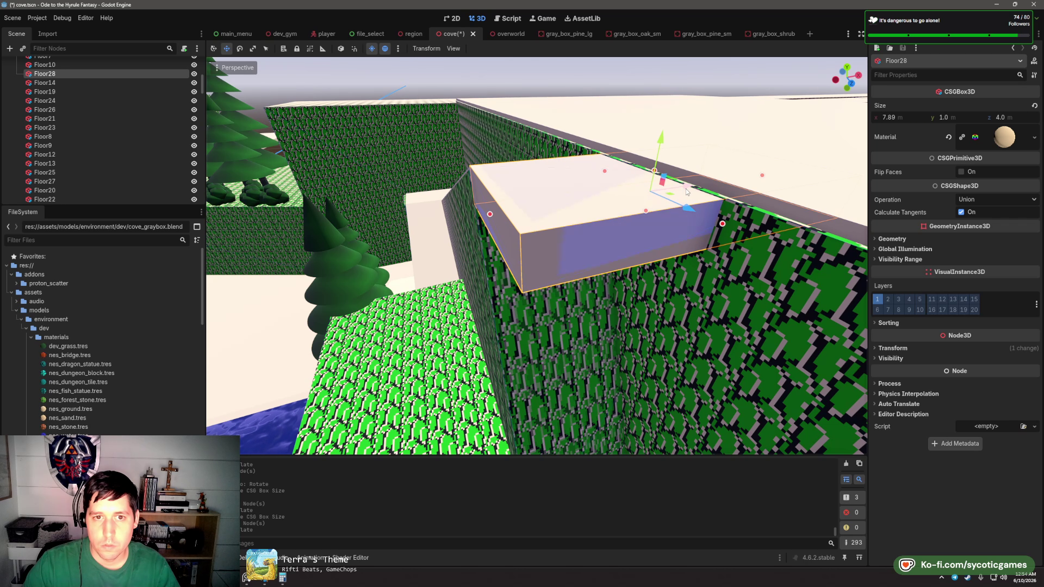
scroll(512, 232, down, 5)
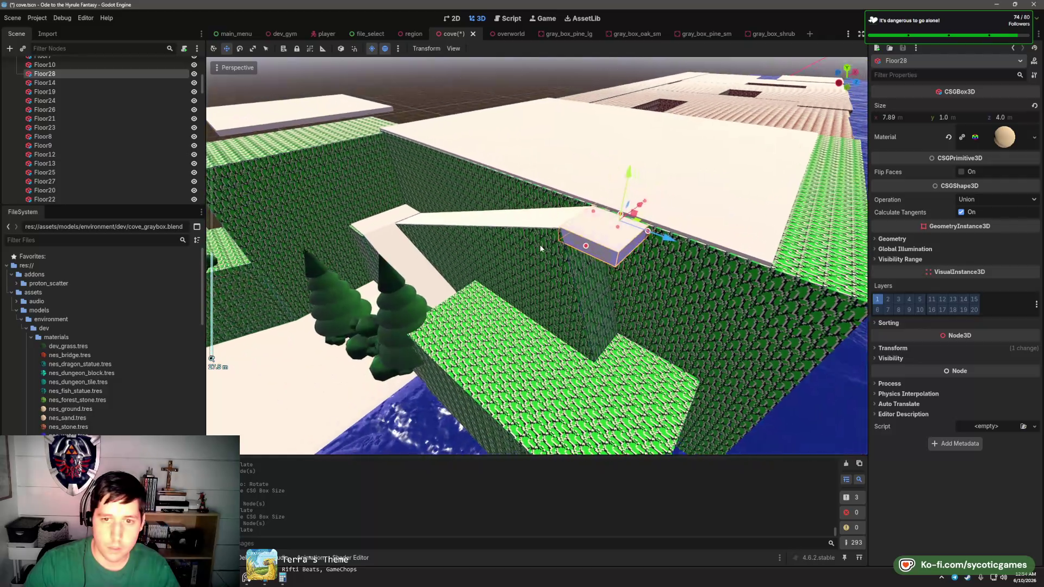
click(438, 371)
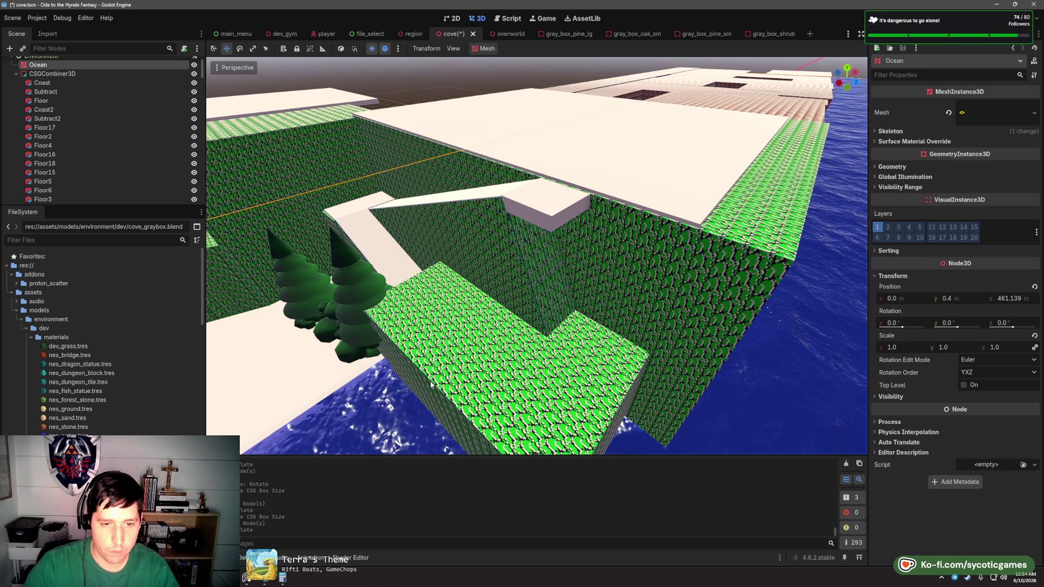
- Duplicate Cliff26 as Cliff50 and shrink it to about 6.8 m wide and thin depth
click(432, 384)
mouse_move(502, 315)
mouse_down()
mouse_move(614, 234)
mouse_move(524, 285)
mouse_move(517, 343)
mouse_move(532, 210)
mouse_move(516, 304)
mouse_move(545, 300)
mouse_move(532, 309)
mouse_up()
key(ctrl+d)
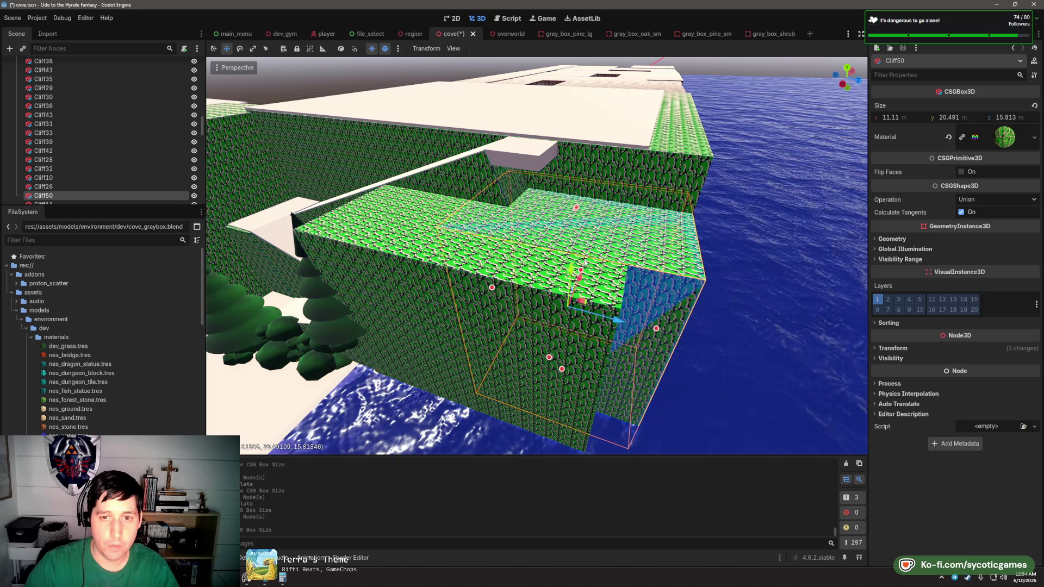
drag(585, 255, 580, 156)
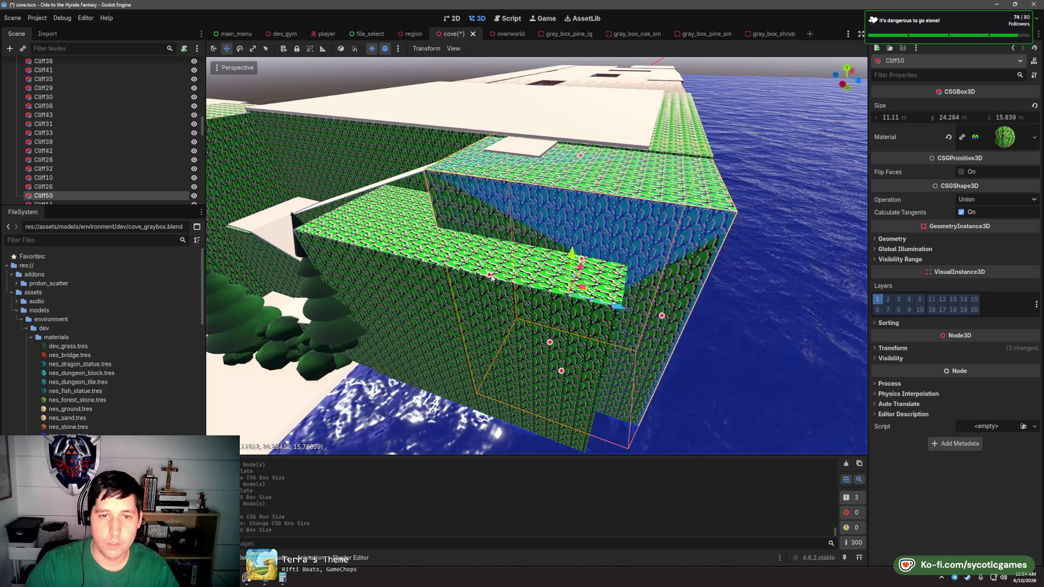
drag(505, 278, 482, 284)
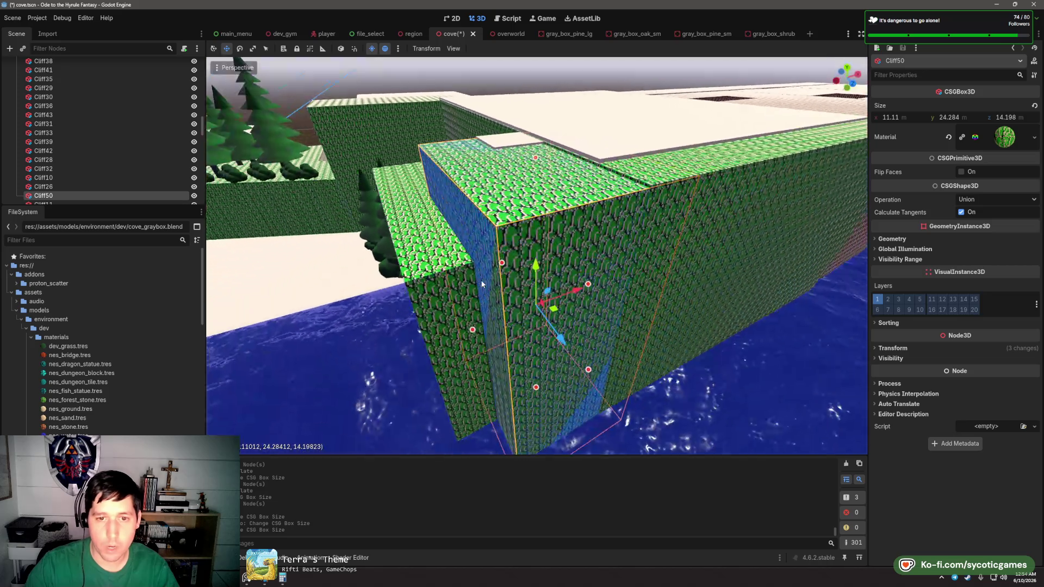
mouse_move(478, 332)
mouse_down()
mouse_move(526, 318)
mouse_move(600, 325)
mouse_up()
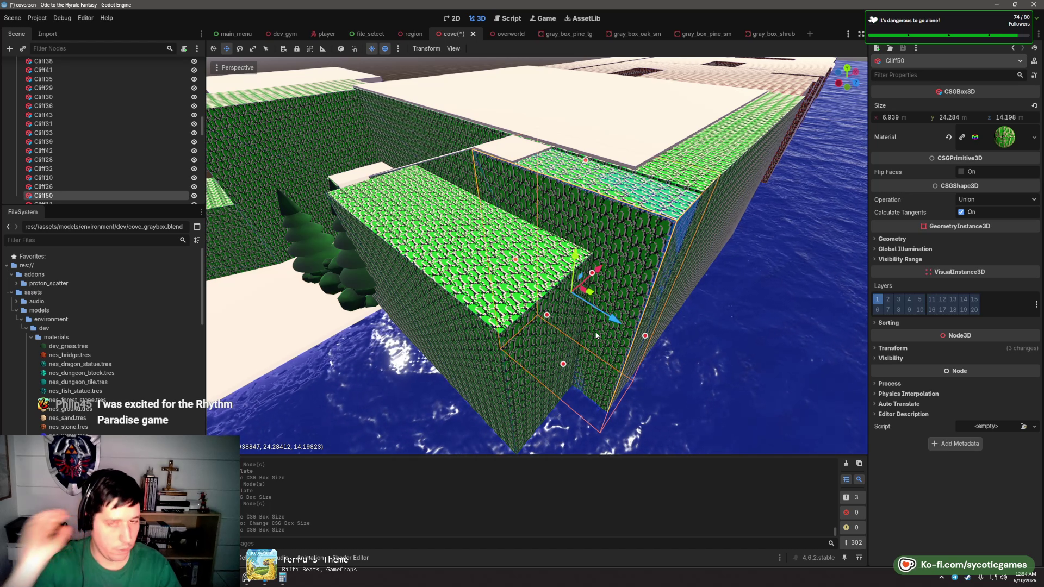
mouse_move(645, 335)
mouse_down()
mouse_move(539, 288)
mouse_move(424, 287)
mouse_move(555, 265)
mouse_move(470, 357)
mouse_up()
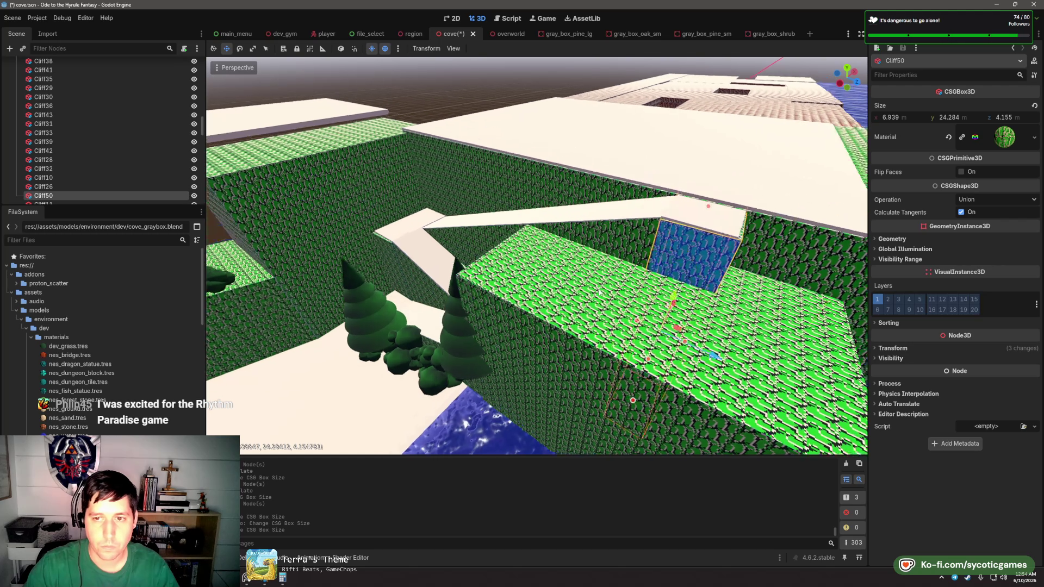
- Place a gray_box_oak_sm.tscn oak tree beside the zigzag ramp
mouse_move(609, 326)
mouse_down()
mouse_move(508, 302)
mouse_move(625, 262)
mouse_move(596, 290)
mouse_move(583, 288)
mouse_up()
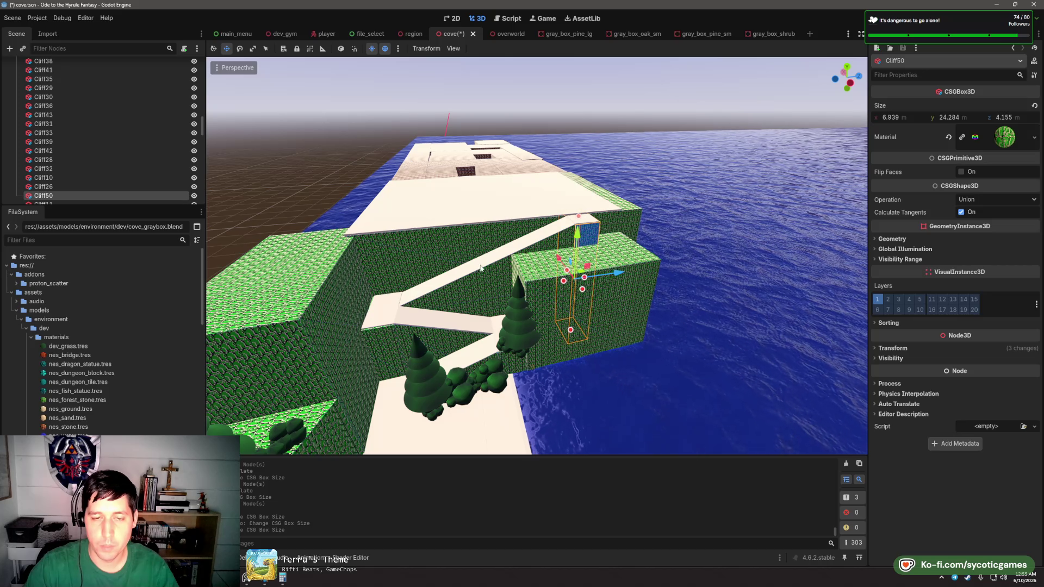
drag(498, 260, 495, 292)
scroll(495, 292, up, 5)
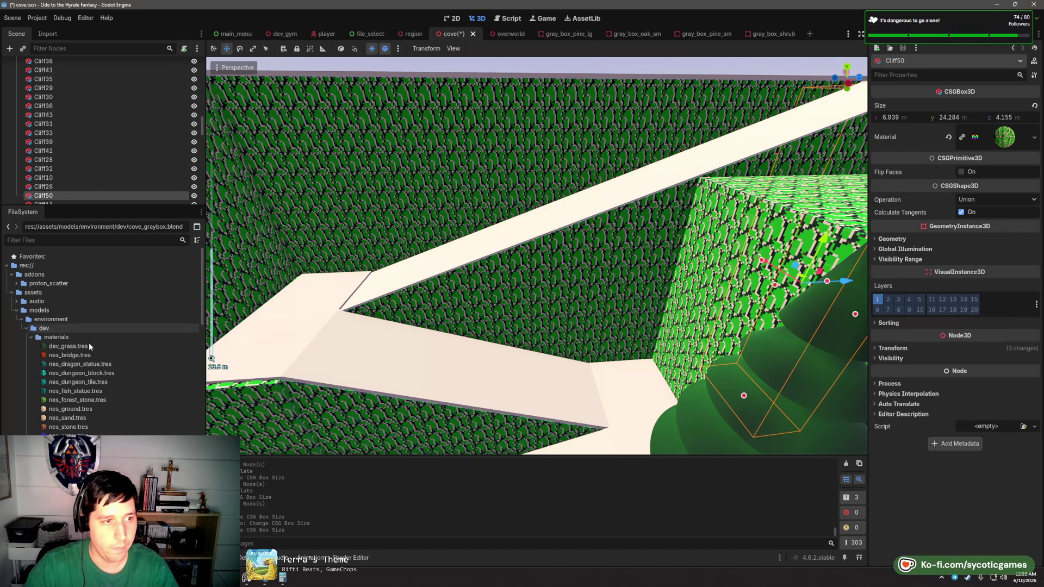
scroll(85, 373, down, 10)
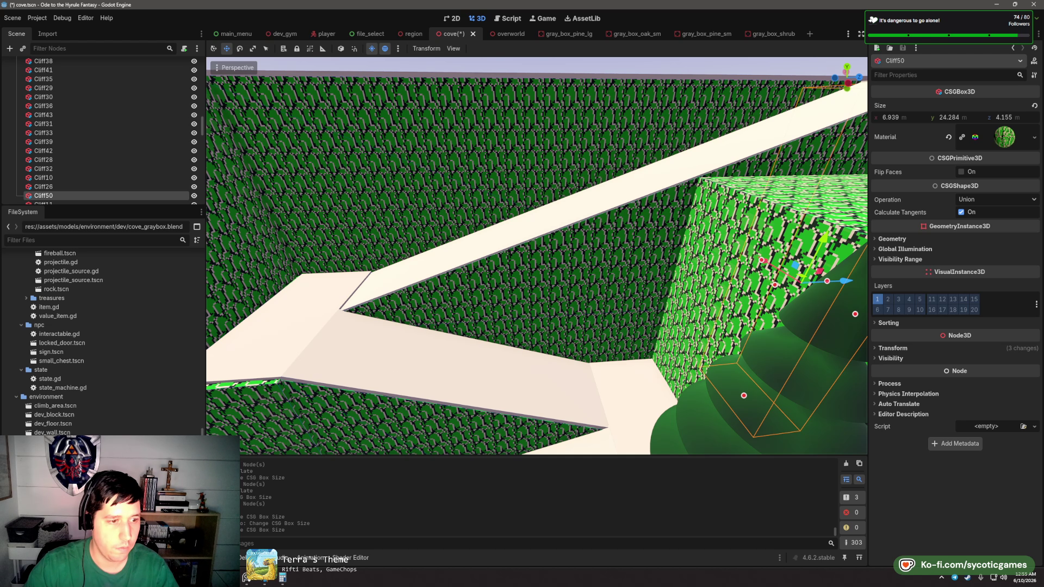
mouse_move(55, 468)
mouse_down()
mouse_move(498, 347)
mouse_move(534, 424)
mouse_move(531, 354)
mouse_up()
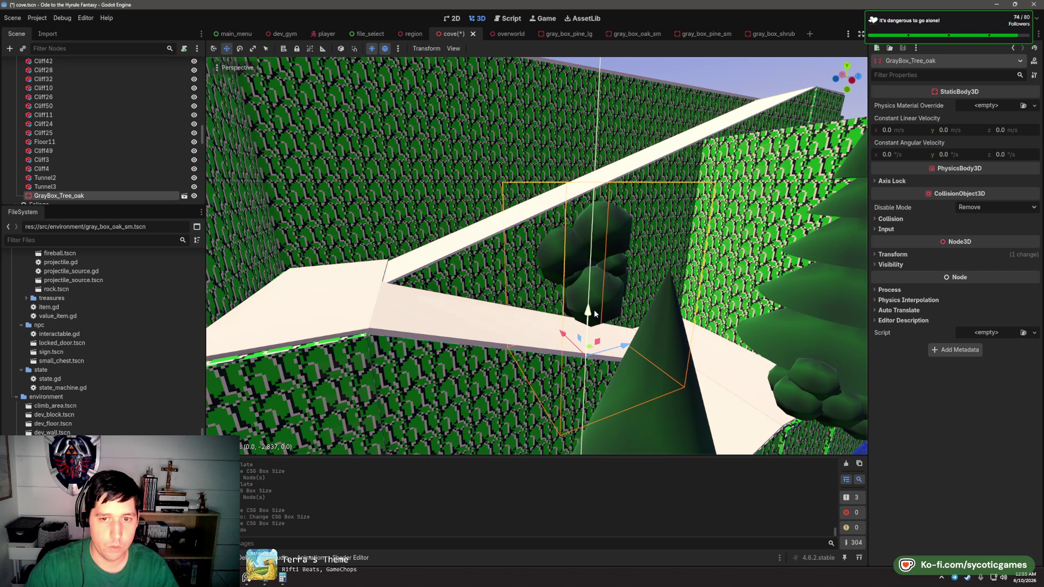
- Slide the oak along its depth axis and turn it about 4 degrees
scroll(595, 305, up, 3)
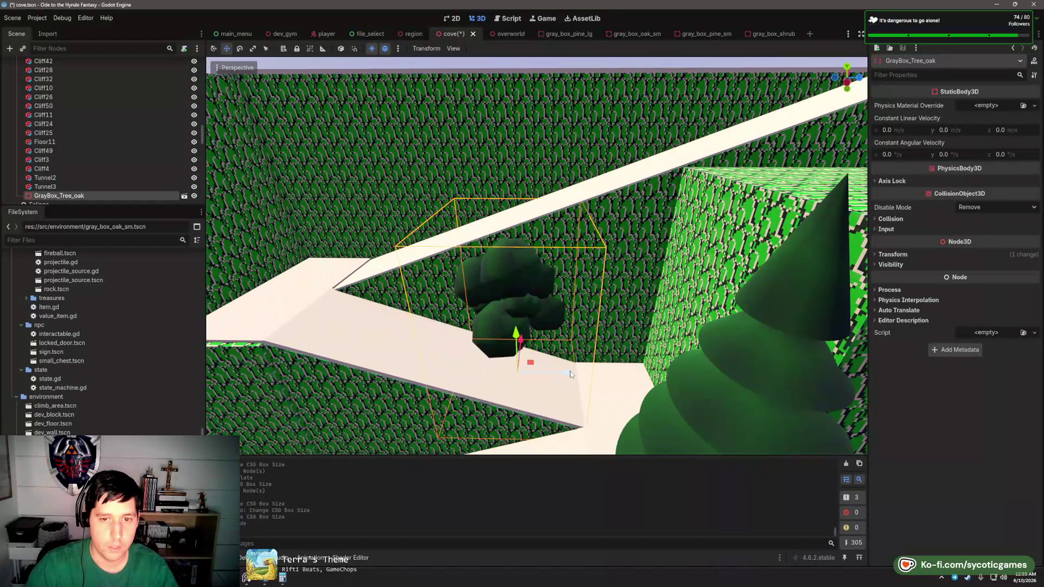
drag(565, 374, 697, 375)
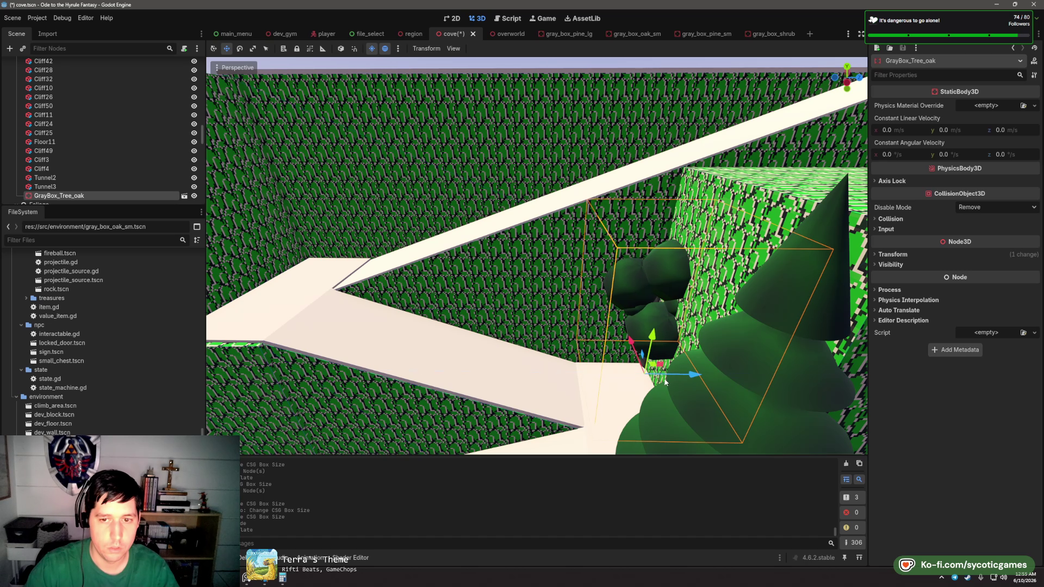
scroll(665, 382, down, 3)
scroll(685, 358, up, 3)
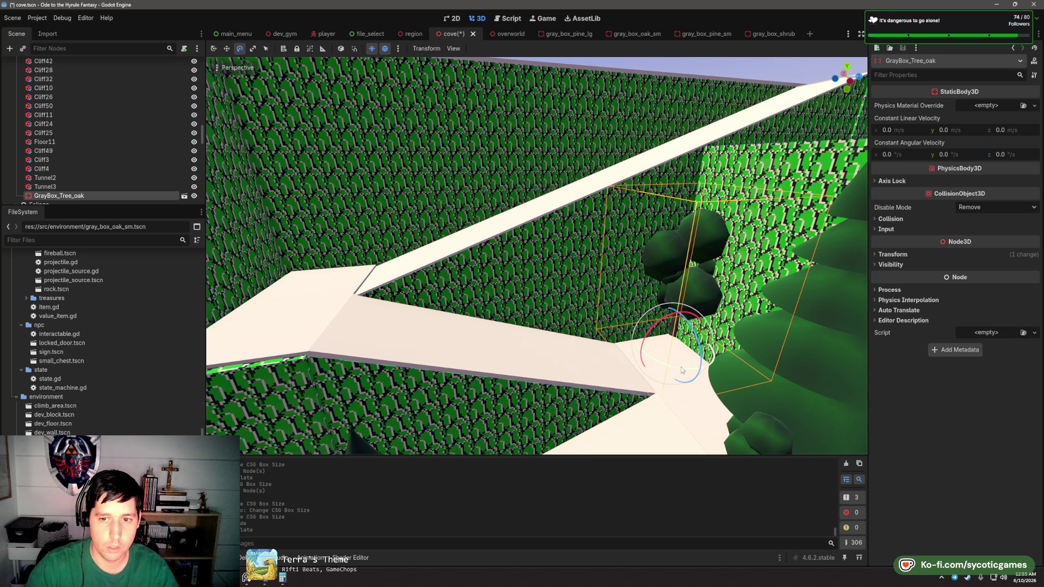
mouse_move(681, 367)
mouse_down()
mouse_move(618, 349)
mouse_move(669, 279)
mouse_up()
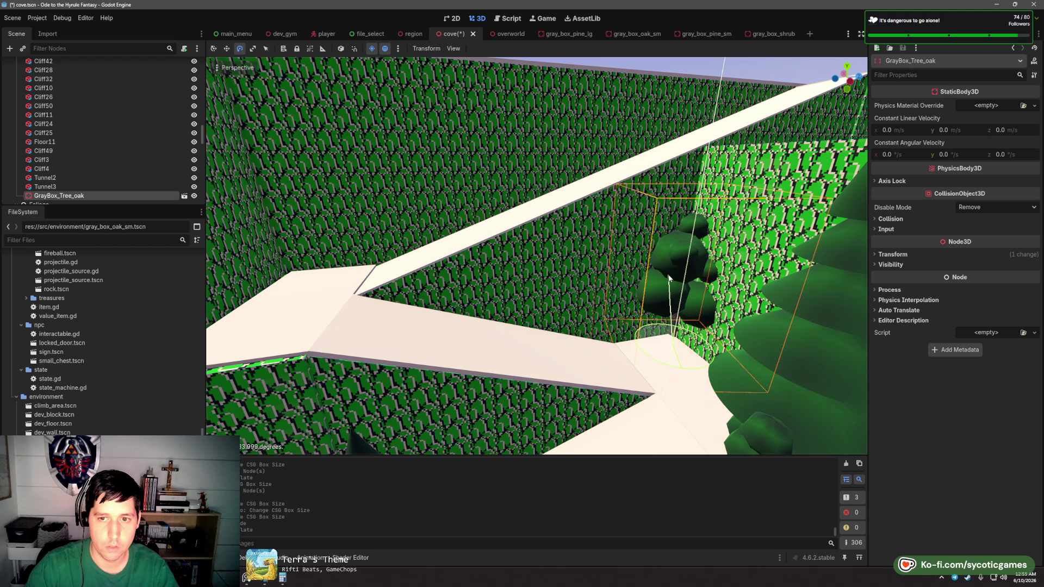
key(w)
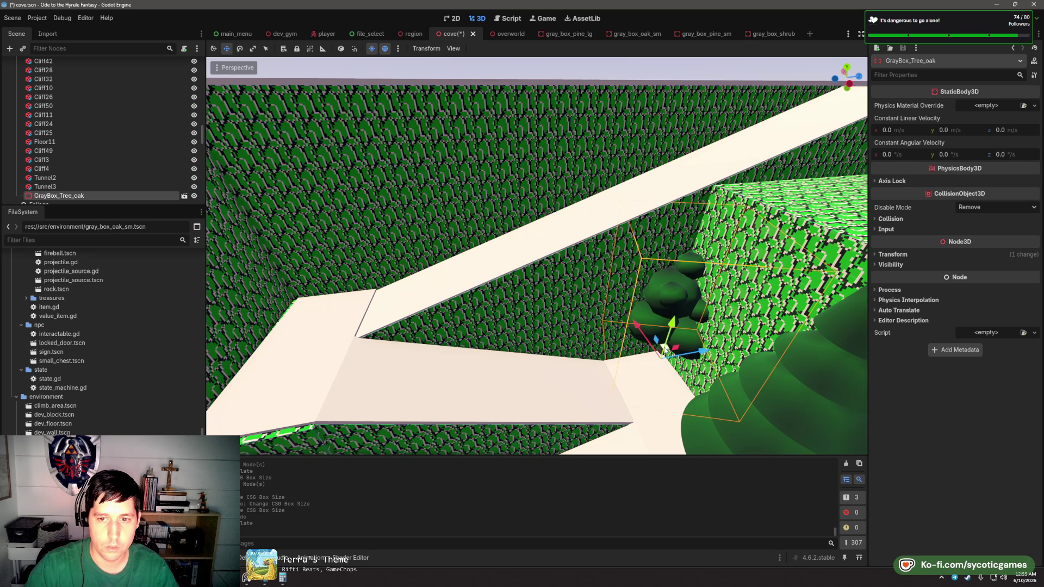
- Place a second oak and a shrub plus a duplicate shrub beside the cliff path
mouse_move(672, 354)
mouse_down()
mouse_move(523, 365)
mouse_move(507, 347)
mouse_up()
mouse_move(54, 415)
mouse_down()
mouse_move(482, 327)
mouse_move(498, 280)
mouse_move(450, 263)
mouse_up()
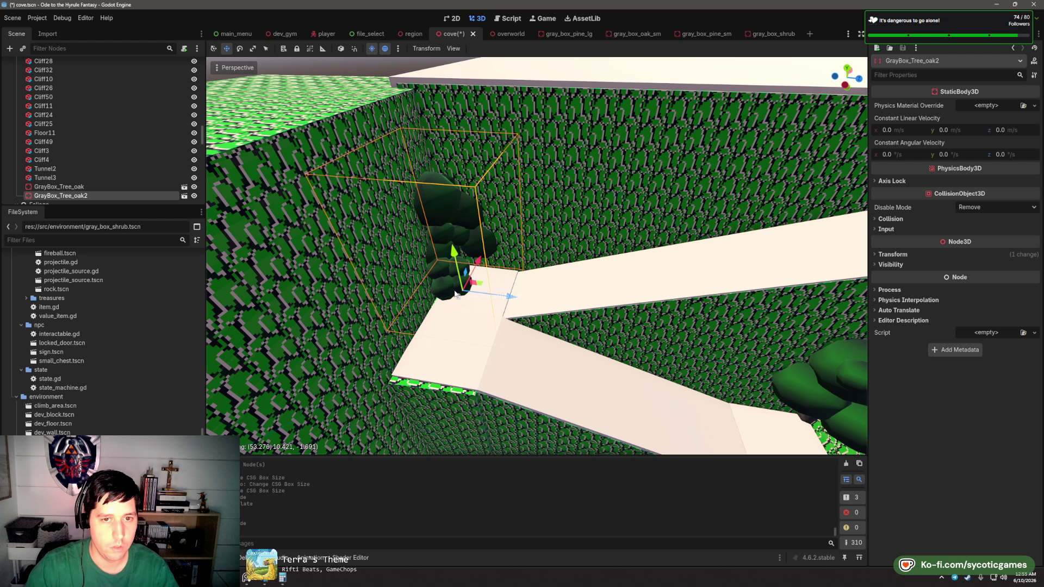
mouse_move(453, 293)
mouse_down()
mouse_move(512, 267)
mouse_move(439, 365)
mouse_move(424, 359)
mouse_move(441, 359)
mouse_up()
key(ctrl+d)
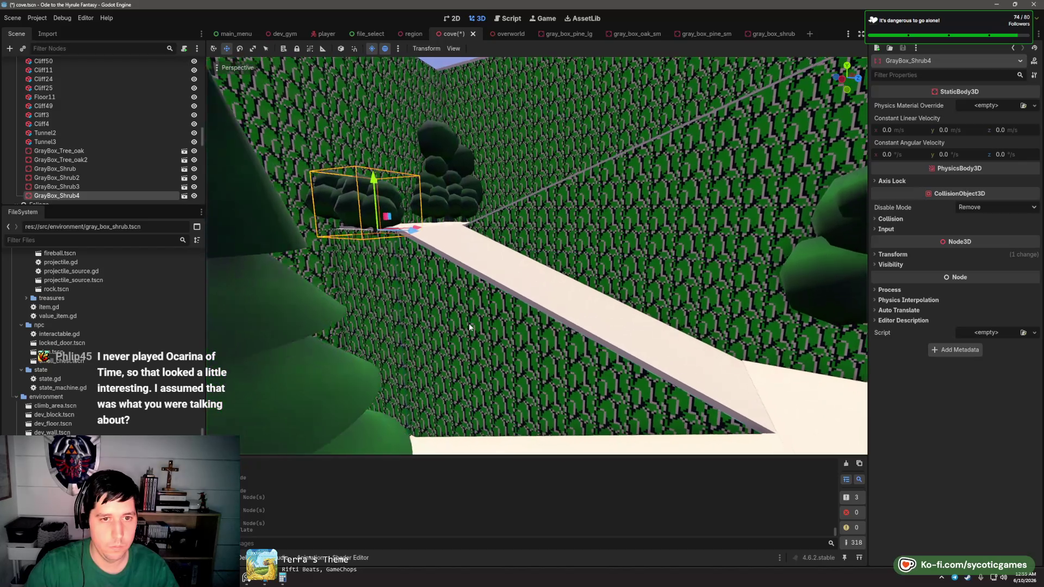
- Place a large pine tree on the cliff top
scroll(470, 325, down, 5)
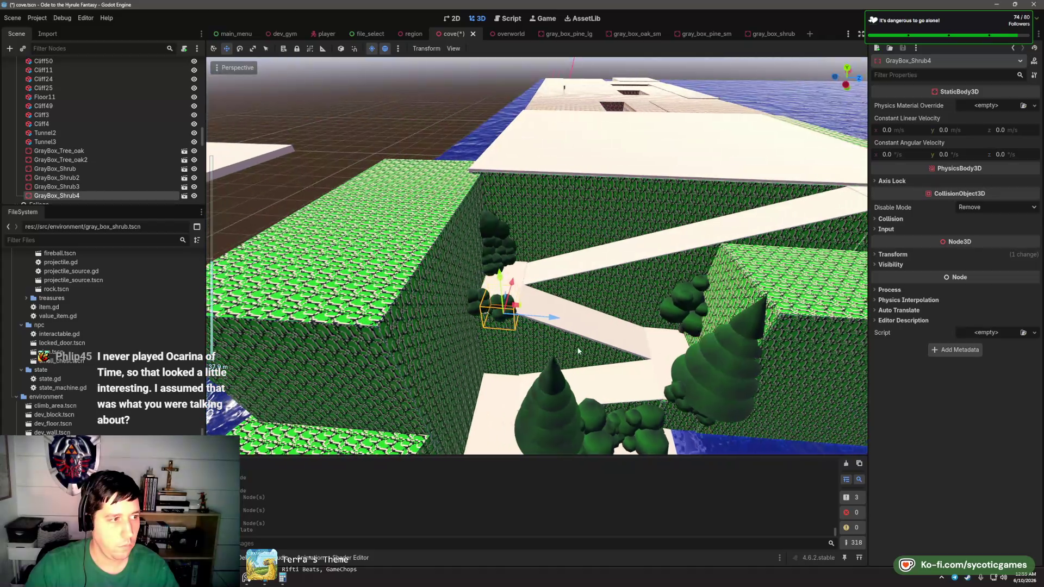
scroll(512, 344, up, 2)
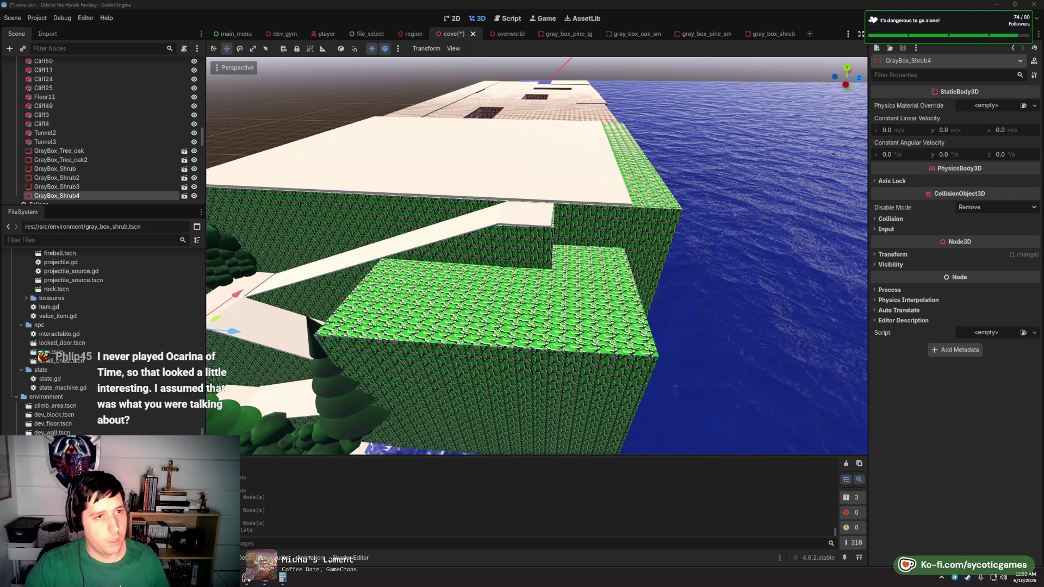
mouse_move(440, 273)
mouse_down()
mouse_move(422, 274)
mouse_move(442, 287)
mouse_up()
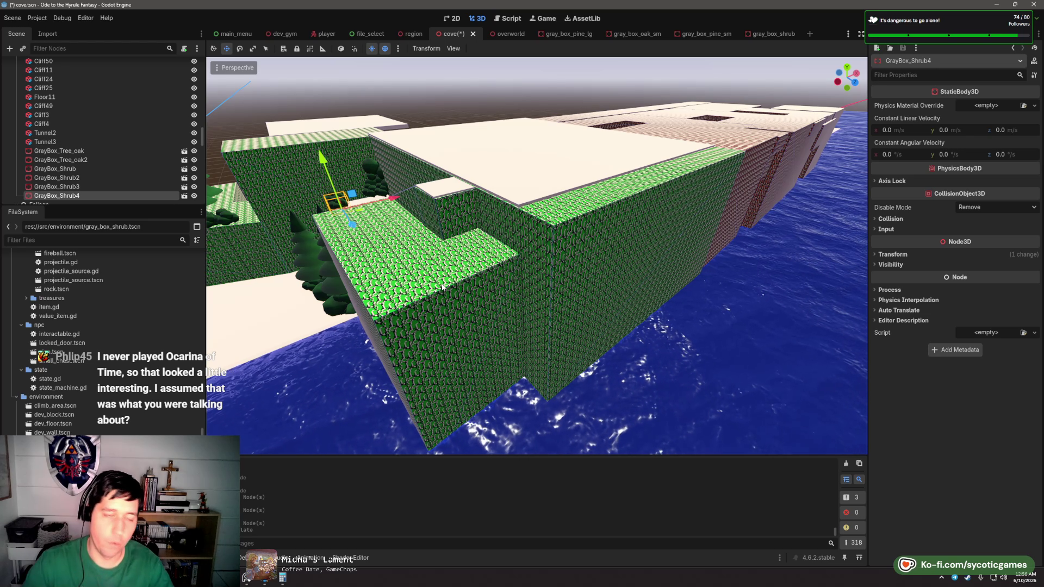
mouse_move(435, 280)
mouse_down()
mouse_move(580, 300)
mouse_move(229, 393)
mouse_up()
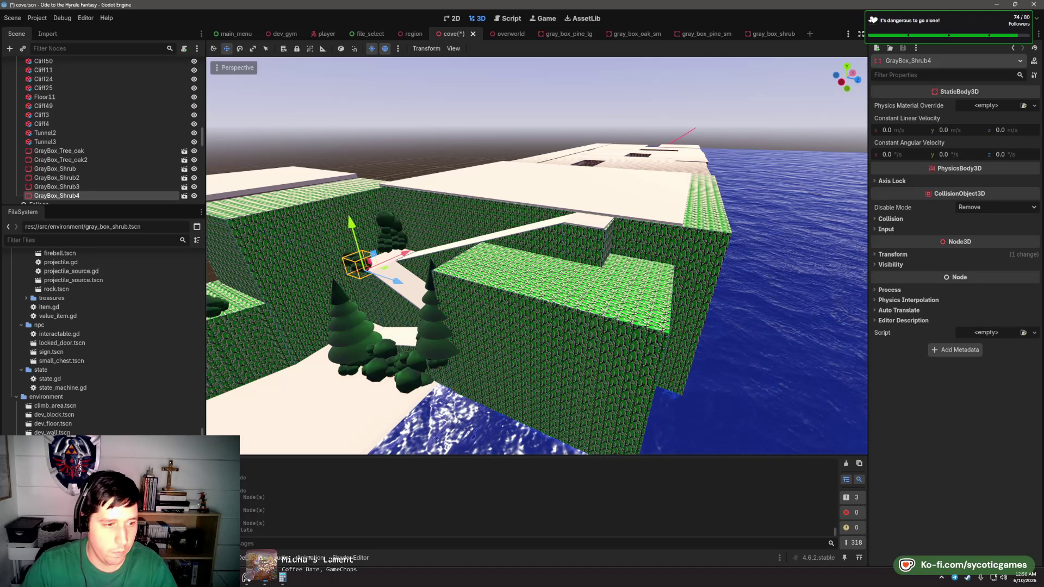
mouse_move(60, 460)
mouse_down()
mouse_move(370, 348)
mouse_move(492, 251)
mouse_move(483, 270)
mouse_move(508, 247)
mouse_move(536, 251)
mouse_move(589, 298)
mouse_move(543, 259)
mouse_move(579, 275)
mouse_move(588, 294)
mouse_move(666, 275)
mouse_up()
- Duplicate the pine and shrubs and spread pines, small oaks and shrubs along the cliff top
key(ctrl+d)
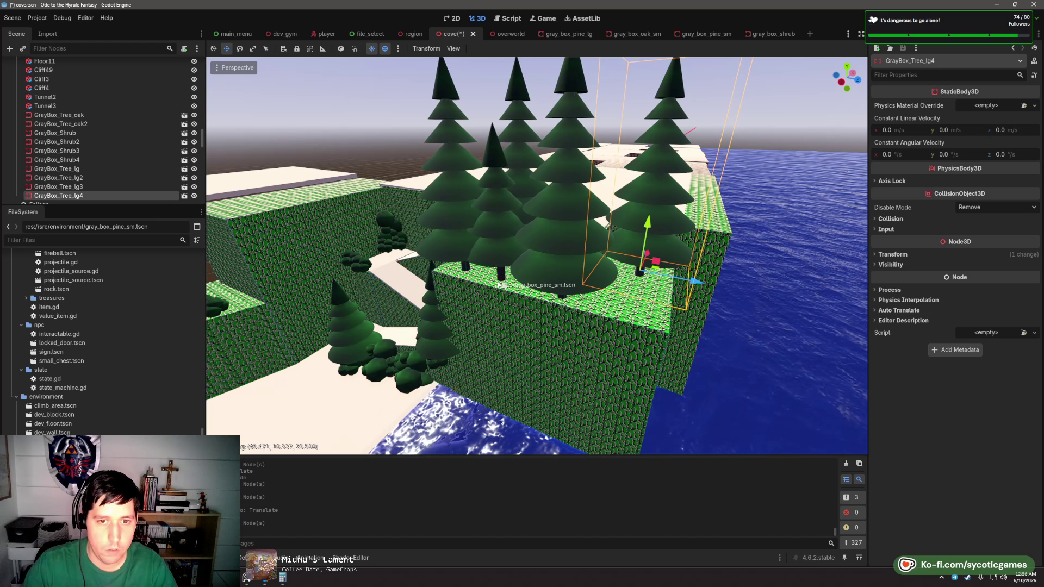
drag(519, 277, 624, 306)
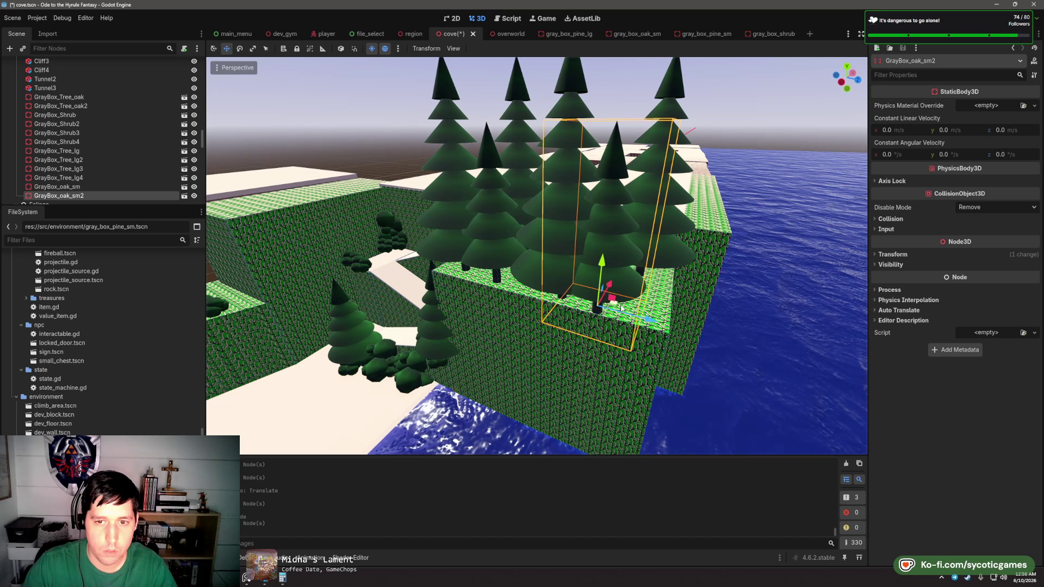
drag(634, 303, 675, 300)
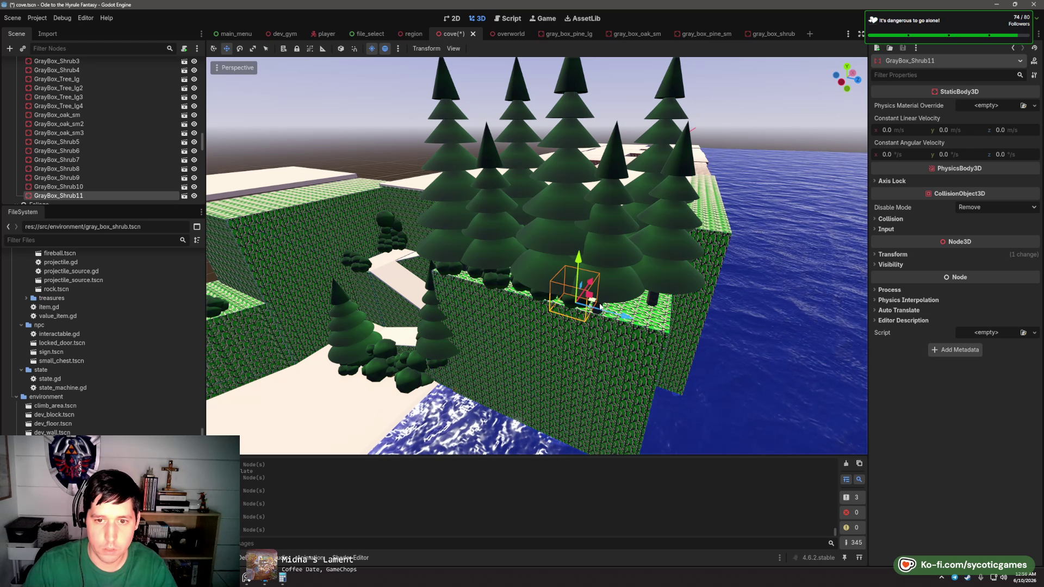
key(ctrl+d)
drag(639, 319, 634, 317)
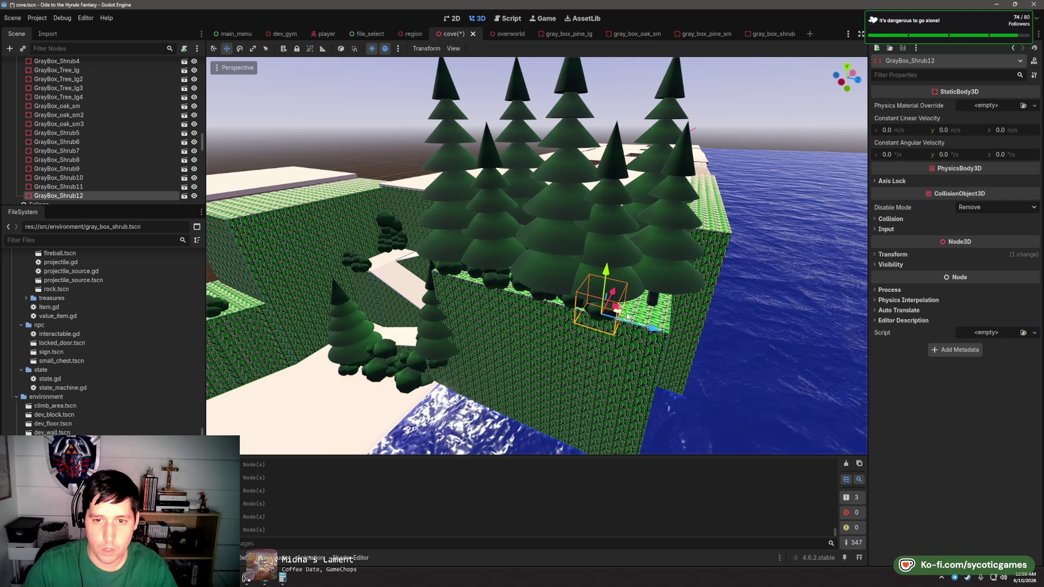
key(ctrl+d)
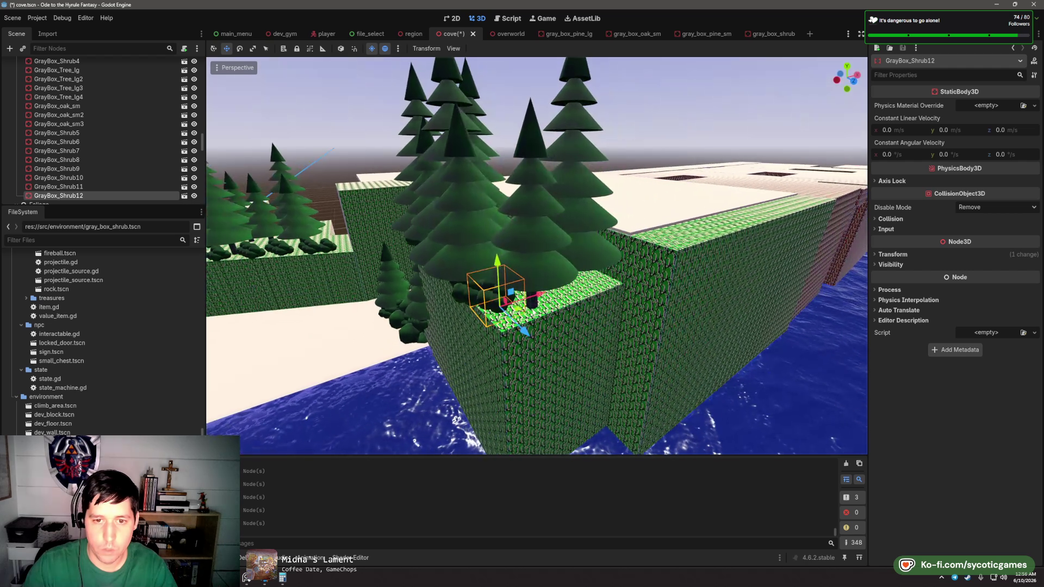
key(ctrl+d)
mouse_move(521, 311)
mouse_down()
mouse_move(555, 329)
mouse_move(625, 289)
mouse_move(562, 317)
mouse_move(408, 336)
mouse_move(471, 308)
mouse_move(482, 266)
mouse_move(565, 191)
mouse_move(429, 136)
mouse_move(559, 209)
mouse_move(420, 241)
mouse_move(475, 290)
mouse_move(451, 308)
mouse_move(327, 334)
mouse_move(578, 333)
mouse_move(564, 261)
mouse_move(639, 247)
mouse_move(634, 333)
mouse_move(563, 229)
mouse_up()
key(ctrl+d)
- Duplicate the Cliff21 cliff wall block
click(567, 189)
click(392, 170)
key(ctrl+d)
- Rotate the new Cliff51 wall block
key(e)
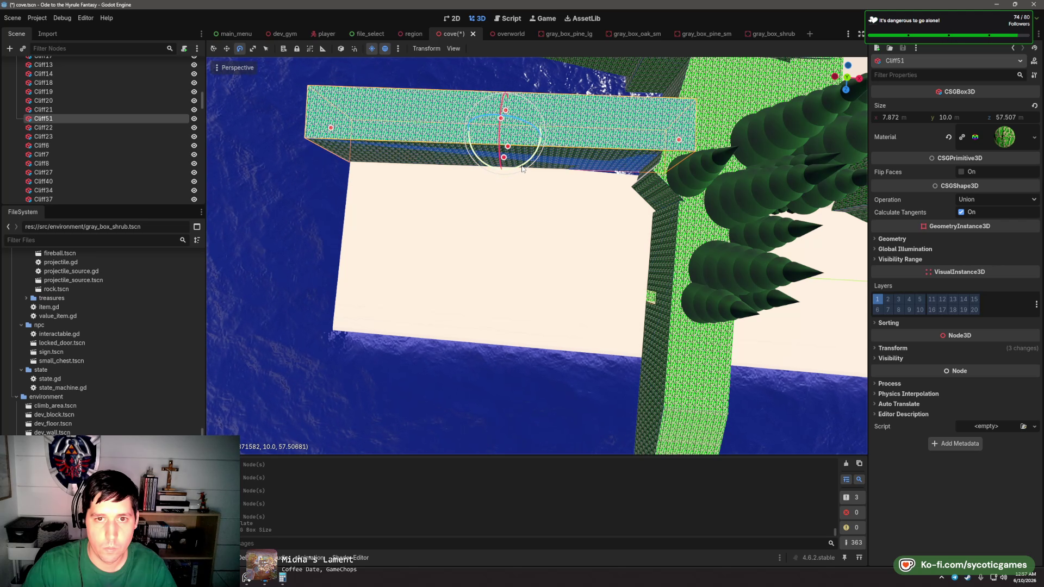
drag(522, 168, 500, 182)
key(w)
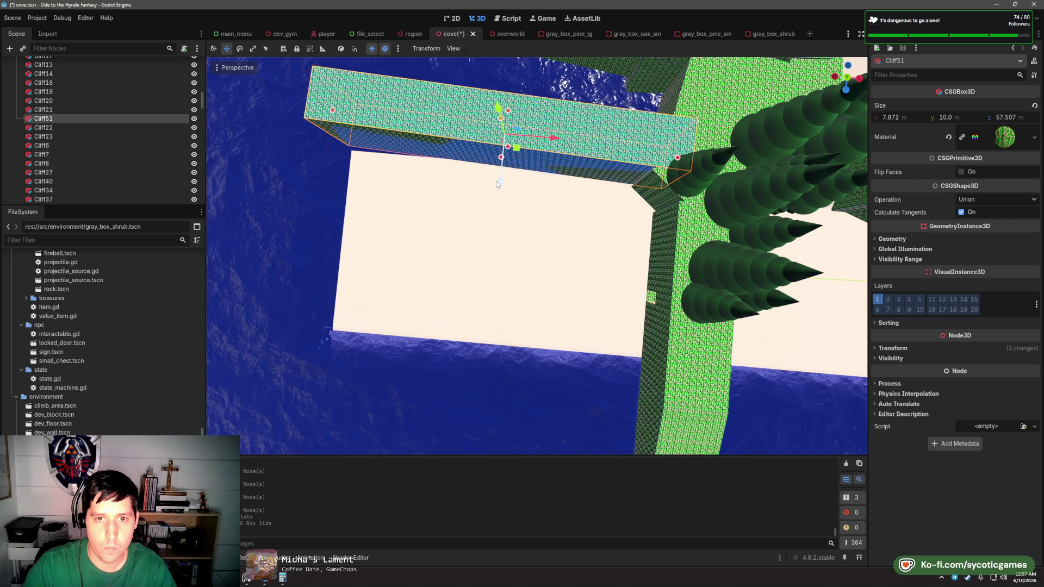
- Move Cliff52 out into the water and lengthen it along the shore
mouse_move(500, 191)
mouse_down()
mouse_move(586, 253)
mouse_move(661, 147)
mouse_up()
click(656, 142)
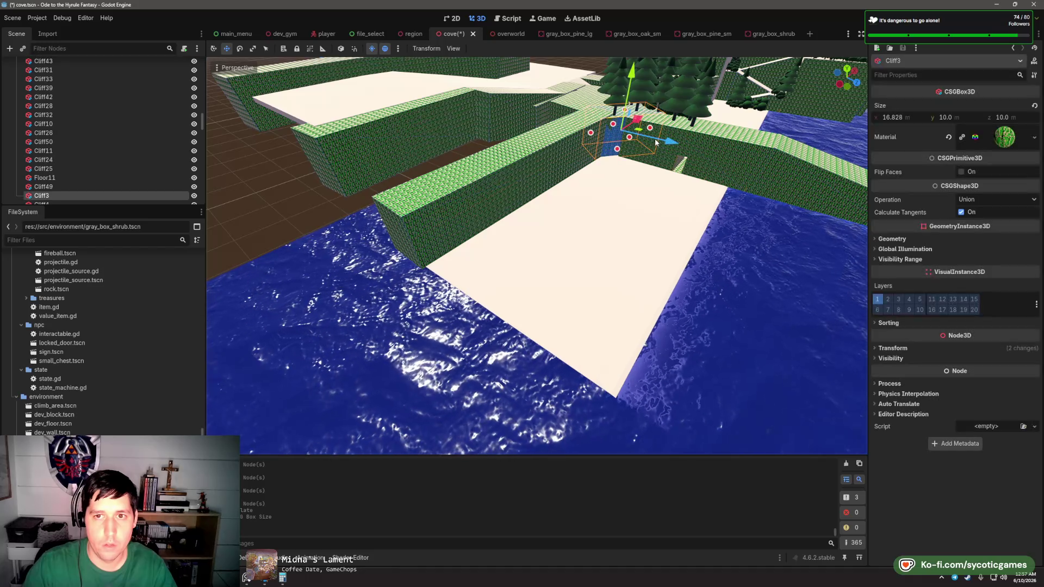
click(701, 144)
scroll(761, 202, up, 3)
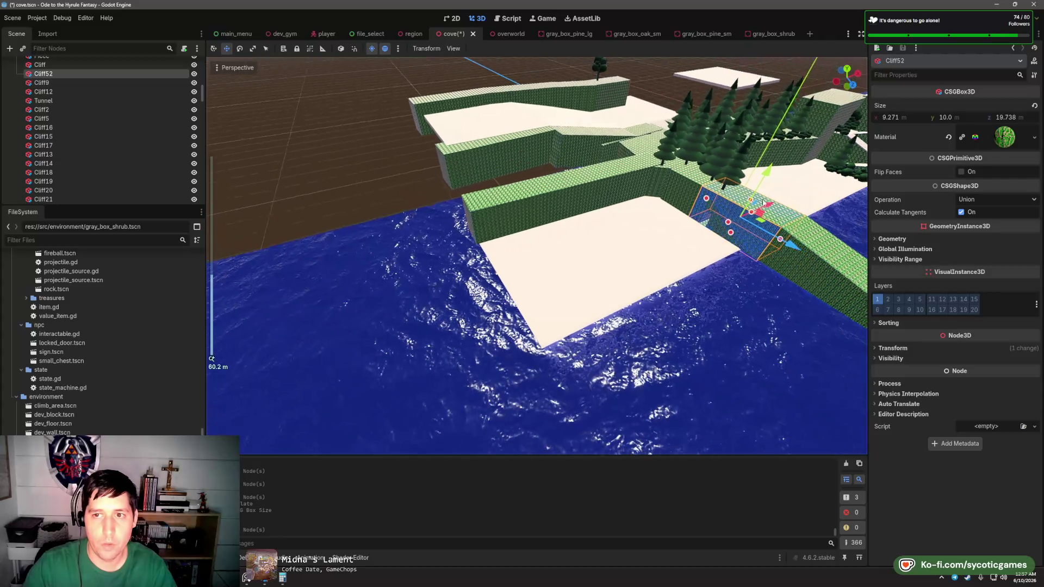
mouse_move(763, 202)
mouse_down()
mouse_move(535, 307)
mouse_move(558, 299)
mouse_move(571, 293)
mouse_move(485, 319)
mouse_move(500, 326)
mouse_up()
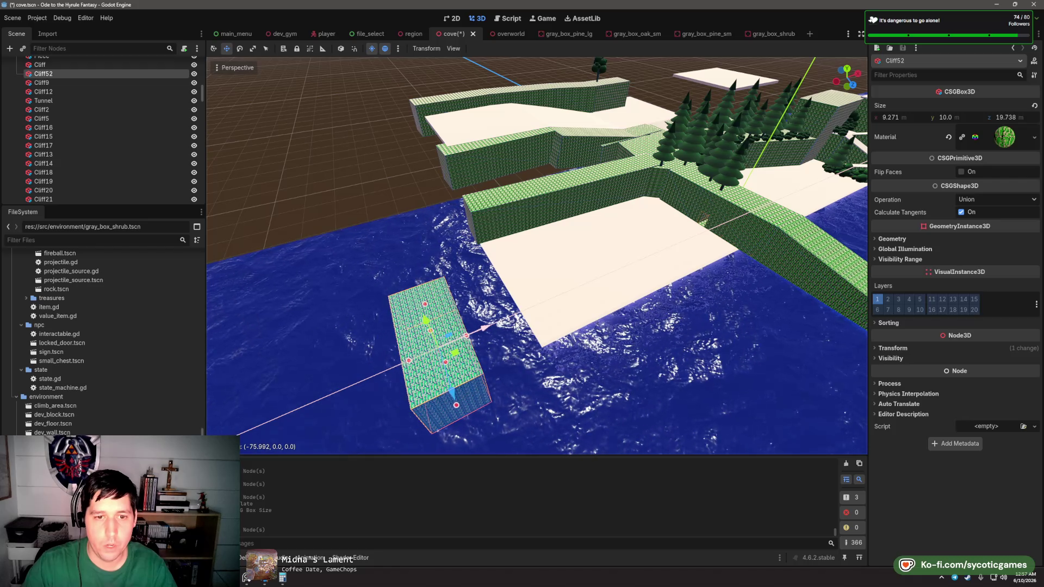
mouse_move(603, 342)
mouse_down()
mouse_move(479, 374)
mouse_move(512, 289)
mouse_up()
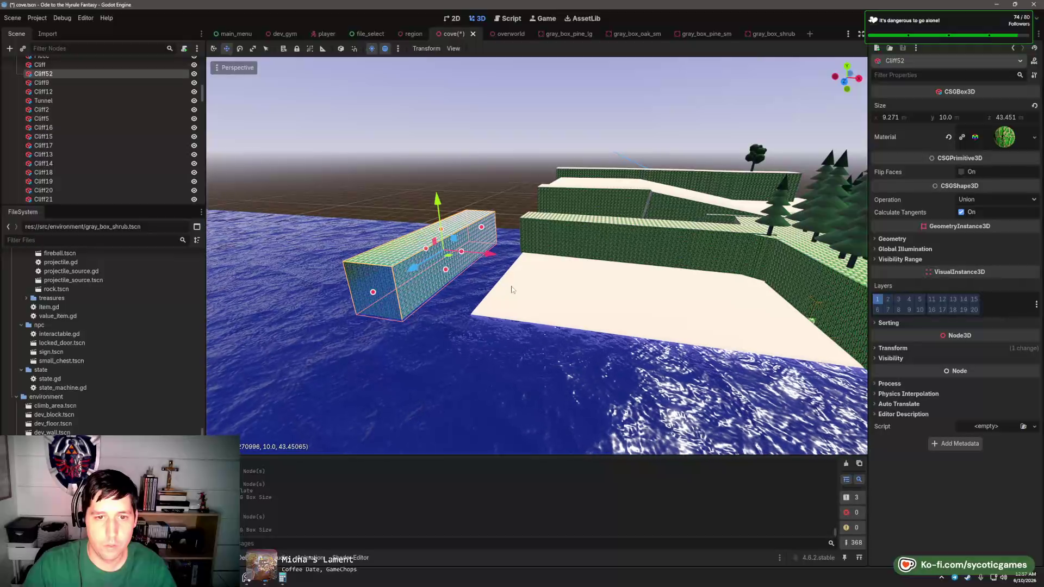
key(Escape)
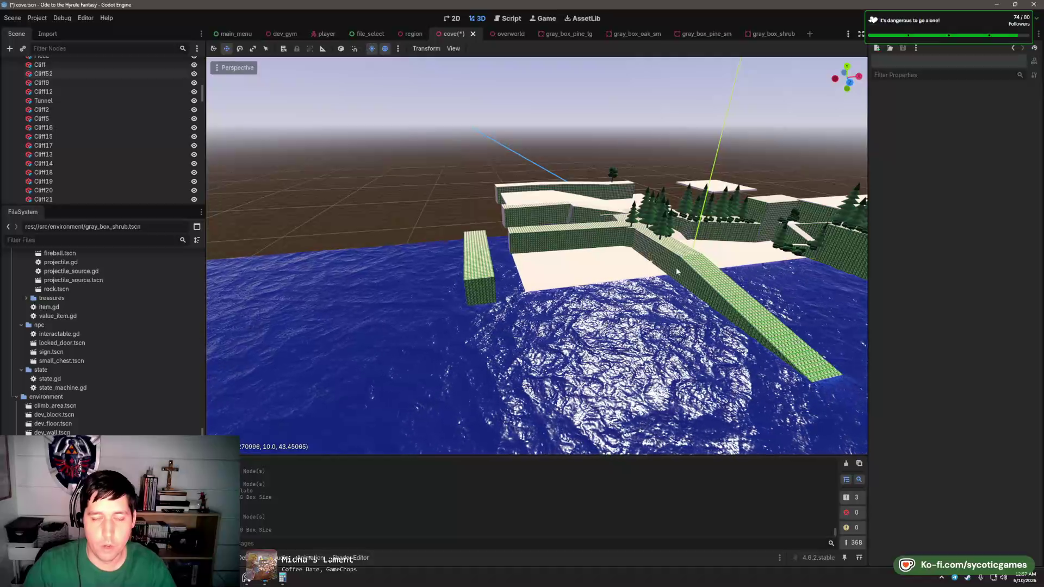
- Move the copied Cliff53 along the ridge and make it taller
mouse_move(677, 271)
mouse_down()
mouse_move(552, 271)
mouse_move(620, 210)
mouse_move(514, 299)
mouse_up()
scroll(552, 271, down, 2)
scroll(513, 299, up, 5)
click(446, 291)
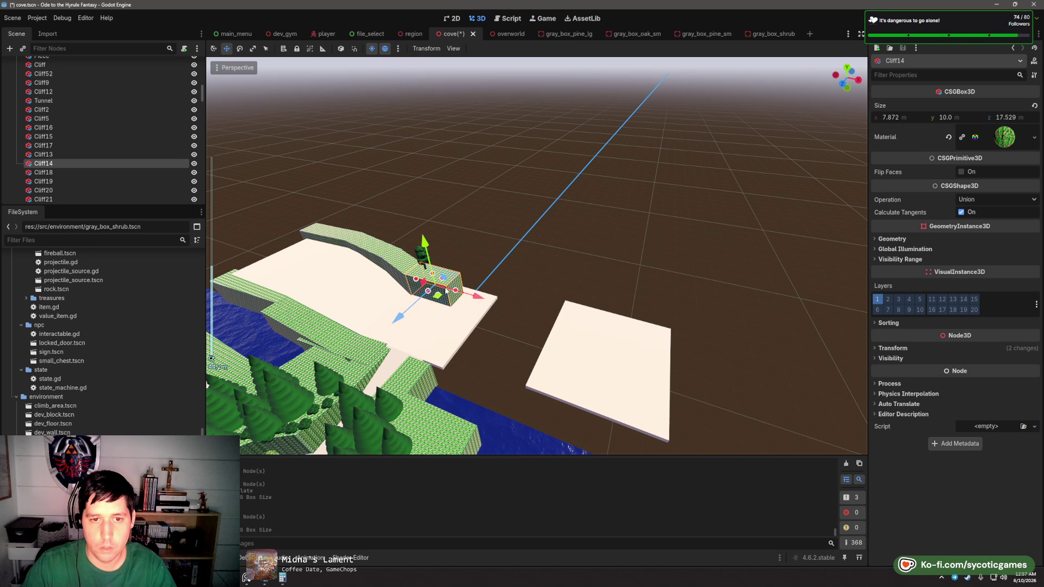
key(f)
scroll(532, 229, down, 5)
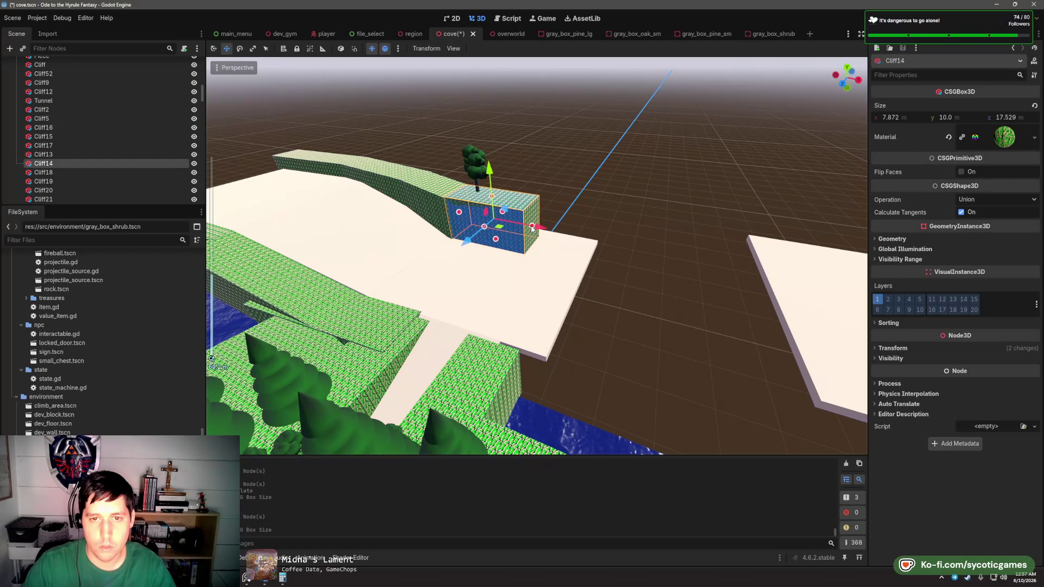
drag(560, 234, 715, 271)
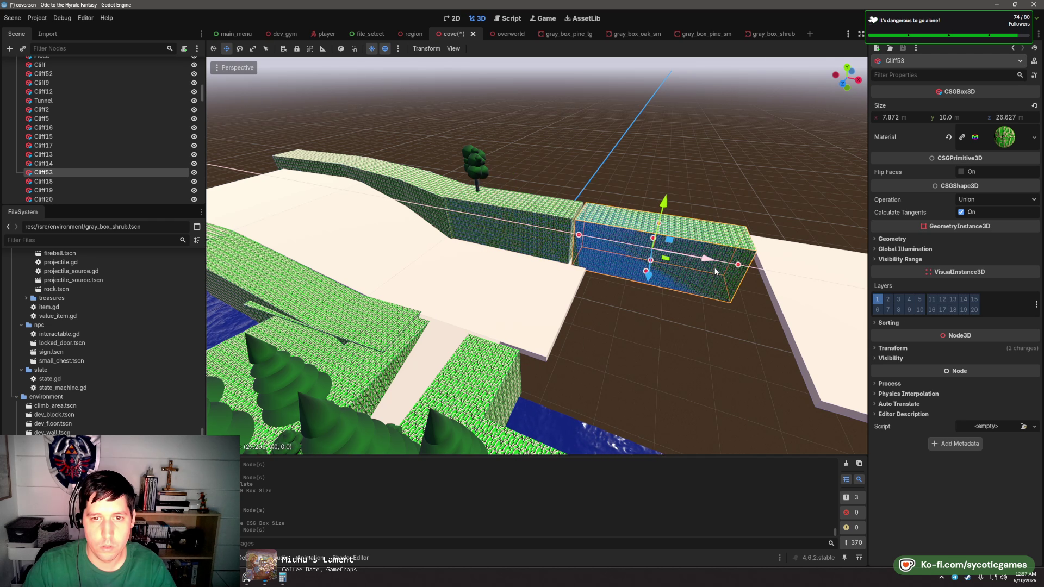
mouse_move(655, 222)
mouse_down()
mouse_move(664, 180)
mouse_move(727, 234)
mouse_up()
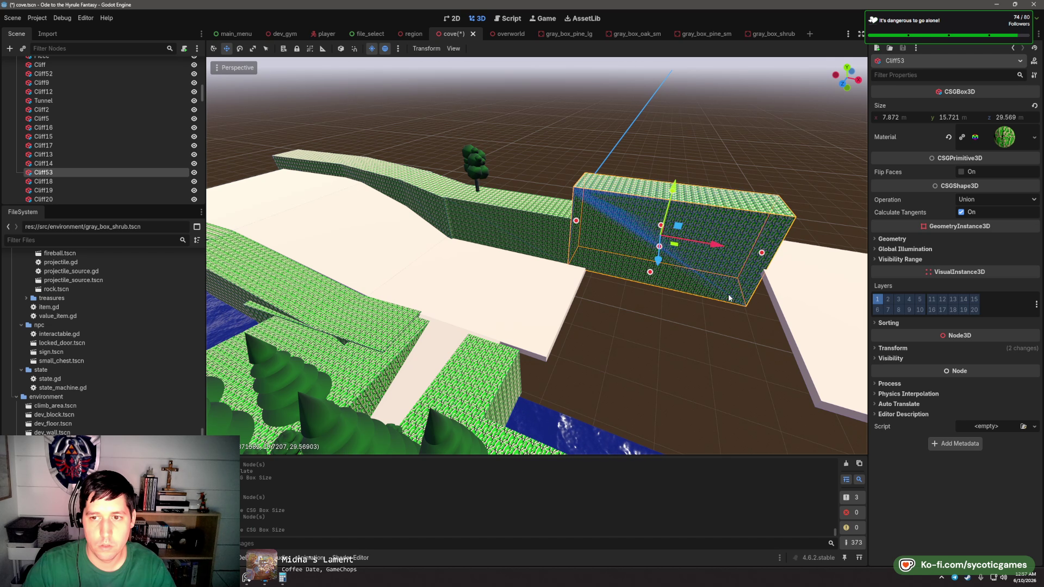
- Check Floor4's geometry settings, then duplicate the left floor slab as Floor29
mouse_move(729, 298)
mouse_down()
mouse_move(628, 307)
mouse_move(638, 279)
mouse_move(559, 280)
mouse_up()
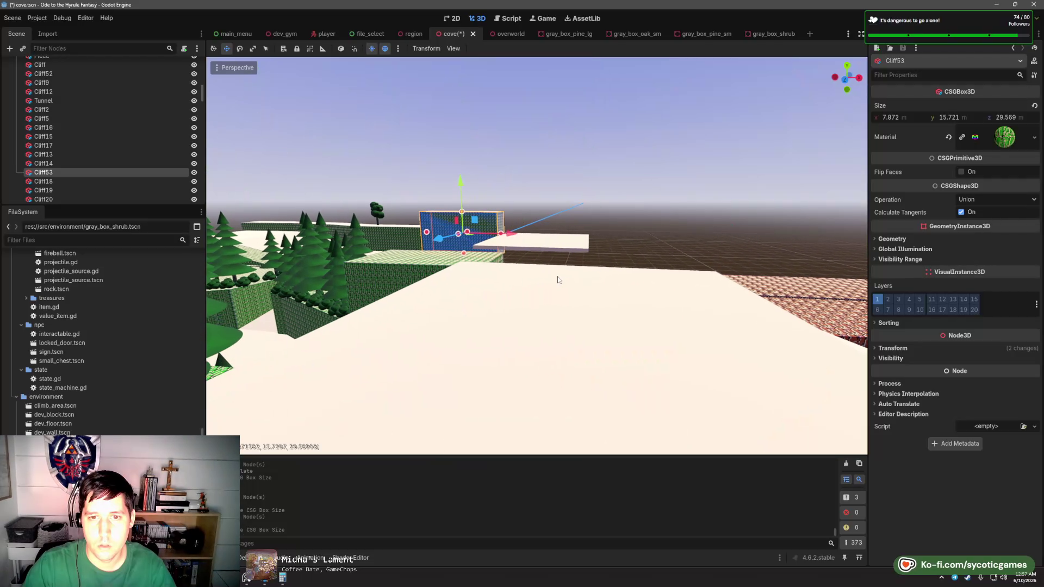
click(538, 249)
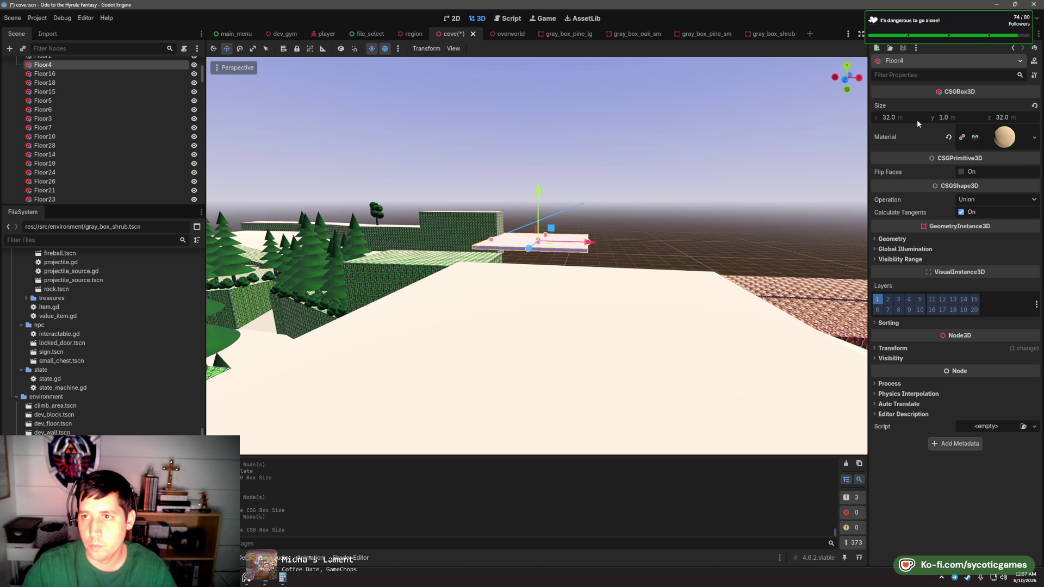
click(892, 239)
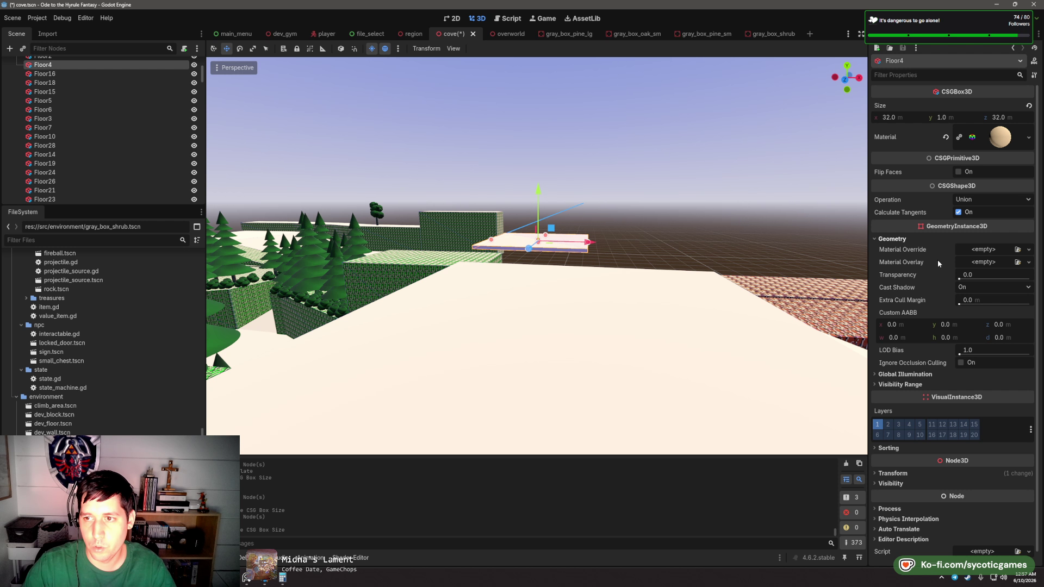
click(893, 239)
mouse_move(679, 282)
mouse_down()
mouse_move(618, 260)
mouse_move(498, 257)
mouse_move(618, 208)
mouse_move(481, 266)
mouse_up()
scroll(481, 266, up, 3)
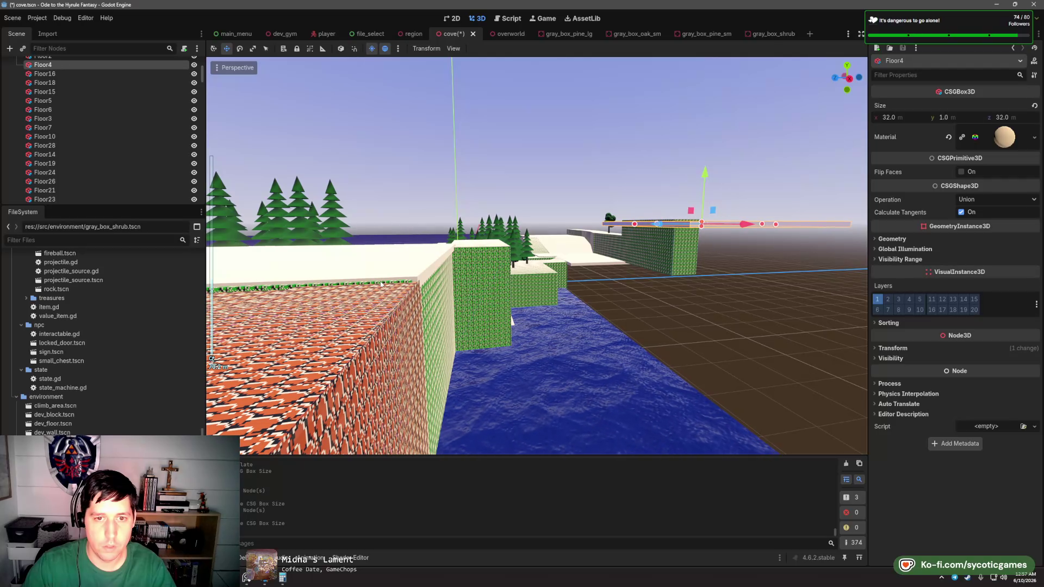
click(233, 266)
key(ctrl+d)
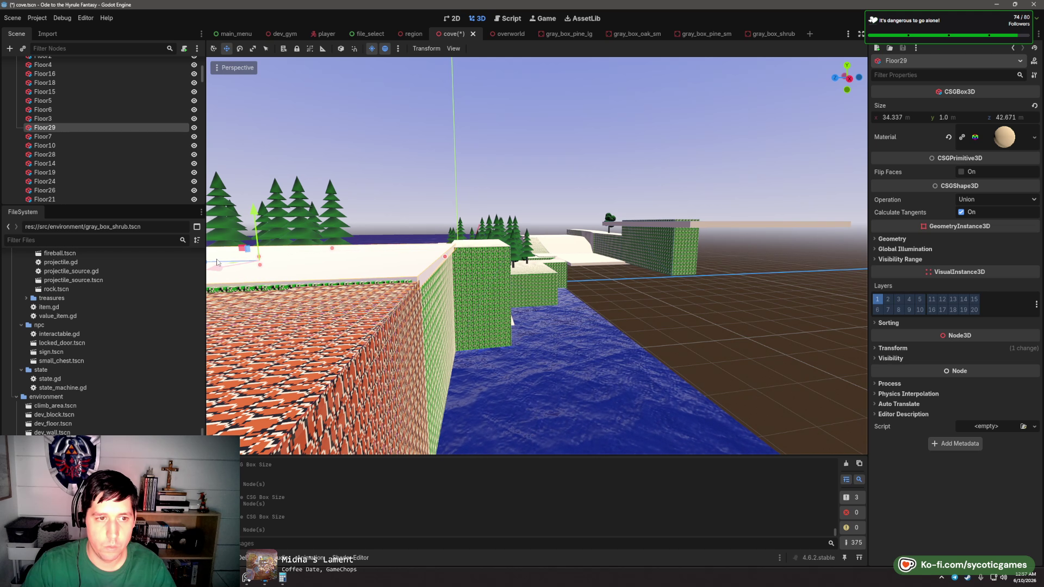
- Slide the duplicated Floor29 slab along Z and raise it slightly
scroll(217, 262, down, 3)
mouse_move(217, 263)
mouse_down()
mouse_move(549, 259)
mouse_move(537, 253)
mouse_up()
key(e)
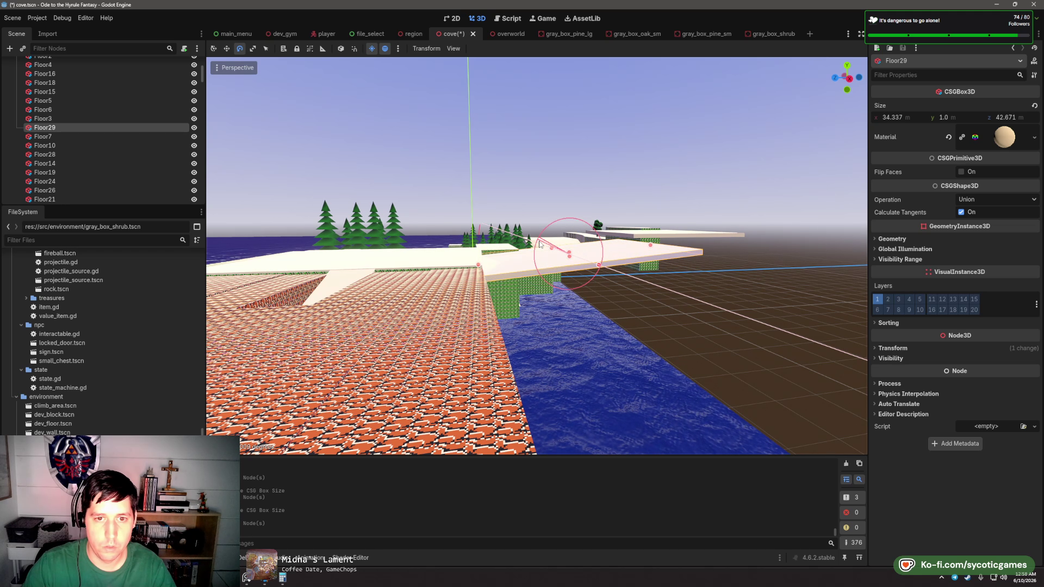
drag(571, 202, 576, 195)
- Move Floor4 toward Floor29 and lower it to match its height
click(624, 261)
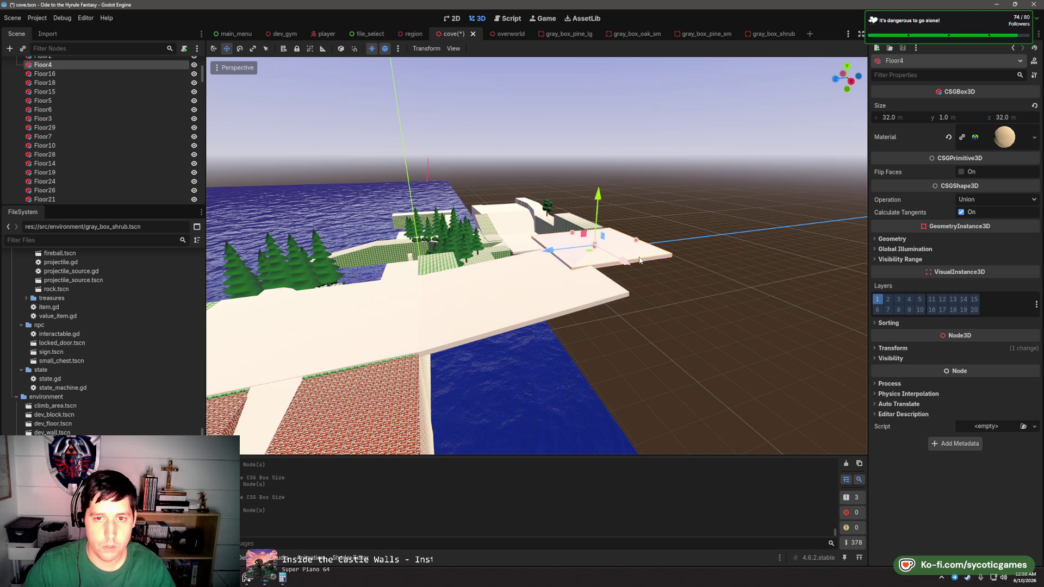
scroll(642, 262, down, 2)
scroll(493, 235, up, 4)
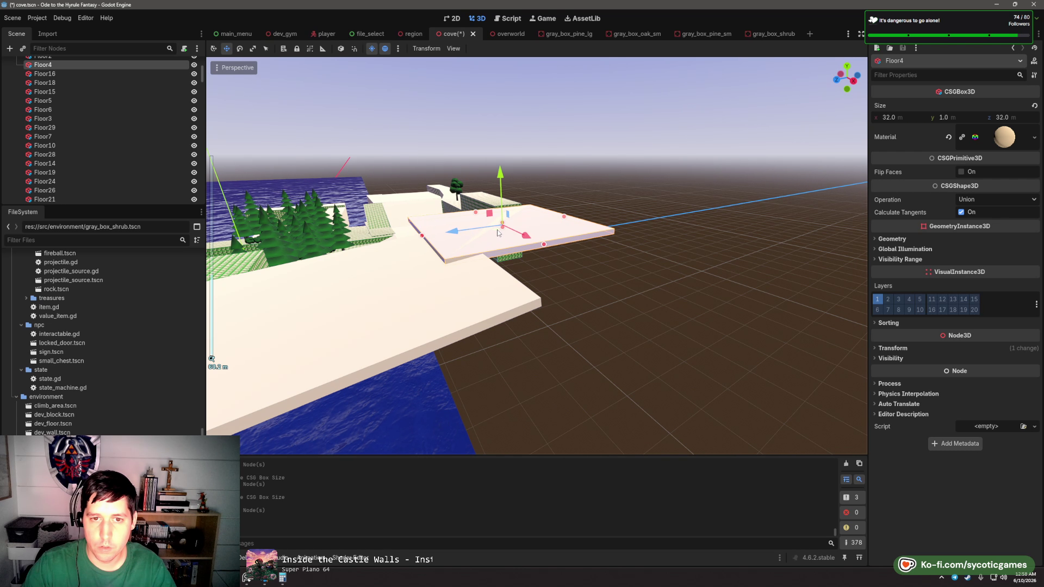
drag(498, 232, 570, 250)
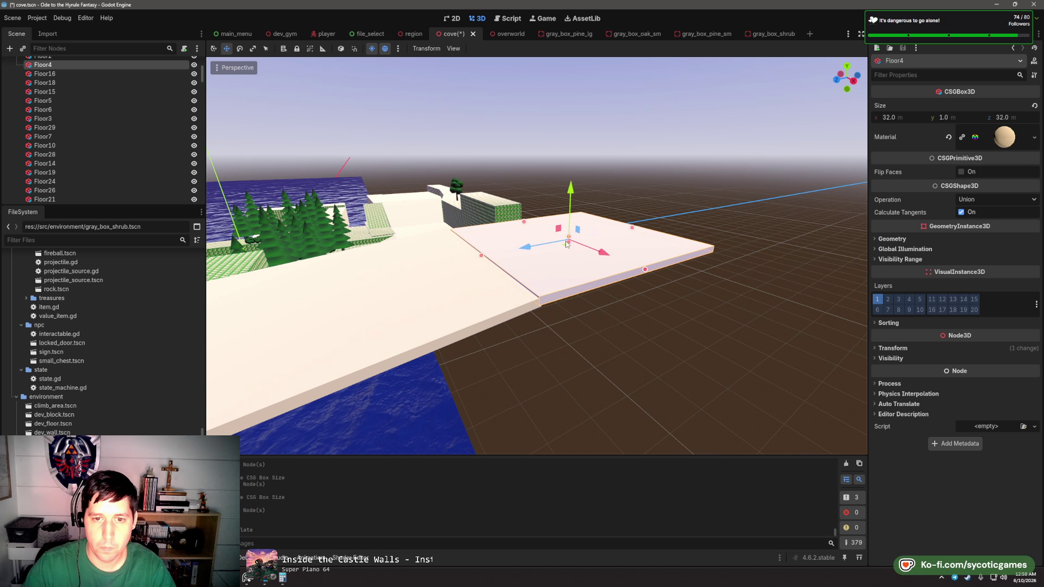
drag(570, 188, 572, 196)
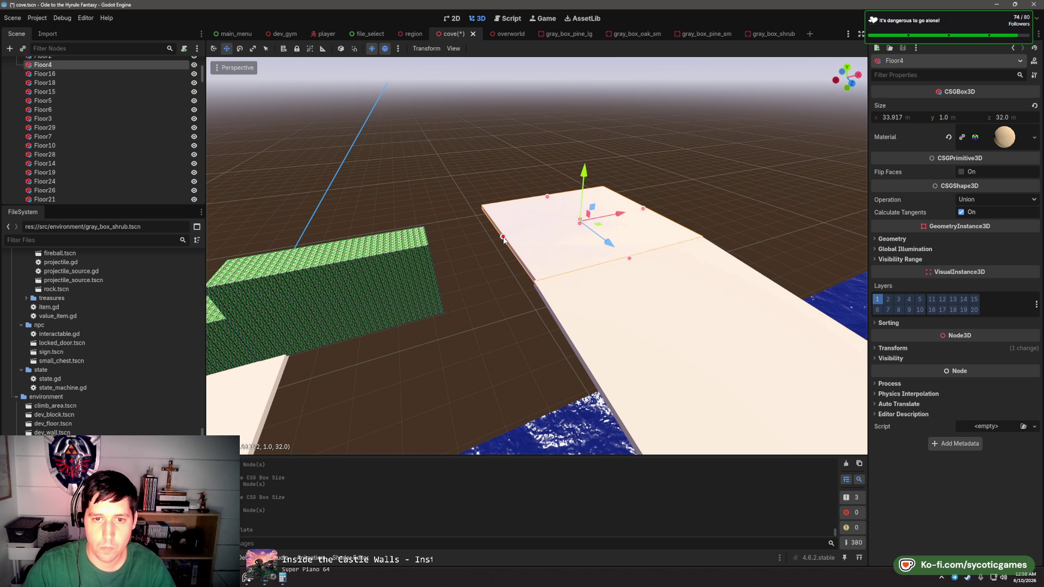
scroll(525, 260, down, 5)
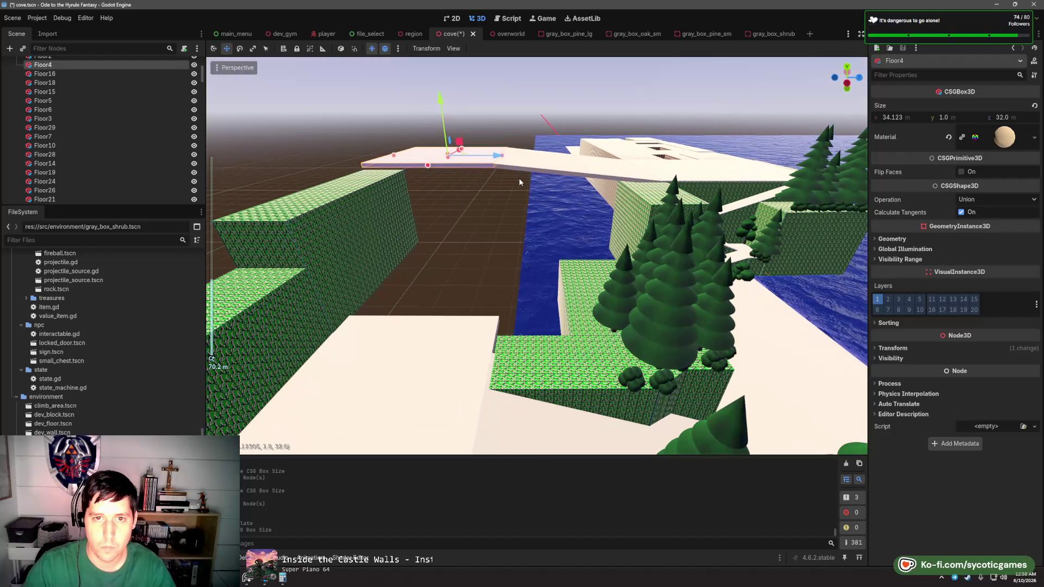
- Shorten Floor29 to about 34.77 m and shift and raise Floor4 until the edges meet level
click(519, 171)
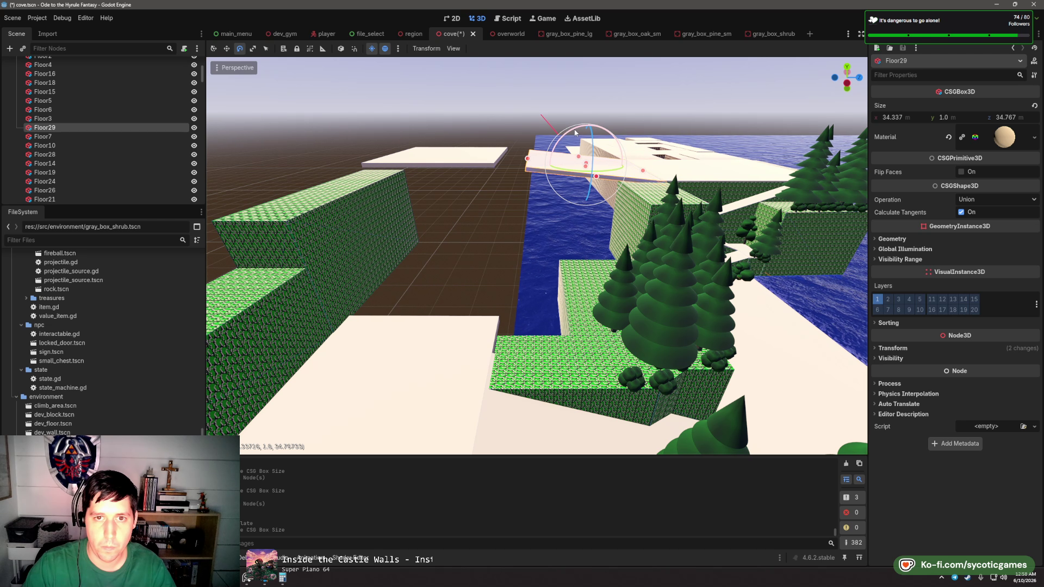
drag(591, 109, 592, 105)
click(496, 158)
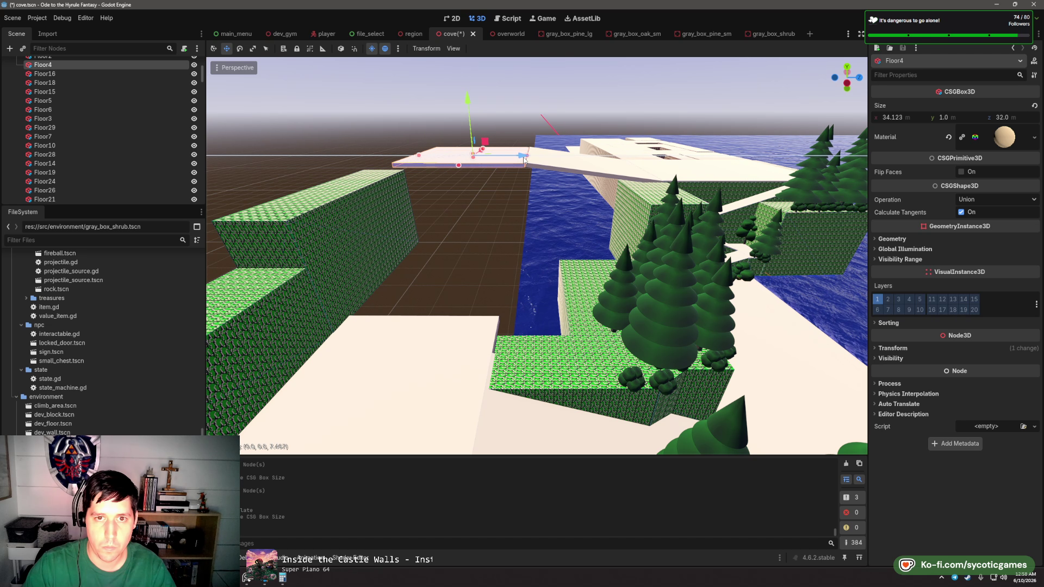
drag(525, 159, 530, 156)
scroll(530, 155, up, 5)
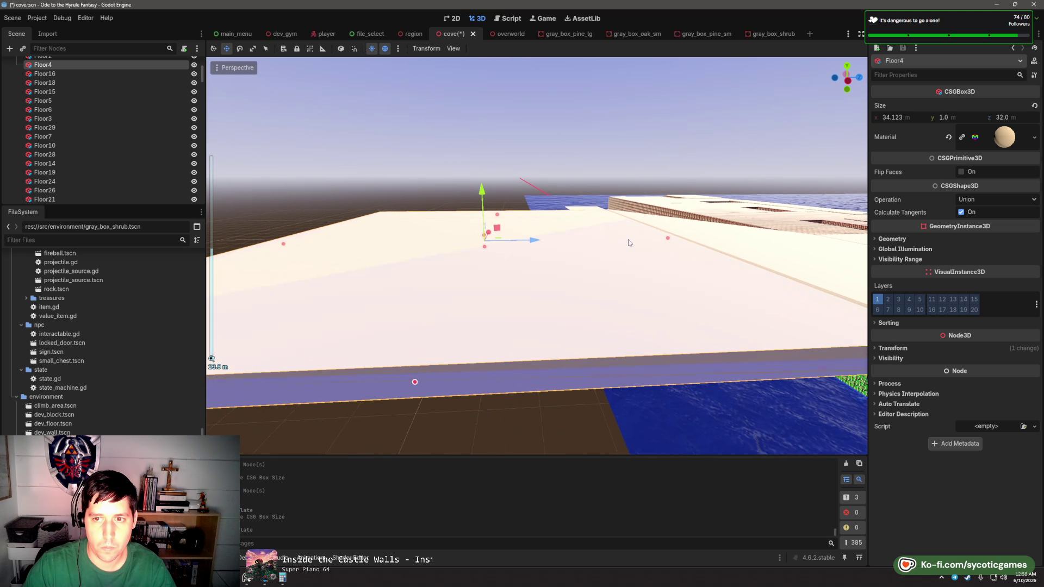
drag(532, 239, 441, 217)
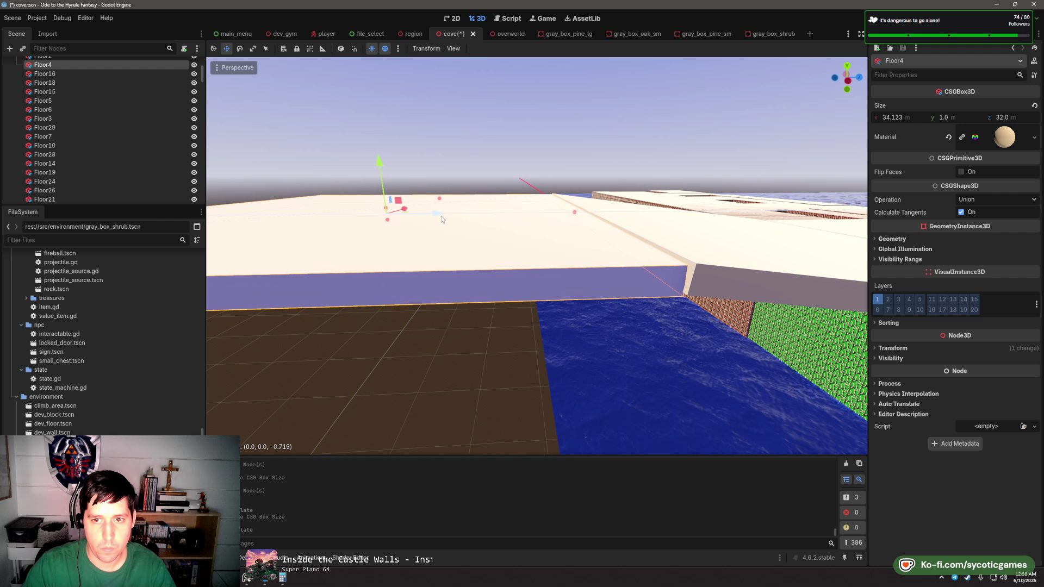
drag(383, 171, 385, 164)
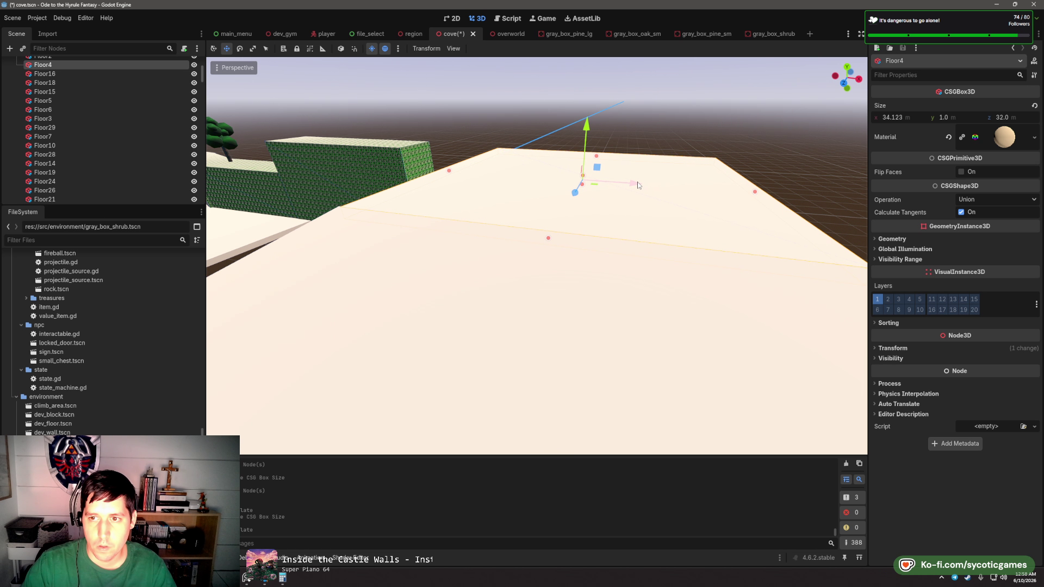
scroll(605, 197, down, 3)
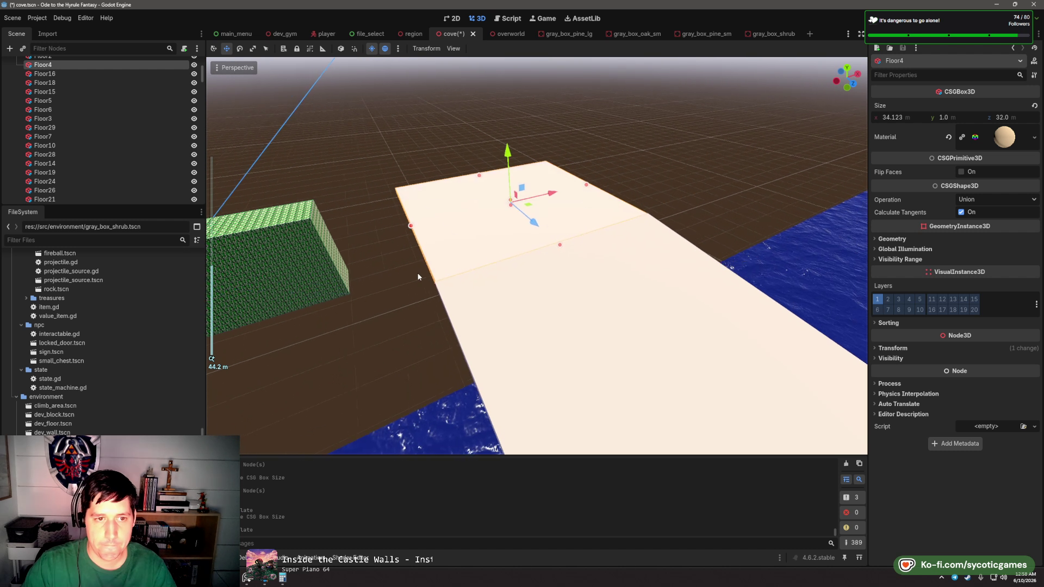
scroll(416, 280, down, 3)
- Duplicate the Floor2 floor slab
click(605, 253)
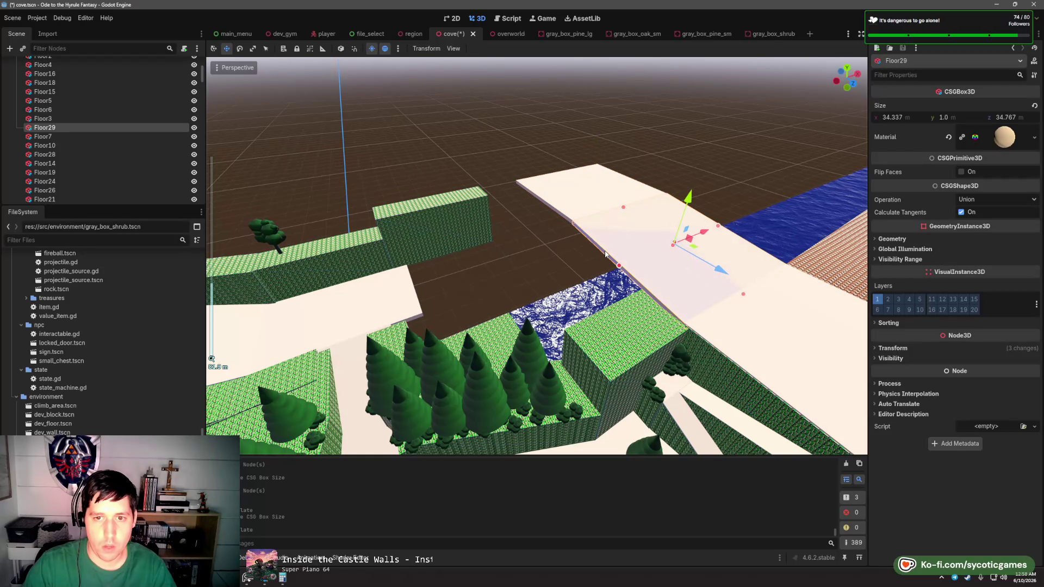
click(410, 317)
click(416, 319)
key(ctrl+d)
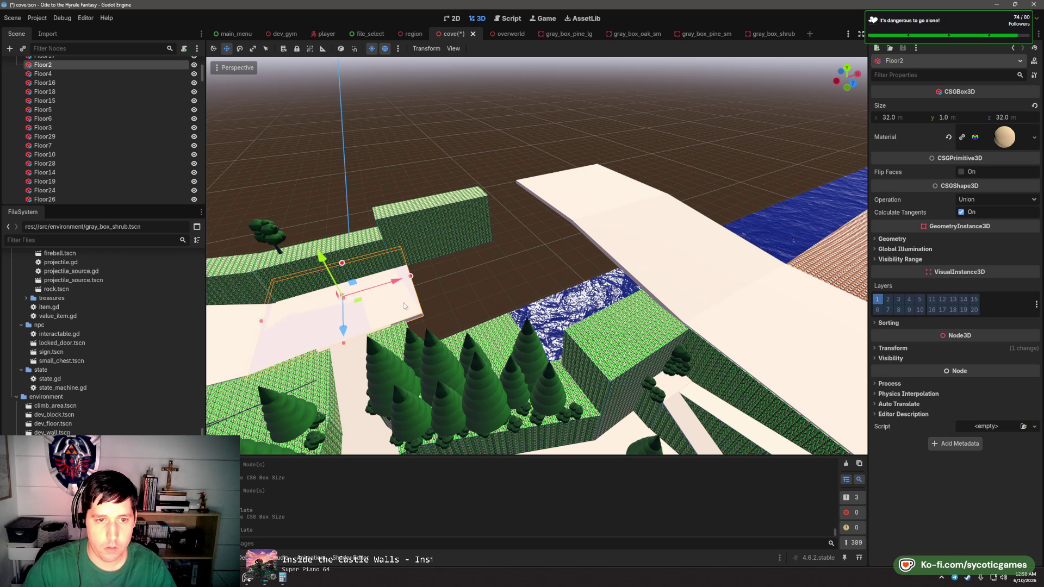
- Move and rotate a trial Floor30 copy, then undo it entirely
drag(381, 252, 495, 255)
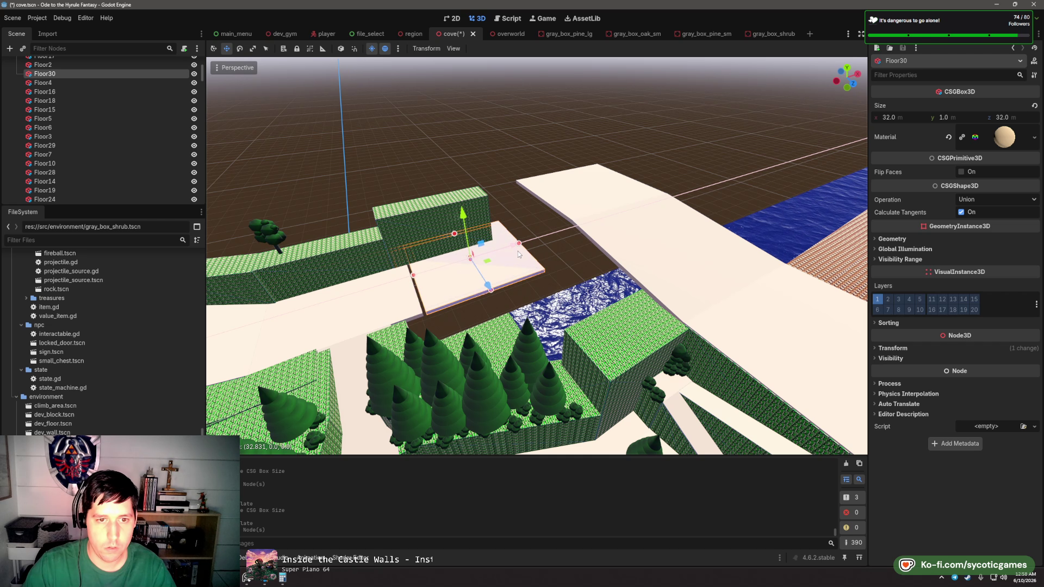
key(e)
scroll(497, 248, up, 3)
scroll(469, 226, up, 3)
drag(468, 226, 563, 263)
mouse_move(523, 224)
mouse_down()
mouse_move(516, 233)
mouse_move(541, 156)
mouse_move(566, 179)
mouse_move(570, 223)
mouse_move(551, 233)
mouse_move(621, 235)
mouse_move(635, 254)
mouse_move(597, 258)
mouse_move(621, 257)
mouse_up()
scroll(587, 205, down, 4)
scroll(635, 254, down, 3)
key(ctrl+z)
key(ctrl+z)
key(ctrl+z)
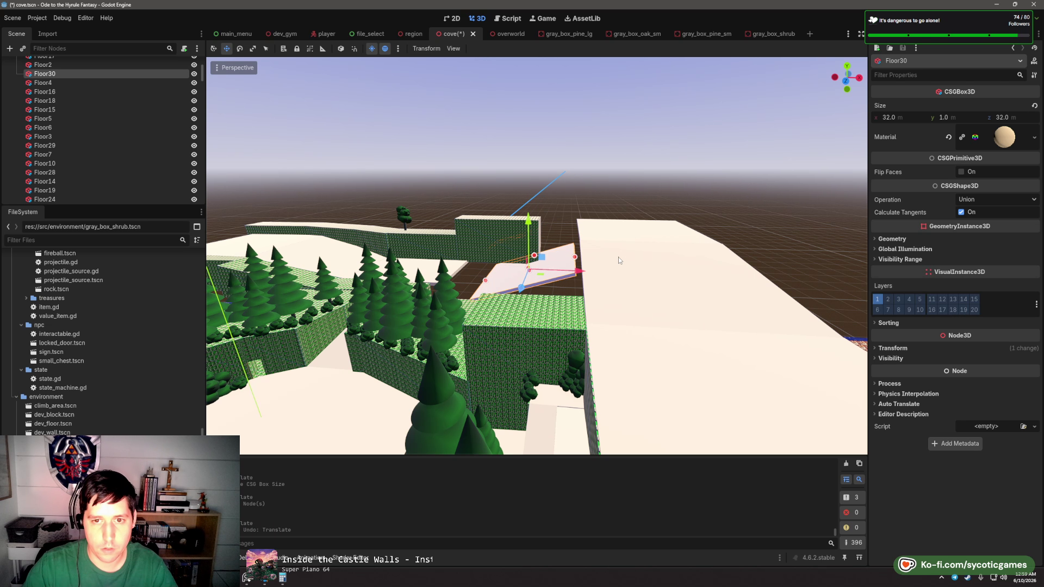
- Delete the Floor29 slab with confirmation, leaving Floor4 selected
click(614, 242)
click(614, 276)
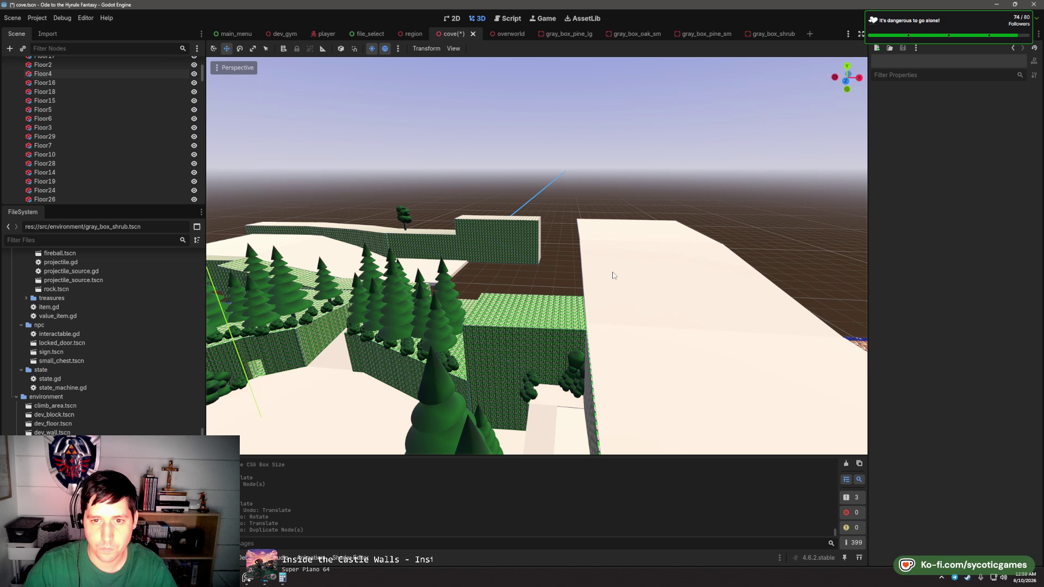
click(586, 280)
key(Delete)
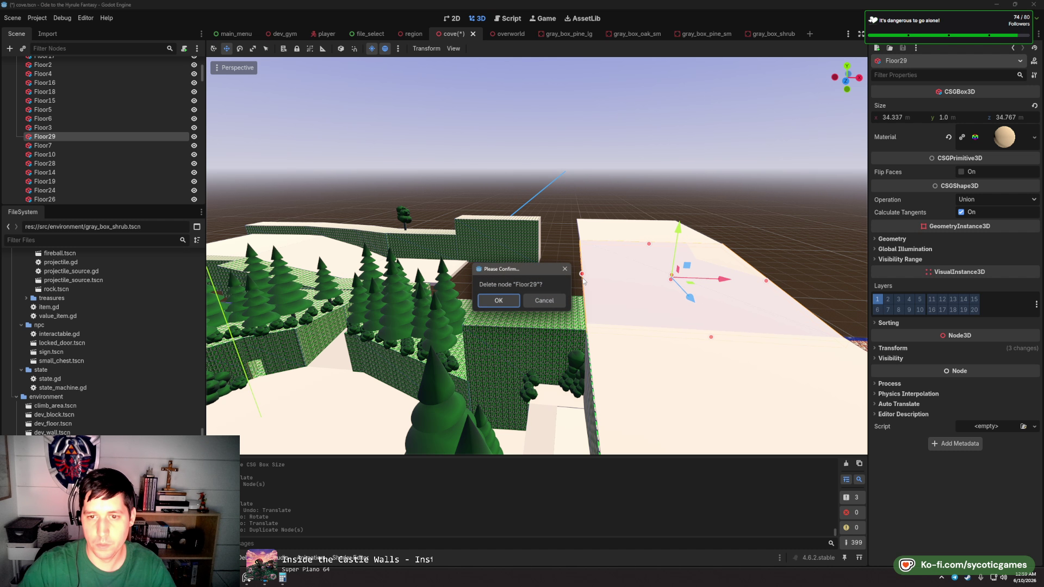
click(499, 301)
scroll(533, 310, down, 3)
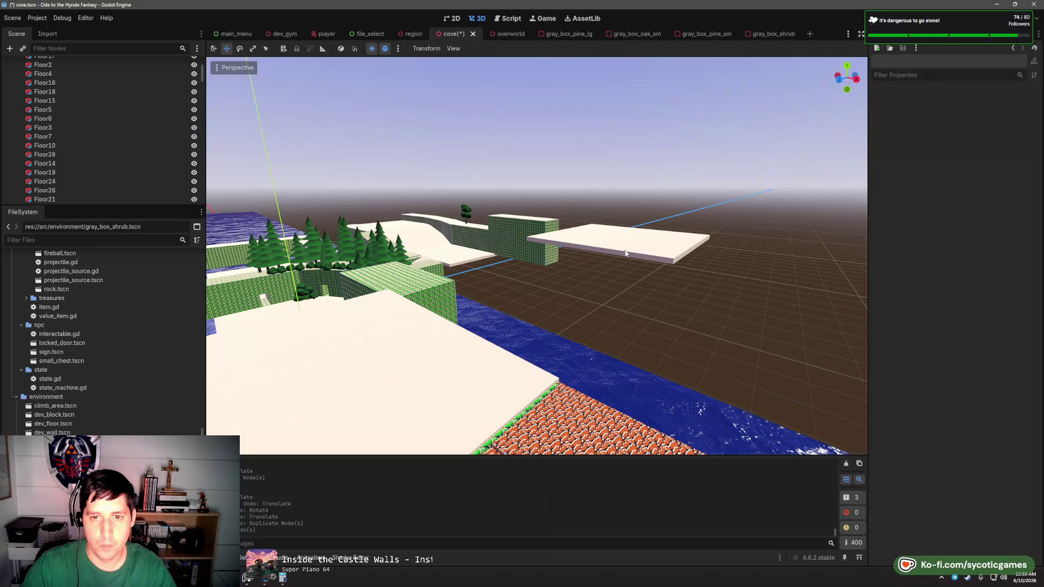
click(594, 274)
mouse_move(593, 274)
mouse_down()
mouse_move(555, 271)
mouse_move(580, 221)
mouse_move(489, 250)
mouse_move(457, 233)
mouse_move(468, 264)
mouse_move(487, 276)
mouse_up()
- Paste a new Floor29 slab onto the brick floor and tilt it into a ramp
key(KP_3)
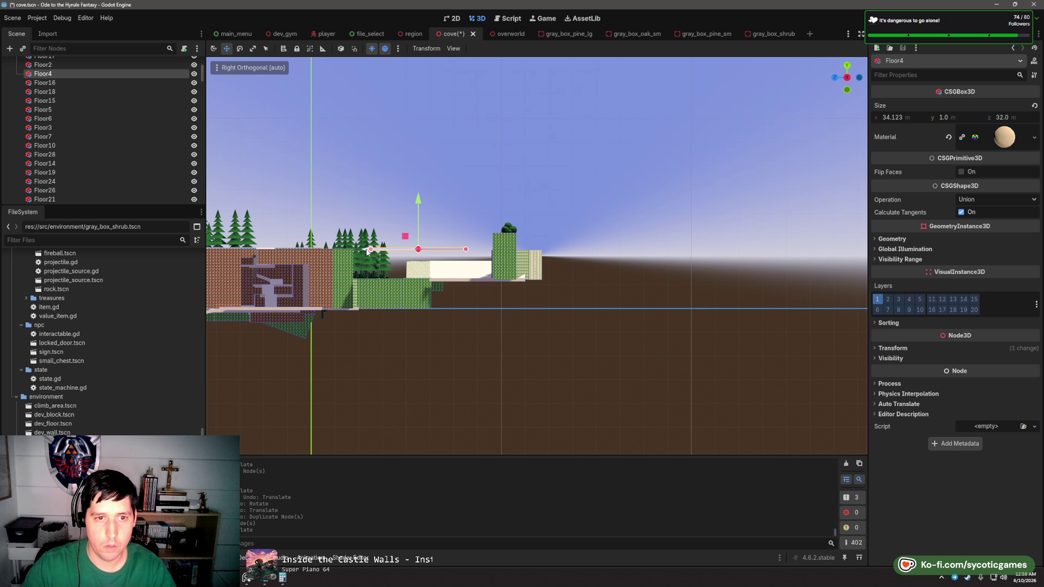
mouse_move(397, 255)
mouse_down()
mouse_move(405, 302)
mouse_move(687, 228)
mouse_move(582, 230)
mouse_move(611, 291)
mouse_move(472, 301)
mouse_move(457, 291)
mouse_up()
key(ctrl+v)
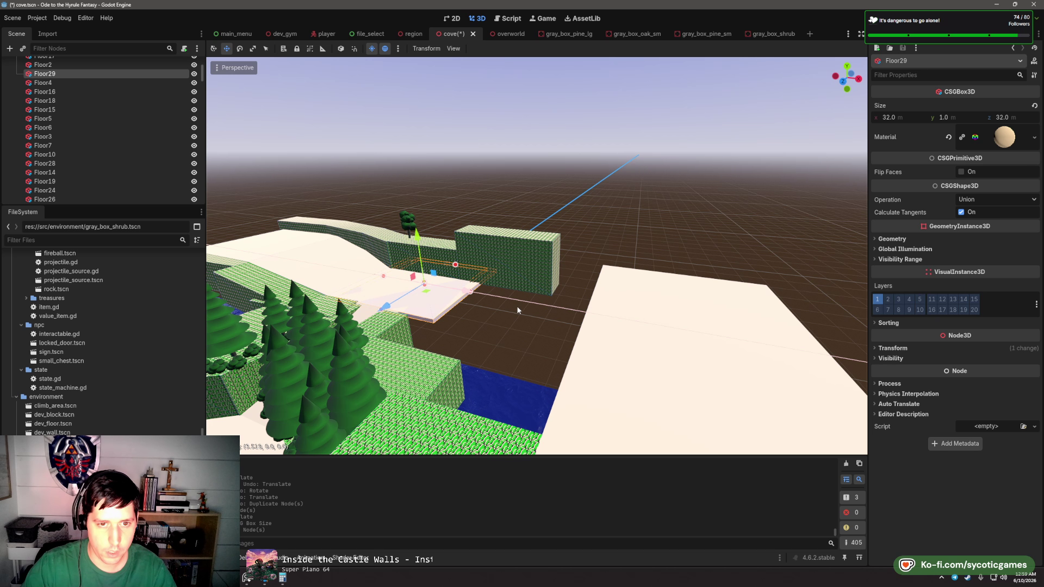
key(e)
mouse_move(518, 311)
mouse_down()
mouse_move(533, 302)
mouse_move(492, 304)
mouse_move(479, 326)
mouse_move(489, 349)
mouse_move(478, 345)
mouse_move(538, 304)
mouse_move(563, 305)
mouse_move(539, 305)
mouse_up()
key(w)
mouse_move(538, 305)
mouse_down()
mouse_move(497, 326)
mouse_move(537, 279)
mouse_up()
key(e)
mouse_move(554, 230)
mouse_down()
mouse_move(767, 413)
mouse_move(560, 233)
mouse_up()
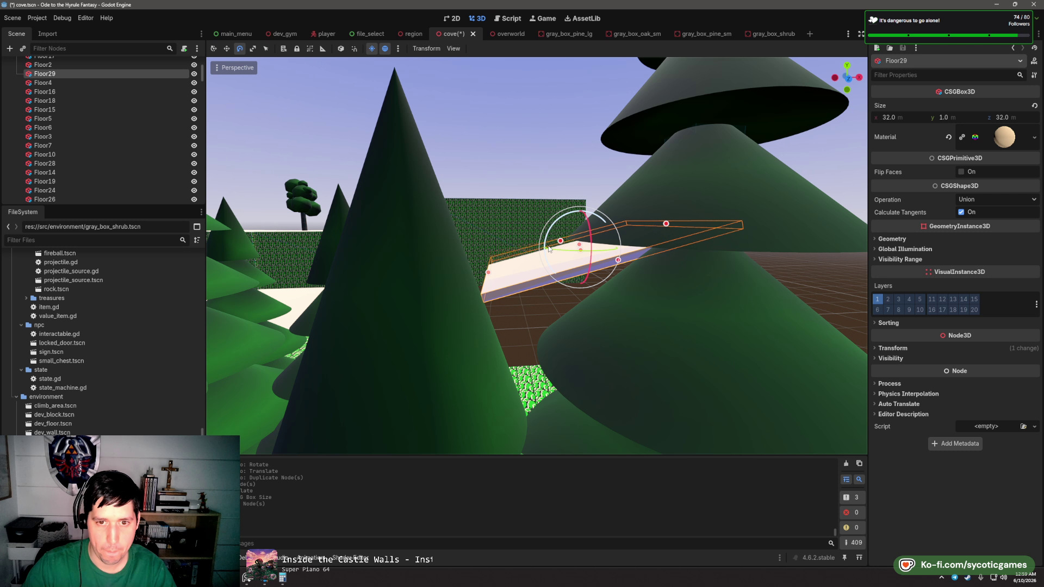
- Lower the Floor29 ramp vertically, then raise it slightly along Y
scroll(491, 271, up, 3)
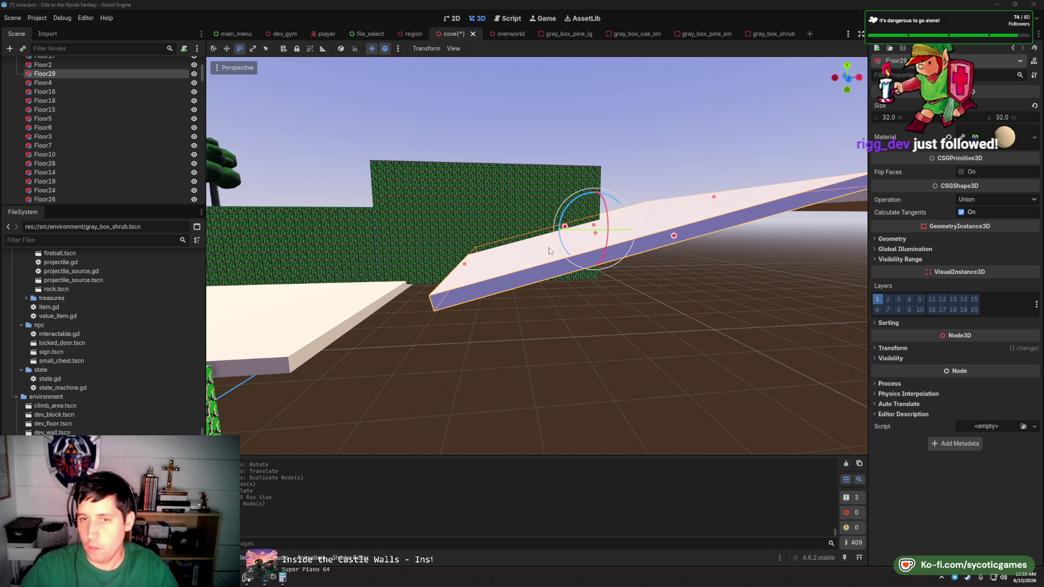
drag(549, 251, 697, 246)
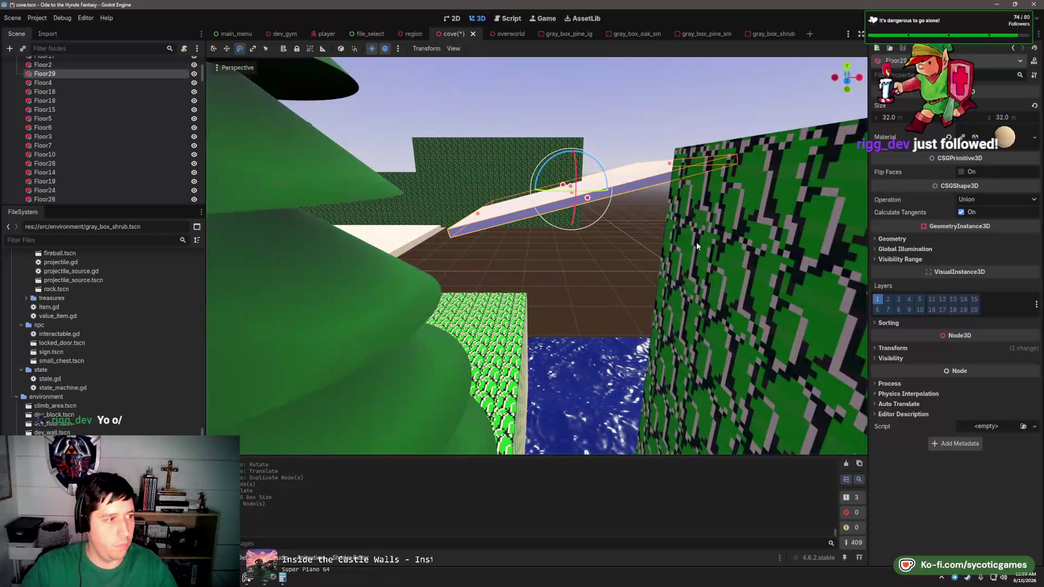
scroll(529, 317, up, 5)
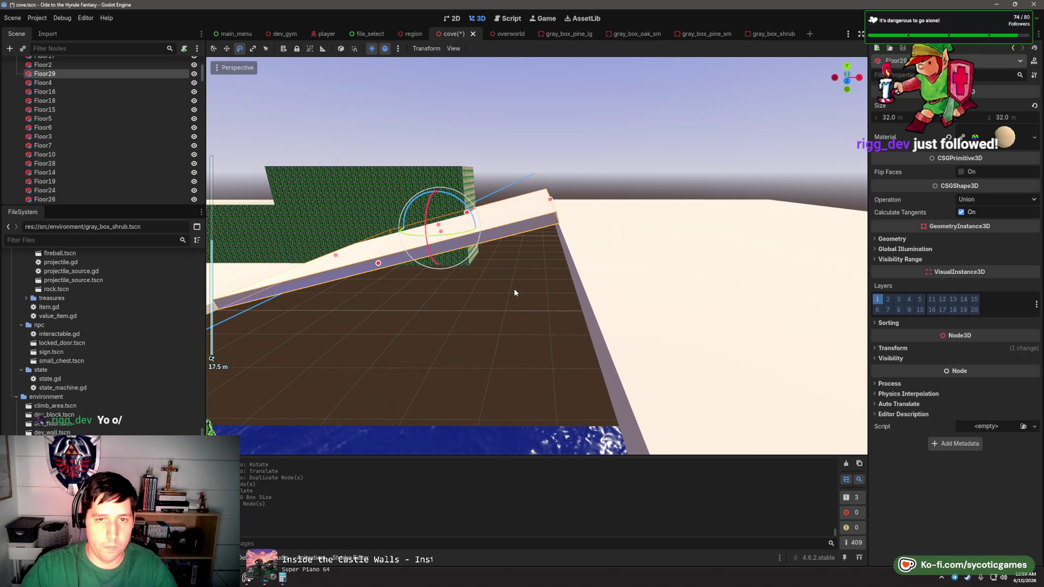
drag(513, 293, 501, 310)
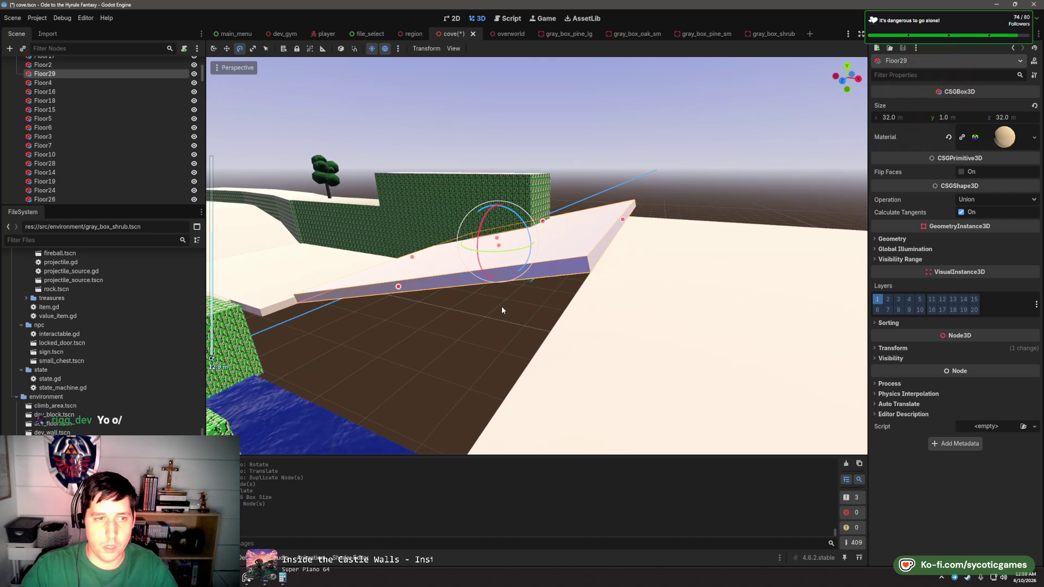
key(w)
mouse_move(534, 267)
mouse_down()
mouse_move(560, 234)
mouse_move(509, 278)
mouse_up()
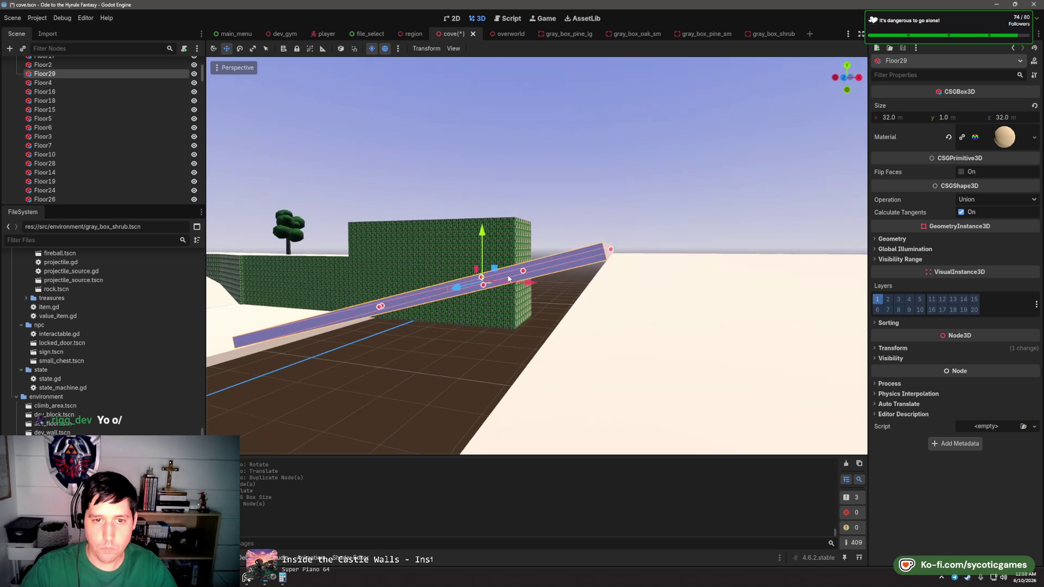
mouse_move(482, 234)
mouse_down()
mouse_move(493, 235)
mouse_move(455, 316)
mouse_move(363, 284)
mouse_move(403, 284)
mouse_move(313, 289)
mouse_move(567, 274)
mouse_move(533, 267)
mouse_move(660, 296)
mouse_up()
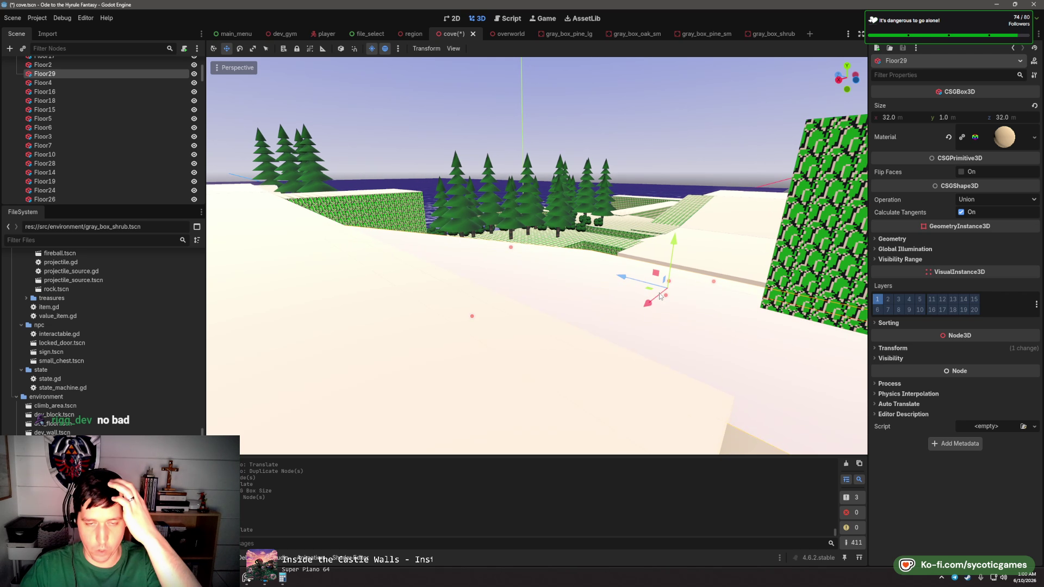
scroll(653, 272, down, 3)
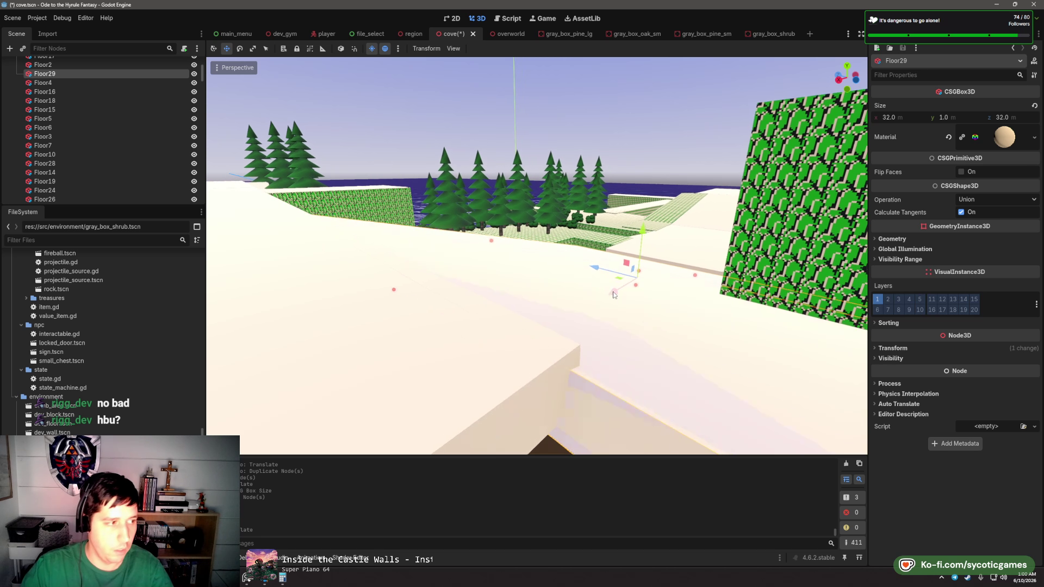
key(g)
key(y)
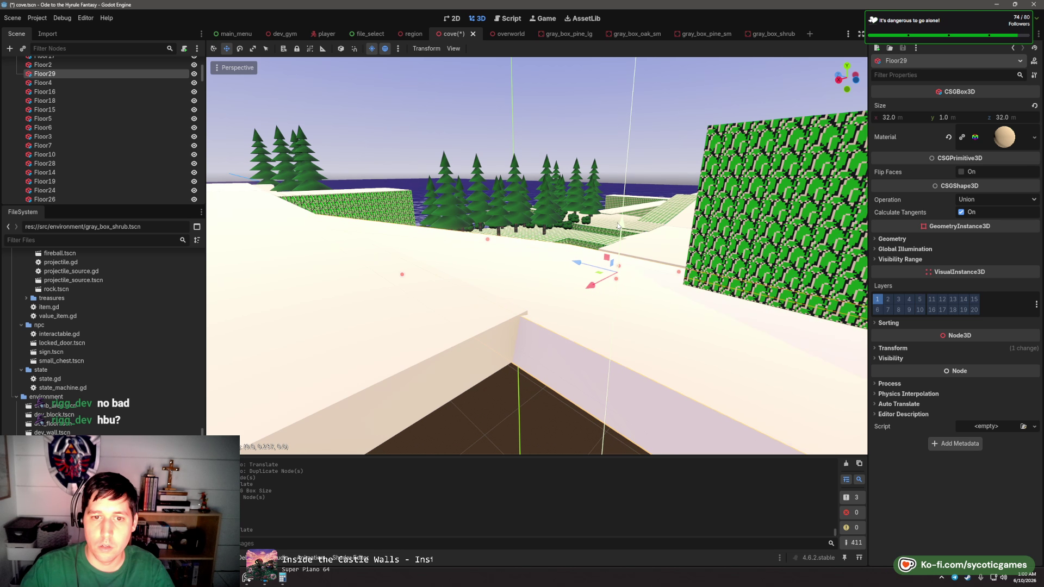
- Resize Floor29 to about 41.03 m long and 21.58 m deep
drag(563, 247, 670, 286)
scroll(670, 286, down, 3)
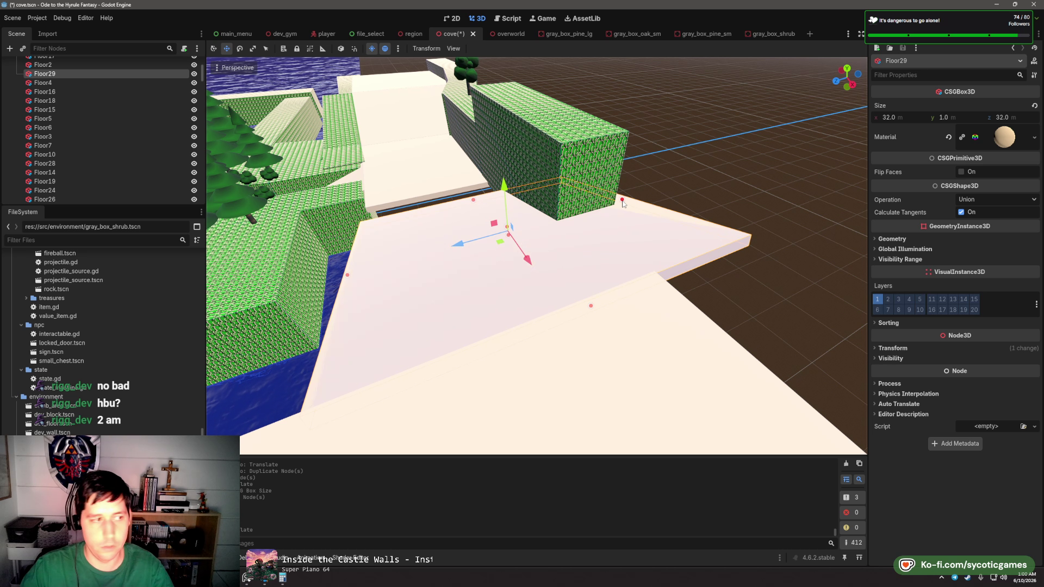
mouse_move(605, 208)
mouse_down()
mouse_move(554, 223)
mouse_move(560, 256)
mouse_move(614, 239)
mouse_move(560, 257)
mouse_up()
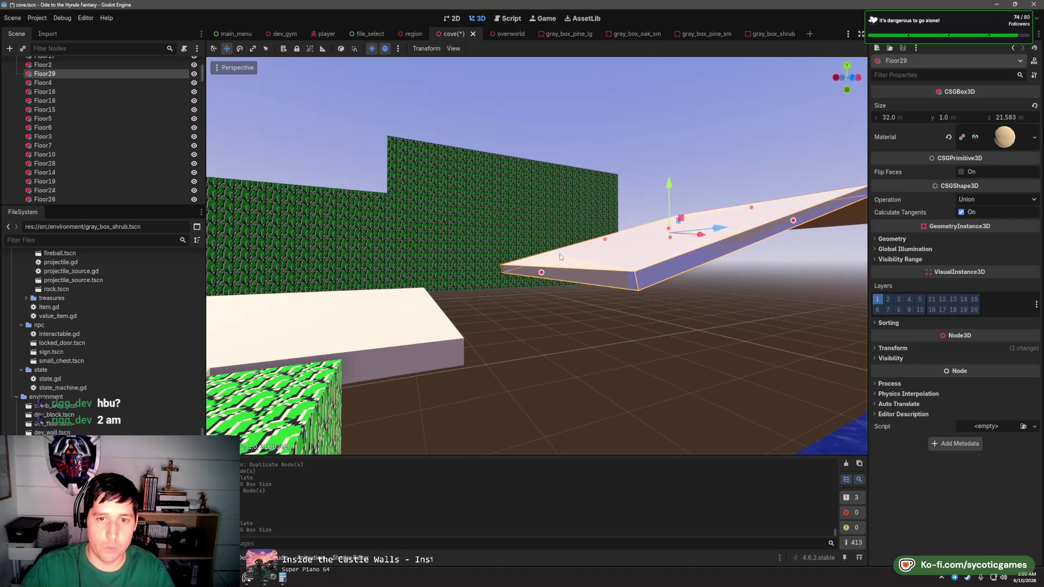
mouse_move(505, 298)
mouse_down()
mouse_move(454, 318)
mouse_move(641, 220)
mouse_move(688, 249)
mouse_move(599, 243)
mouse_move(645, 241)
mouse_move(577, 187)
mouse_move(497, 224)
mouse_up()
- Duplicate Cliff8 as Cliff54 and widen Cliff8 to about 28.5 m over the water
click(576, 185)
key(ctrl+d)
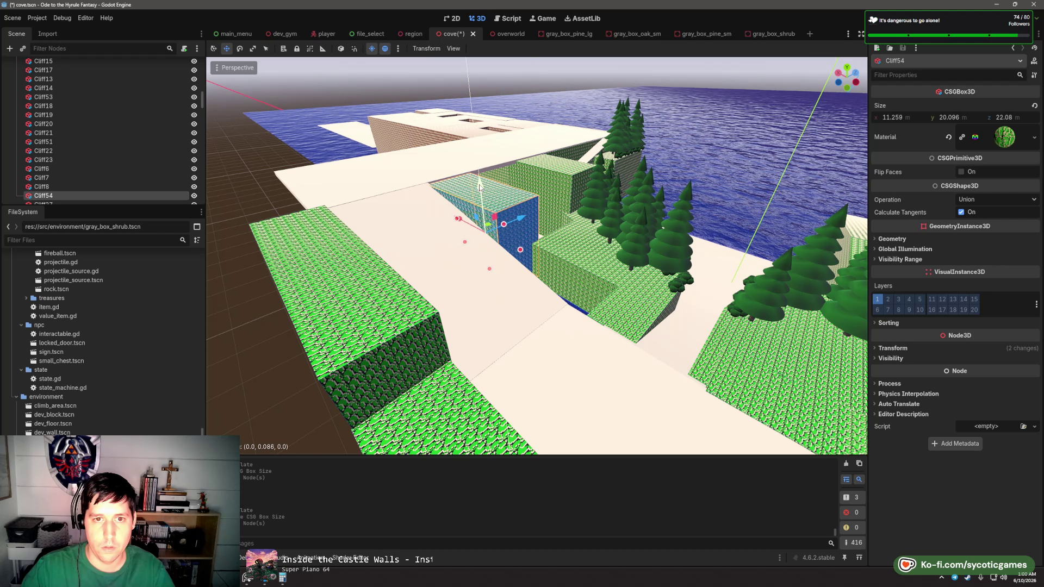
mouse_move(496, 199)
mouse_down()
mouse_move(563, 269)
mouse_move(483, 273)
mouse_move(502, 273)
mouse_up()
click(564, 269)
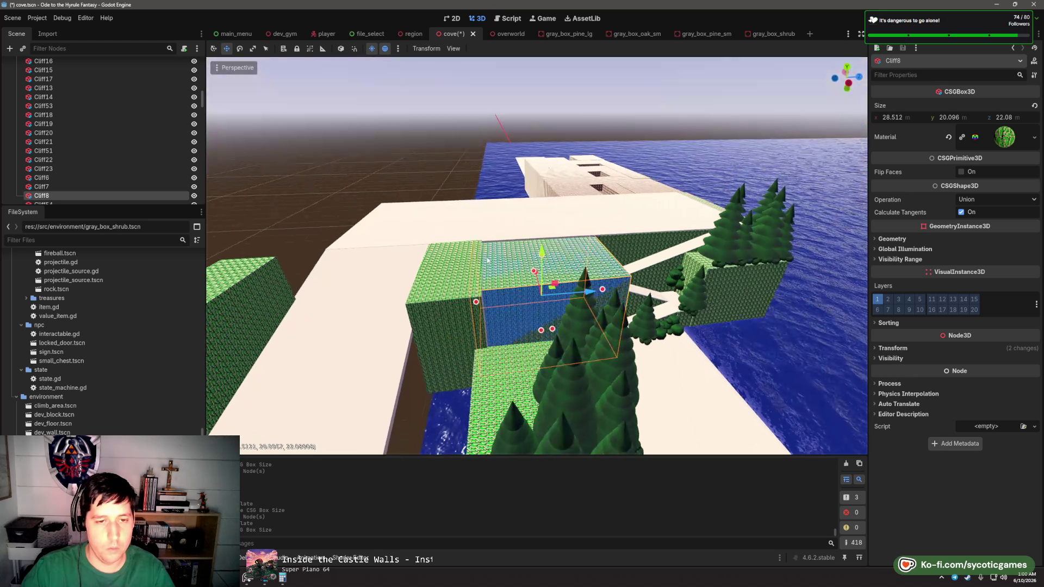
- Check the cove reference images in PureRef, then return to the Godot scene
mouse_move(245, 582)
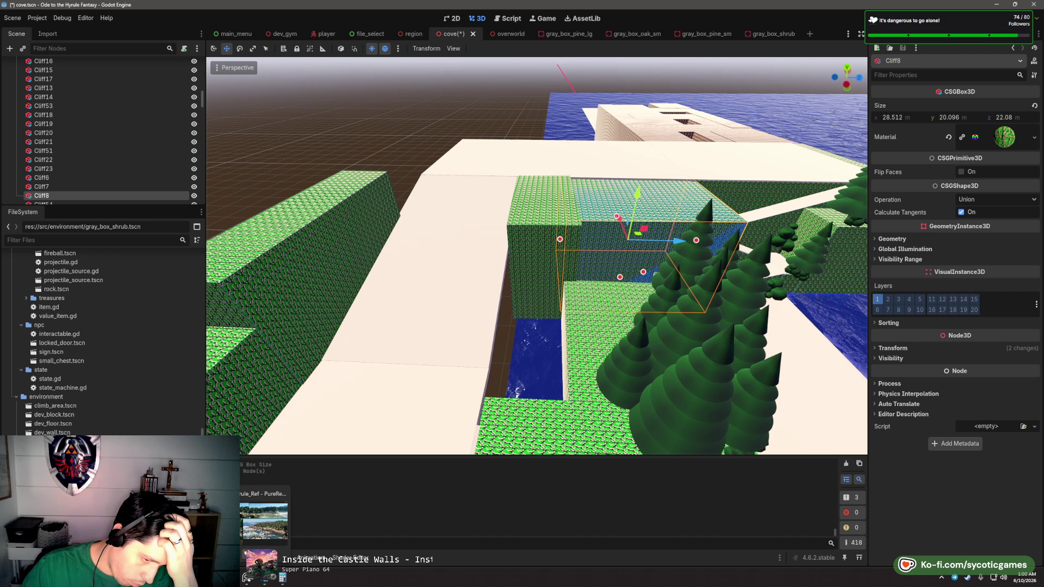
click(252, 583)
scroll(551, 250, down, 5)
scroll(542, 293, up, 5)
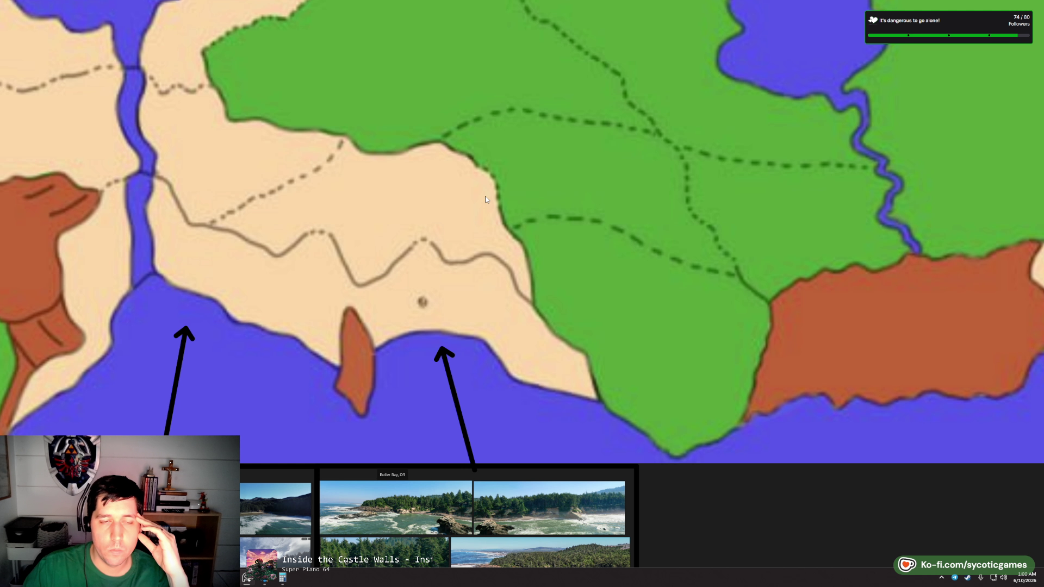
scroll(475, 181, down, 2)
scroll(449, 298, left, 2)
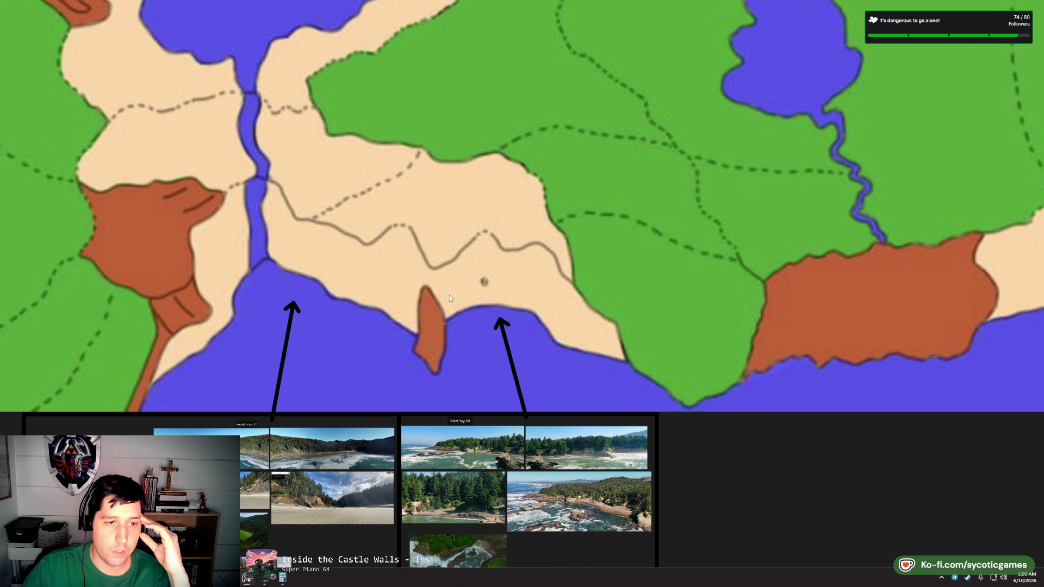
click(1018, 4)
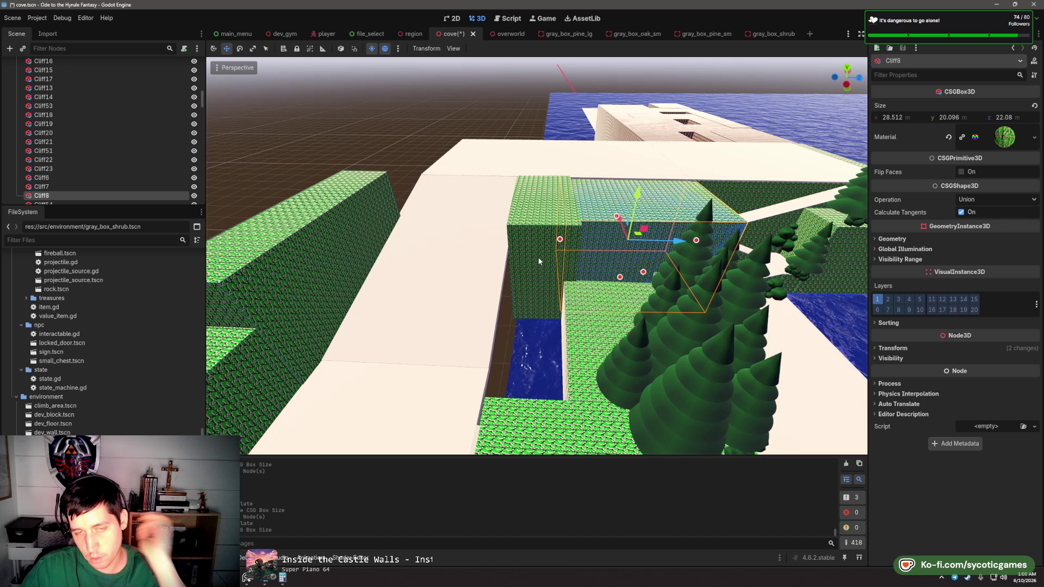
- Rotate Cliff54 around its vertical axis and reposition it beside the water channel
click(517, 239)
key(e)
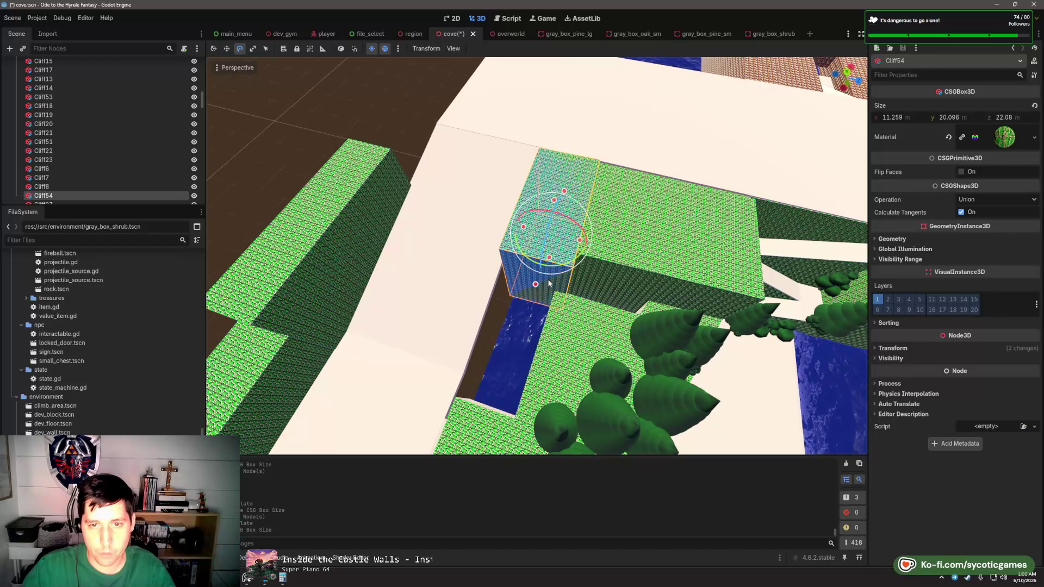
drag(548, 270, 555, 269)
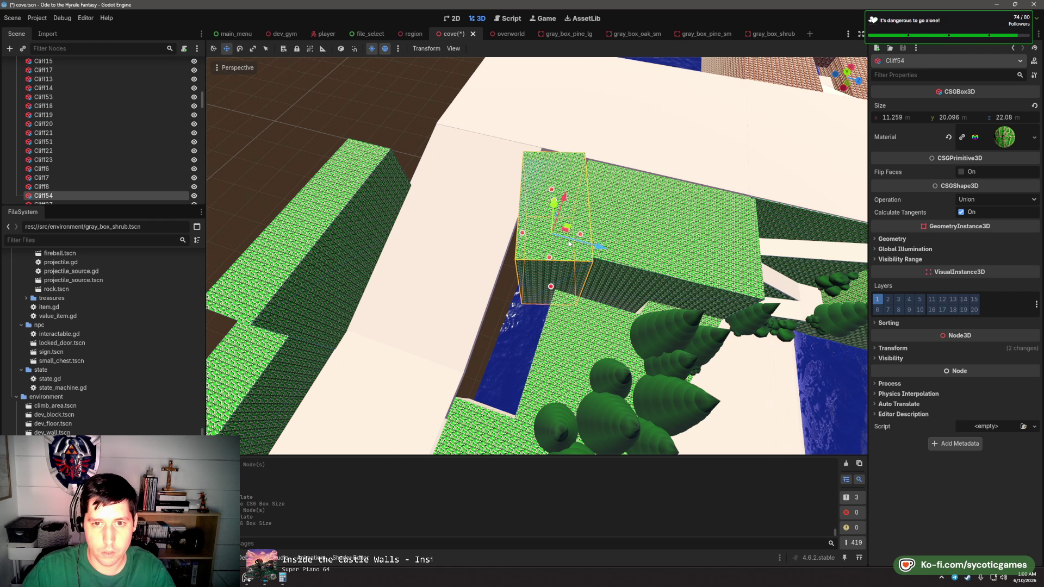
drag(570, 228, 586, 220)
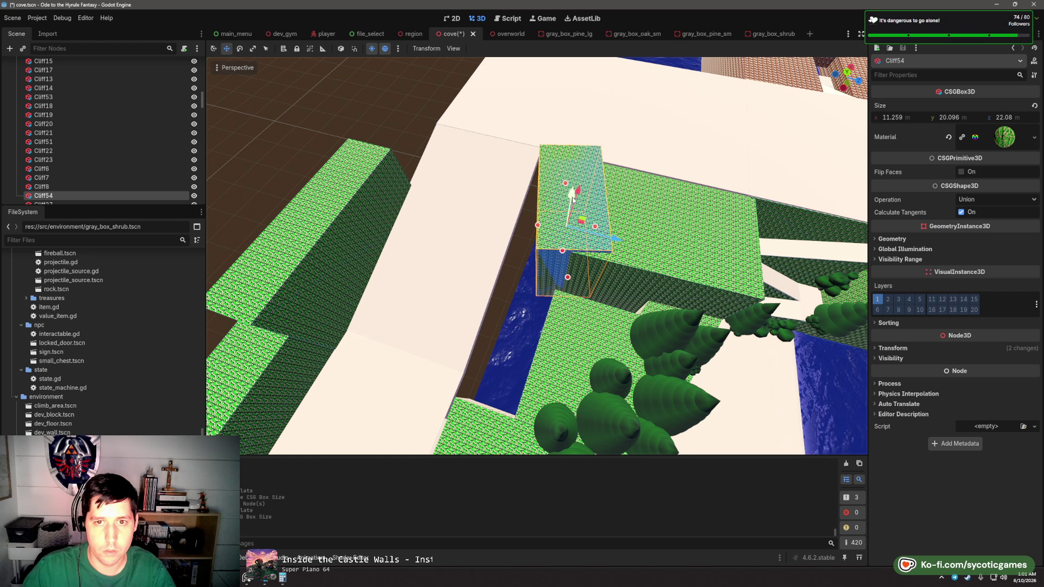
mouse_move(572, 200)
mouse_down()
mouse_move(553, 243)
mouse_move(561, 256)
mouse_up()
scroll(544, 230, down, 3)
mouse_move(522, 229)
mouse_down()
mouse_move(622, 184)
mouse_move(522, 223)
mouse_move(465, 294)
mouse_move(335, 301)
mouse_move(363, 251)
mouse_up()
scroll(516, 222, up, 3)
- Shift the GrayBox_Tree_lg7 tree to the right on the Cliff6 block
click(463, 297)
scroll(463, 297, up, 2)
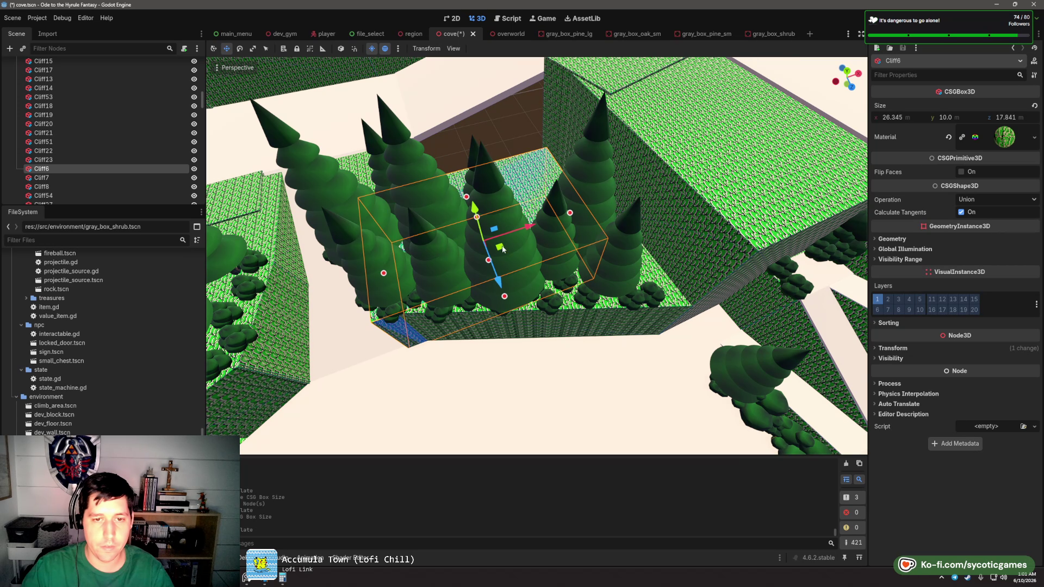
mouse_move(502, 249)
mouse_down()
mouse_move(489, 261)
mouse_move(403, 251)
mouse_up()
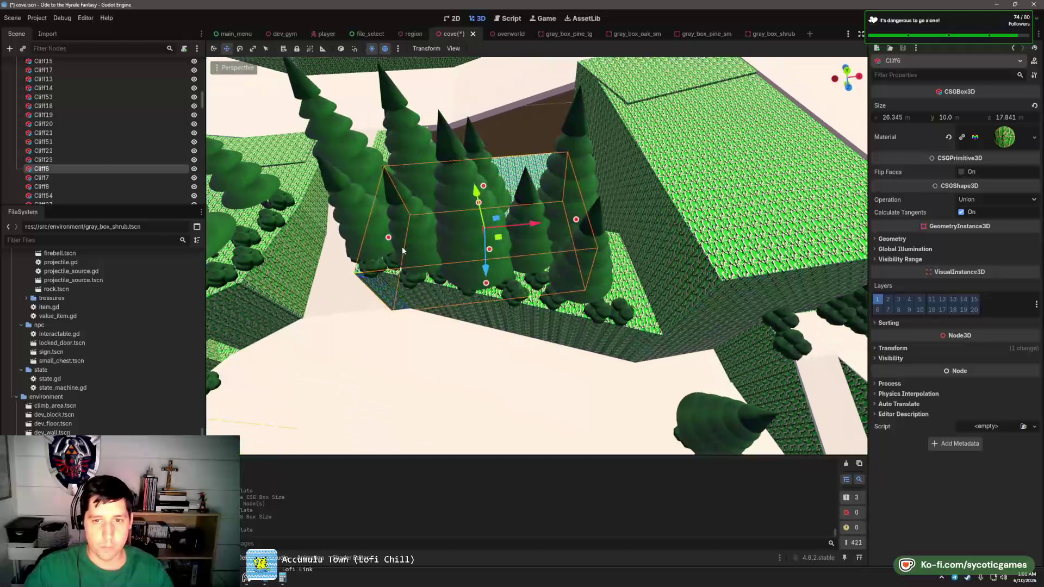
click(592, 198)
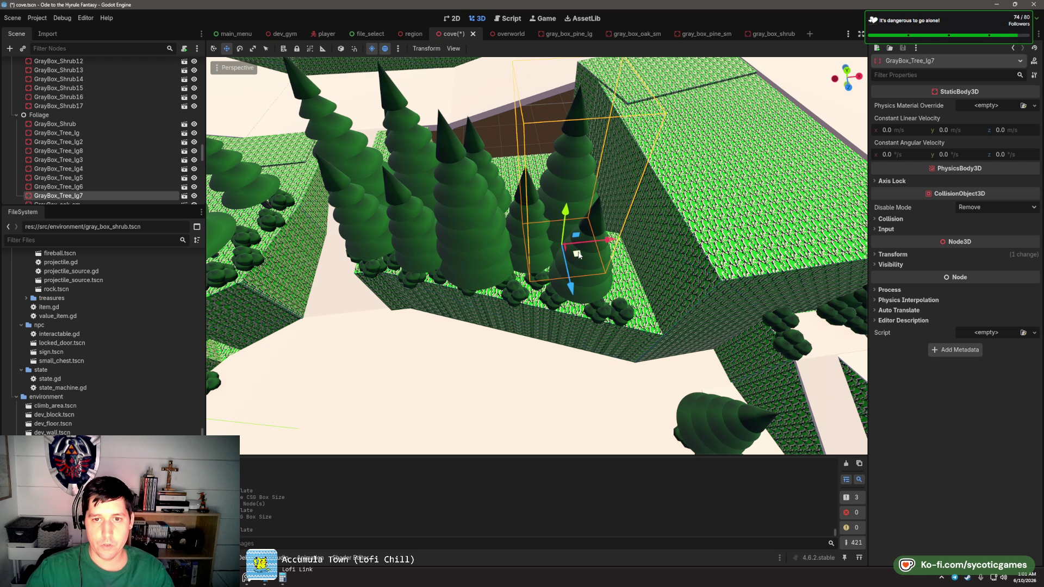
drag(578, 255, 677, 269)
scroll(677, 270, down, 4)
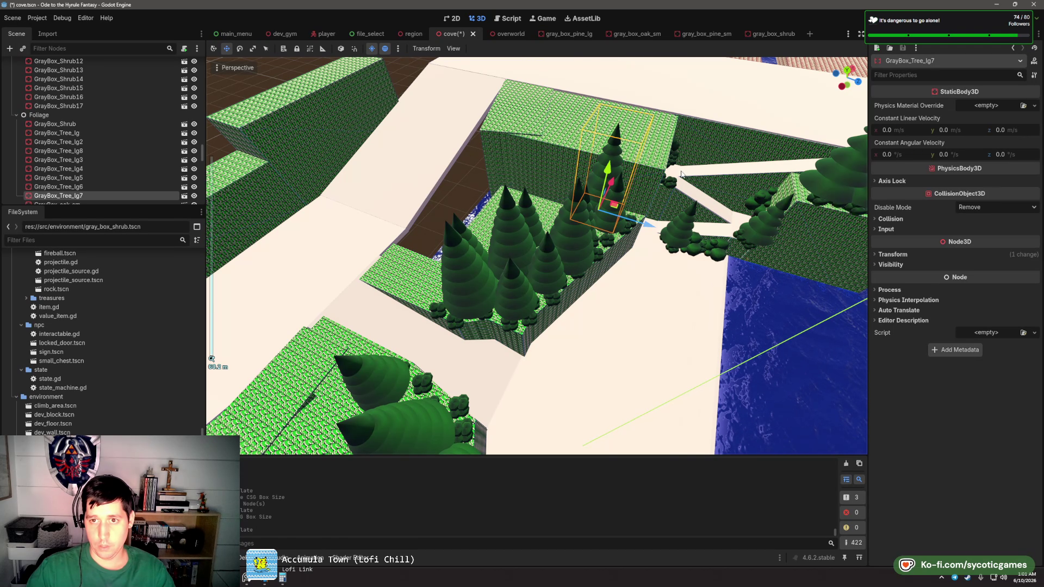
- Select the Floor10 walkway slab
click(677, 174)
click(674, 175)
click(674, 175)
click(673, 175)
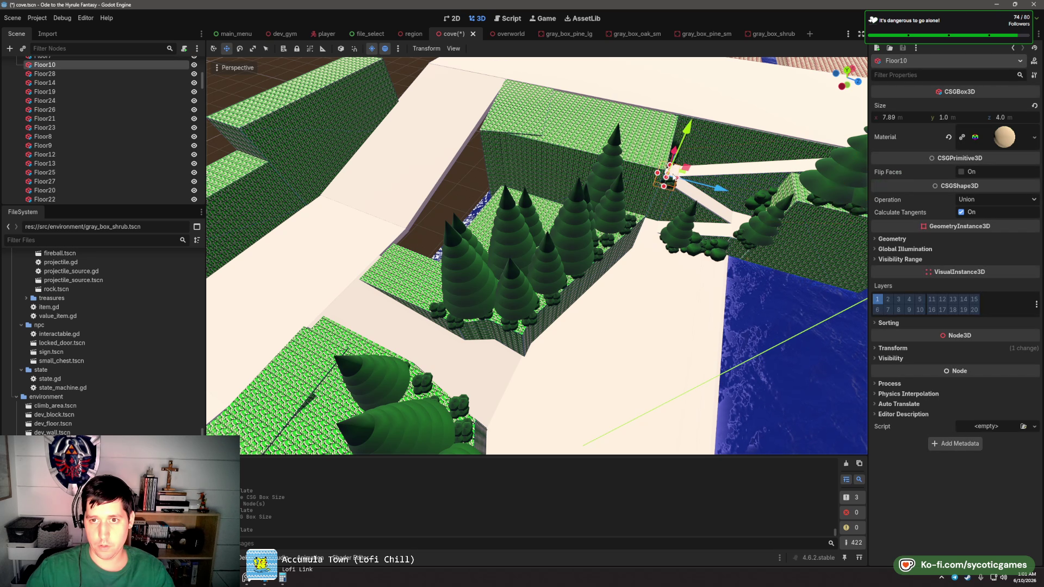
- Duplicate Floor10 as Floor30 and place it on top of the wooded cliff
key(ctrl+d)
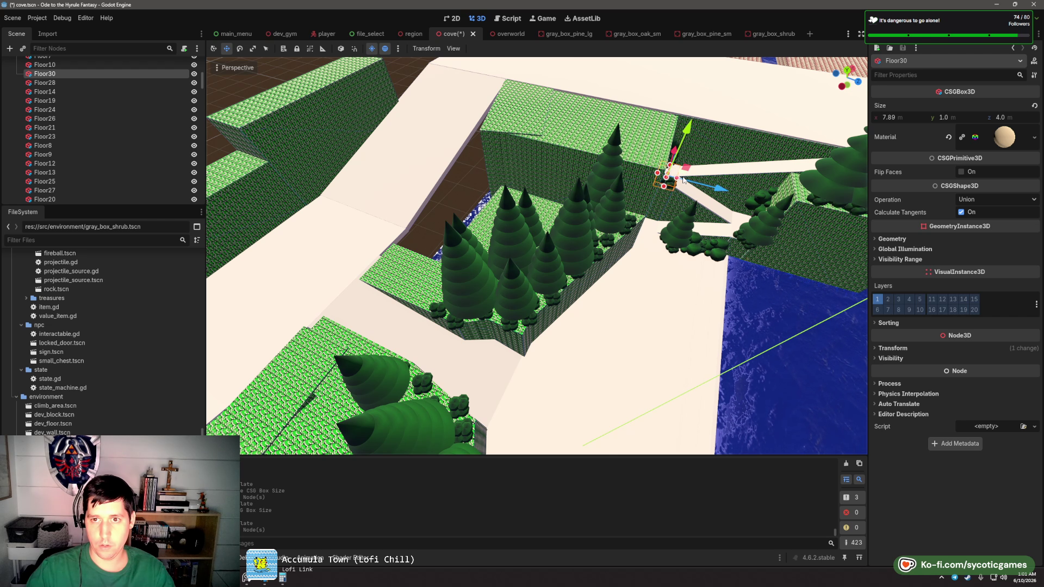
drag(681, 182, 569, 219)
scroll(570, 219, up, 5)
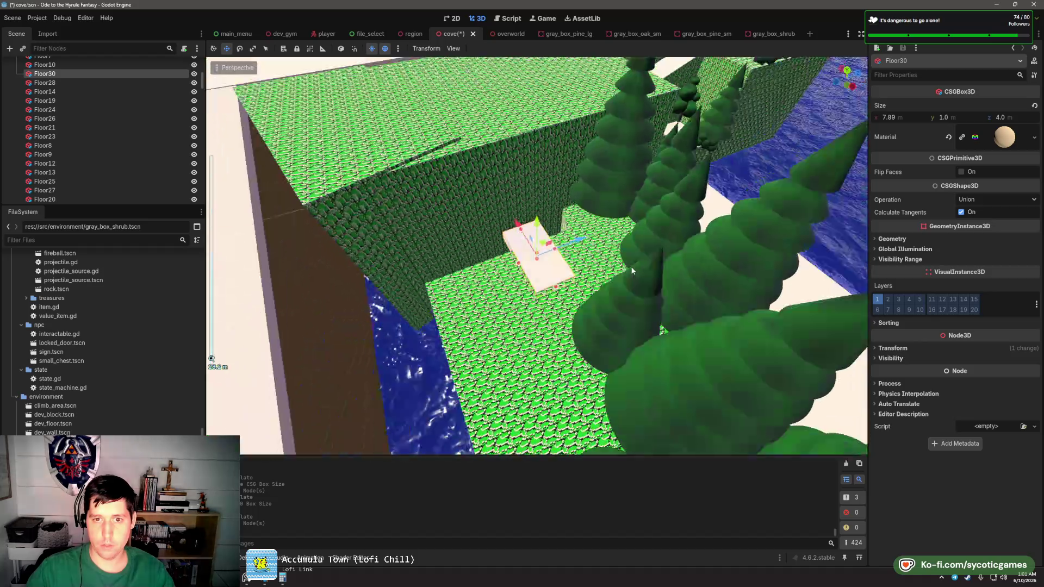
key(e)
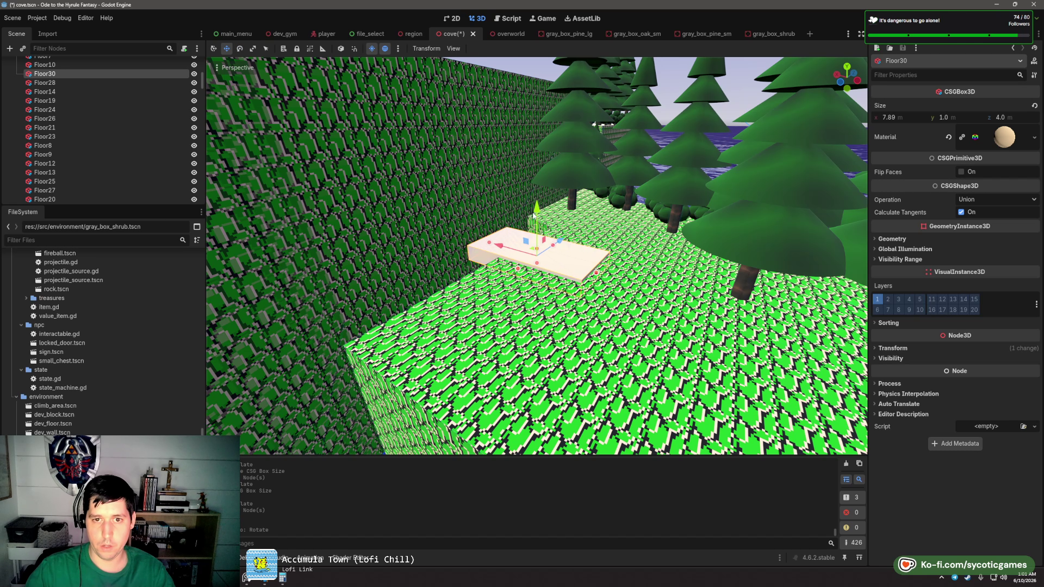
mouse_move(518, 268)
mouse_down()
mouse_move(514, 227)
mouse_move(431, 275)
mouse_move(506, 298)
mouse_up()
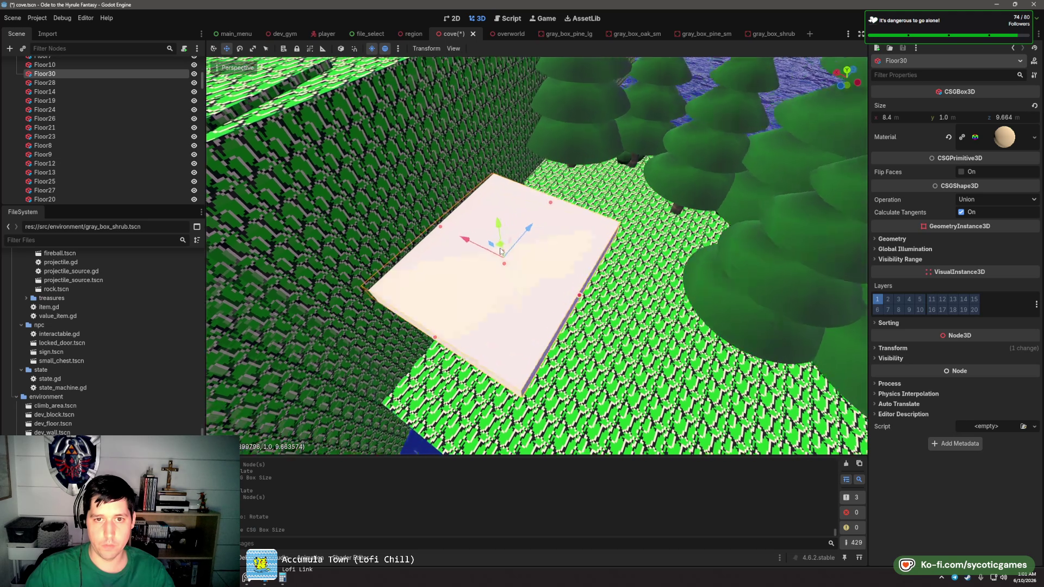
drag(501, 251, 465, 202)
scroll(521, 219, down, 3)
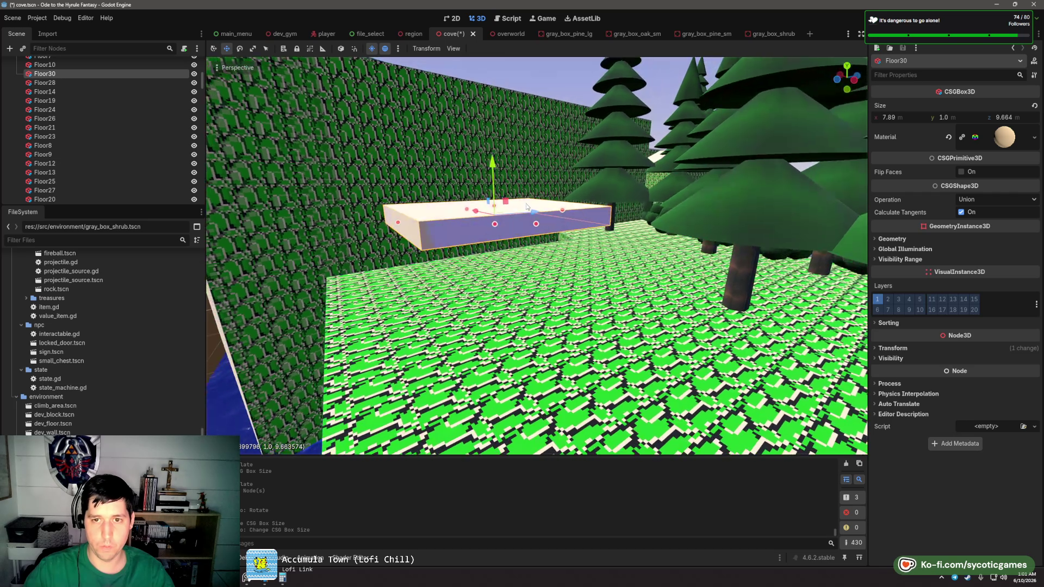
key(ctrl+z)
key(ctrl+z)
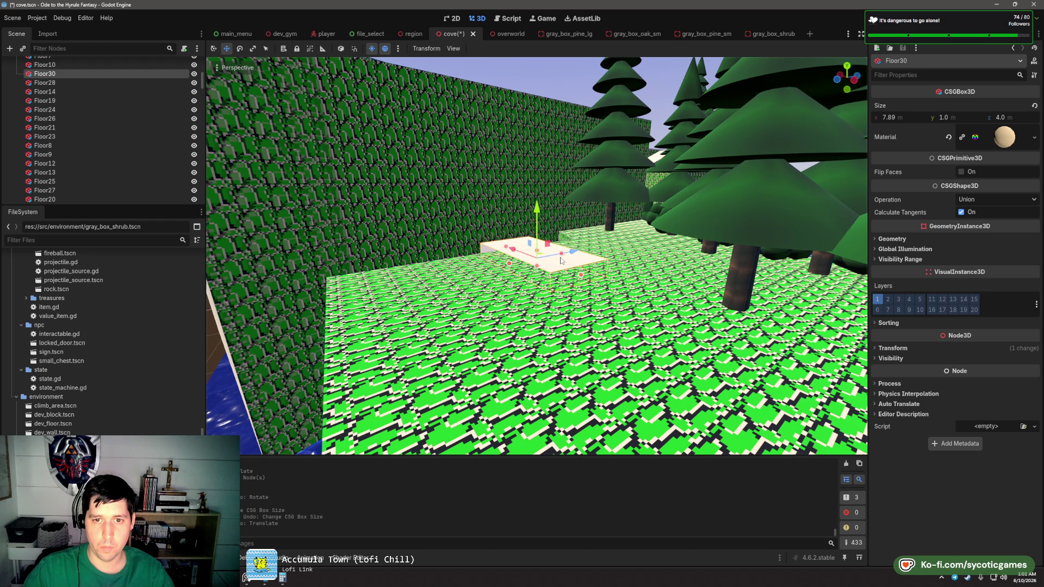
mouse_move(560, 262)
mouse_down()
mouse_move(601, 250)
mouse_move(570, 256)
mouse_move(655, 255)
mouse_move(641, 259)
mouse_up()
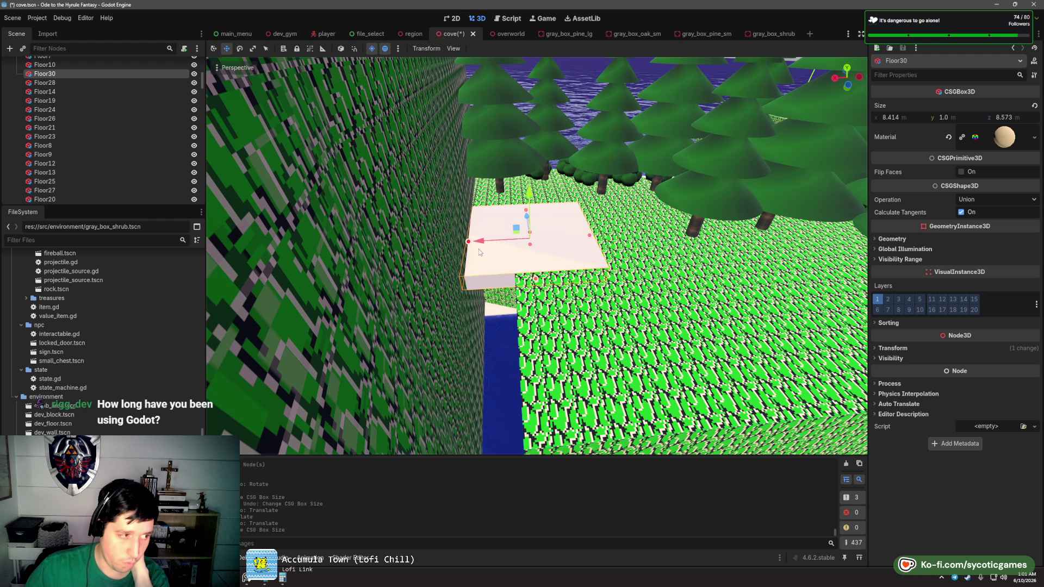
- Duplicate Floor30 into Floor31, shift it left, and duplicate again as Floor32
drag(664, 280, 587, 275)
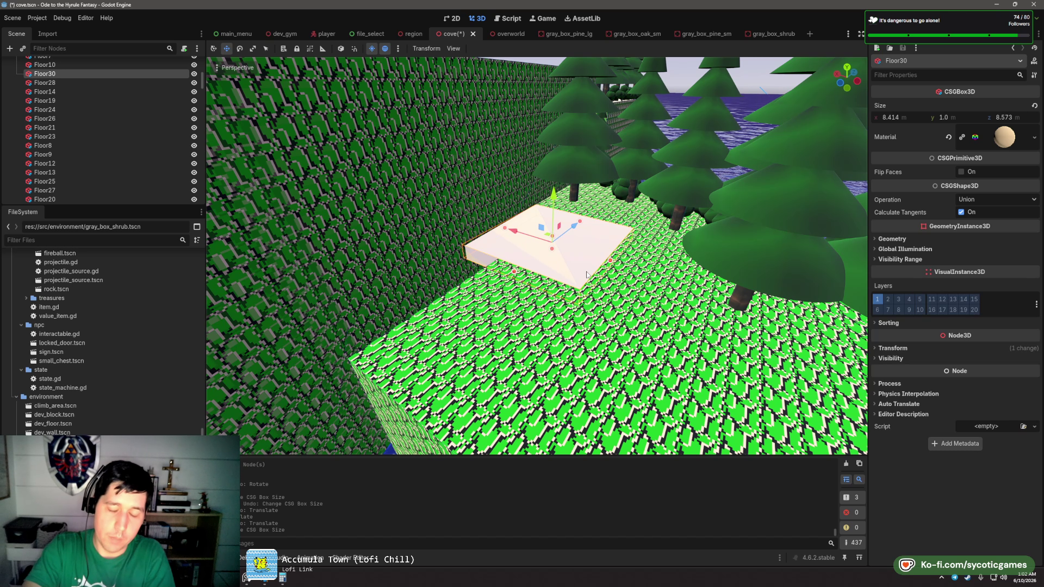
drag(592, 283, 574, 291)
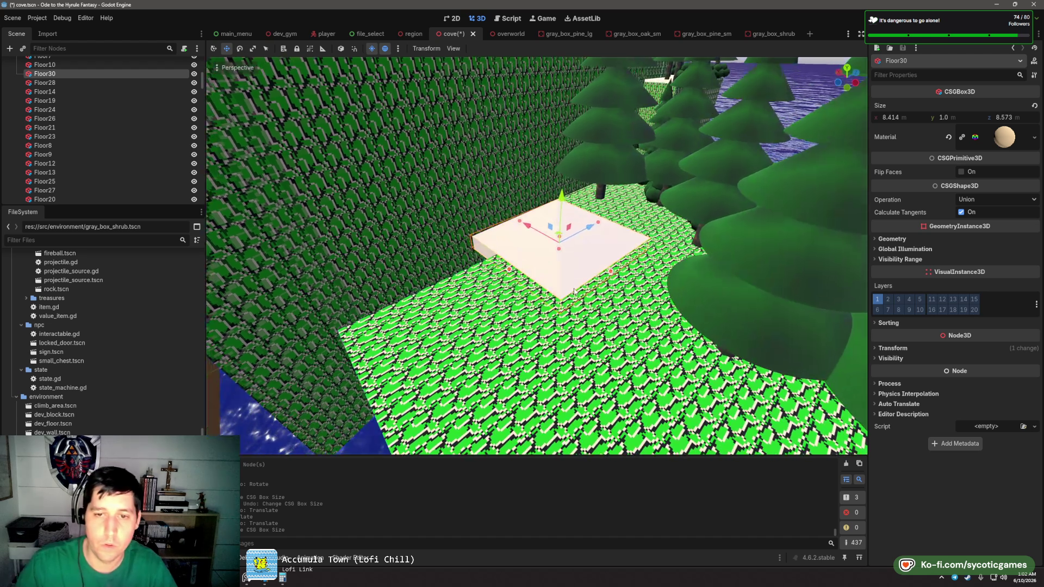
scroll(643, 320, down, 6)
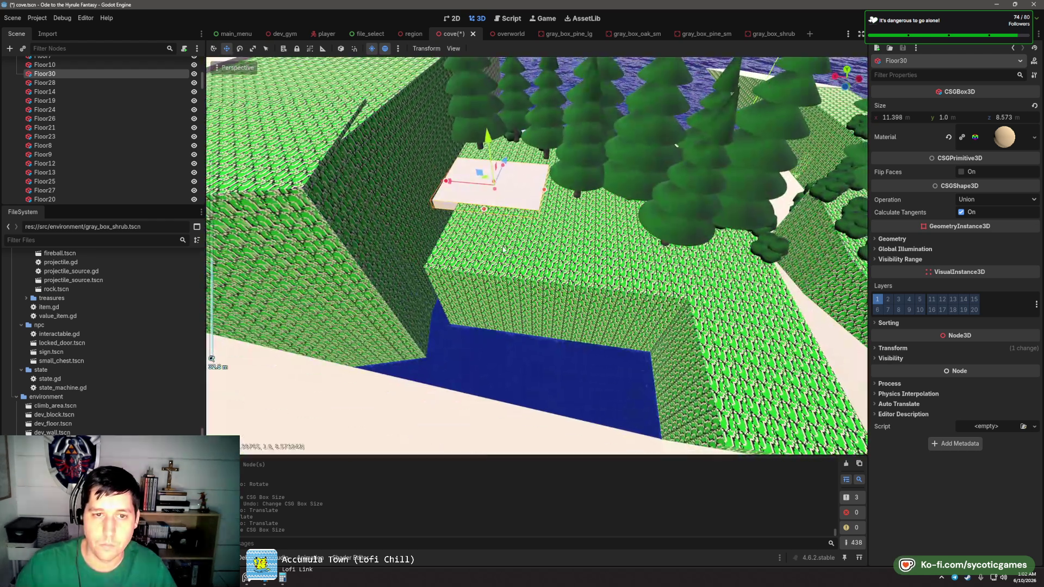
drag(503, 248, 531, 320)
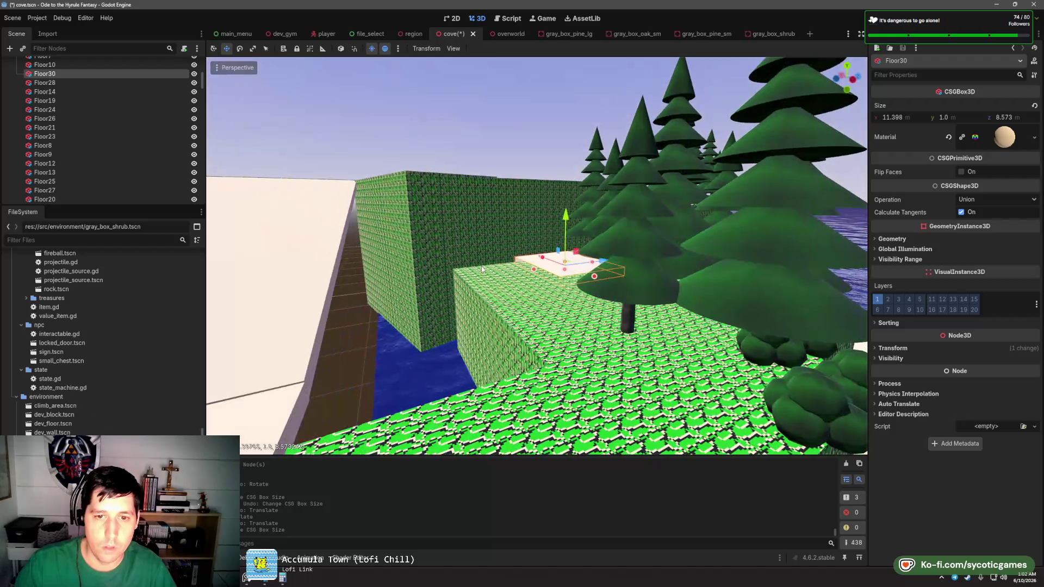
key(ctrl+d)
mouse_move(562, 261)
mouse_down()
mouse_move(484, 233)
mouse_move(511, 230)
mouse_move(430, 230)
mouse_move(457, 229)
mouse_up()
key(ctrl+d)
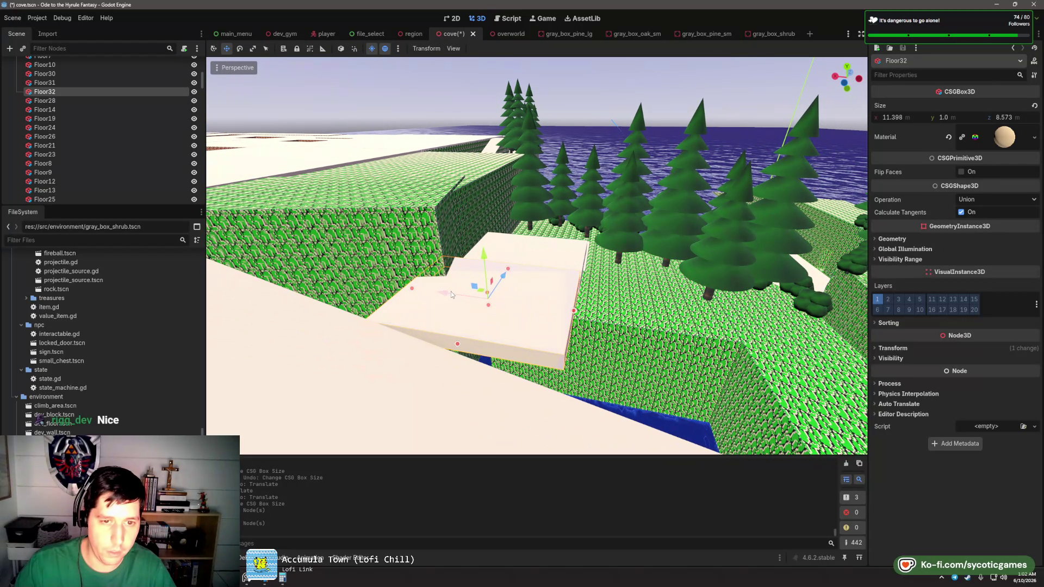
- Widen Floor31 to 12.75 m and stretch Floor32 to about 20.98 × 9.14 m
drag(452, 291, 422, 288)
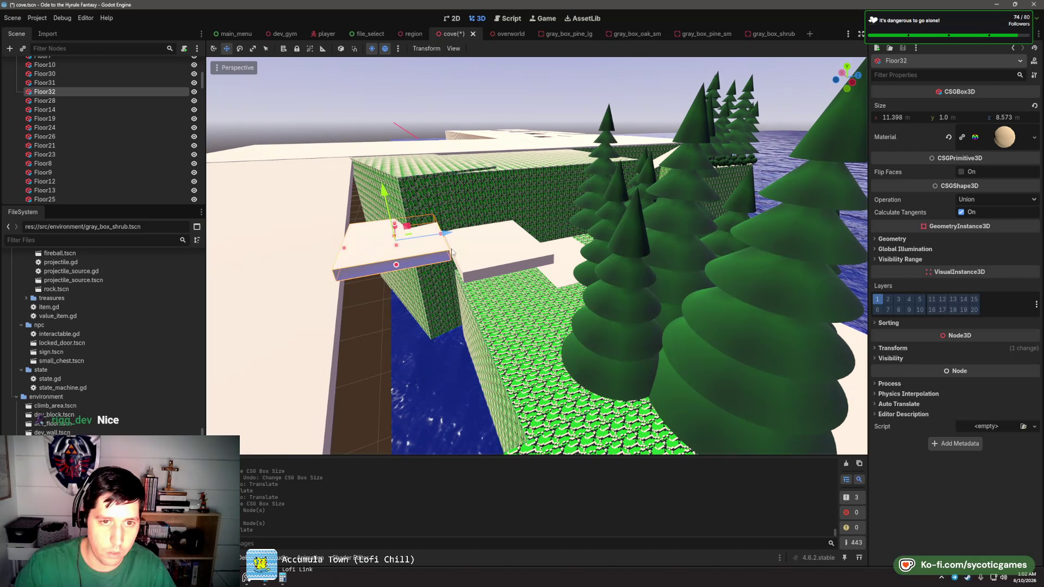
scroll(395, 239, up, 3)
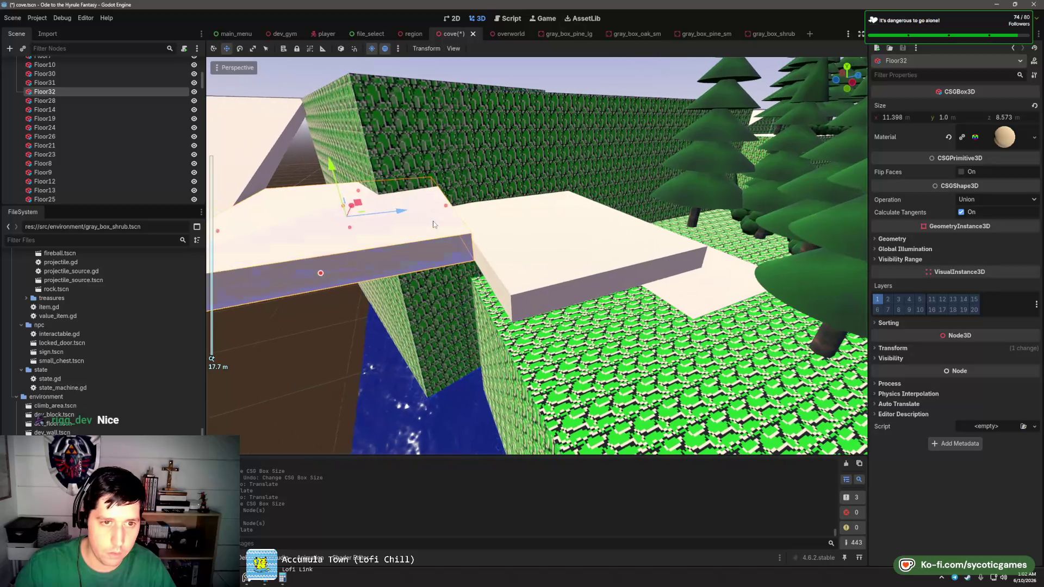
drag(449, 206, 461, 209)
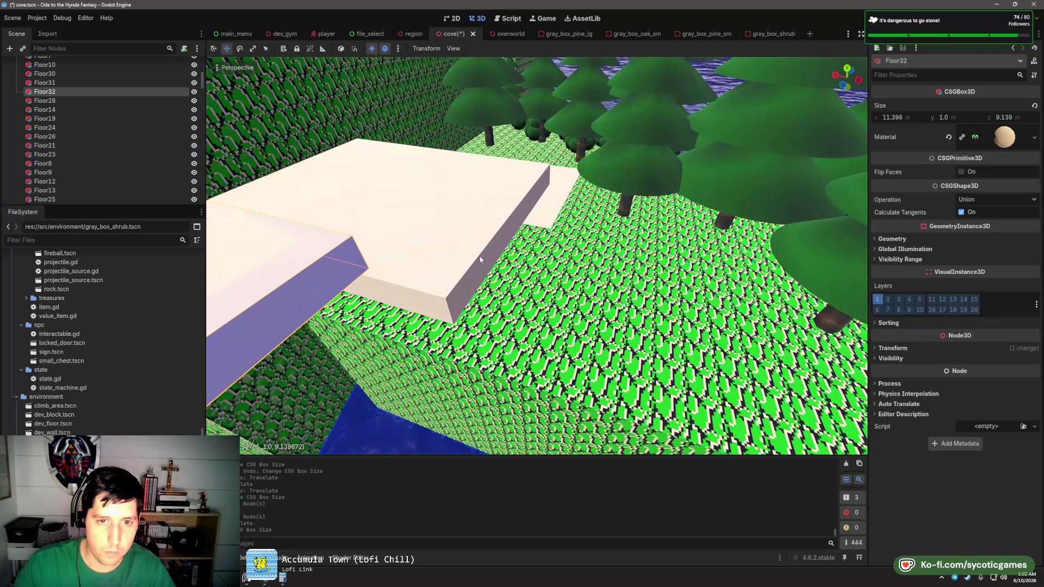
click(473, 283)
scroll(472, 283, down, 4)
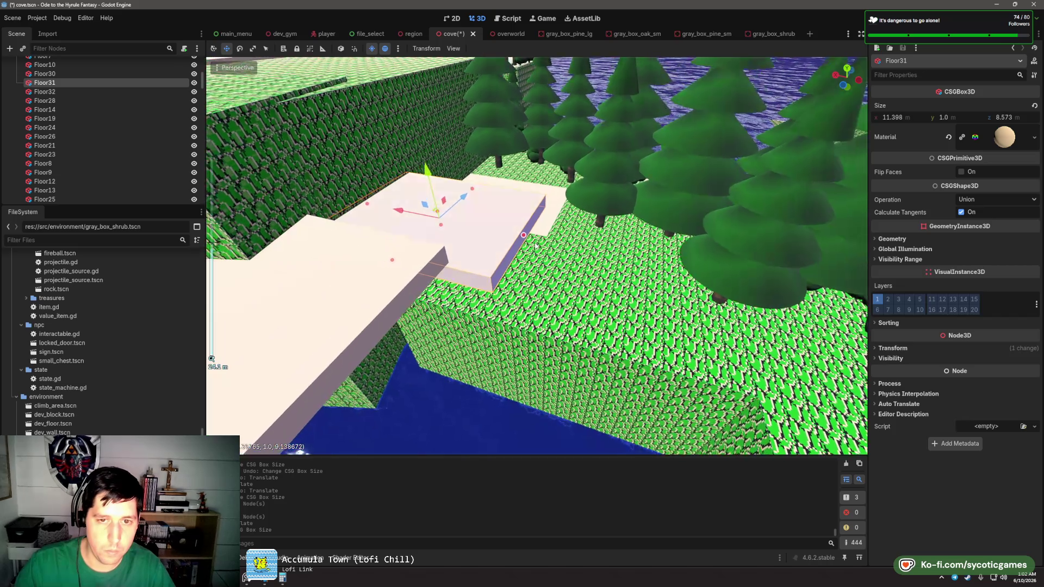
drag(532, 238, 543, 253)
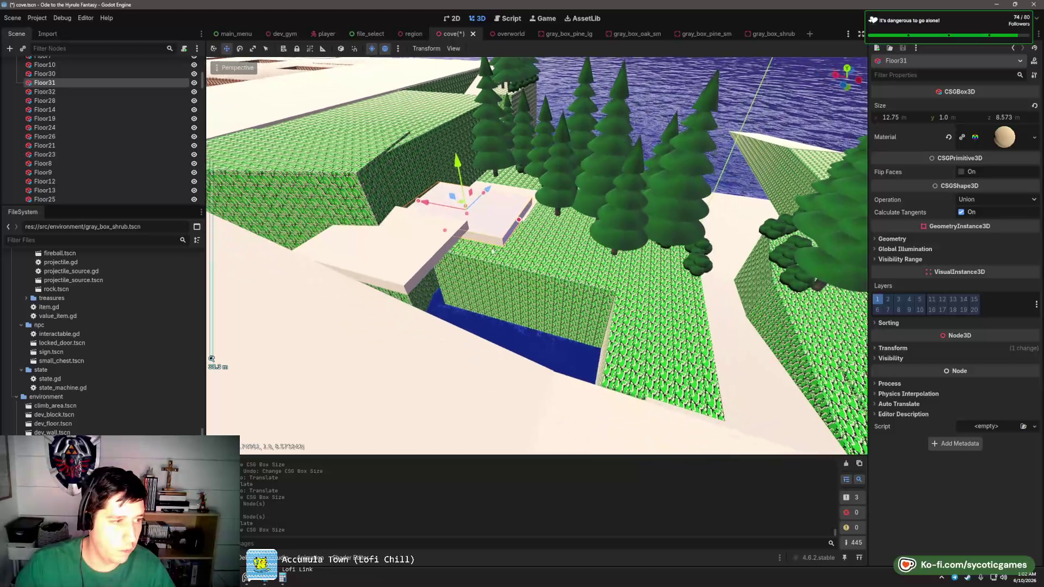
click(451, 256)
drag(465, 252, 548, 270)
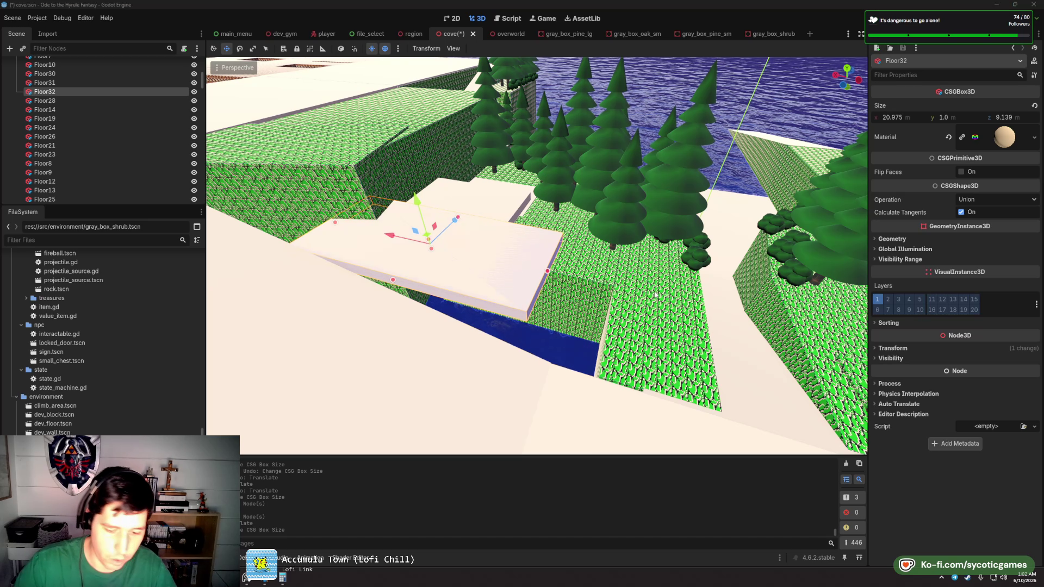
key(super)
- Launch itch and open Block by Block from the Ouroboros Corp developer's game list
text(itch)
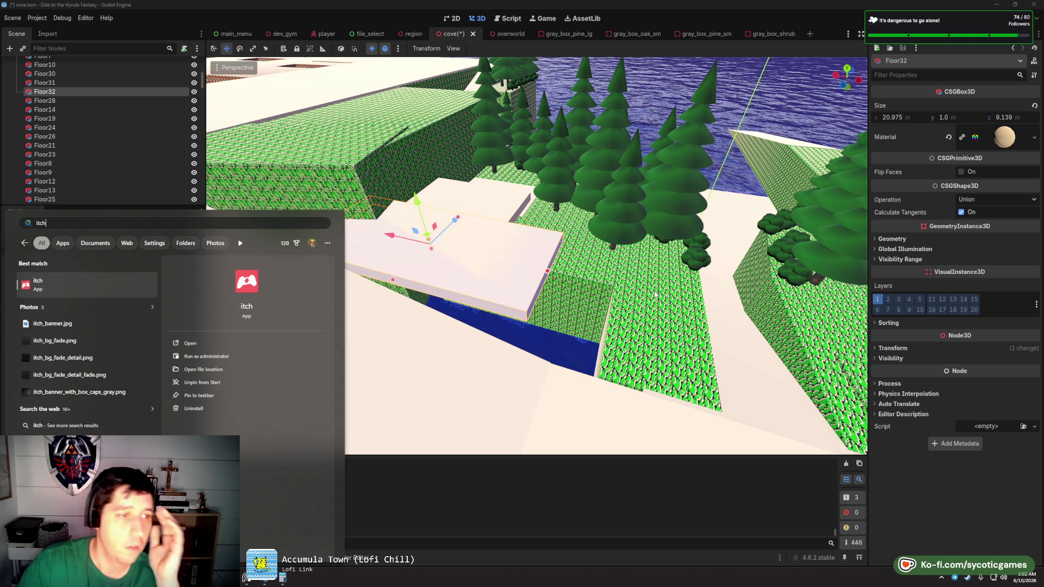
key(Return)
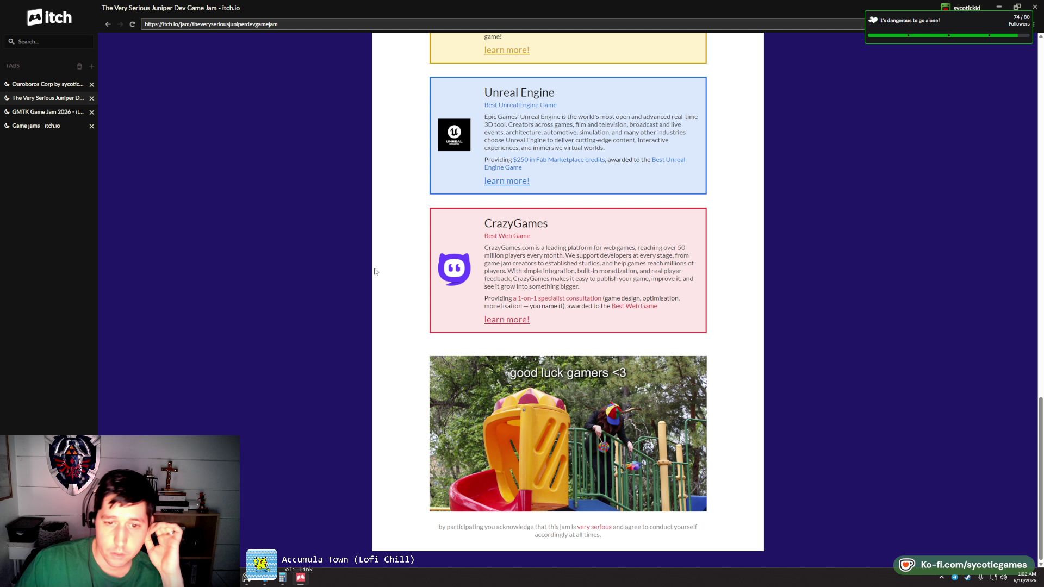
click(47, 85)
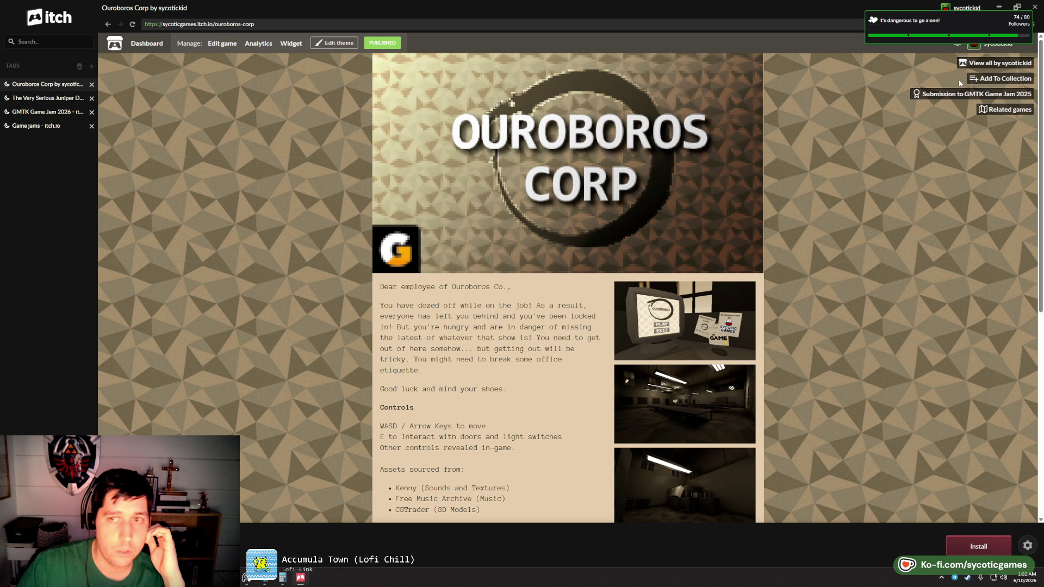
click(1012, 64)
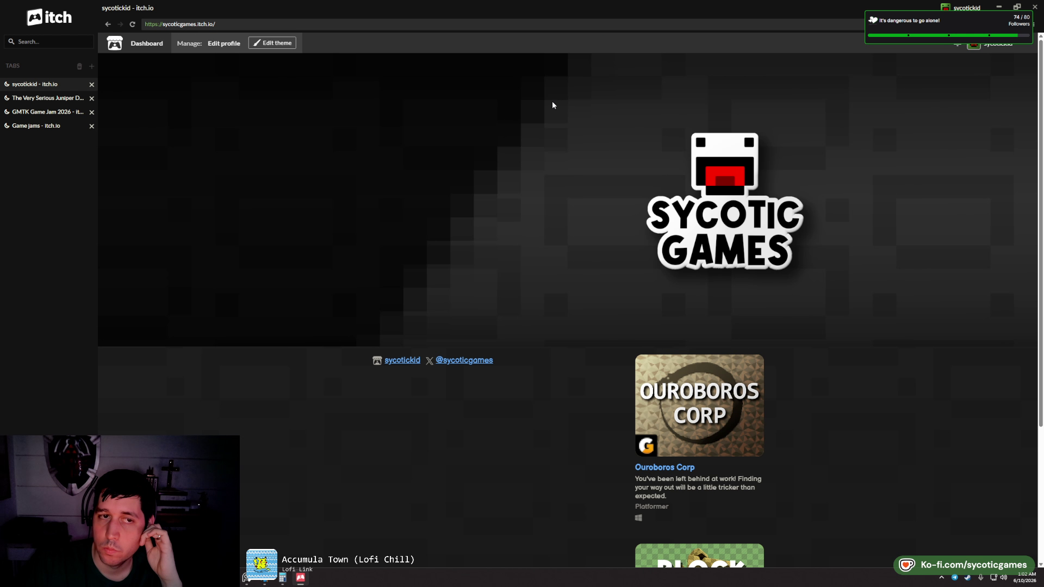
scroll(537, 240, down, 3)
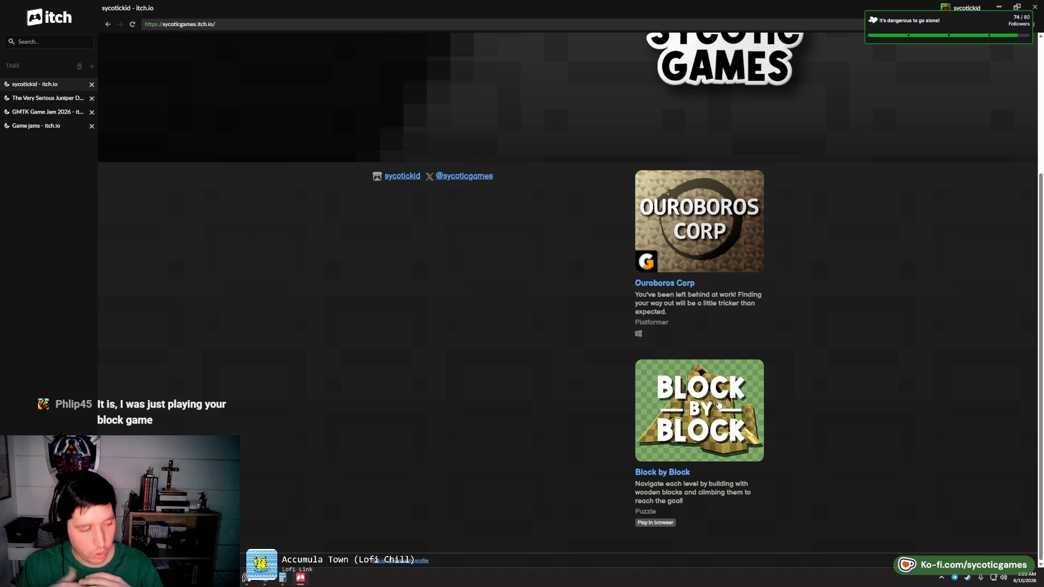
click(719, 404)
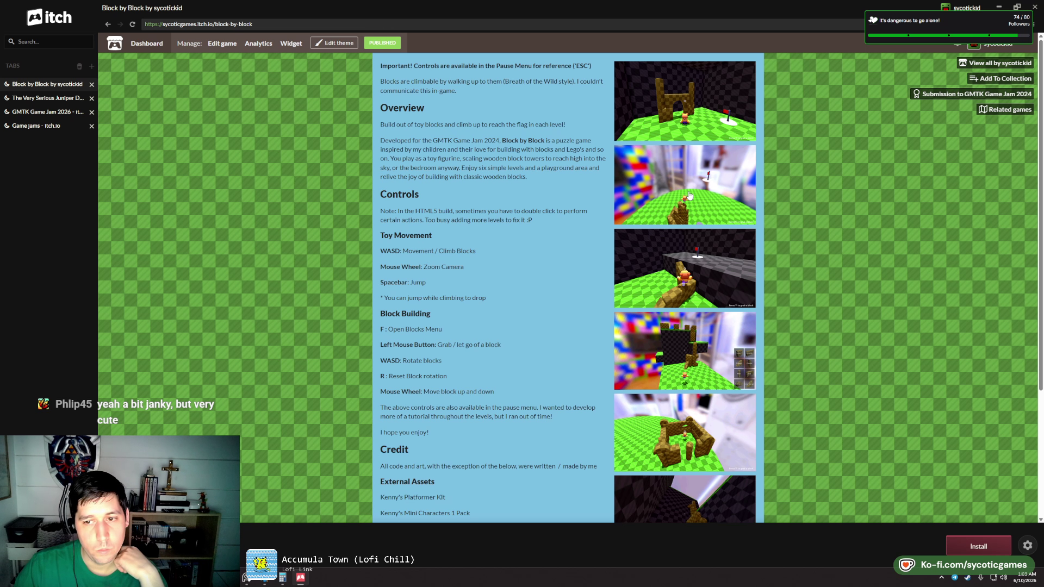
- Scroll through the Block by Block page, then go back to the developer's profile
scroll(689, 196, down, 3)
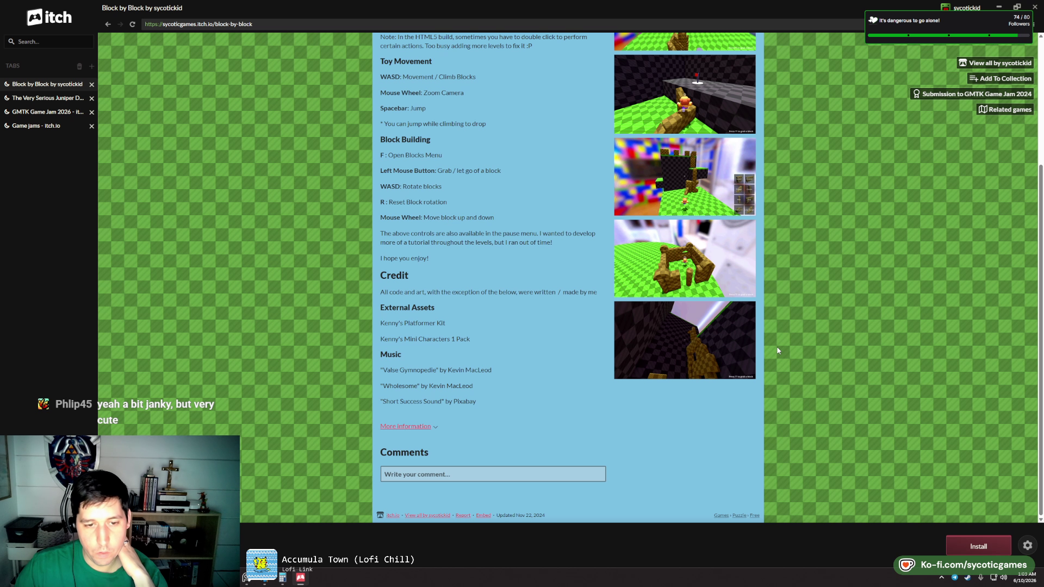
scroll(777, 351, up, 3)
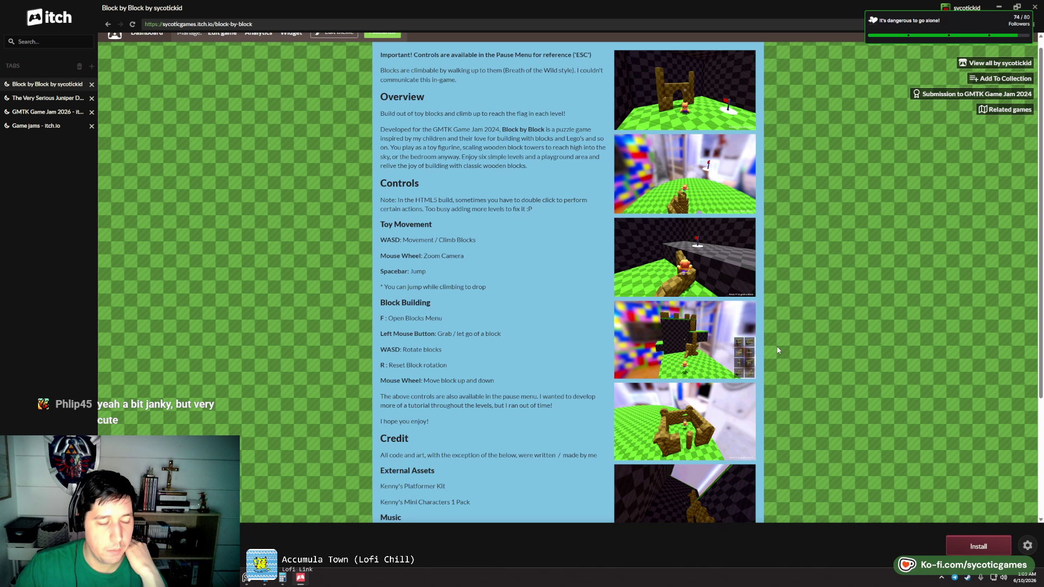
scroll(603, 351, up, 1)
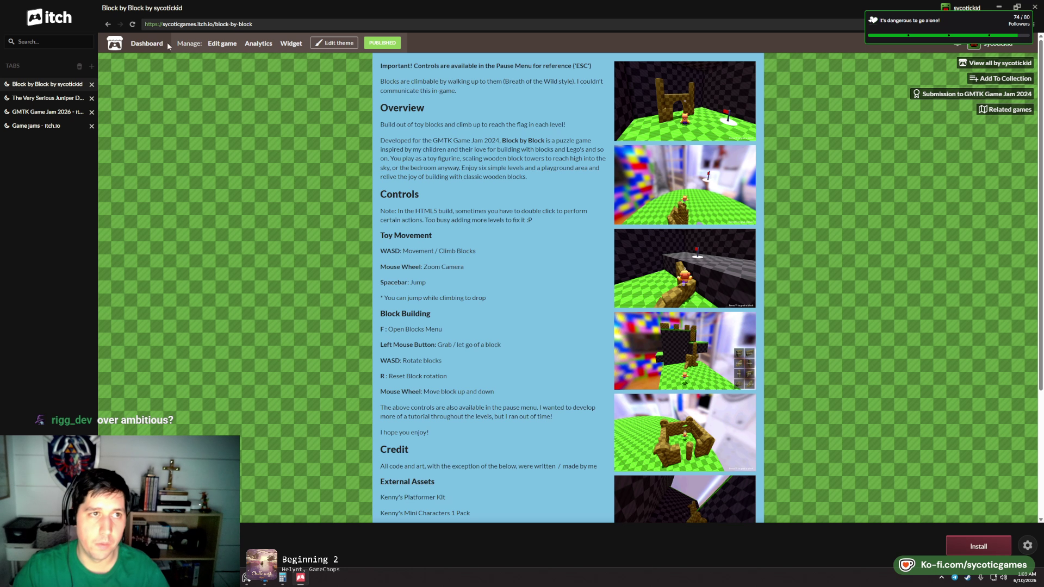
key(alt+Left)
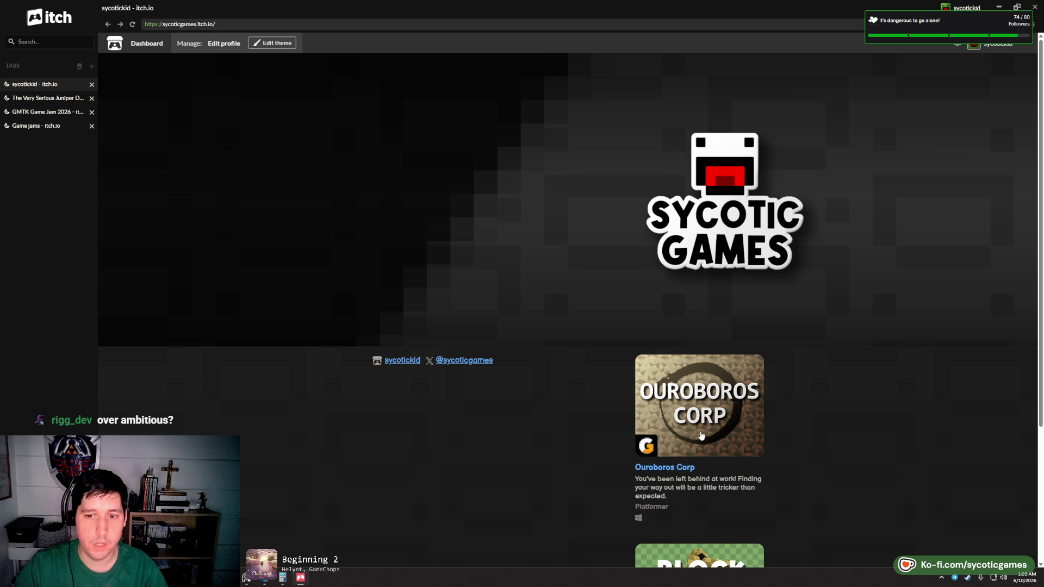
- Open the Ouroboros Corp page and step through all its enlarged screenshots, then close the viewer
click(684, 469)
scroll(676, 294, down, 4)
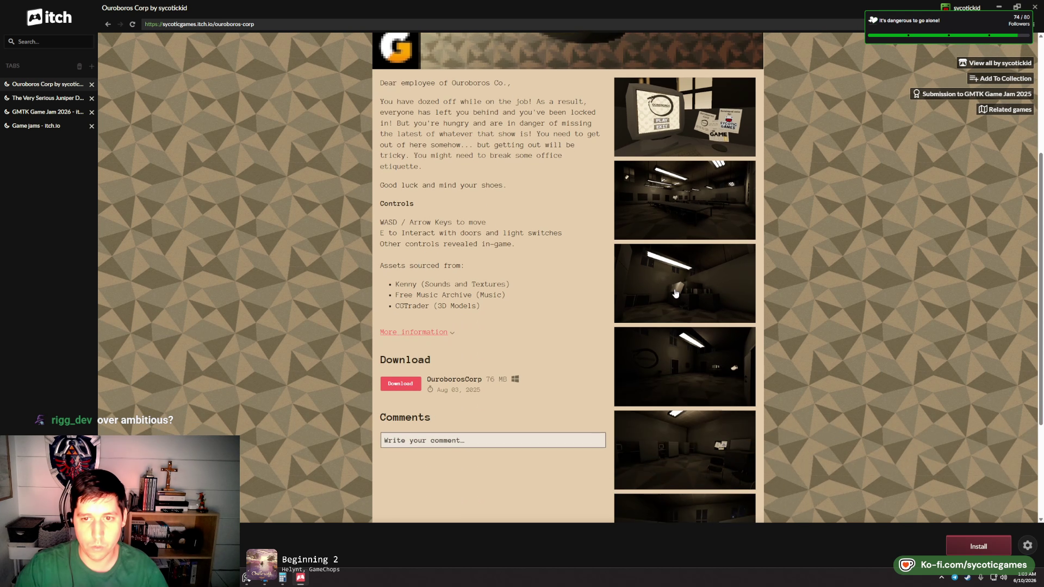
click(692, 210)
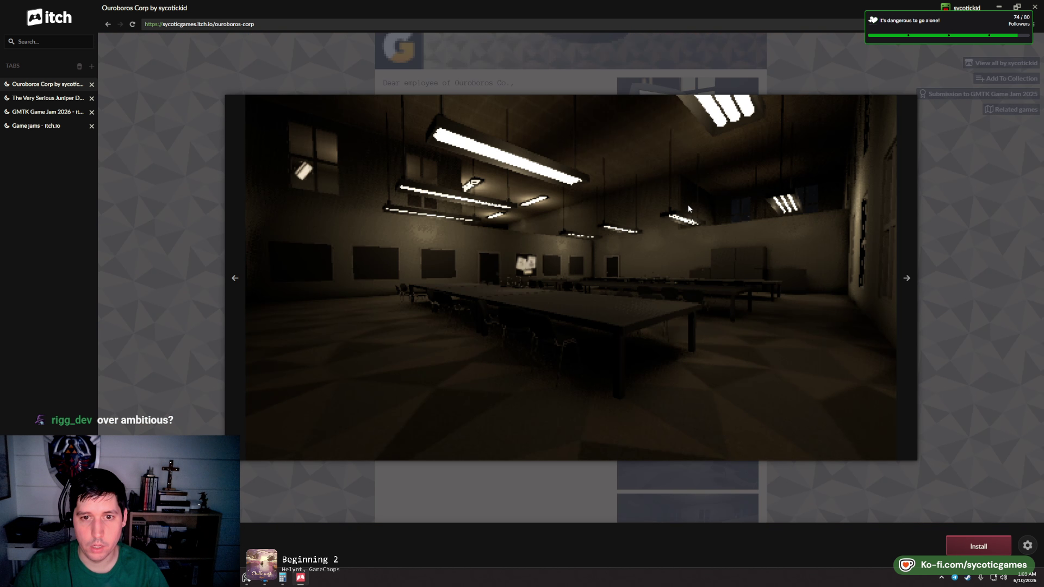
click(905, 279)
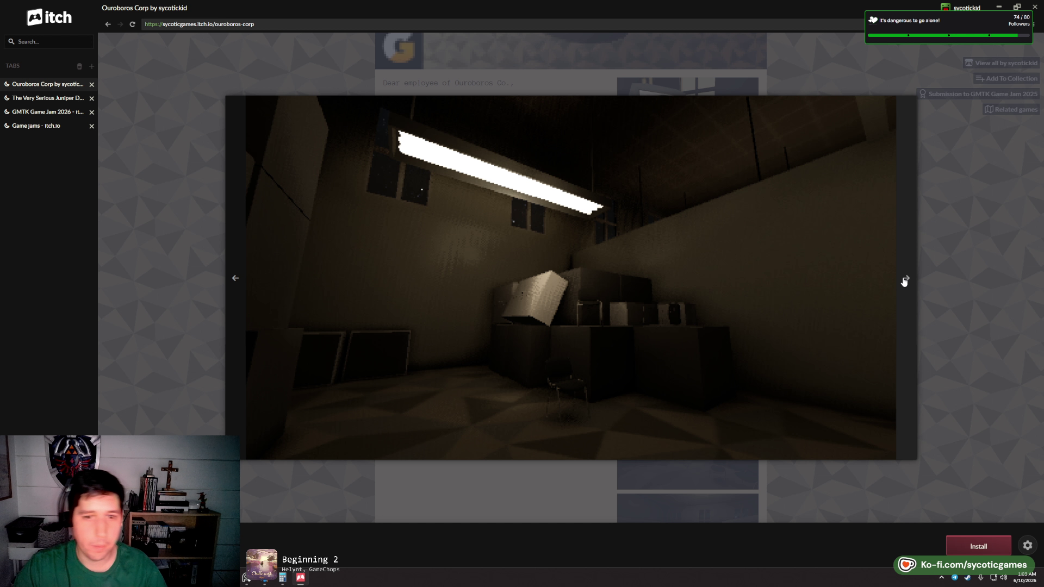
click(905, 279)
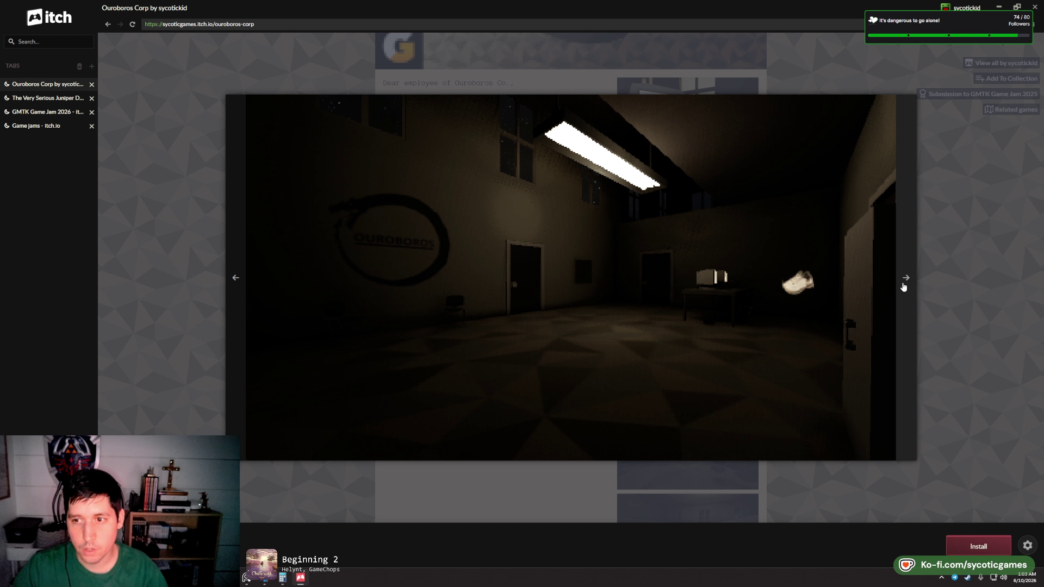
click(904, 283)
click(906, 281)
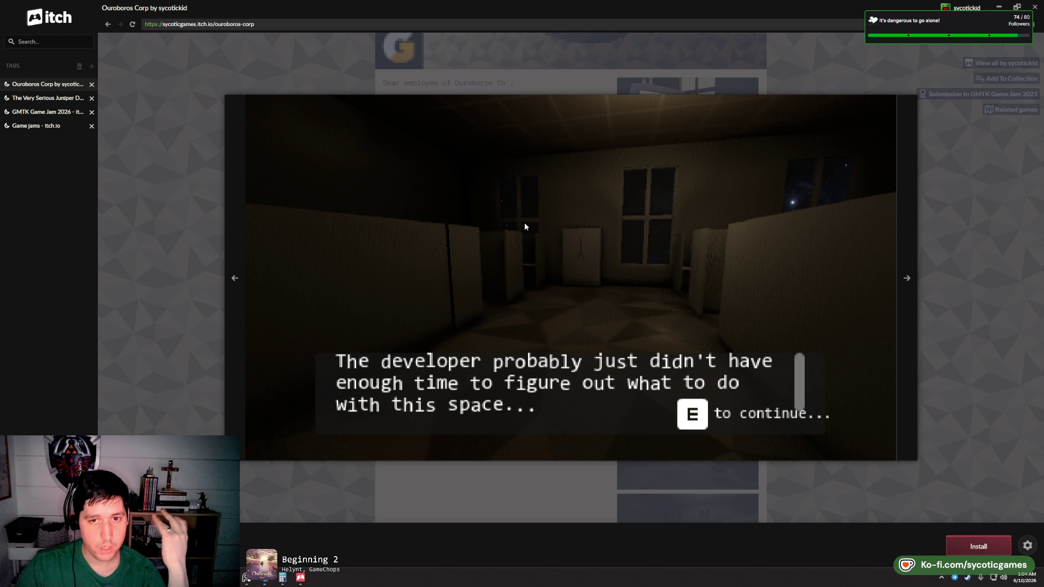
click(911, 284)
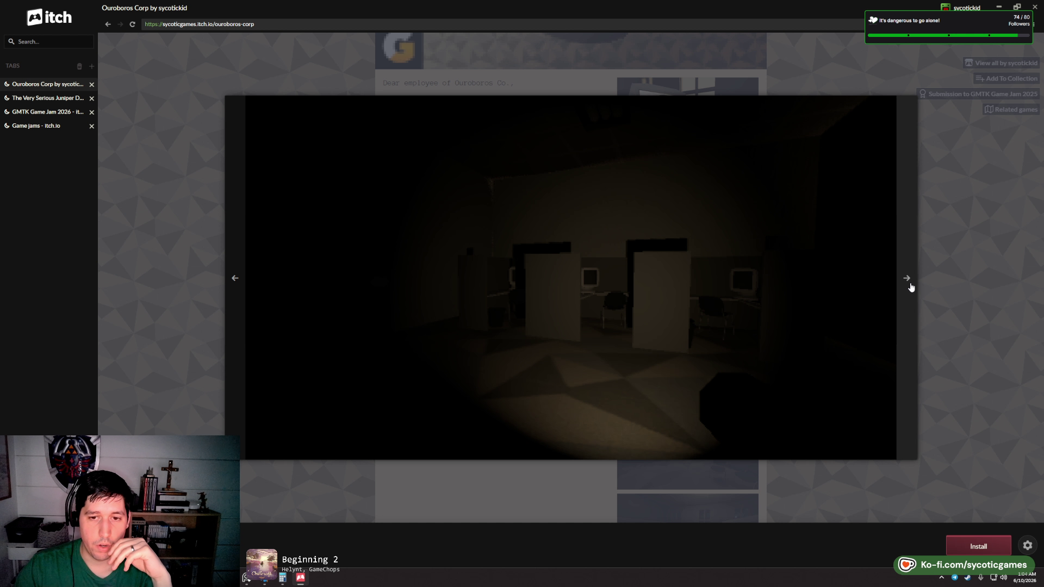
click(911, 288)
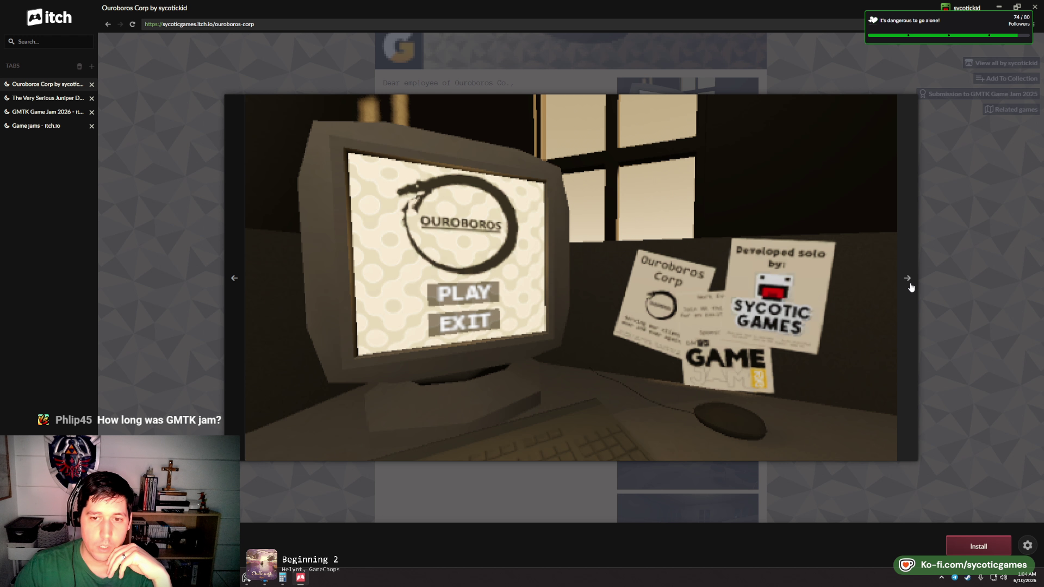
click(911, 287)
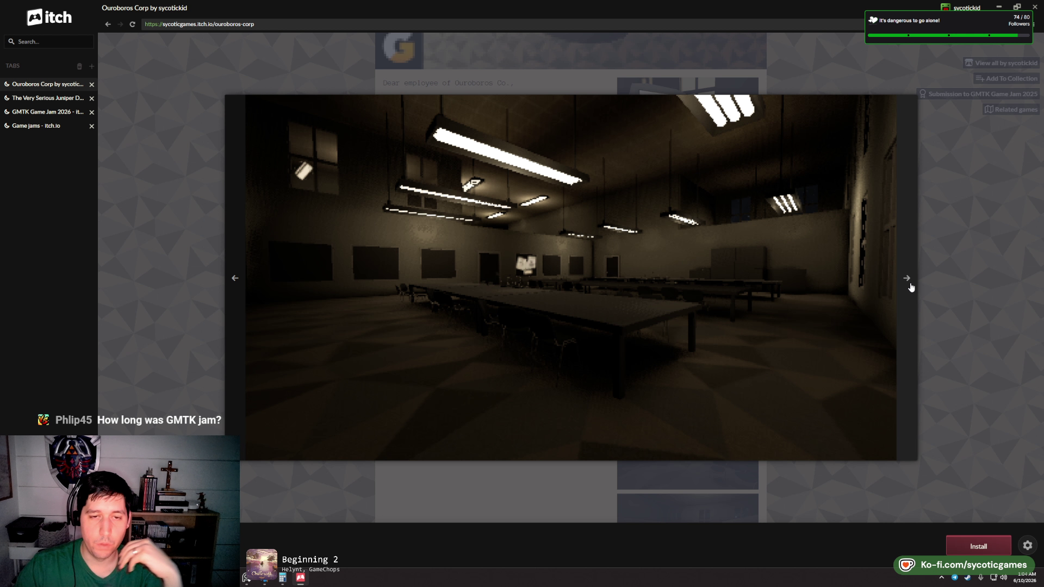
click(717, 81)
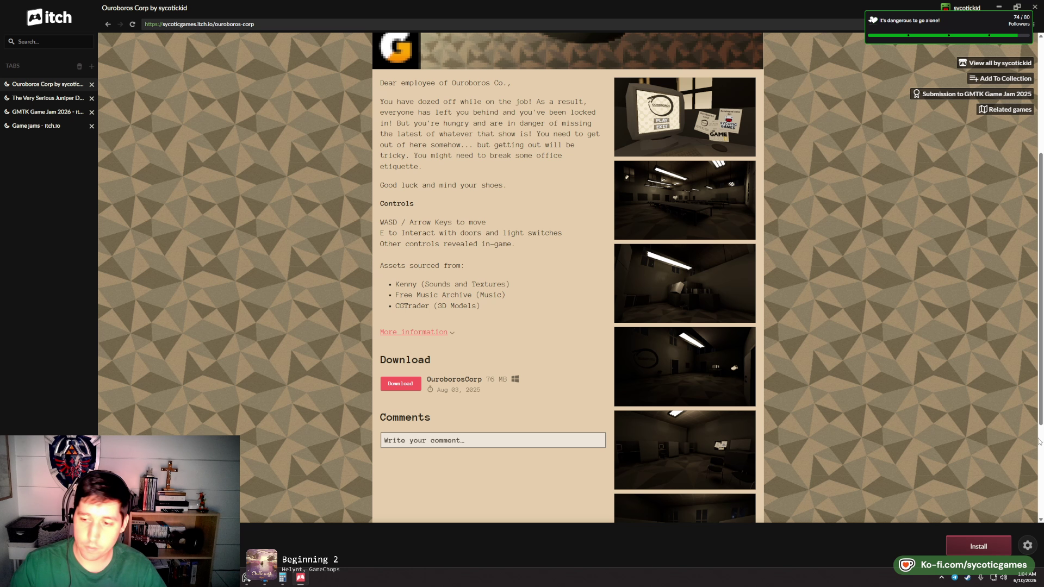
click(1026, 579)
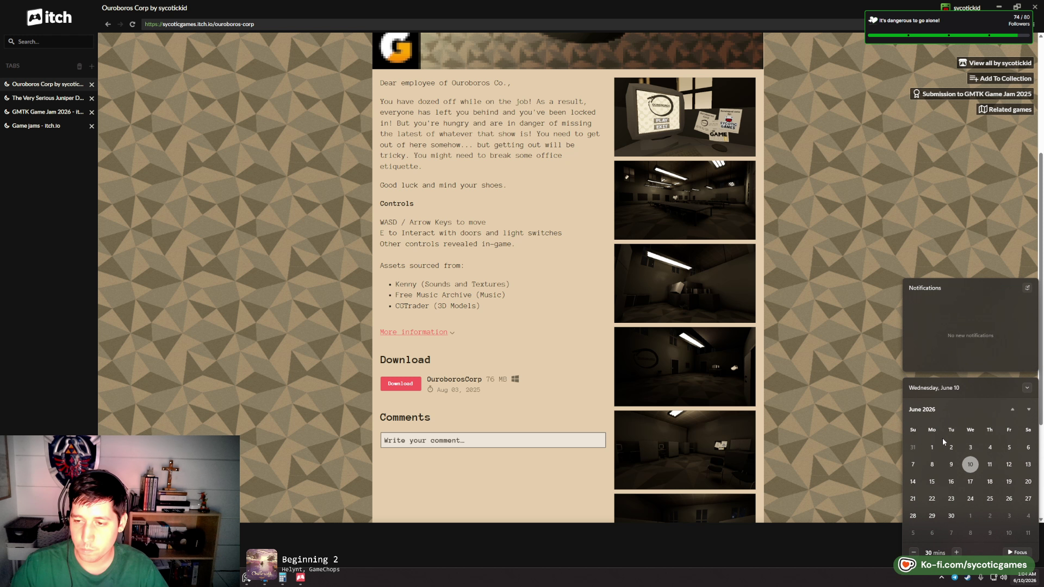
- Scroll the calendar flyout to July 2026, then enlarge the second Ouroboros Corp screenshot
scroll(948, 452, down, 5)
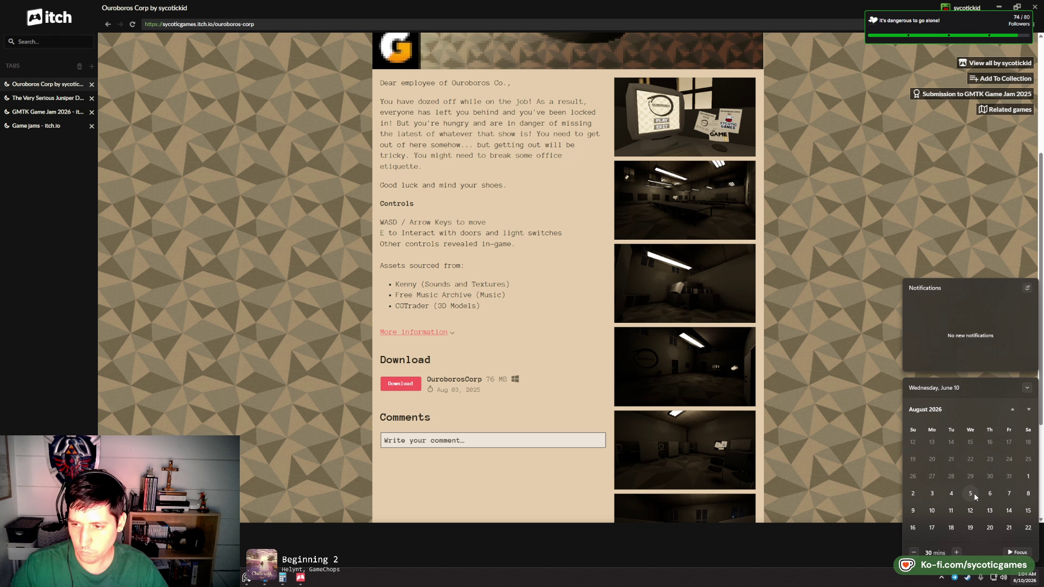
scroll(974, 493, up, 2)
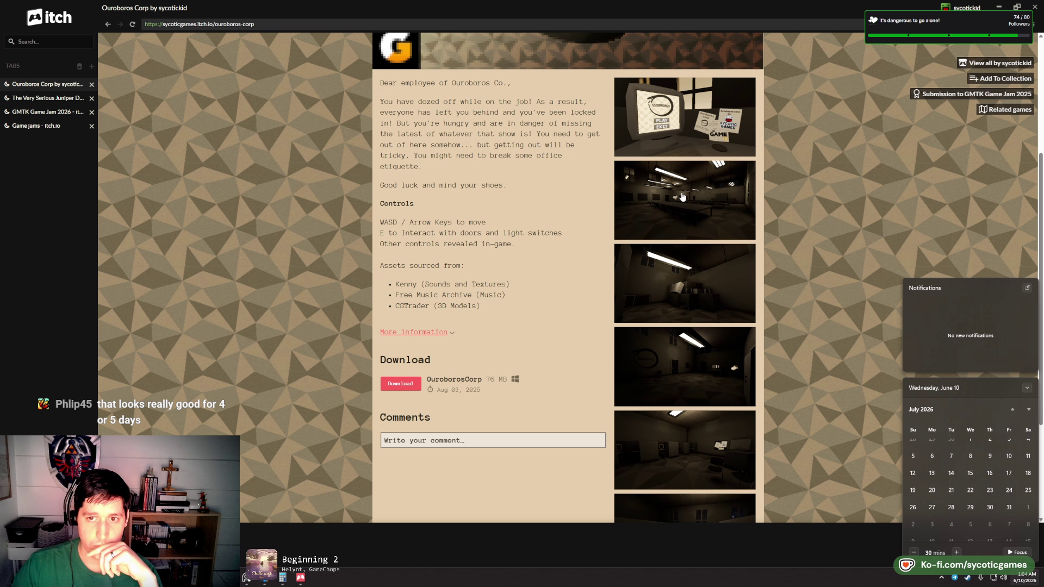
click(683, 196)
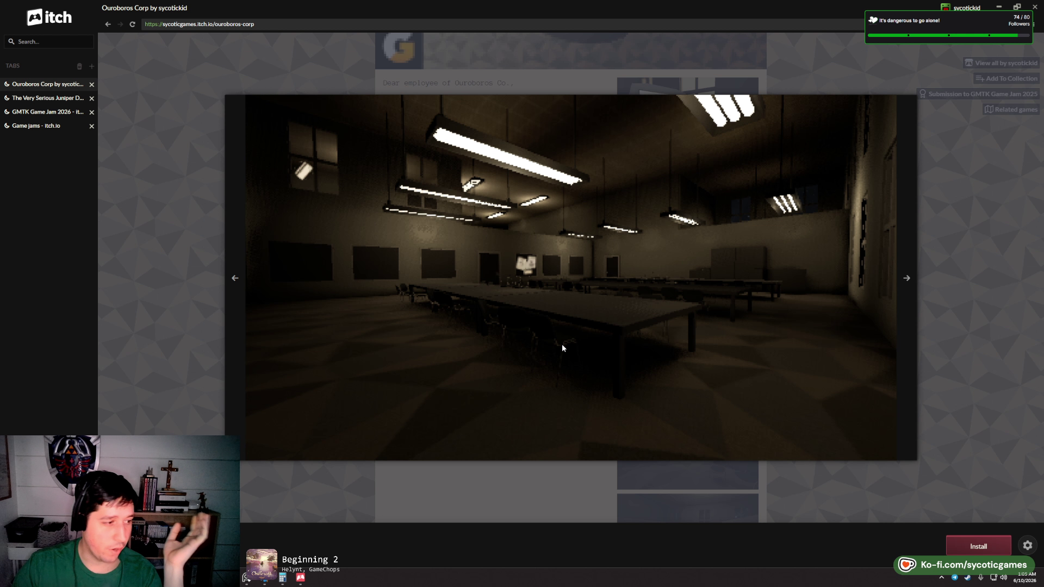
- Cycle forward and back through the Ouroboros Corp screenshots in the lightbox
click(908, 276)
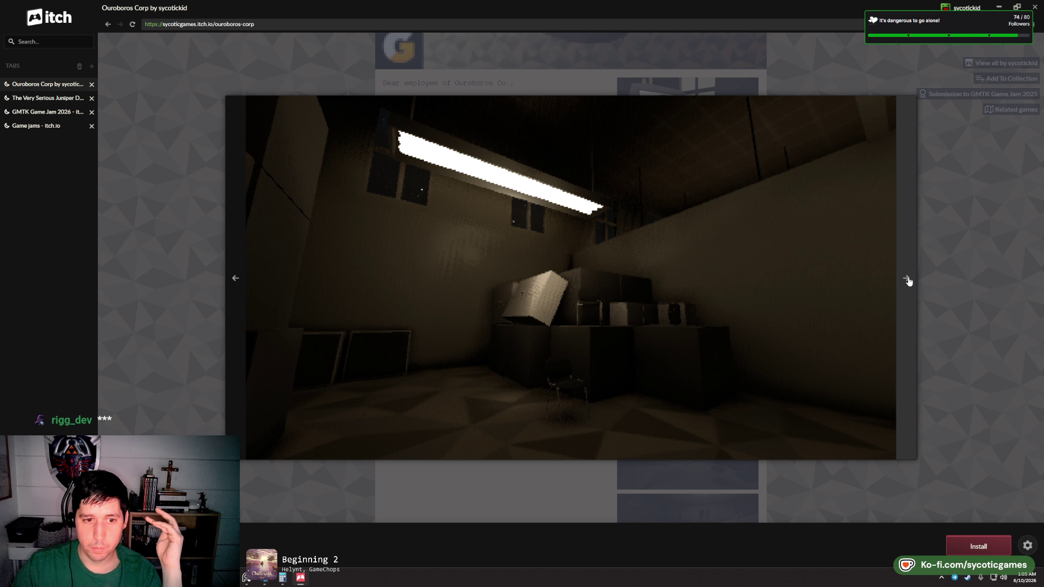
click(908, 279)
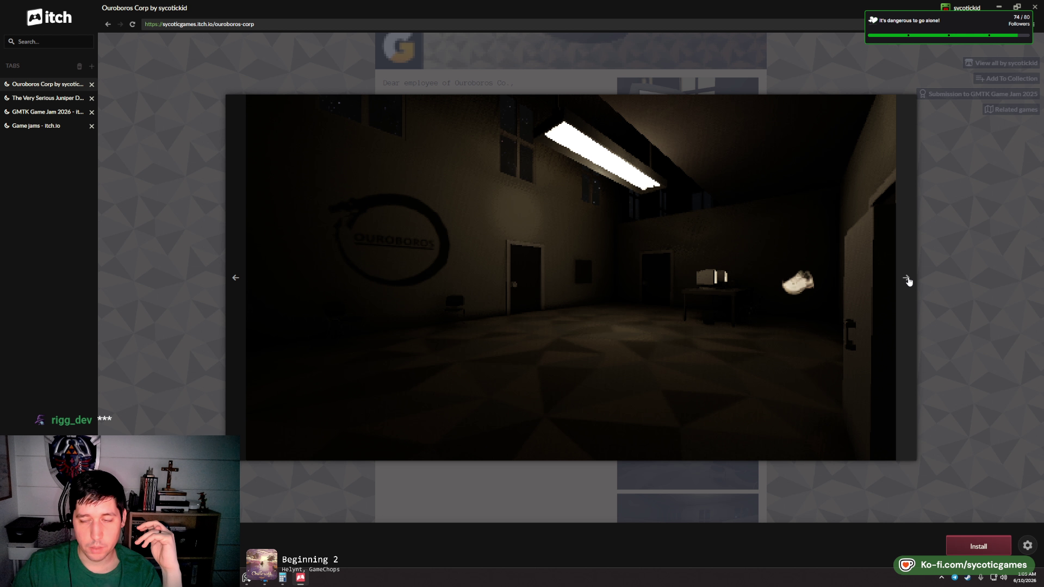
click(908, 279)
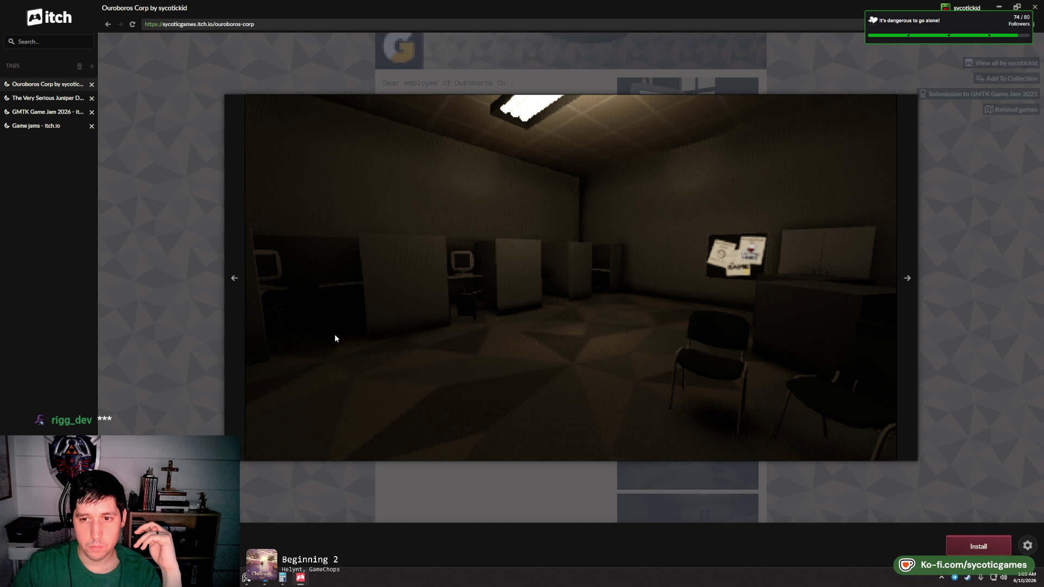
click(235, 279)
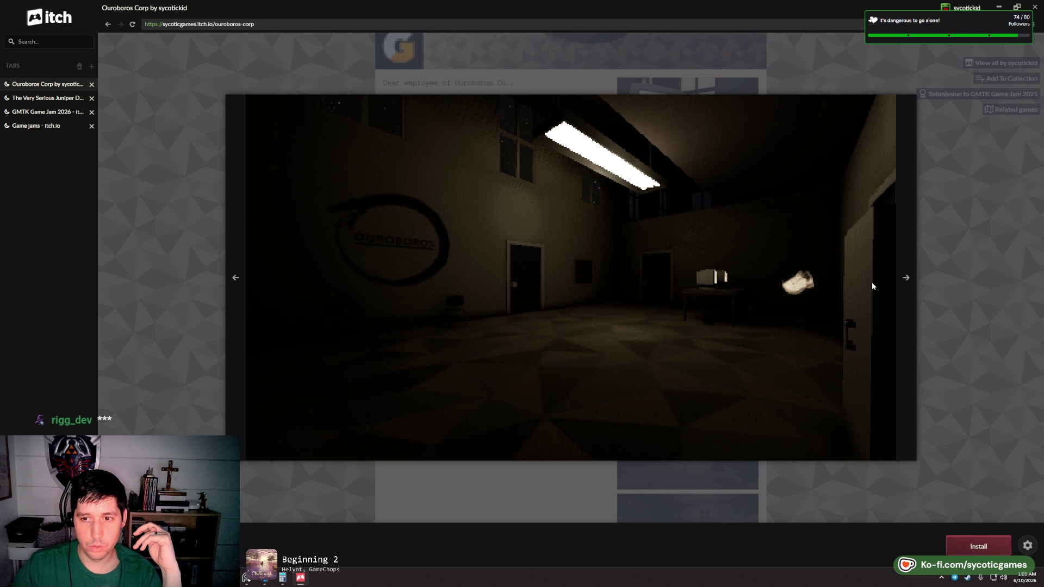
click(907, 280)
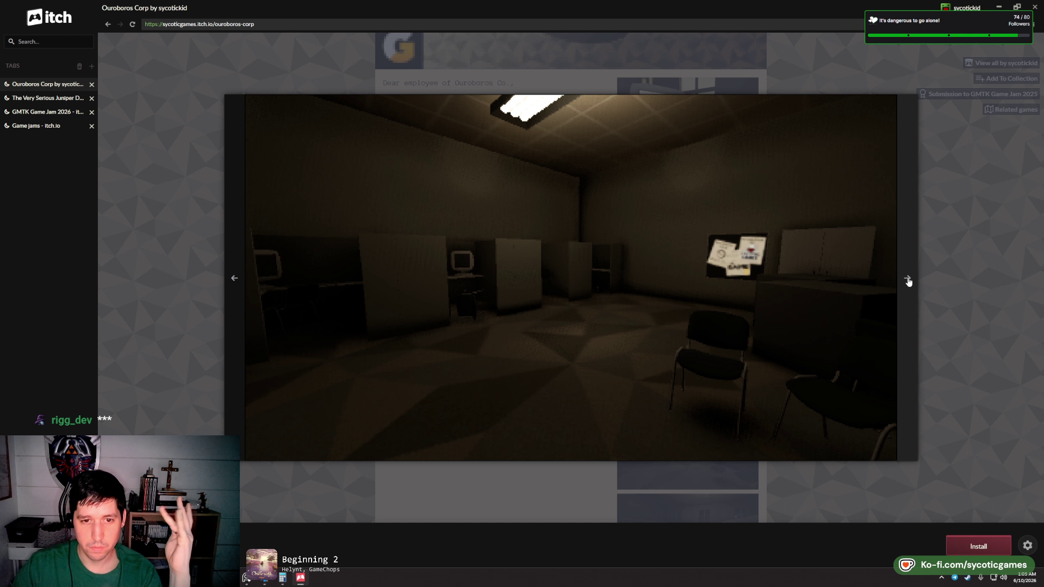
click(907, 279)
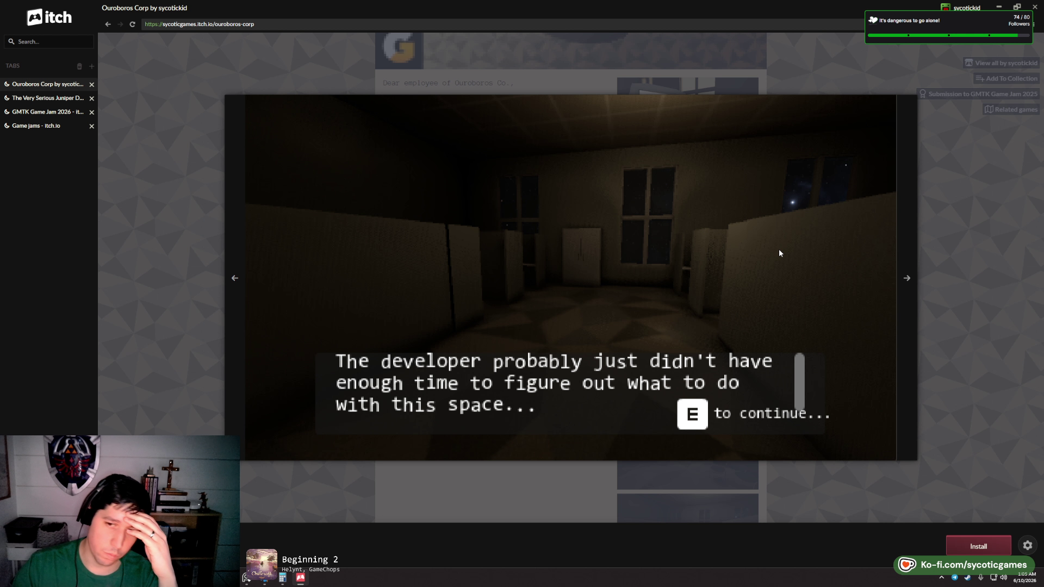
click(906, 280)
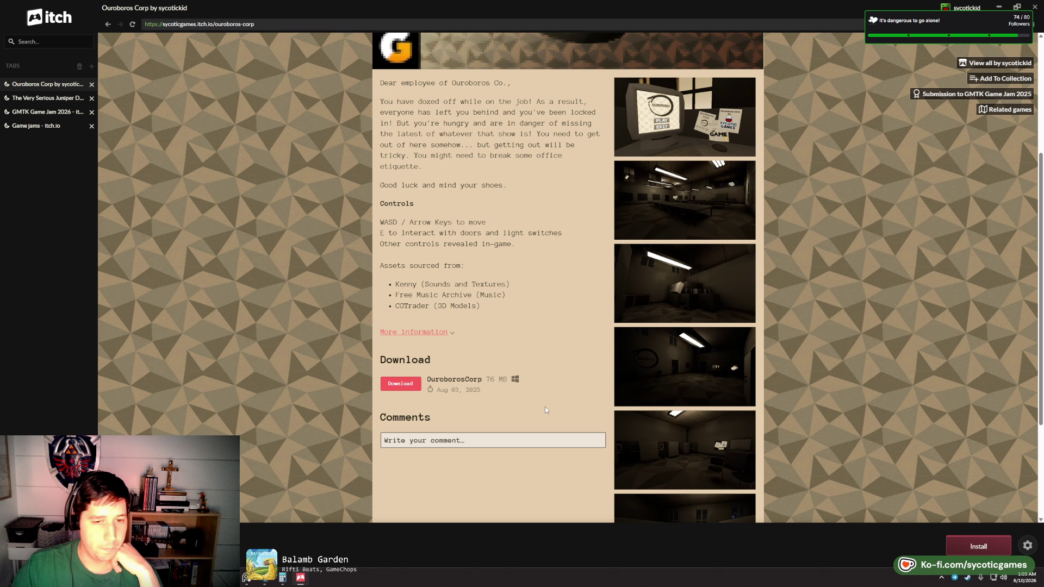
- Scroll the game page back up and go to the Very Serious Juniper Dev Game Jam page
scroll(575, 368, down, 2)
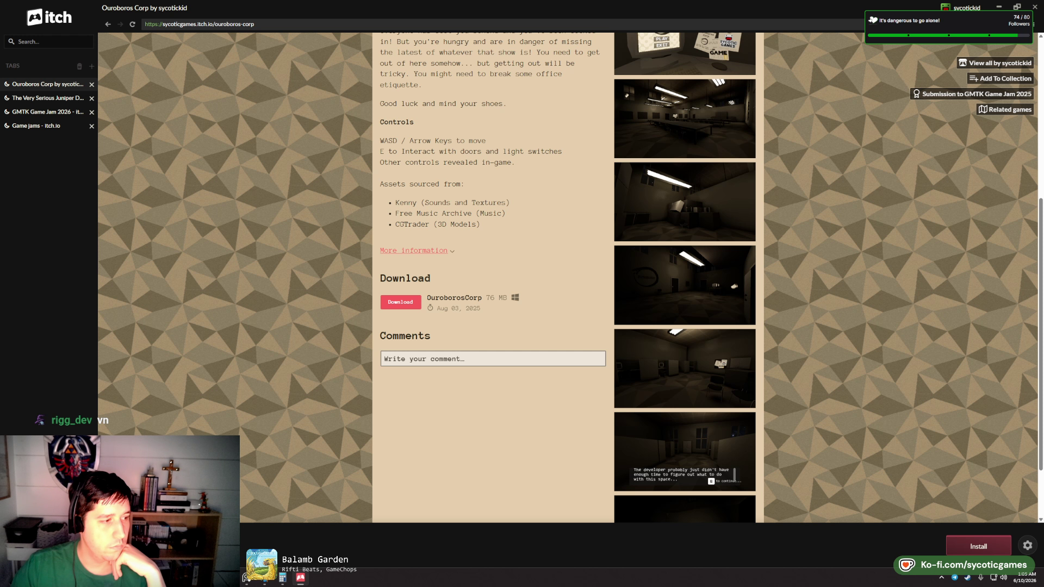
scroll(511, 394, up, 7)
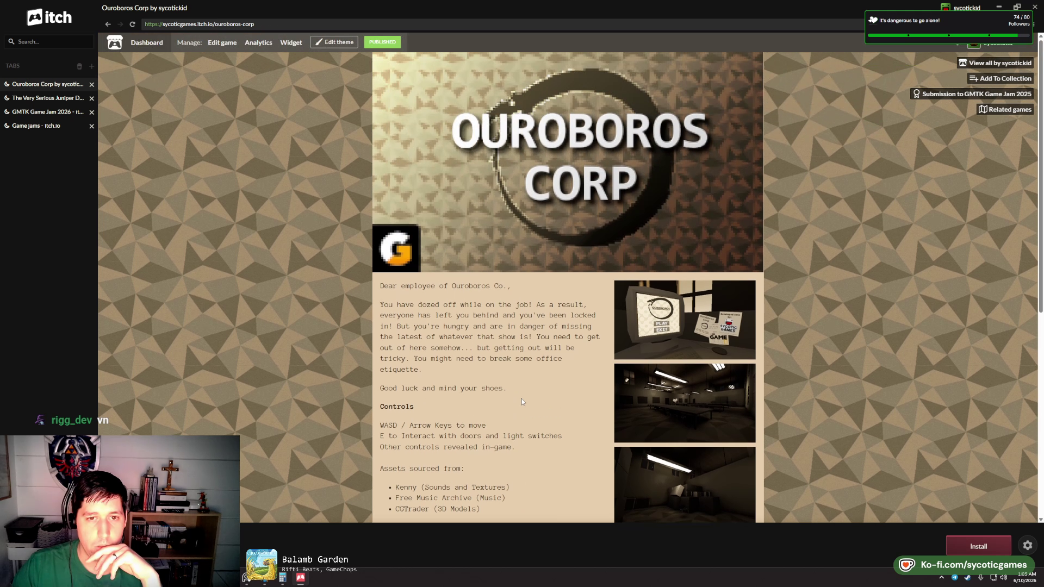
click(43, 102)
- Scroll the Juniper Dev jam page, view the GMTK Game Jam 2026 page, then return to Godot
scroll(409, 233, up, 10)
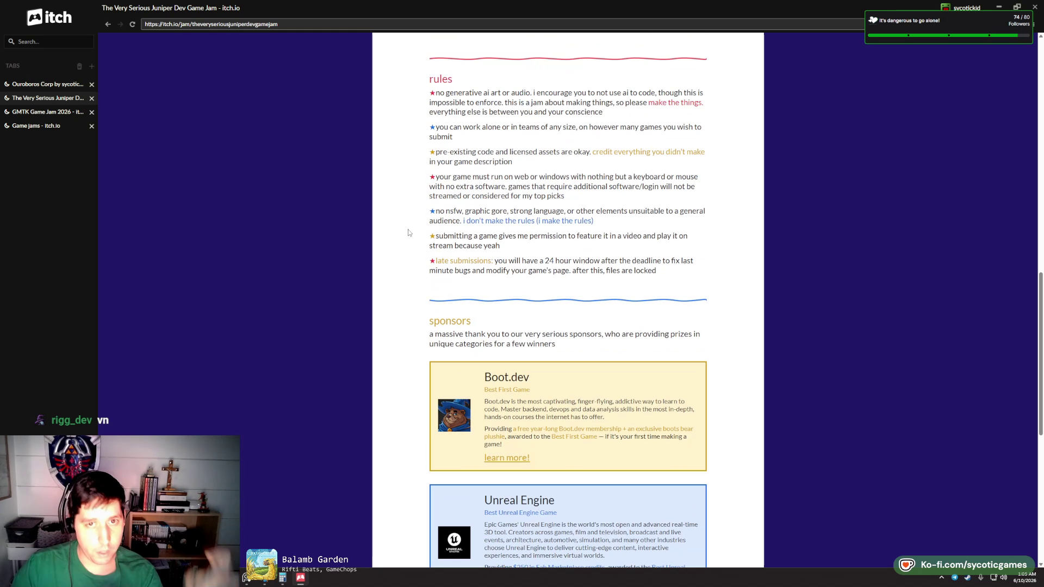
scroll(409, 233, up, 5)
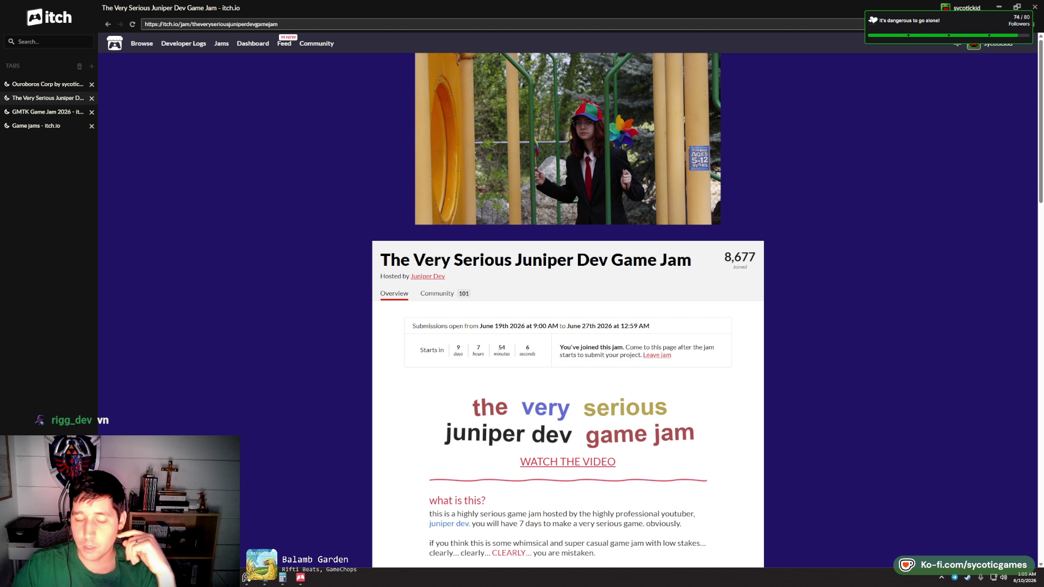
scroll(788, 335, down, 2)
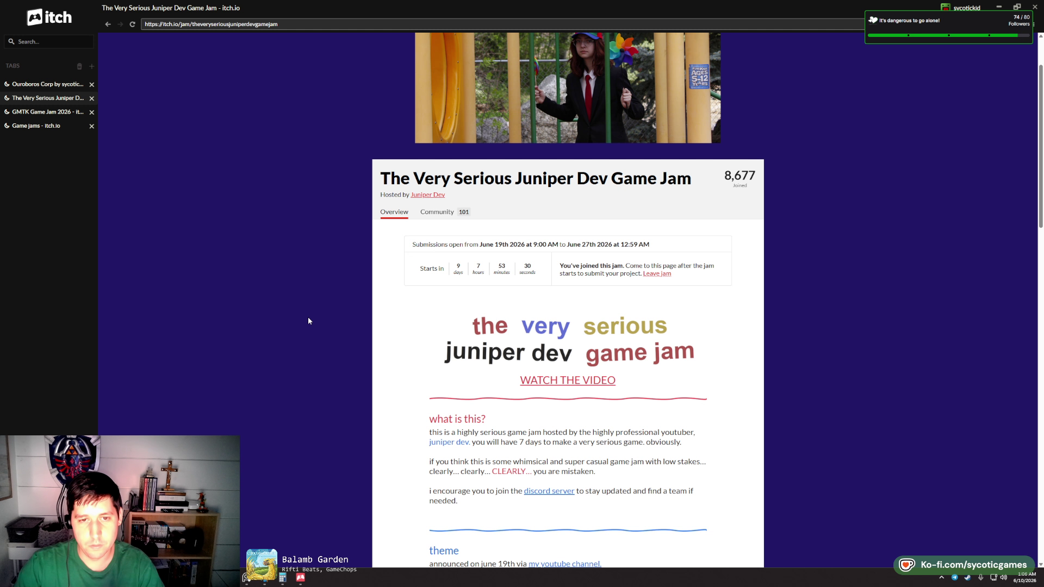
click(54, 111)
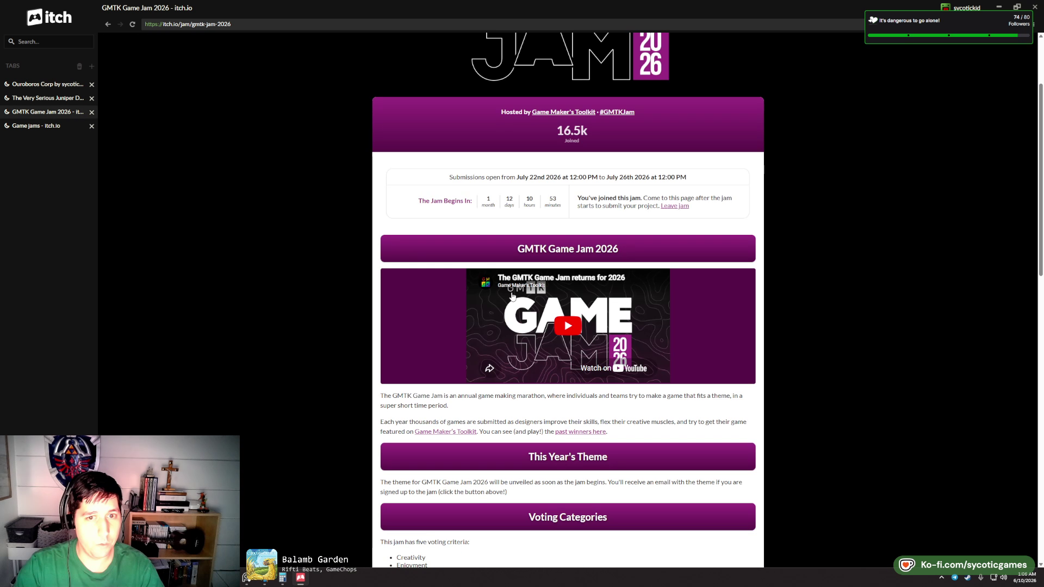
click(799, 201)
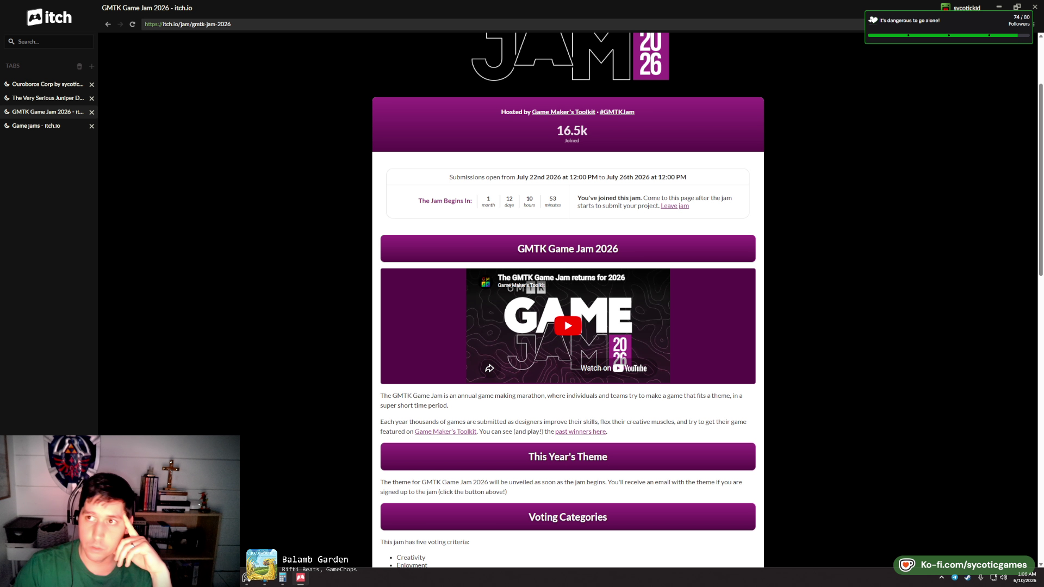
key(alt+Tab)
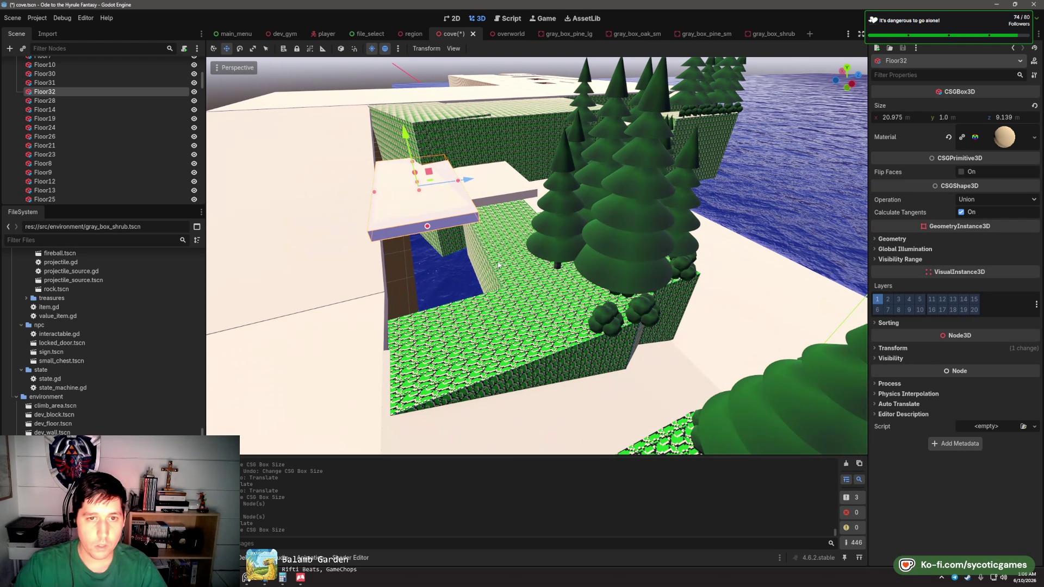
- Duplicate the Cliff17 block and raise the copy upward
click(527, 291)
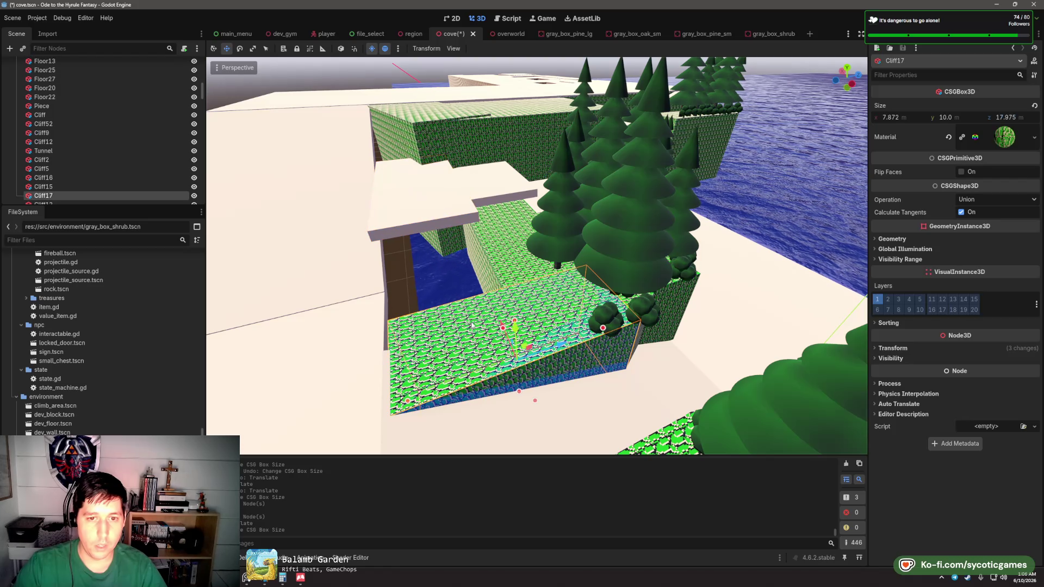
key(ctrl+d)
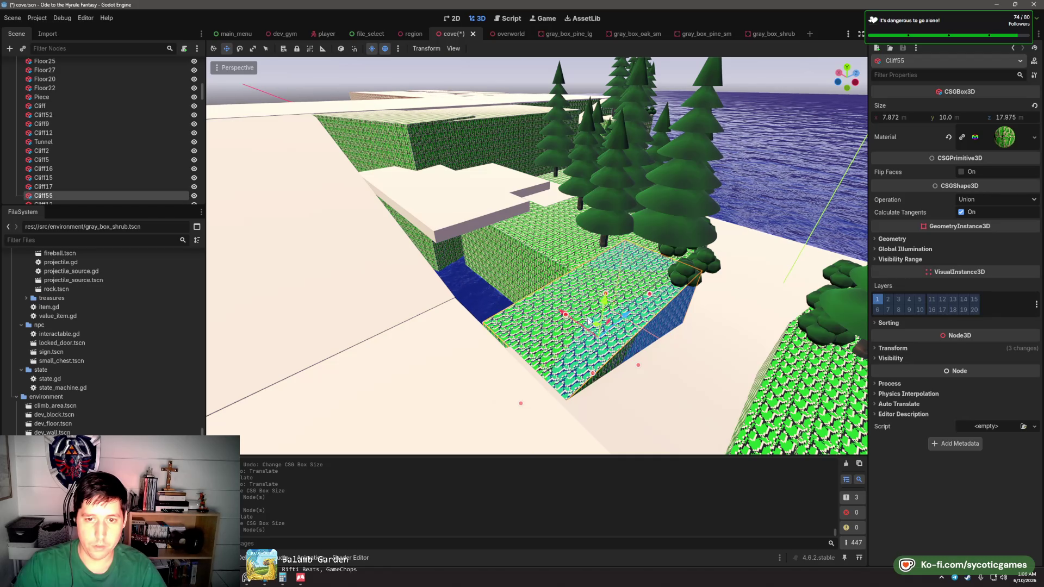
drag(598, 320, 537, 247)
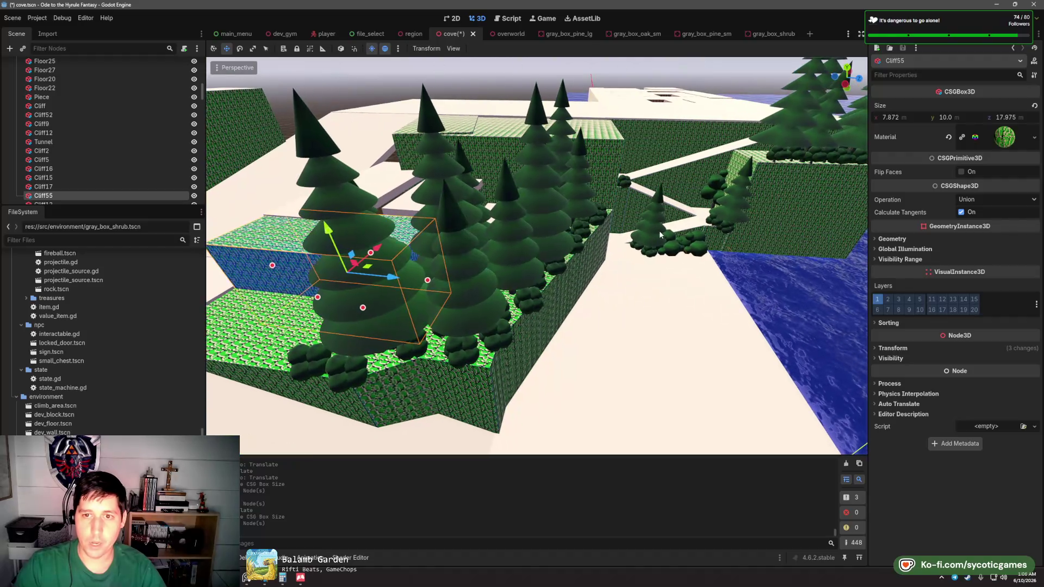
- Duplicate the Floor8 slab as Floor33 and move it up and along Z into place
click(684, 232)
key(ctrl+d)
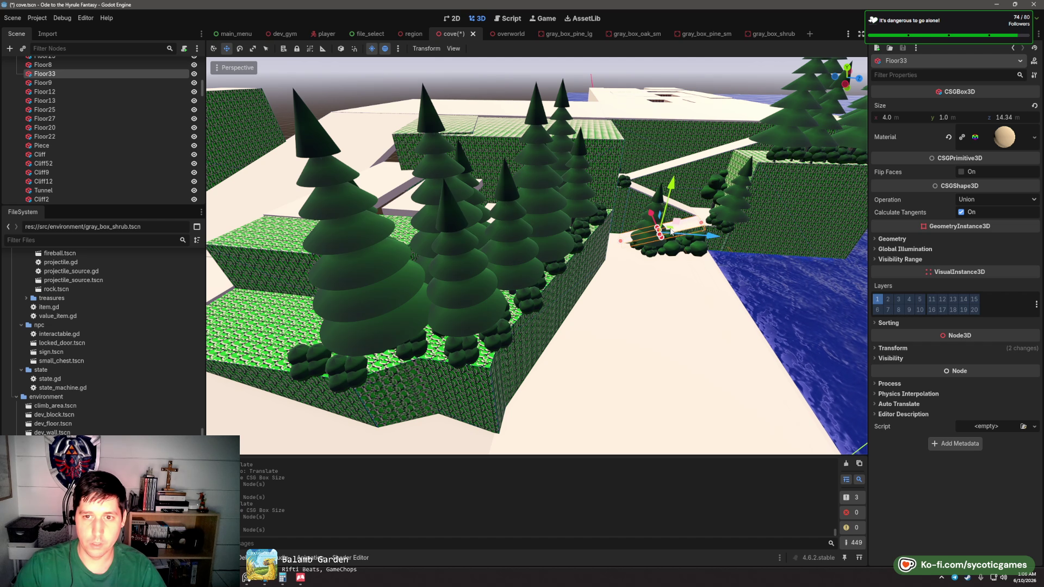
mouse_move(670, 234)
mouse_down()
mouse_move(576, 282)
mouse_move(278, 299)
mouse_up()
key(f)
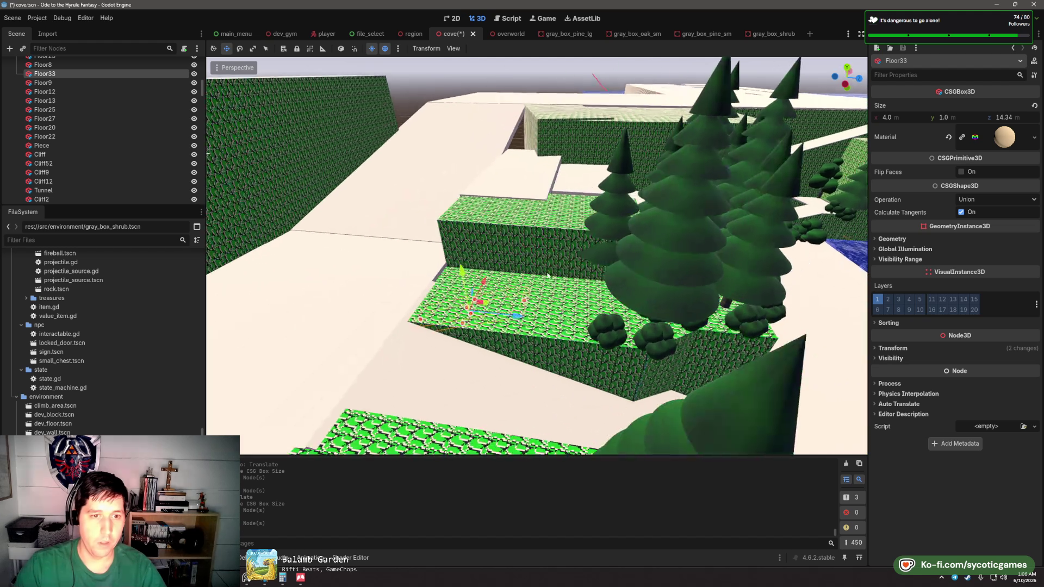
mouse_move(541, 305)
mouse_down()
mouse_move(549, 220)
mouse_move(582, 242)
mouse_move(598, 238)
mouse_up()
key(f)
drag(566, 202, 569, 173)
mouse_move(607, 223)
mouse_down()
mouse_move(615, 203)
mouse_move(572, 220)
mouse_move(603, 228)
mouse_move(625, 260)
mouse_up()
- Tilt the Cliff55 copy into a slope with the Rotate tool, then select Floor33
click(572, 216)
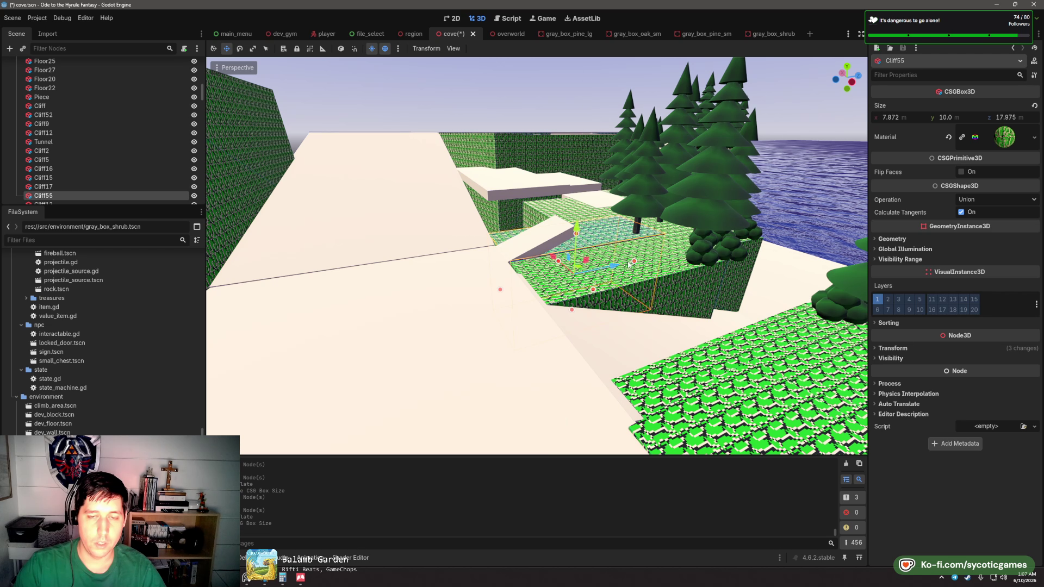
scroll(629, 265, up, 3)
key(e)
mouse_move(564, 253)
mouse_down()
mouse_move(558, 263)
mouse_move(565, 255)
mouse_move(536, 234)
mouse_up()
key(w)
click(535, 234)
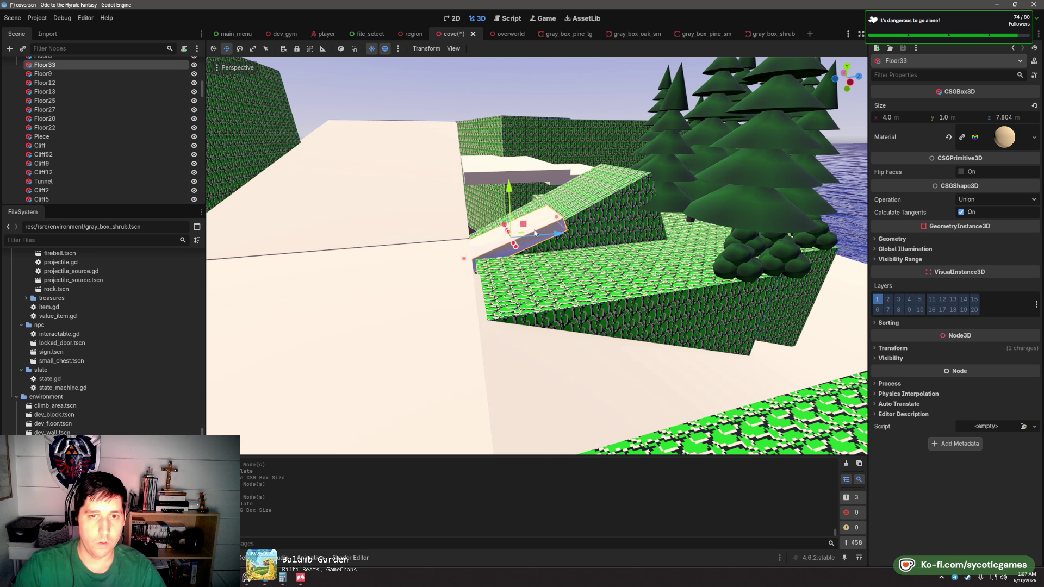
- Check Floor33's x rotation and Cliff8's y rotation in the Inspector Transform
click(894, 349)
click(919, 393)
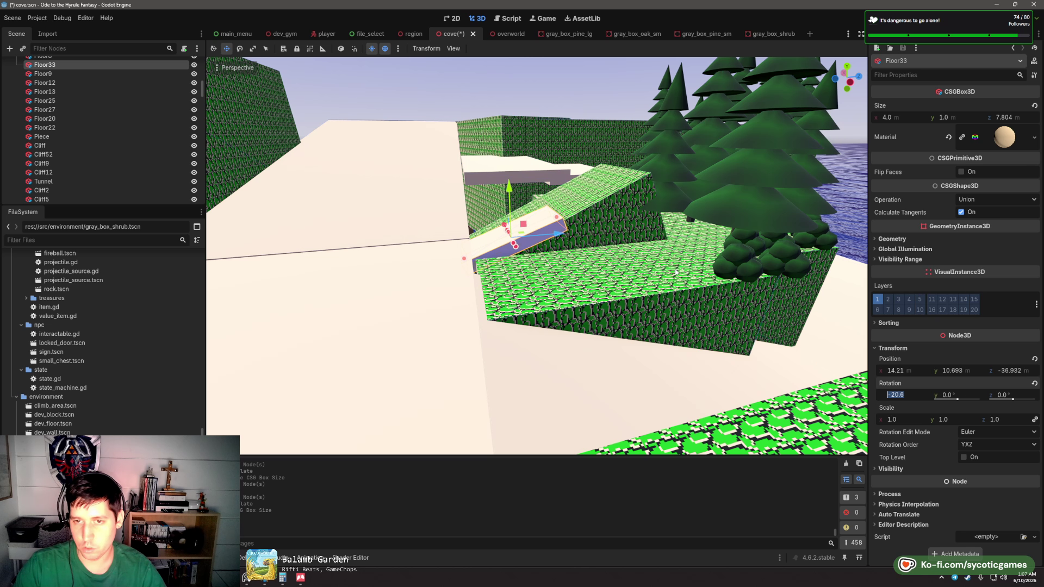
click(599, 211)
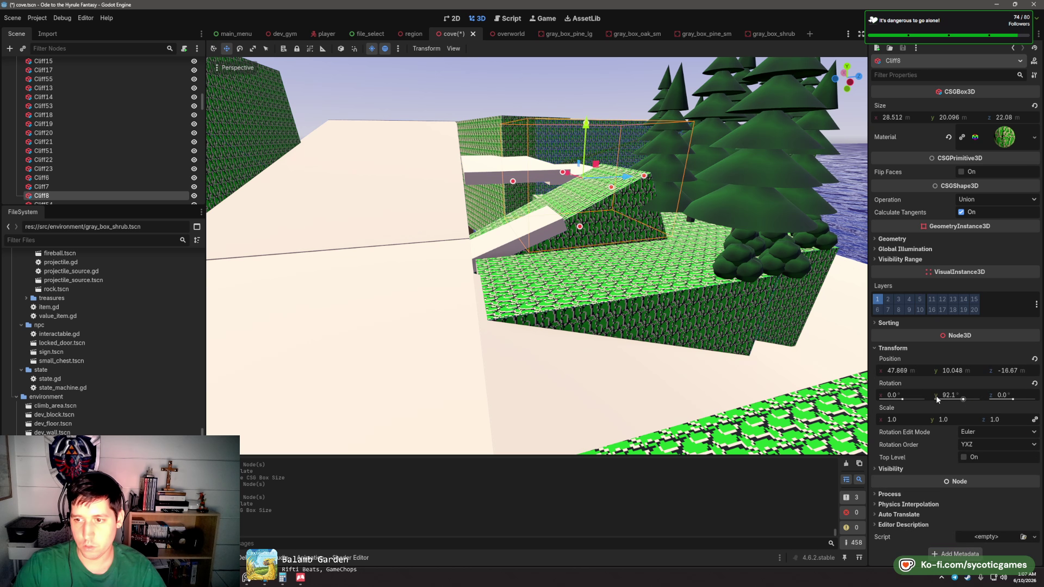
click(970, 394)
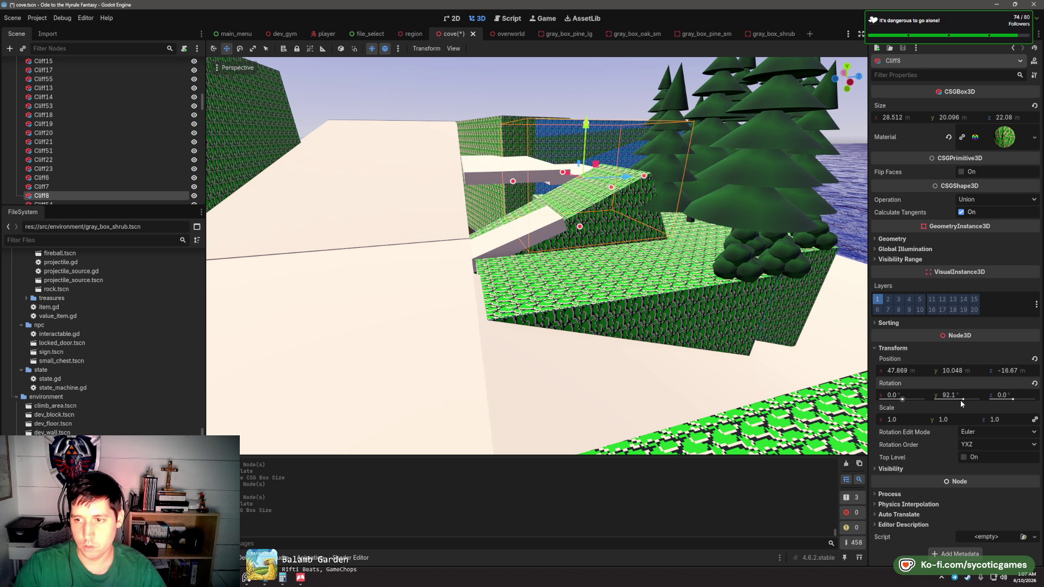
- Set Cliff55's rotation to x -20.6 and z 0, nudge it, and shorten its length
click(586, 211)
click(897, 348)
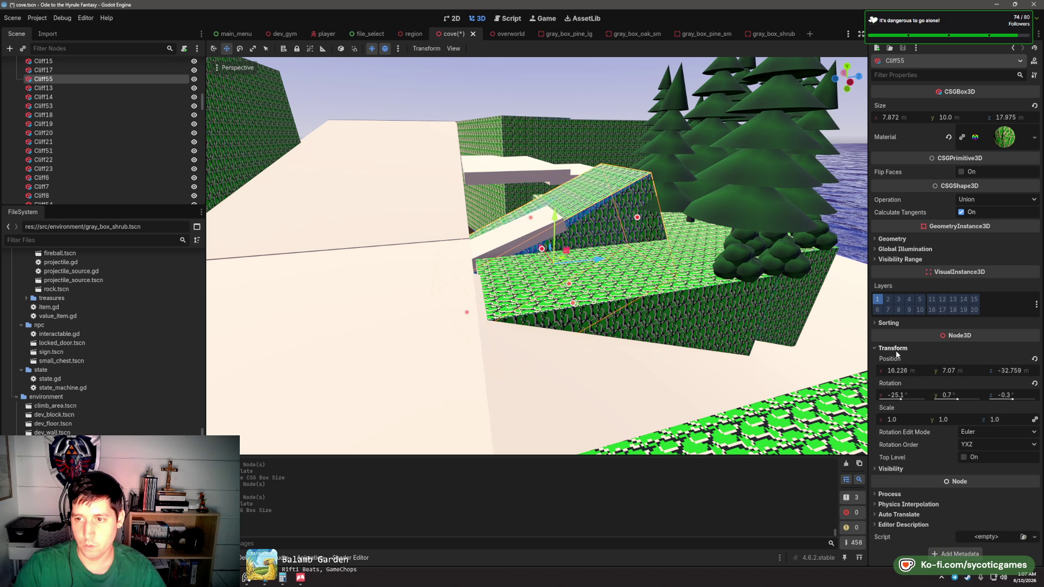
drag(909, 398, 982, 395)
click(982, 396)
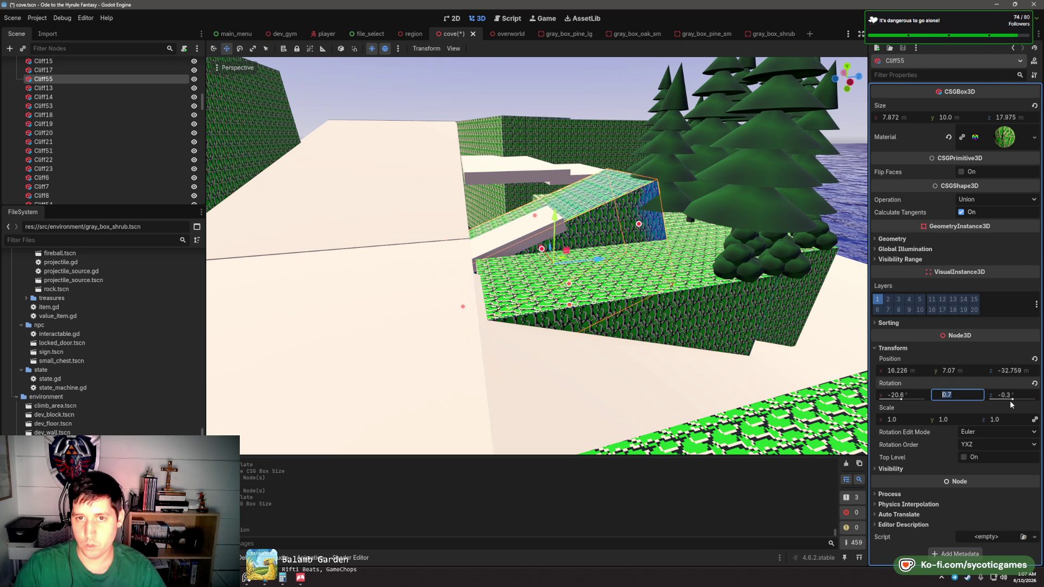
click(1015, 395)
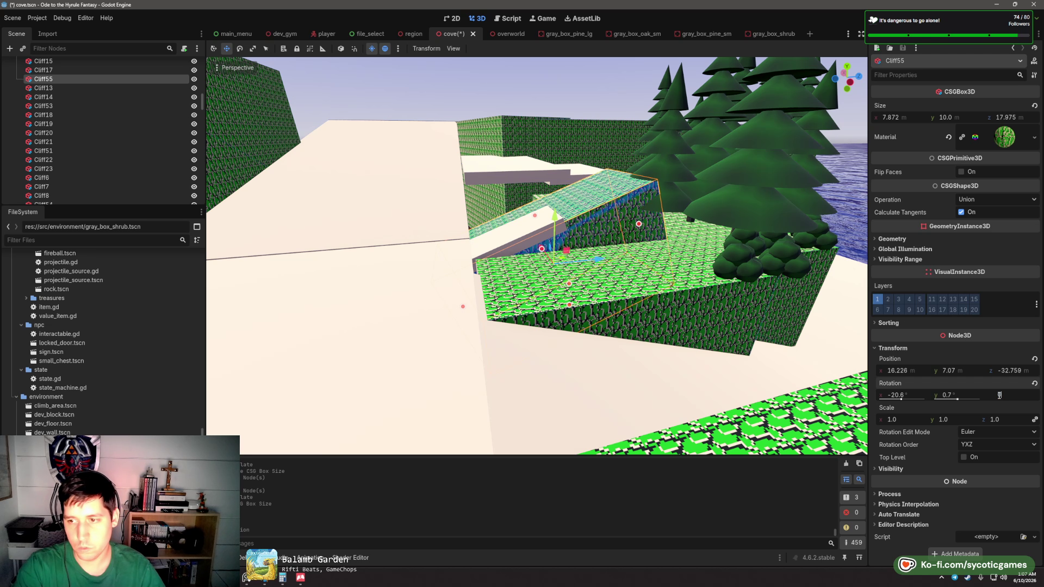
key(Tab)
drag(562, 219, 559, 216)
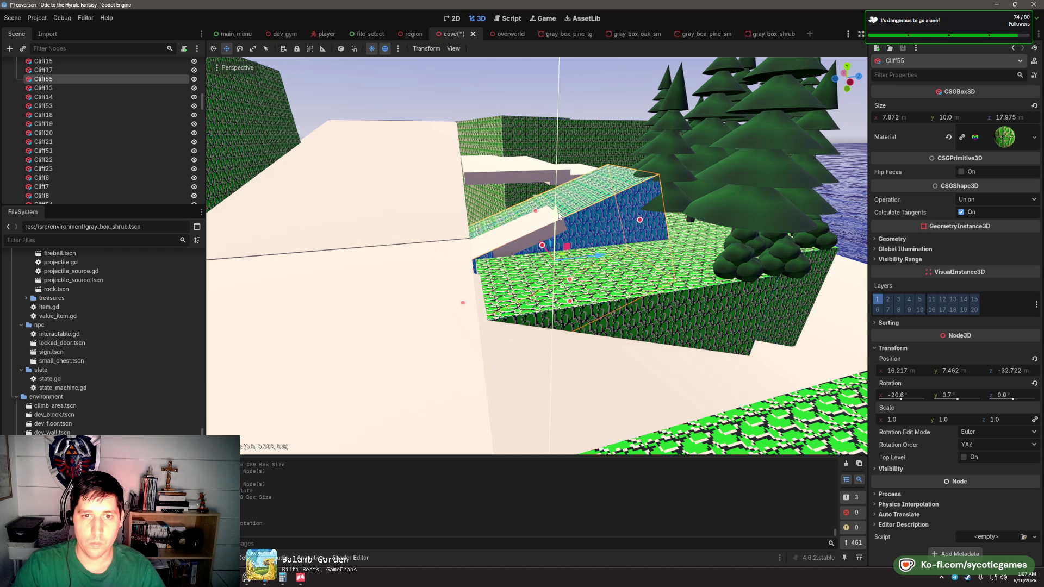
mouse_move(640, 222)
mouse_down()
mouse_move(577, 240)
mouse_move(571, 258)
mouse_up()
- Duplicate Floor31 into Floor34, lower it and trim it to 12.27 × 1 × 5.667 m
click(582, 180)
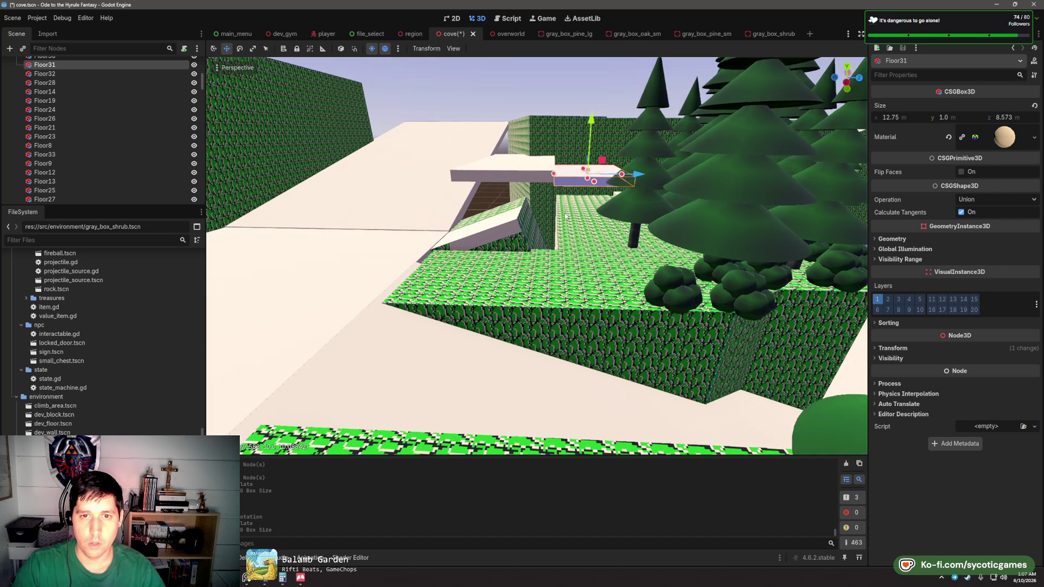
key(ctrl+d)
mouse_move(608, 161)
mouse_down()
mouse_move(560, 240)
mouse_move(559, 226)
mouse_up()
scroll(568, 198, down, 3)
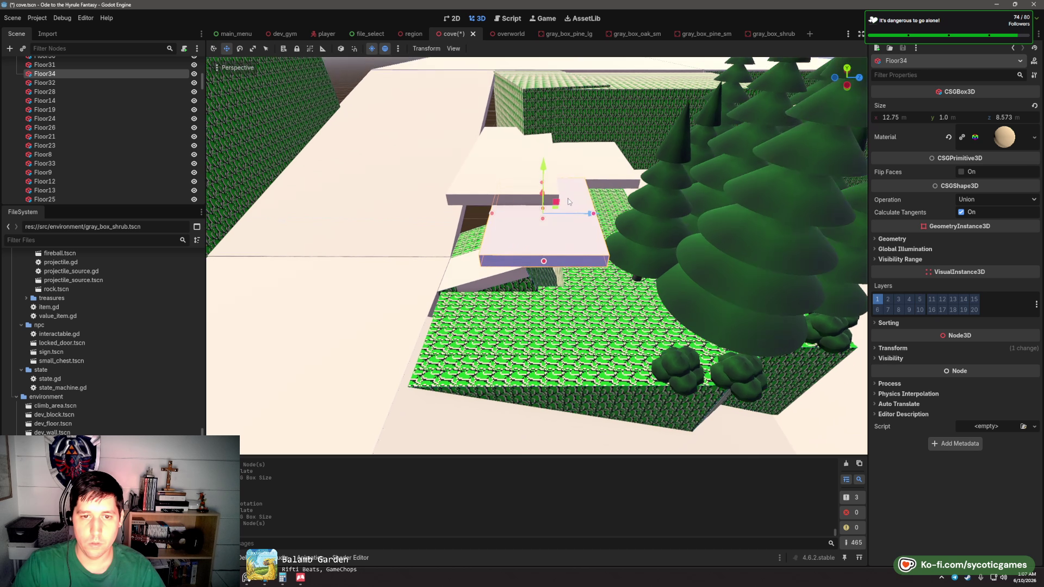
drag(548, 157, 548, 164)
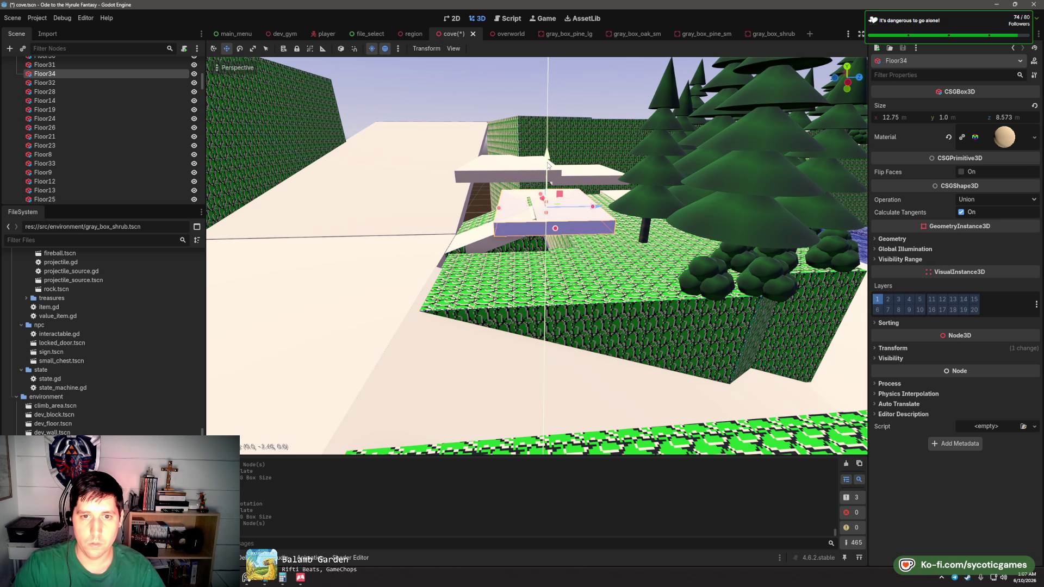
scroll(664, 223, up, 5)
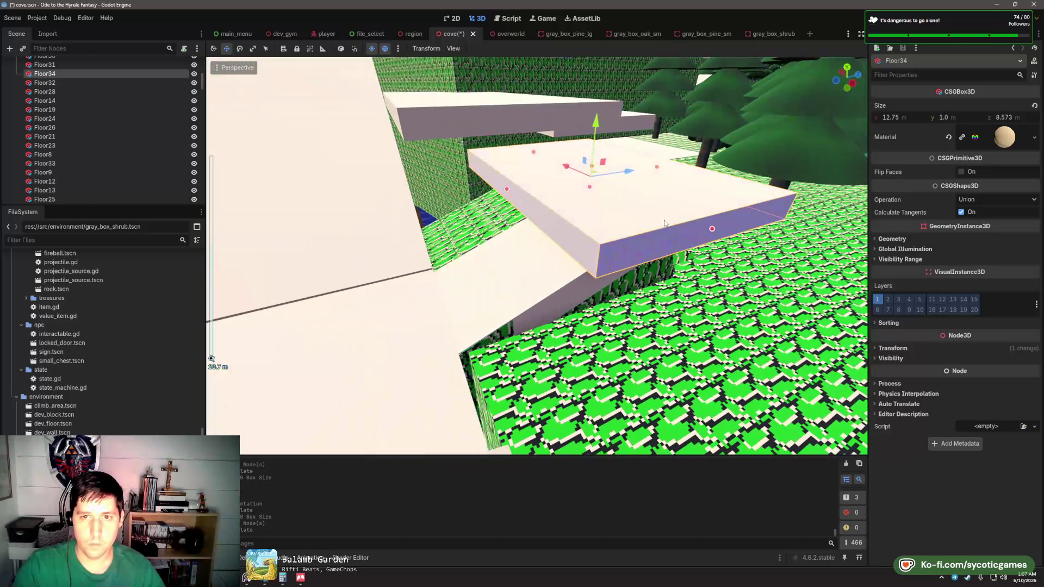
drag(713, 231, 697, 224)
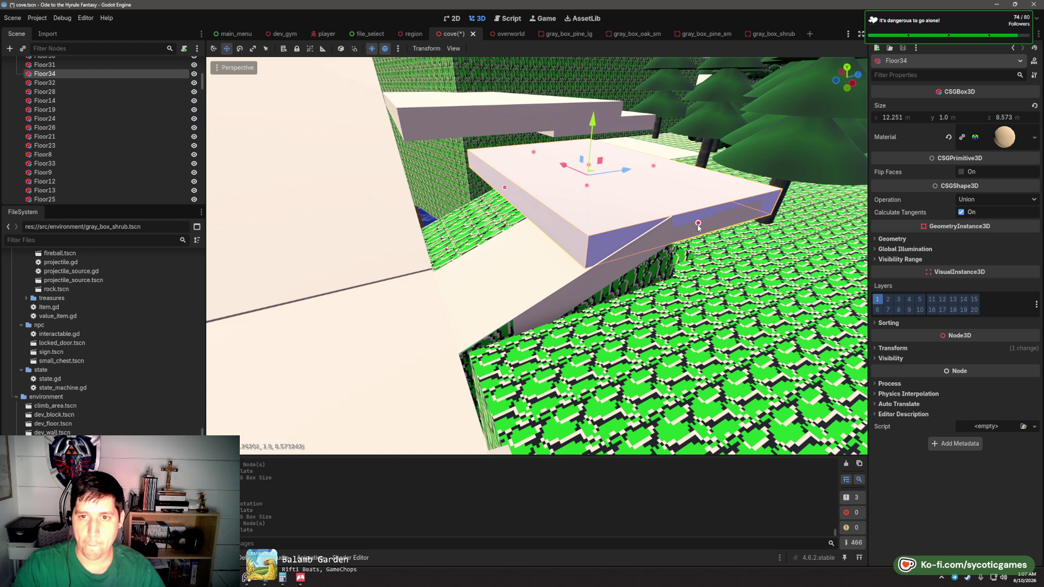
mouse_move(516, 188)
mouse_down()
mouse_move(565, 185)
mouse_move(550, 188)
mouse_up()
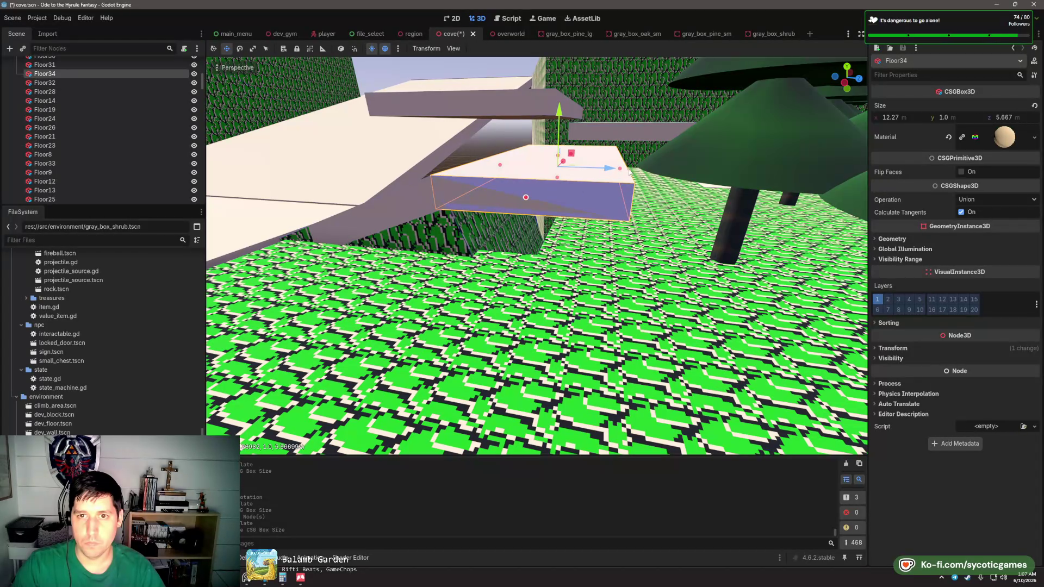
- Select the Cliff56 wall block among the cliffs
scroll(624, 184, down, 3)
click(582, 329)
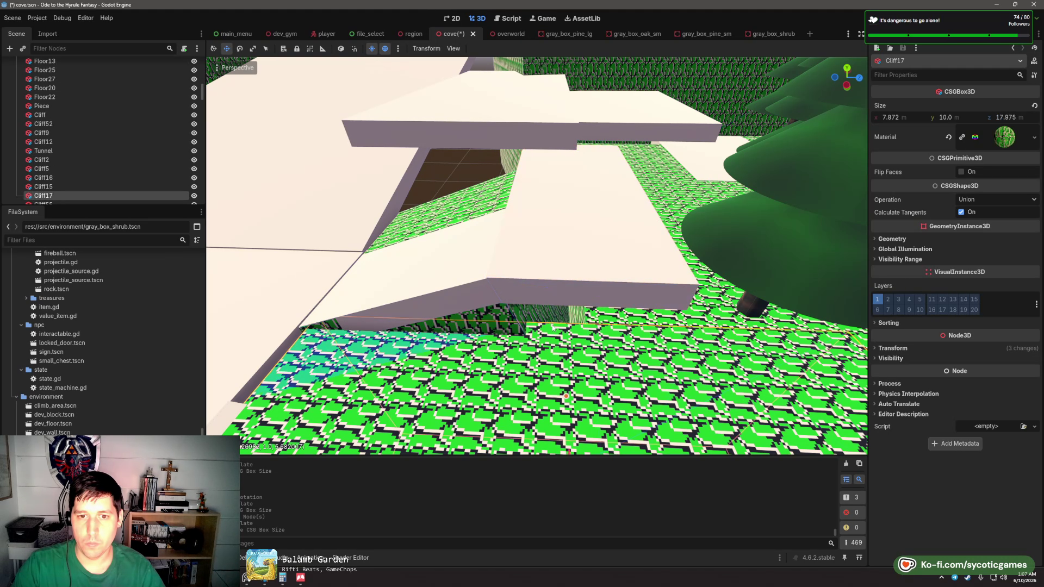
scroll(582, 329, down, 3)
scroll(581, 329, down, 2)
click(595, 301)
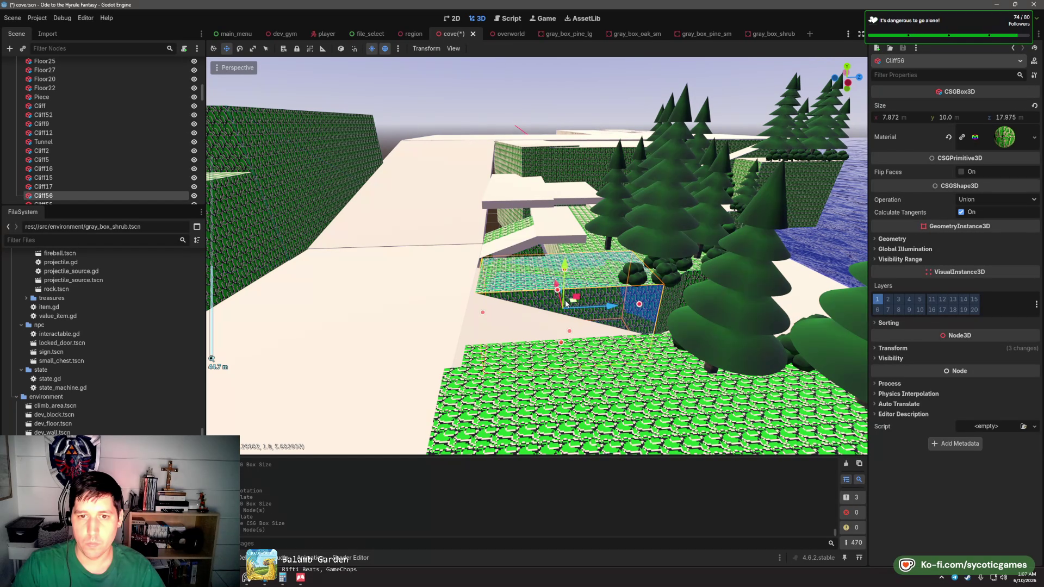
scroll(598, 294, up, 2)
- Move Cliff56 up and back and thin its Z depth
mouse_move(599, 283)
mouse_down()
mouse_move(552, 284)
mouse_move(629, 277)
mouse_move(464, 315)
mouse_move(562, 281)
mouse_move(638, 295)
mouse_move(518, 346)
mouse_move(522, 327)
mouse_up()
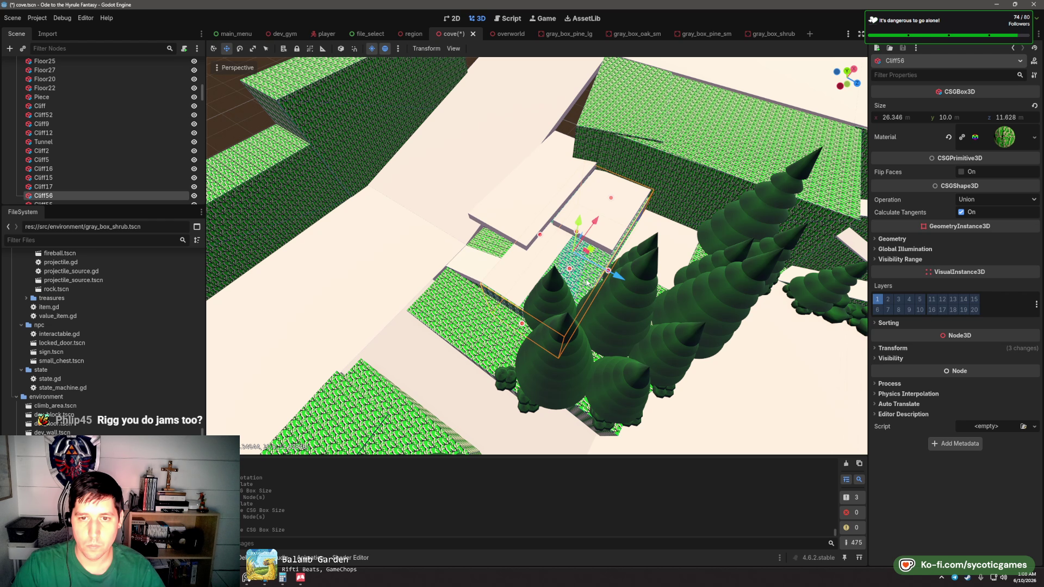
mouse_move(606, 273)
mouse_down()
mouse_move(571, 251)
mouse_move(644, 230)
mouse_up()
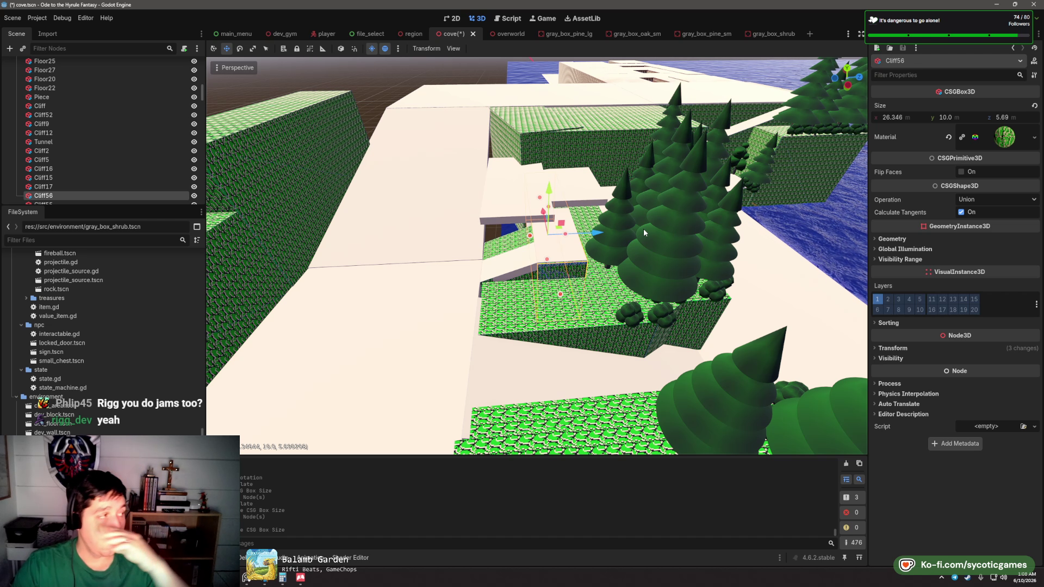
scroll(637, 261, up, 4)
mouse_move(637, 261)
mouse_down()
mouse_move(650, 259)
mouse_move(595, 375)
mouse_up()
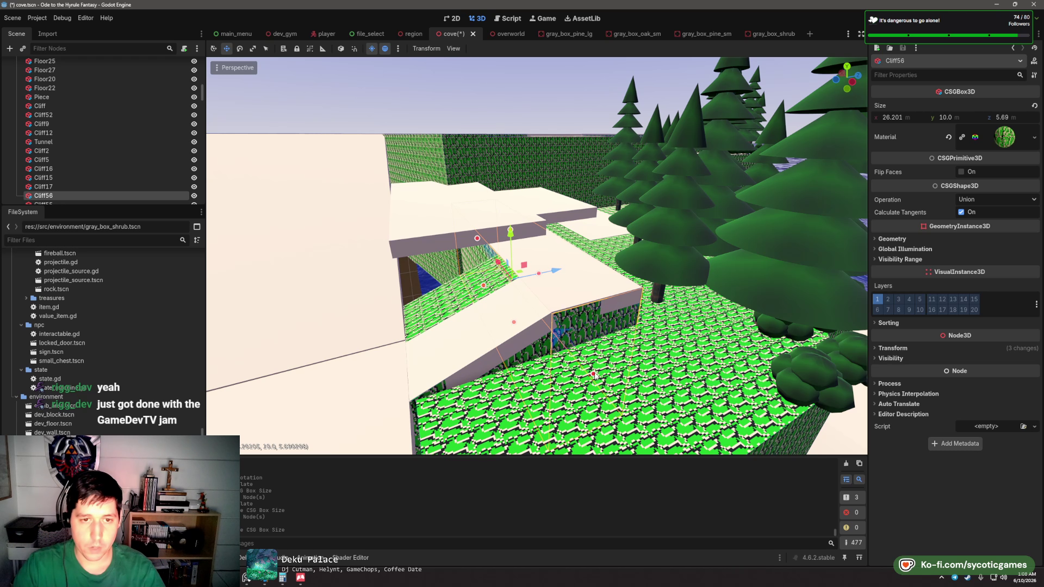
- Duplicate Cliff56 into Cliff57, move it up-left and shorten it along X to about 20.4 m
key(ctrl+d)
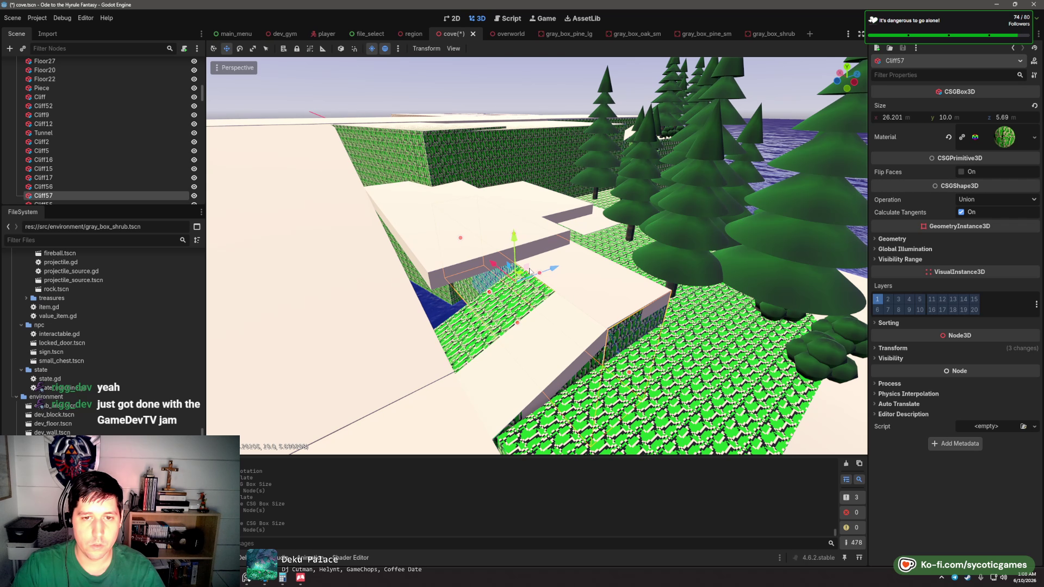
mouse_move(530, 272)
mouse_down()
mouse_move(516, 280)
mouse_move(463, 268)
mouse_move(478, 275)
mouse_move(499, 337)
mouse_up()
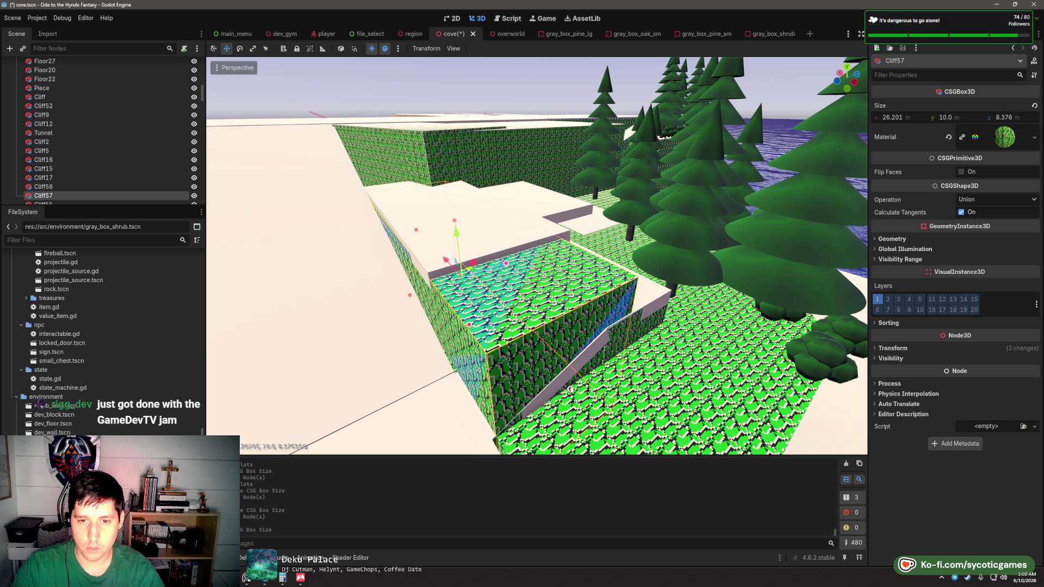
drag(570, 389, 492, 336)
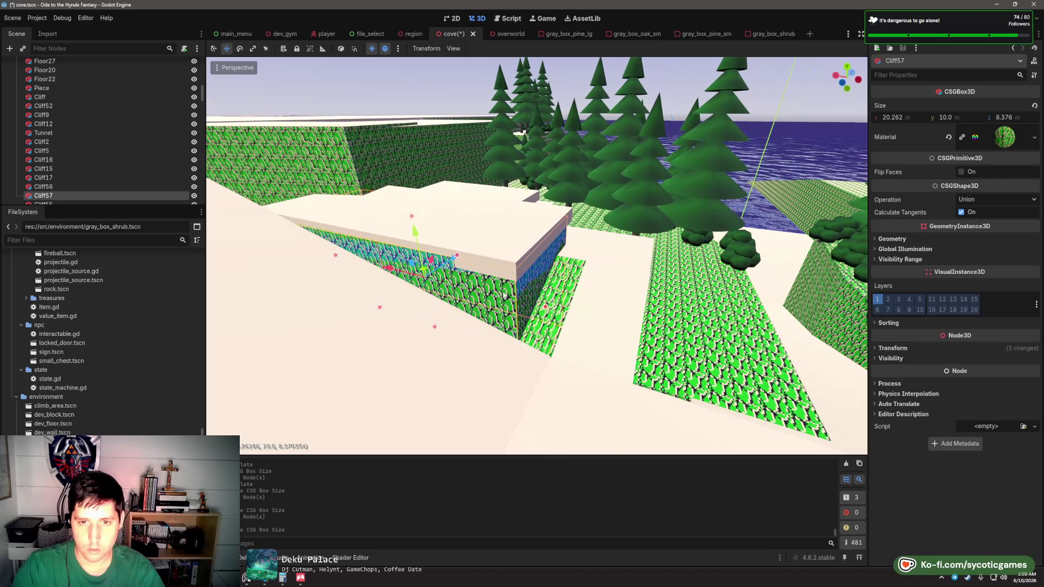
mouse_move(505, 295)
mouse_down()
mouse_move(547, 310)
mouse_move(464, 331)
mouse_move(533, 268)
mouse_move(452, 388)
mouse_move(447, 370)
mouse_move(399, 352)
mouse_up()
click(448, 386)
- Duplicate Floor33 into Floor35, tip it into a steep plank, position it and shorten it to 3.985 m
key(ctrl+d)
key(e)
key(w)
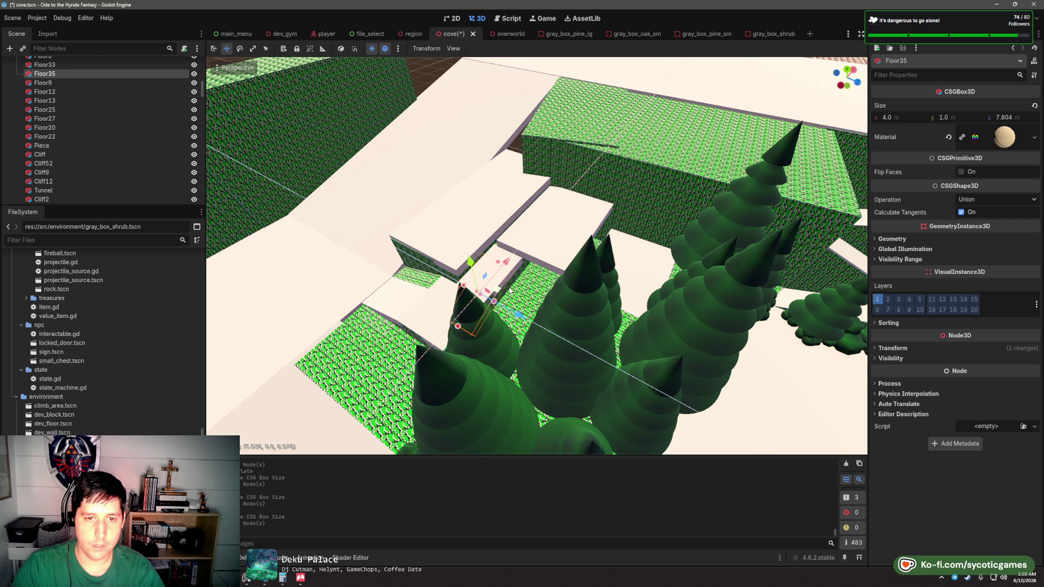
scroll(492, 250, up, 5)
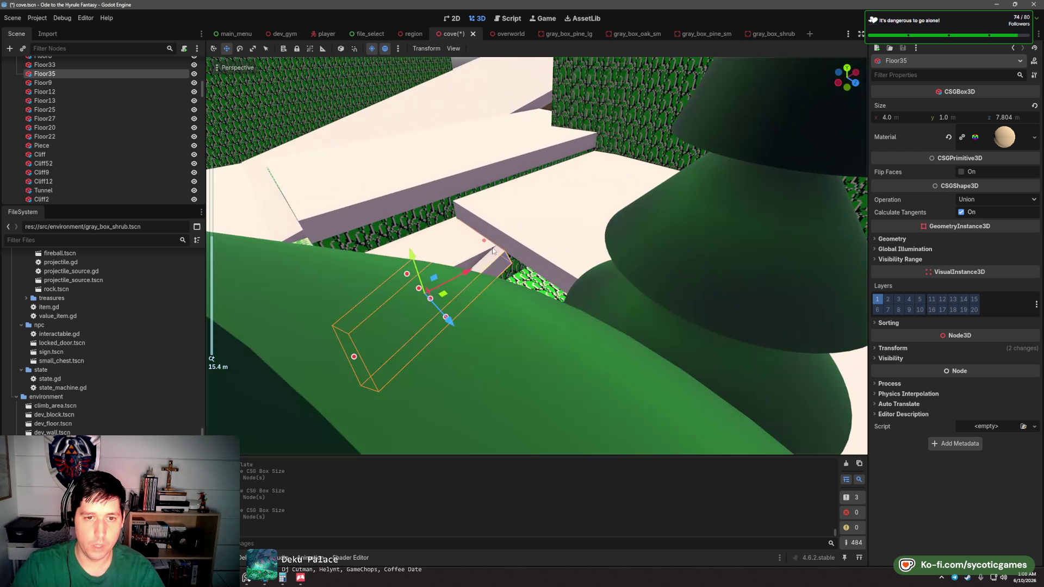
mouse_move(492, 250)
mouse_down()
mouse_move(506, 261)
mouse_move(569, 249)
mouse_move(524, 293)
mouse_move(468, 256)
mouse_up()
drag(511, 288, 505, 289)
drag(454, 252, 455, 255)
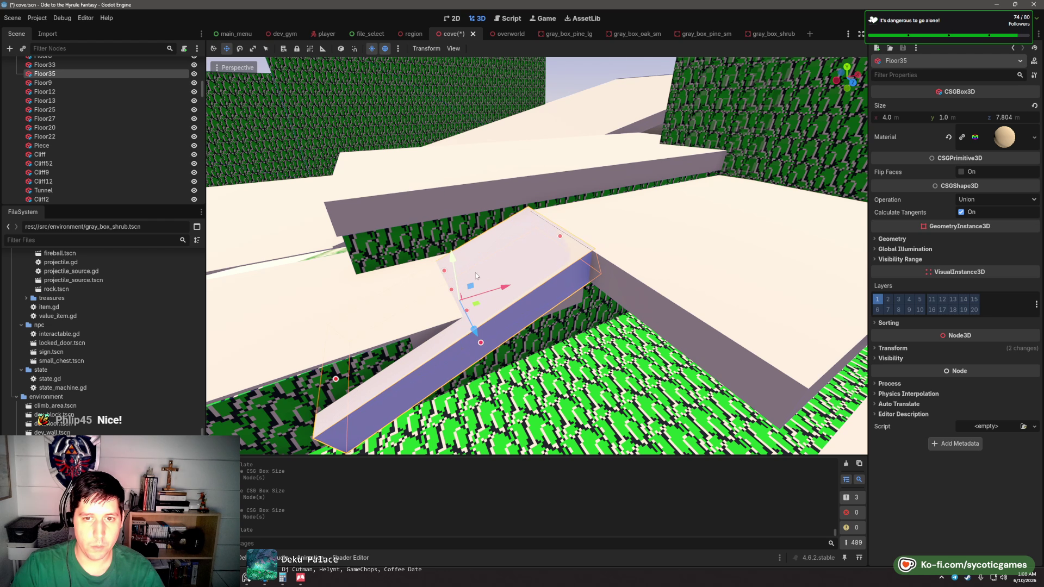
drag(504, 286, 503, 286)
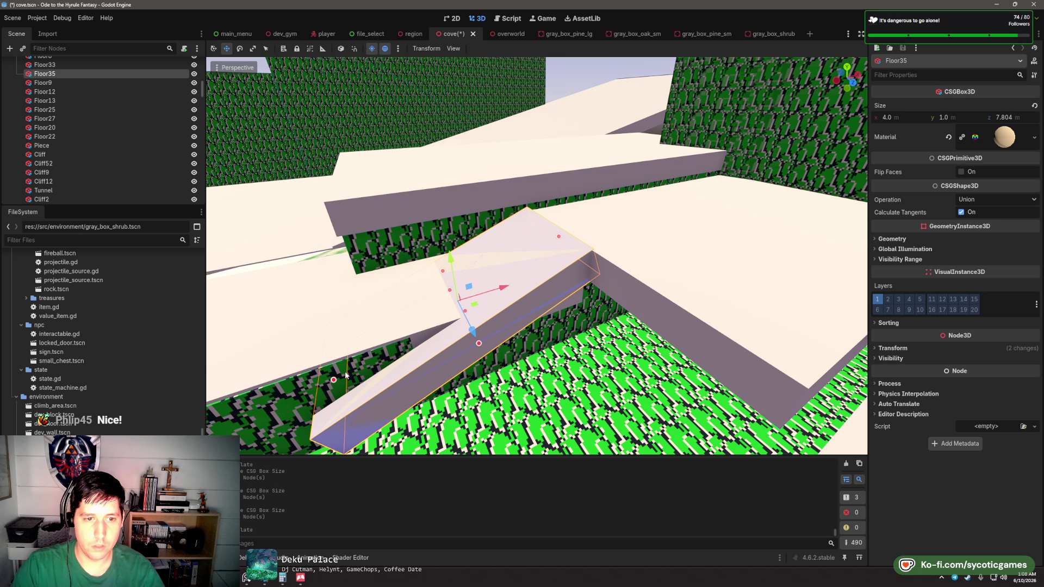
drag(346, 375, 463, 318)
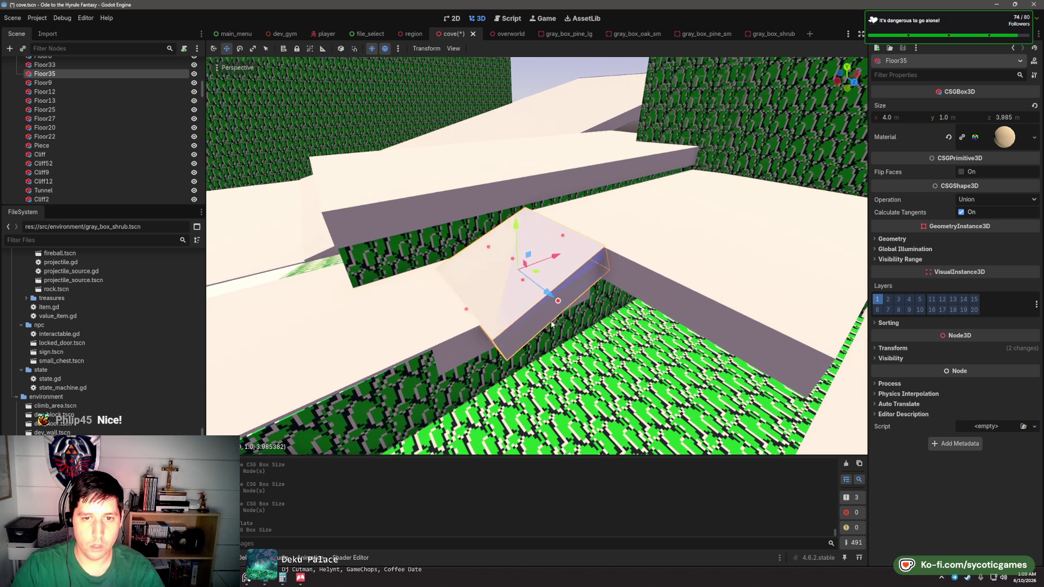
mouse_move(551, 324)
mouse_down()
mouse_move(578, 304)
mouse_move(565, 305)
mouse_up()
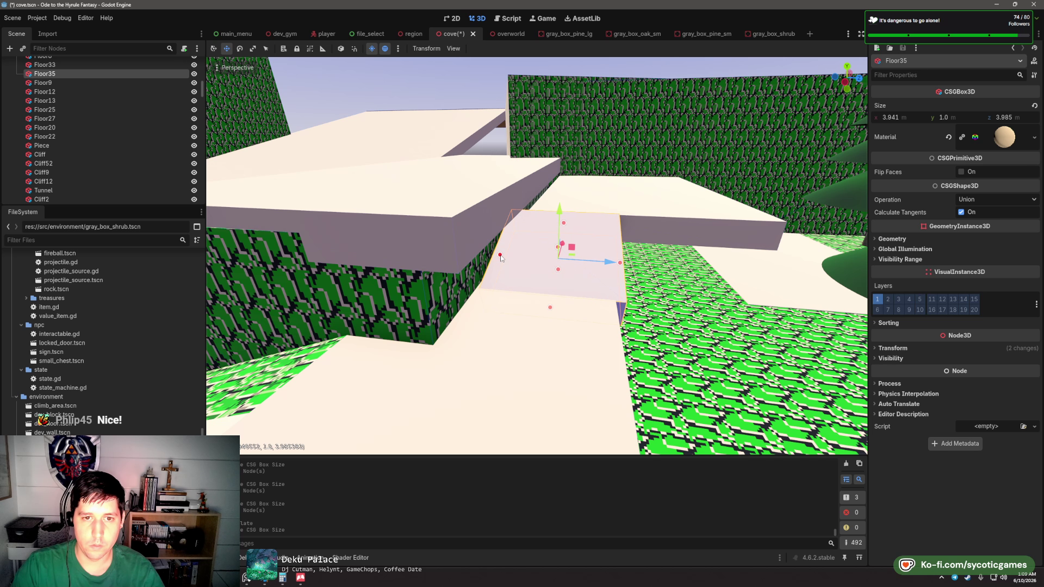
- Lengthen Cliff57 slightly along Z
click(445, 259)
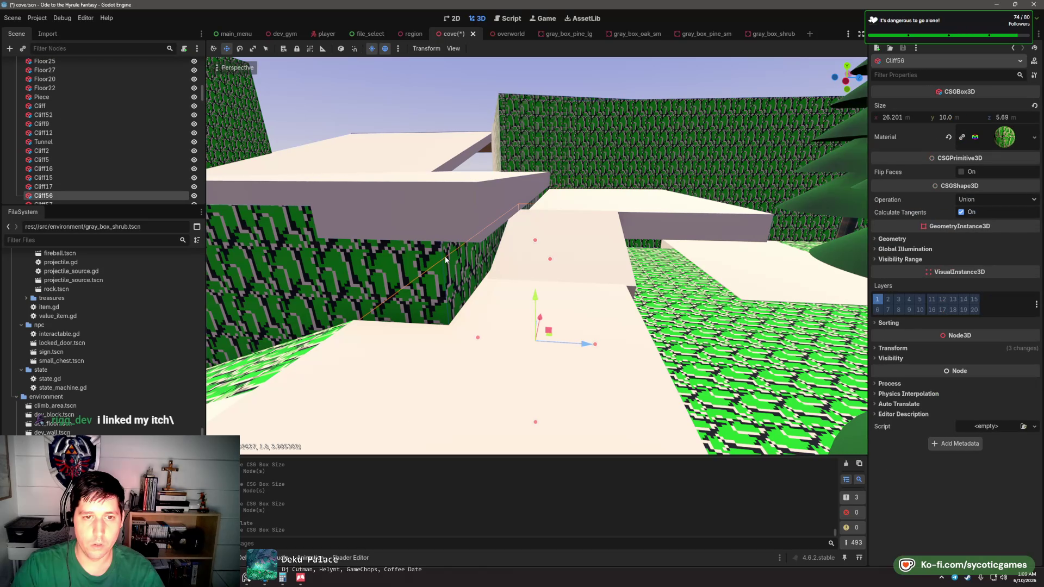
click(445, 260)
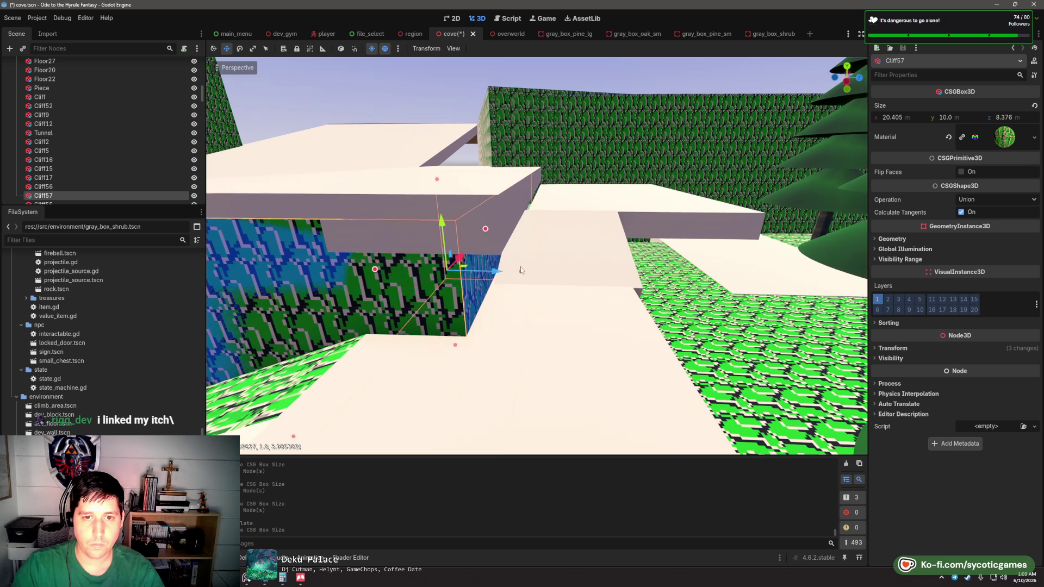
drag(525, 273, 531, 272)
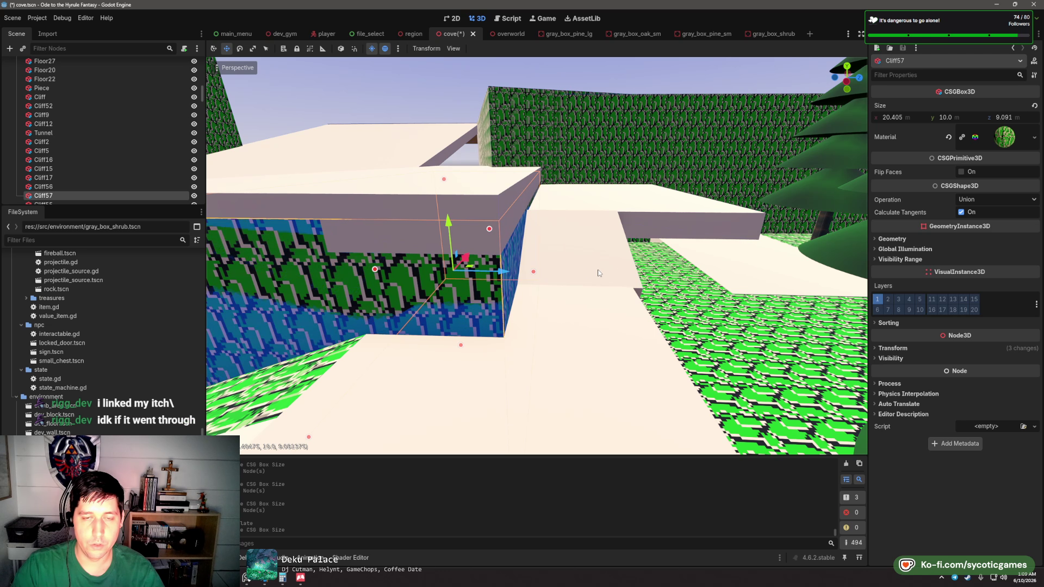
mouse_move(709, 253)
mouse_down()
mouse_move(635, 255)
mouse_move(558, 307)
mouse_move(581, 272)
mouse_move(361, 189)
mouse_up()
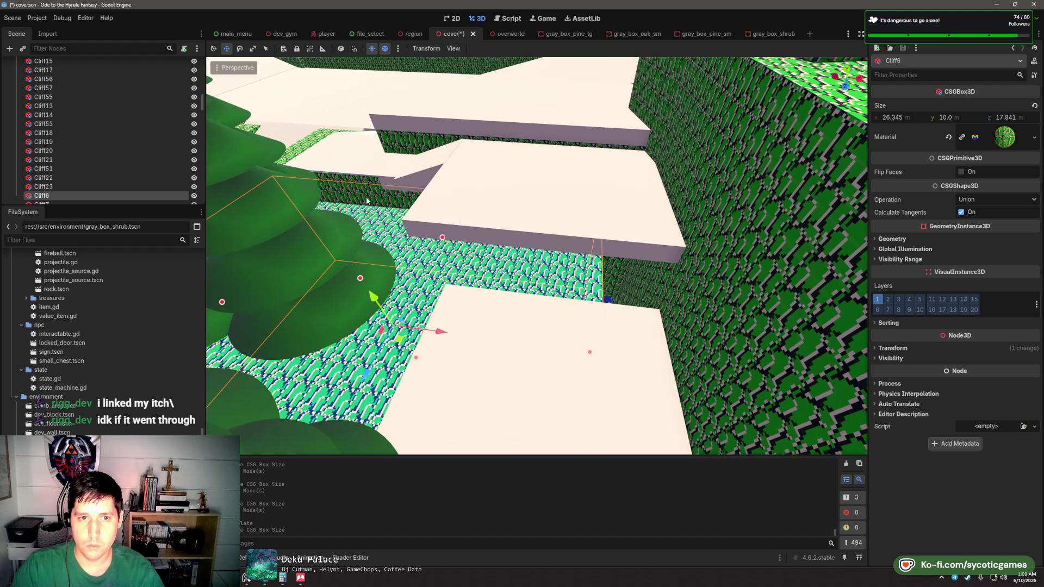
- Duplicate Cliff56 into Cliff58, move it down and resize it to about 18.13 m wide and 10.655 m deep
click(361, 190)
key(ctrl+d)
drag(496, 233, 539, 303)
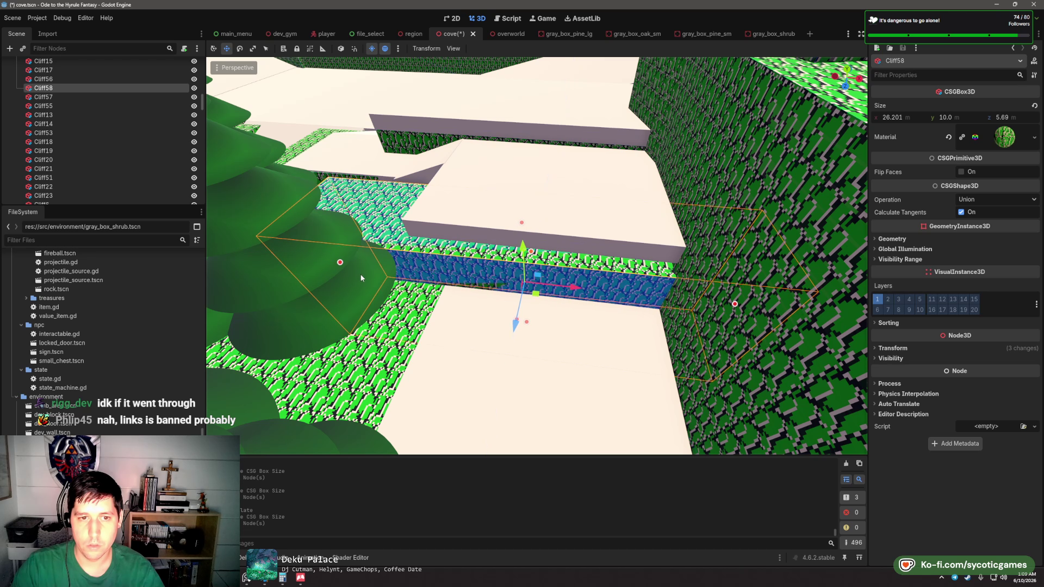
drag(343, 266, 448, 274)
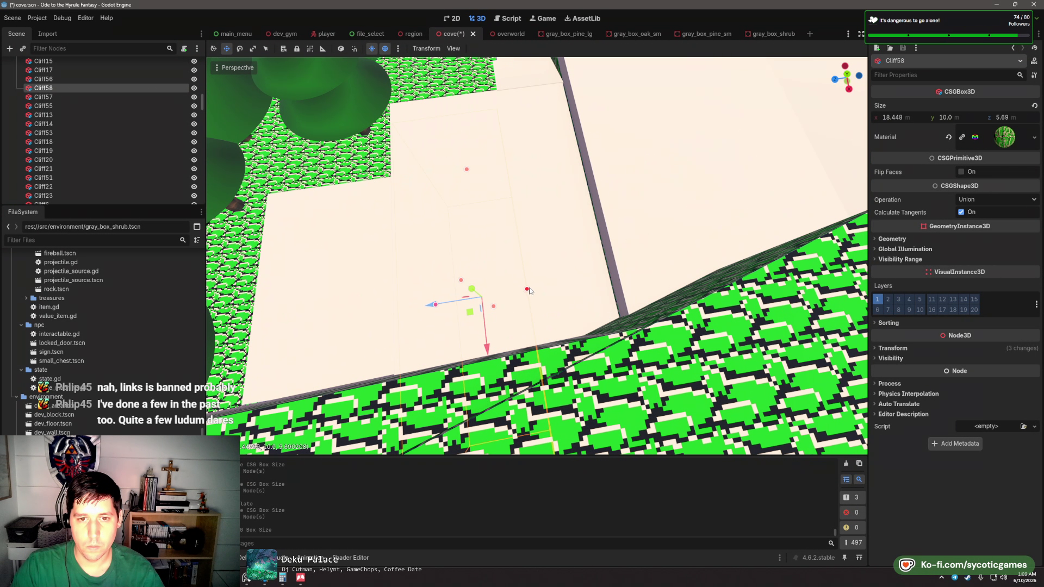
drag(529, 291, 577, 287)
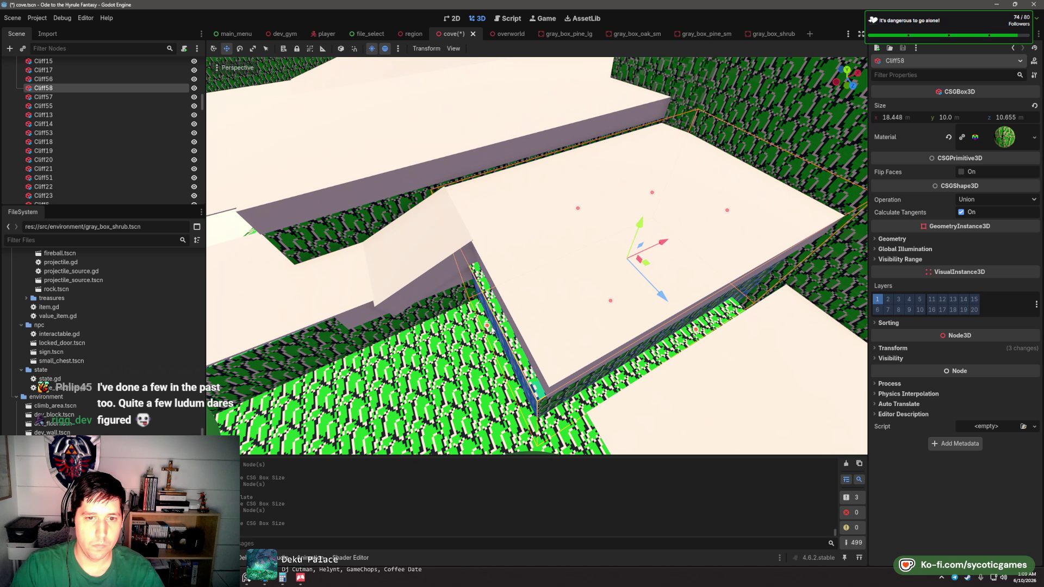
drag(486, 325, 492, 323)
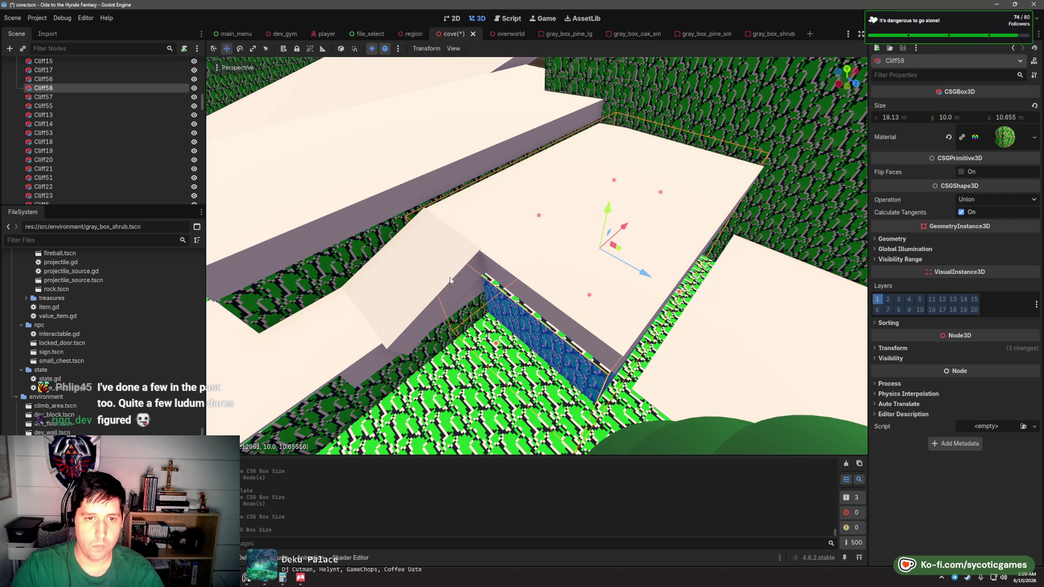
- Tilt the Floor36 slab into a slope with the Rotate tool
click(450, 281)
key(e)
drag(453, 279, 460, 272)
key(w)
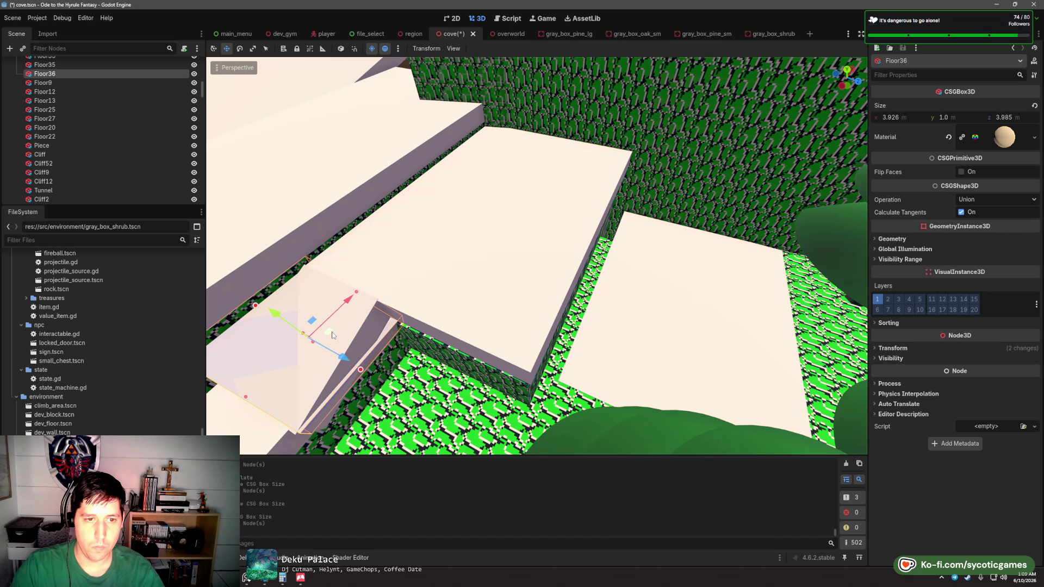
- Move Floor36 toward the upper right and adjust its length along Z
mouse_move(333, 336)
mouse_down()
mouse_move(617, 174)
mouse_move(661, 187)
mouse_move(655, 207)
mouse_move(664, 196)
mouse_up()
drag(711, 231, 742, 246)
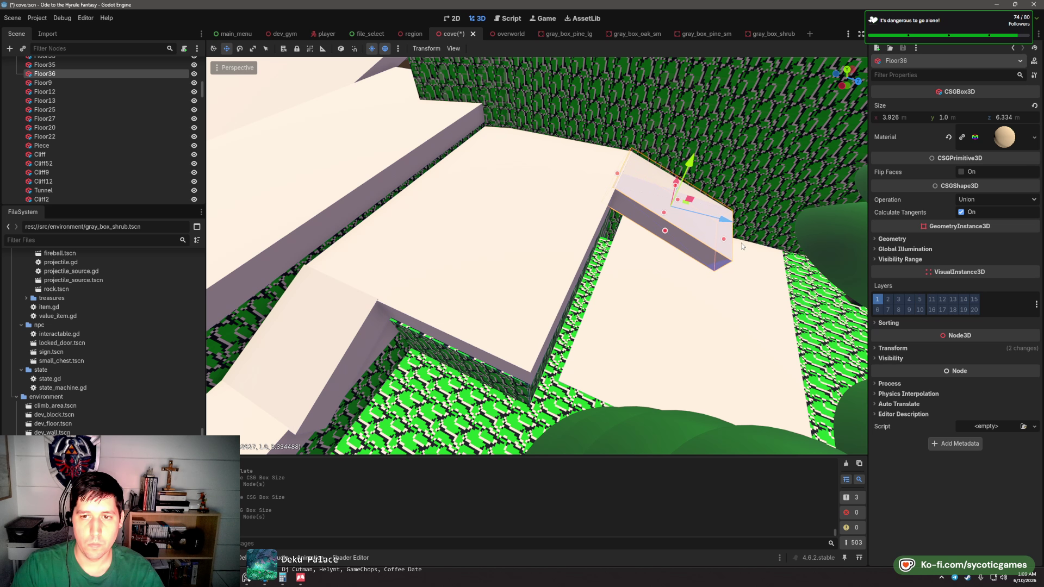
drag(666, 236, 703, 254)
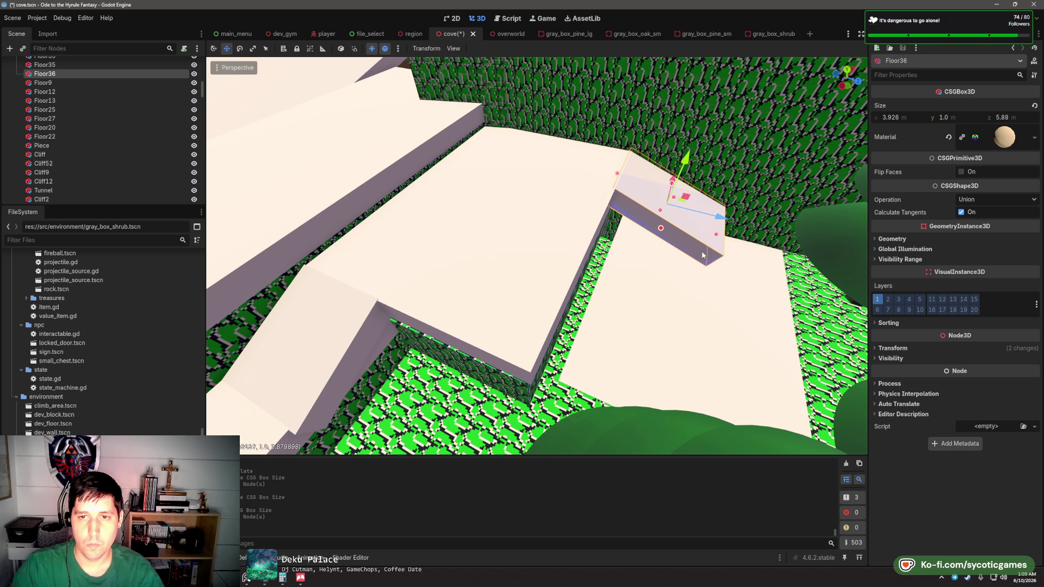
key(ctrl+z)
key(ctrl+z)
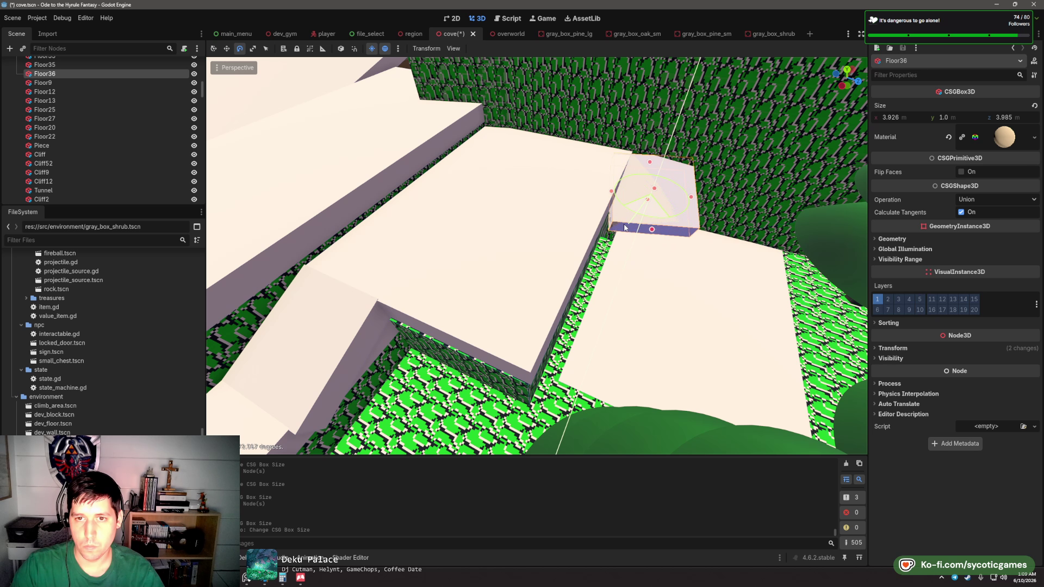
key(w)
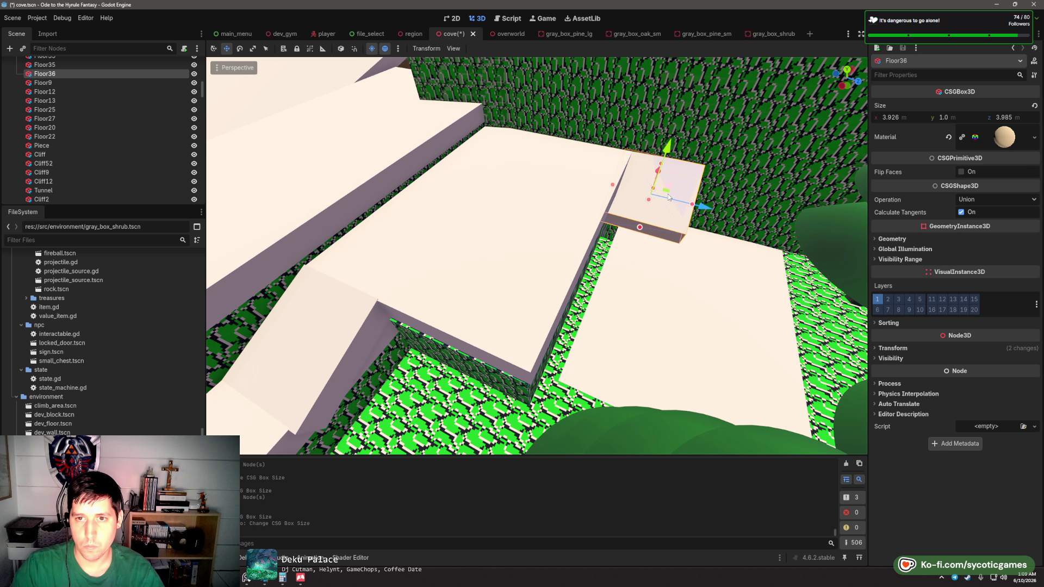
mouse_move(668, 204)
mouse_down()
mouse_move(670, 223)
mouse_move(612, 349)
mouse_move(601, 403)
mouse_up()
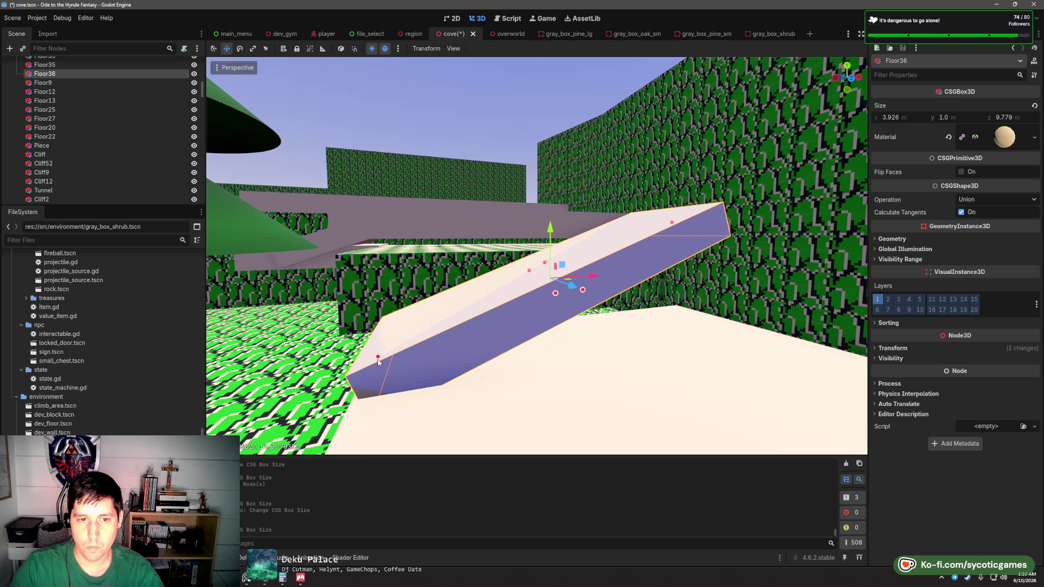
drag(379, 363, 526, 332)
- Add Floor37 (3.377 m wide) and Floor38 (3.826 × 1 × 5.682 m) as Floor34 copies in front of the floors
click(308, 269)
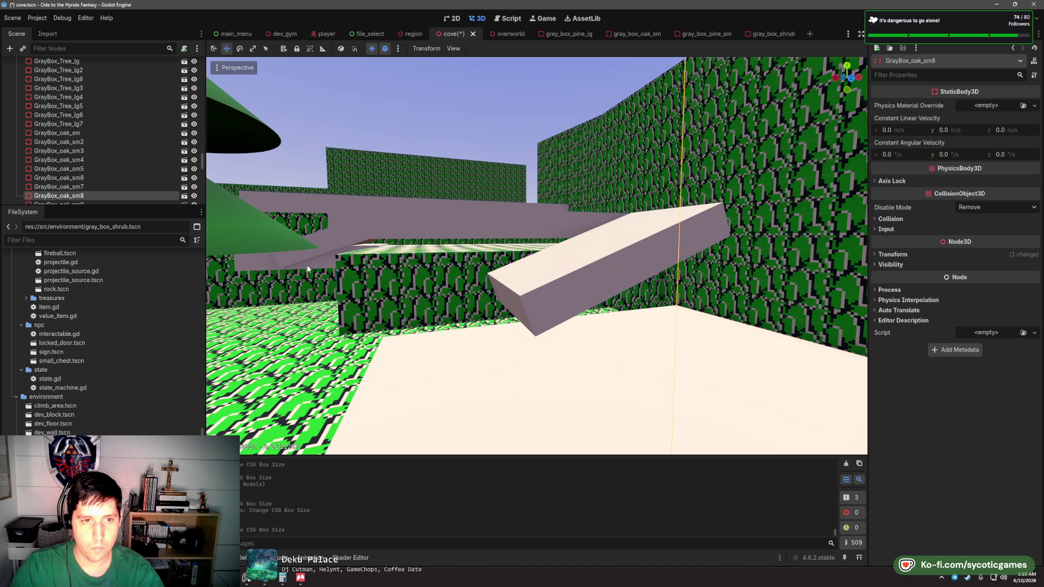
click(353, 234)
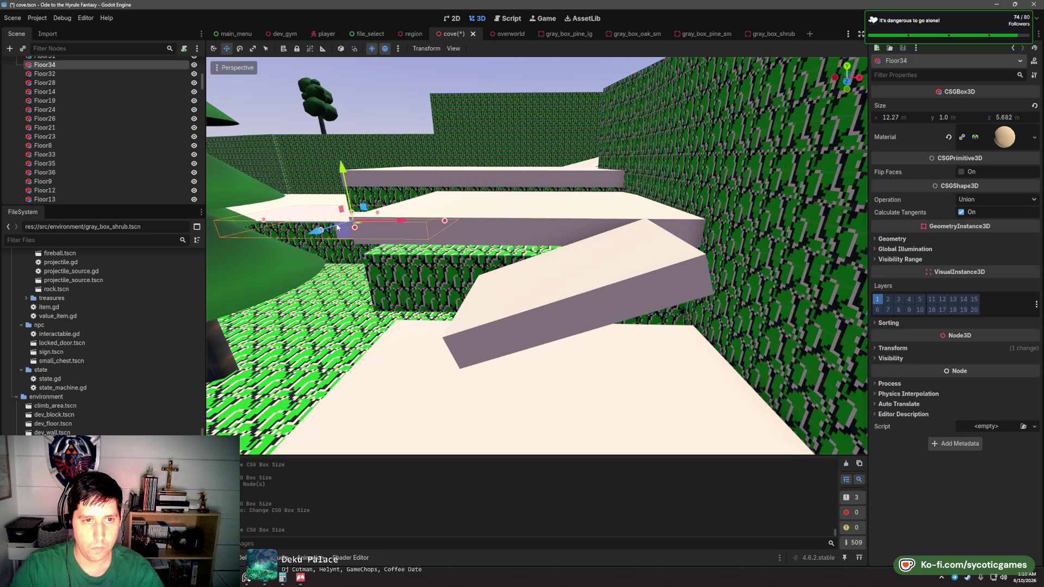
scroll(346, 261, up, 2)
key(ctrl+d)
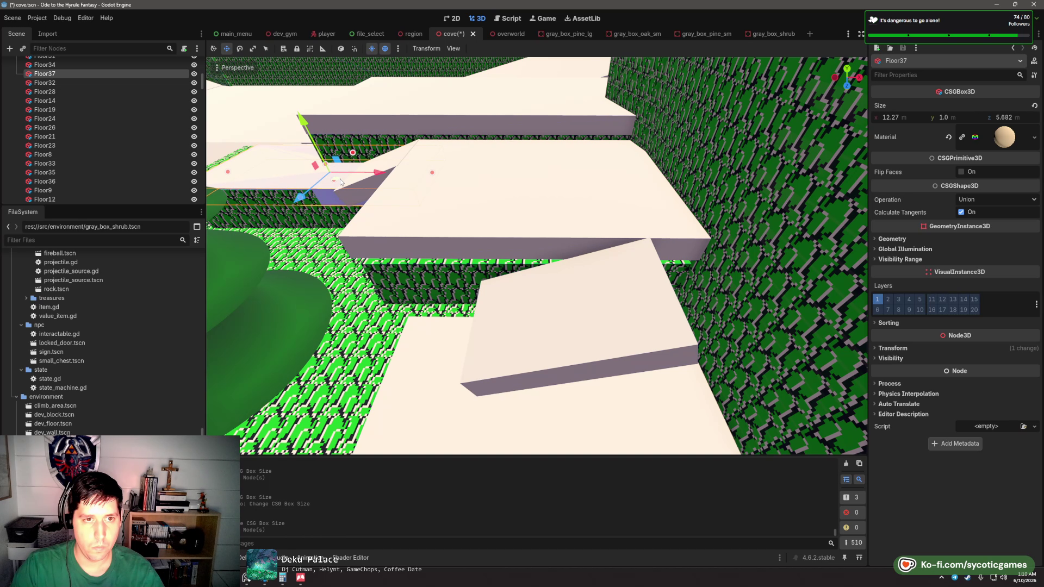
mouse_move(341, 179)
mouse_down()
mouse_move(439, 325)
mouse_move(435, 261)
mouse_move(861, 237)
mouse_move(559, 232)
mouse_up()
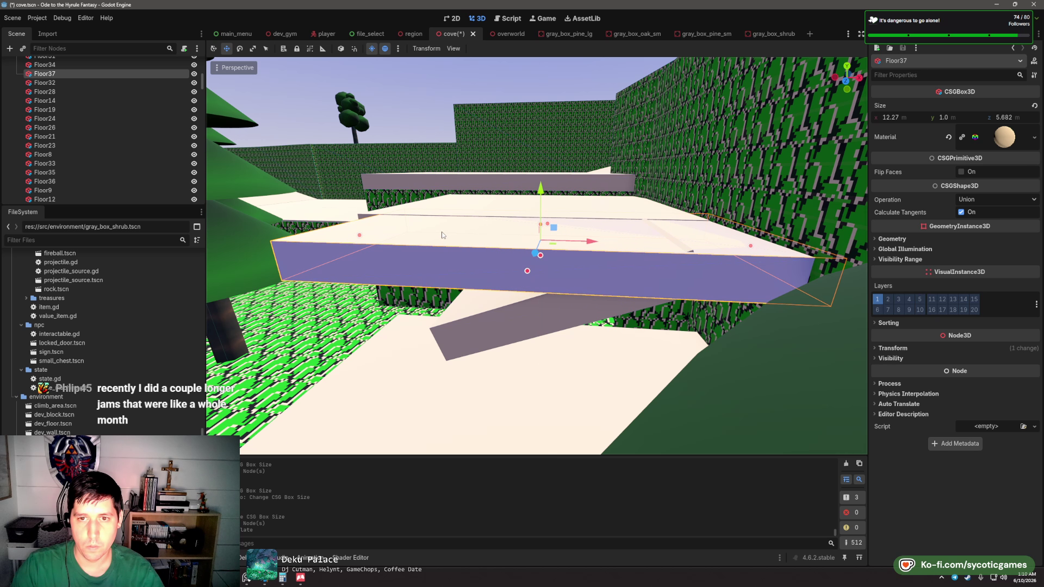
drag(363, 239, 664, 258)
key(ctrl+d)
mouse_move(714, 233)
mouse_down()
mouse_move(452, 305)
mouse_move(427, 288)
mouse_move(455, 286)
mouse_move(327, 297)
mouse_up()
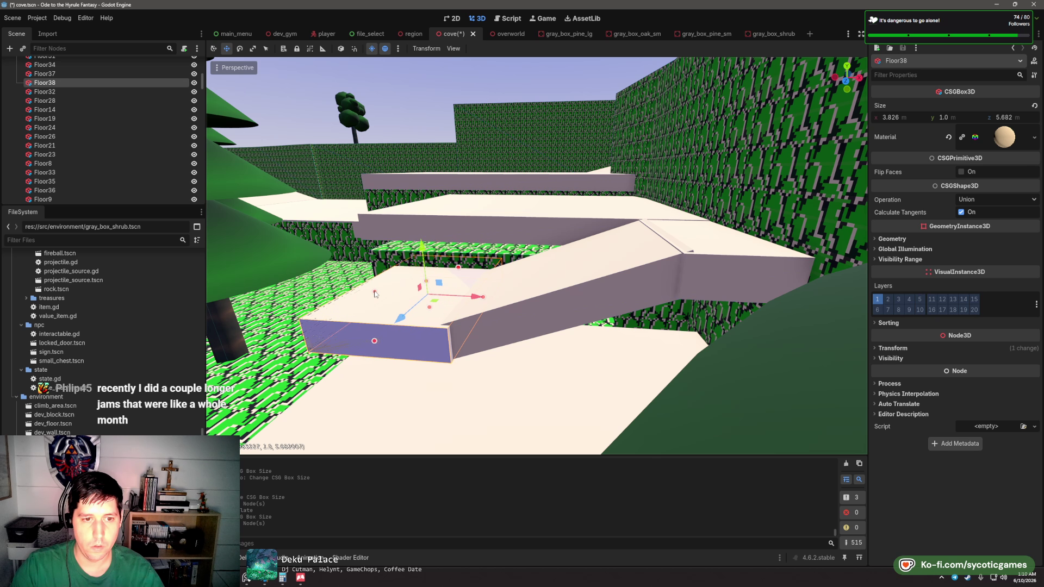
click(611, 272)
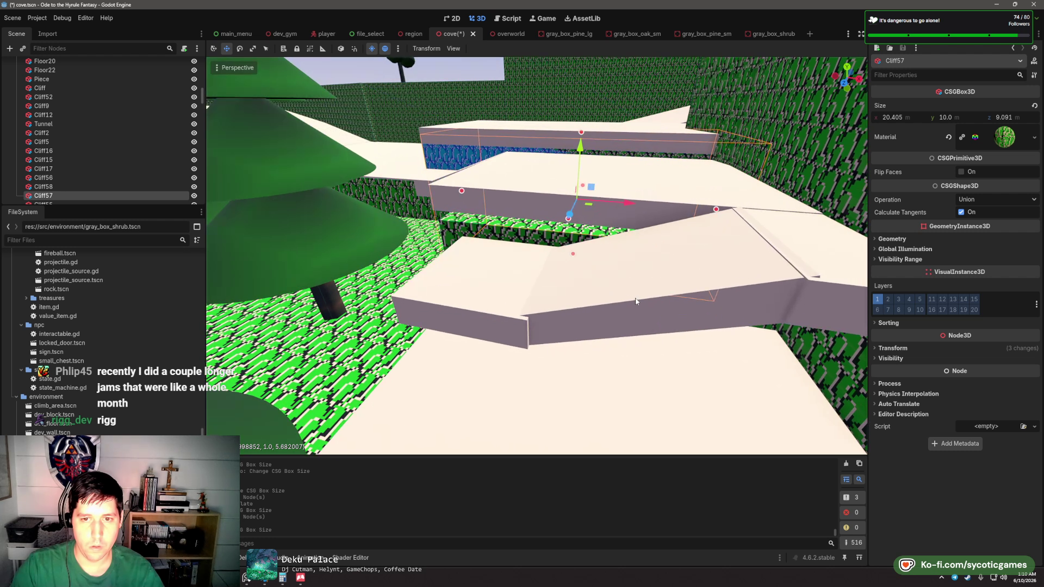
- Rotate Floor39 around Y and slide it up-left, down and forward into an angled ramp
click(611, 273)
key(e)
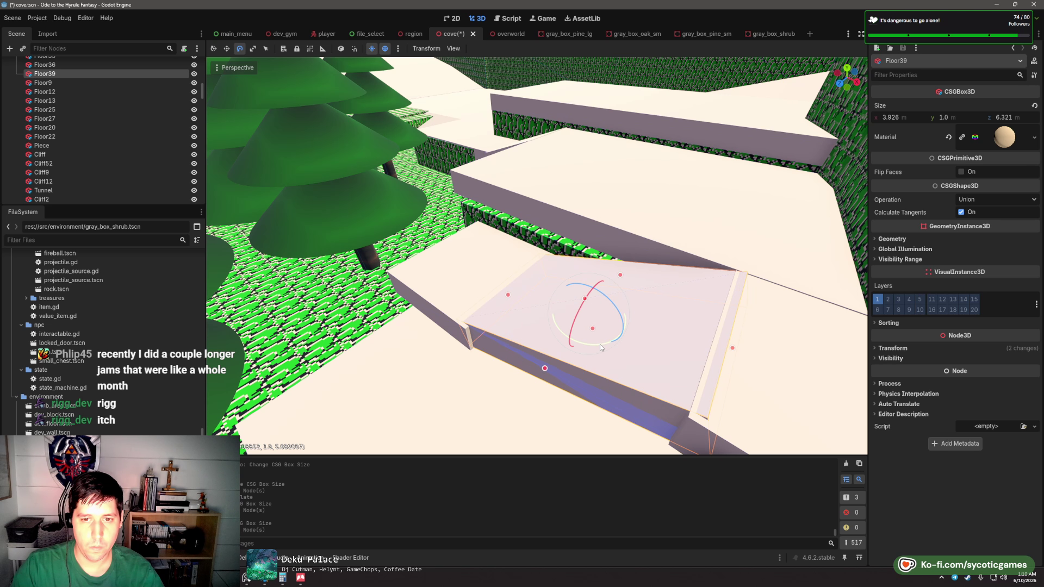
drag(601, 348, 648, 317)
key(w)
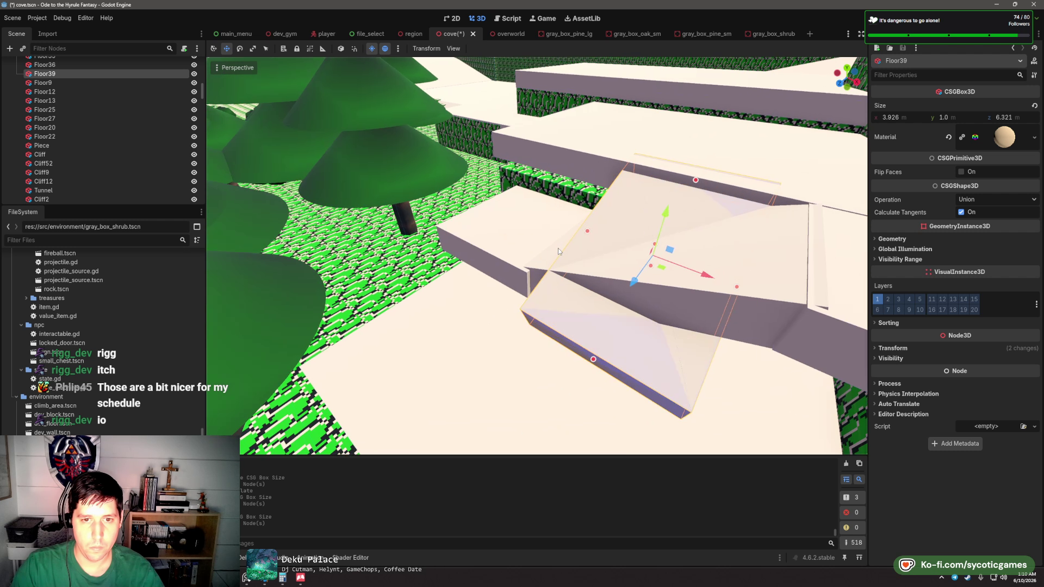
mouse_move(619, 223)
mouse_down()
mouse_move(478, 233)
mouse_move(427, 199)
mouse_move(437, 206)
mouse_move(390, 217)
mouse_move(410, 215)
mouse_up()
drag(409, 157, 420, 227)
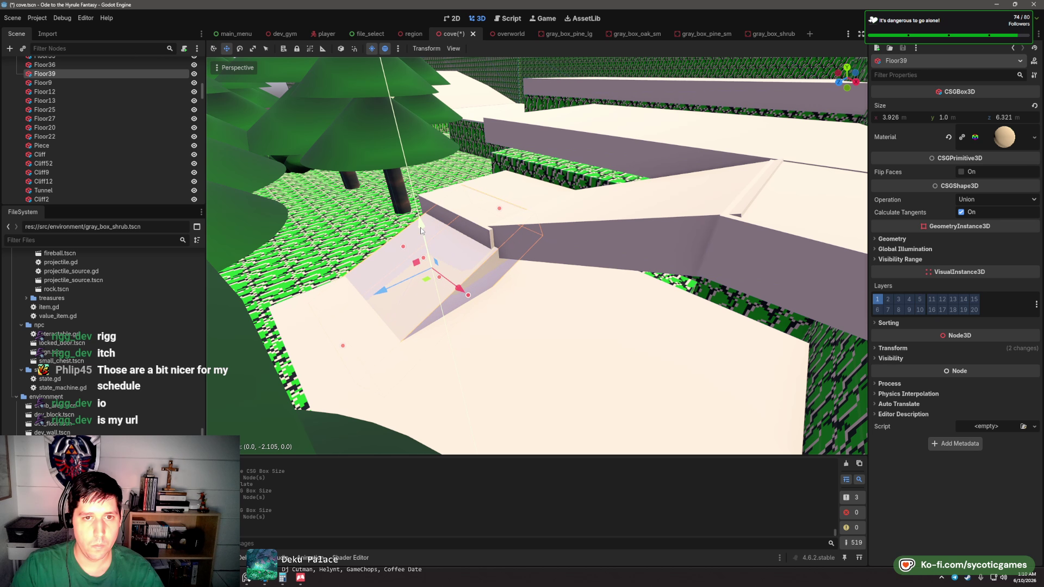
drag(384, 294, 320, 321)
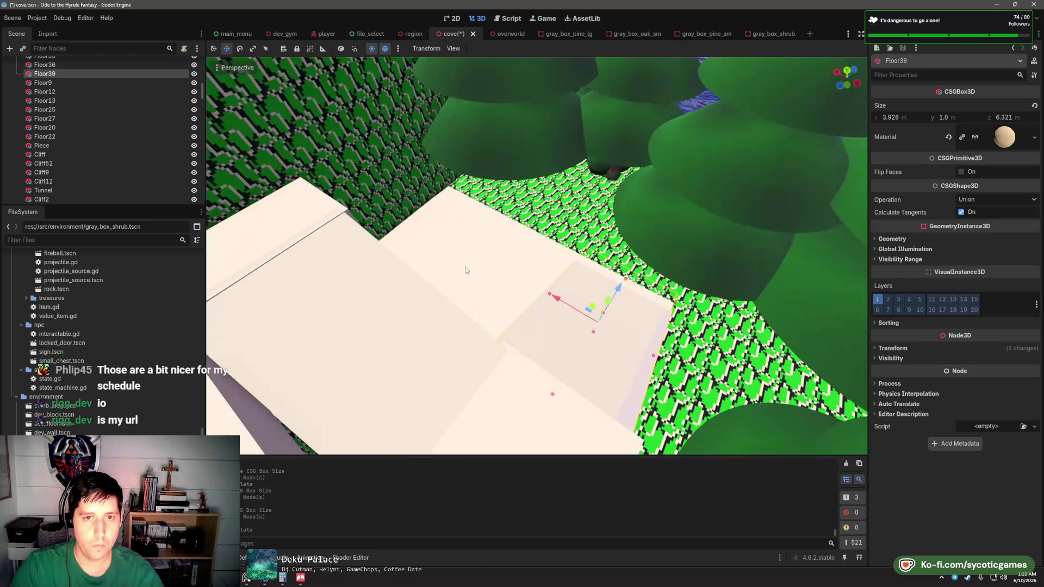
click(504, 249)
click(521, 235)
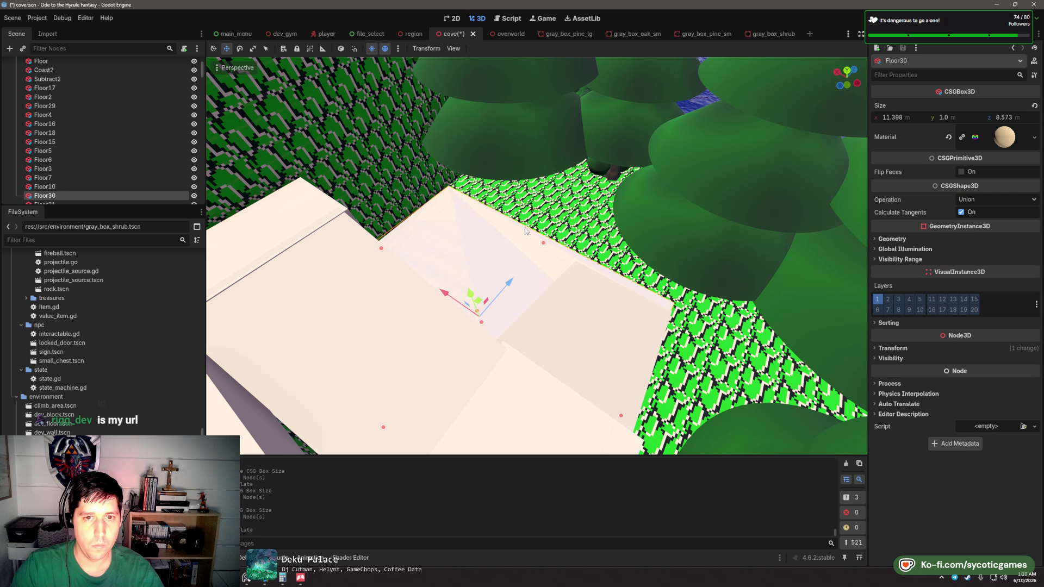
- Lengthen the Floor30 slab to 12.773 m deep
drag(527, 233, 589, 217)
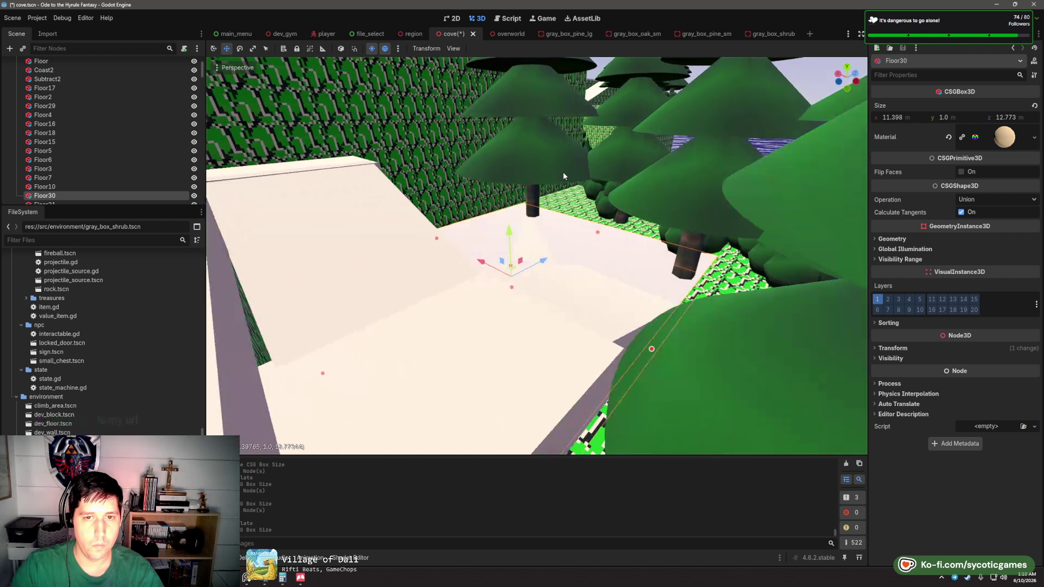
scroll(569, 191, down, 5)
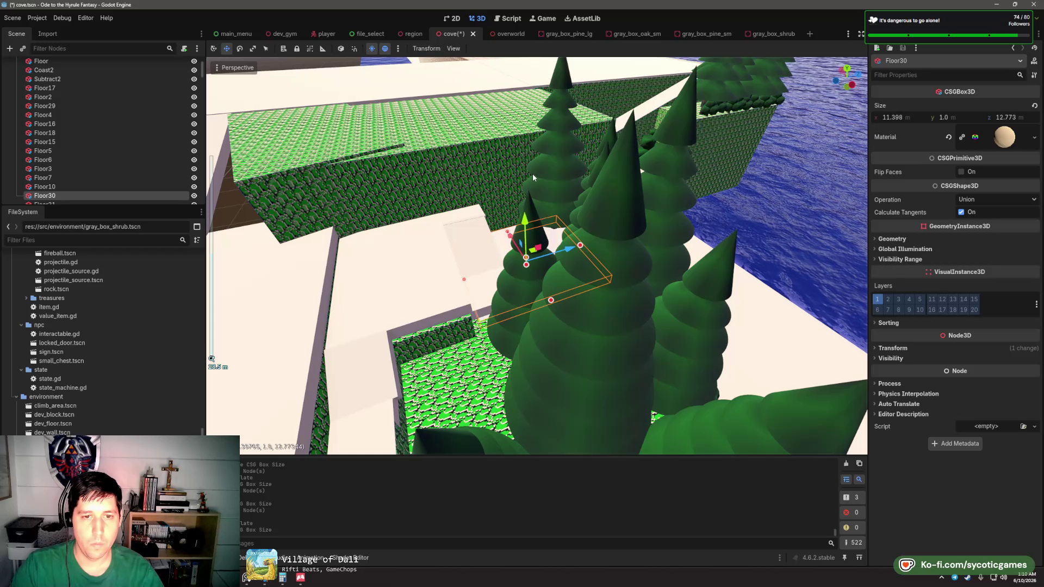
mouse_move(533, 174)
mouse_down()
mouse_move(504, 171)
mouse_move(581, 260)
mouse_move(536, 228)
mouse_move(549, 267)
mouse_move(496, 284)
mouse_move(422, 269)
mouse_move(416, 289)
mouse_move(588, 229)
mouse_move(589, 219)
mouse_move(580, 218)
mouse_move(561, 265)
mouse_move(597, 205)
mouse_move(534, 159)
mouse_move(677, 206)
mouse_move(571, 205)
mouse_move(641, 256)
mouse_up()
- Duplicate Cliff58 into Cliff59 sized 16.363 × 10 × 5.154 m among the trees, then switch to itch
click(552, 278)
key(ctrl+z)
key(ctrl+d)
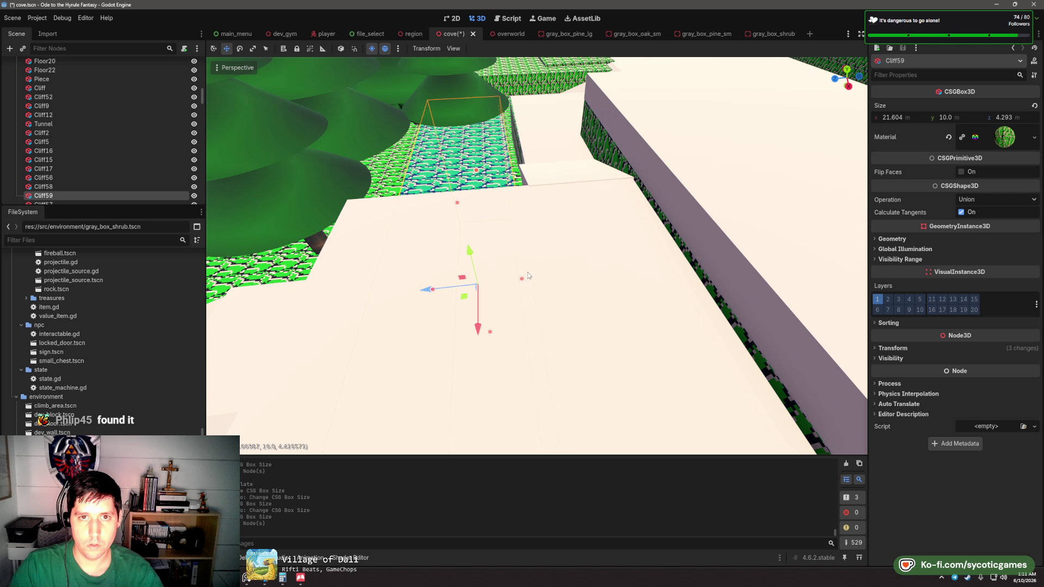
mouse_move(536, 277)
mouse_down()
mouse_move(582, 252)
mouse_move(609, 261)
mouse_move(584, 285)
mouse_move(513, 258)
mouse_move(627, 236)
mouse_move(423, 217)
mouse_up()
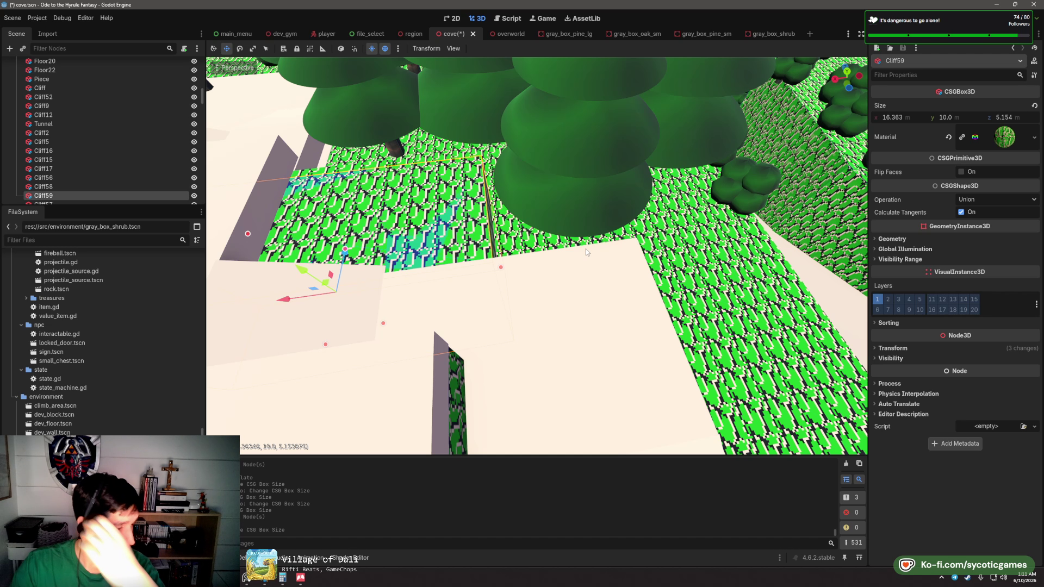
scroll(618, 194, down, 8)
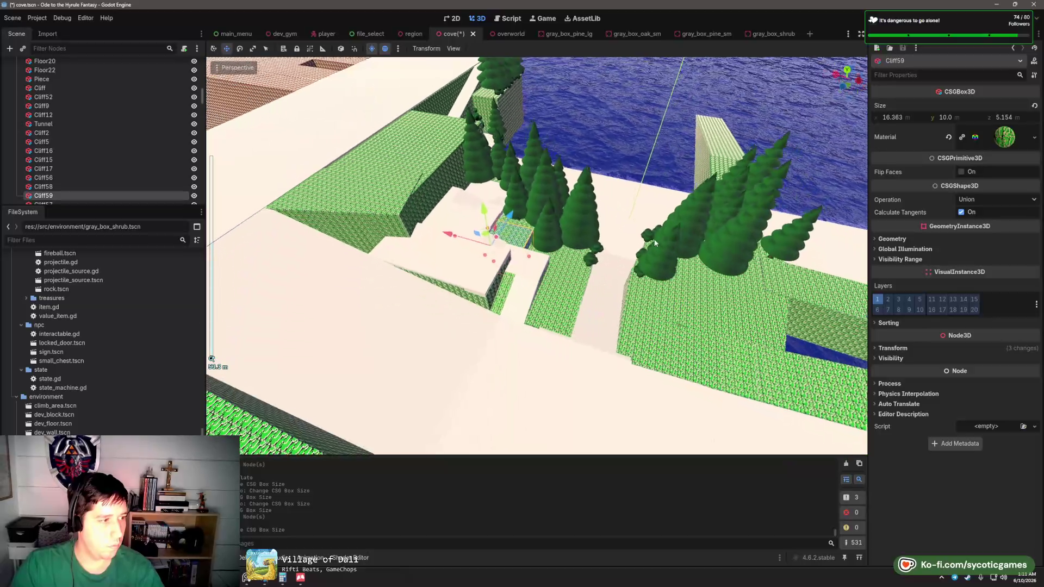
click(300, 579)
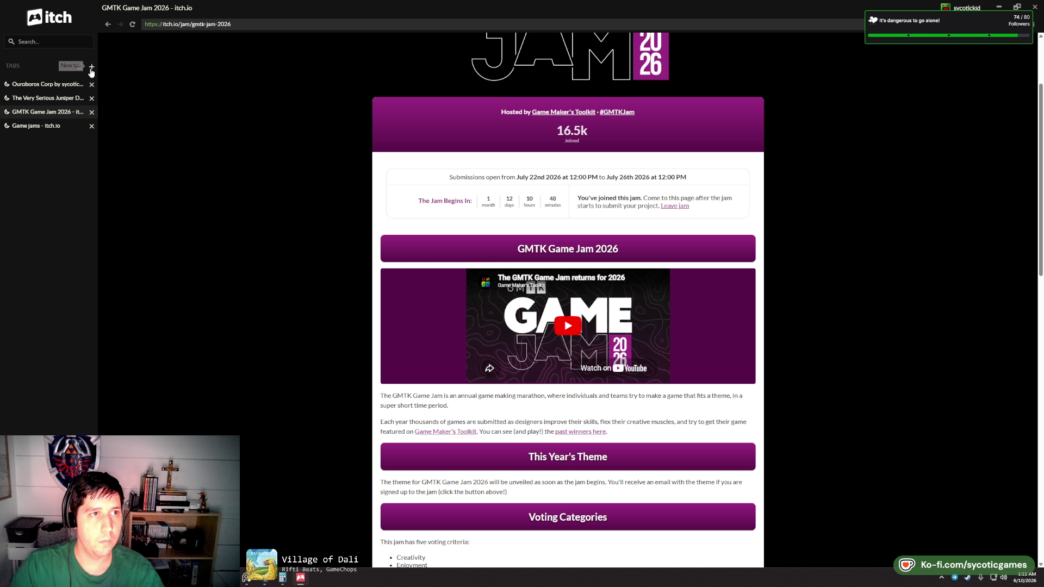
- In a new itch tab, load the developer's profile listing Bot and Drone, TowerStack and Flood It
click(91, 67)
click(47, 87)
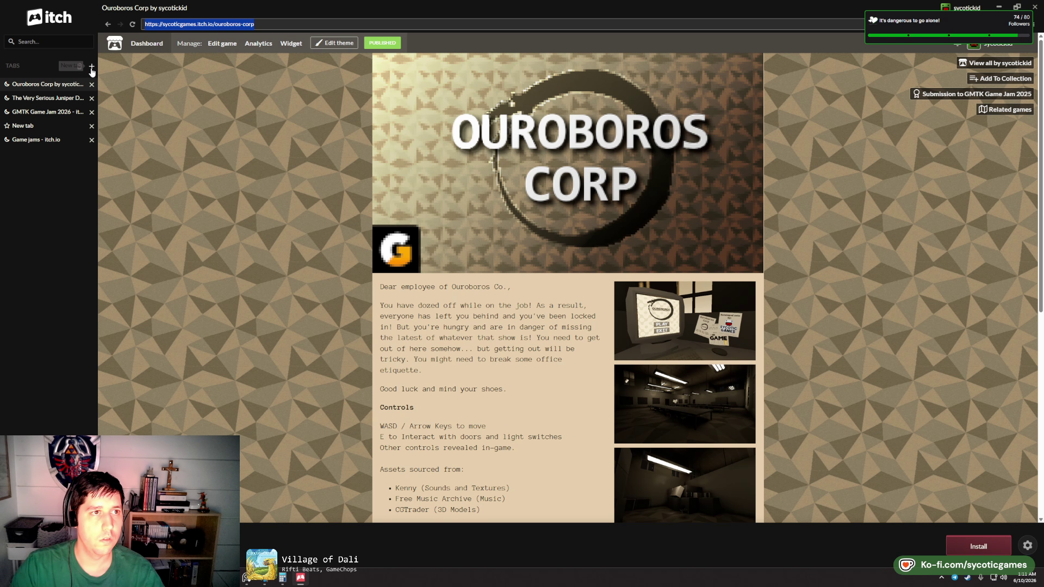
click(46, 130)
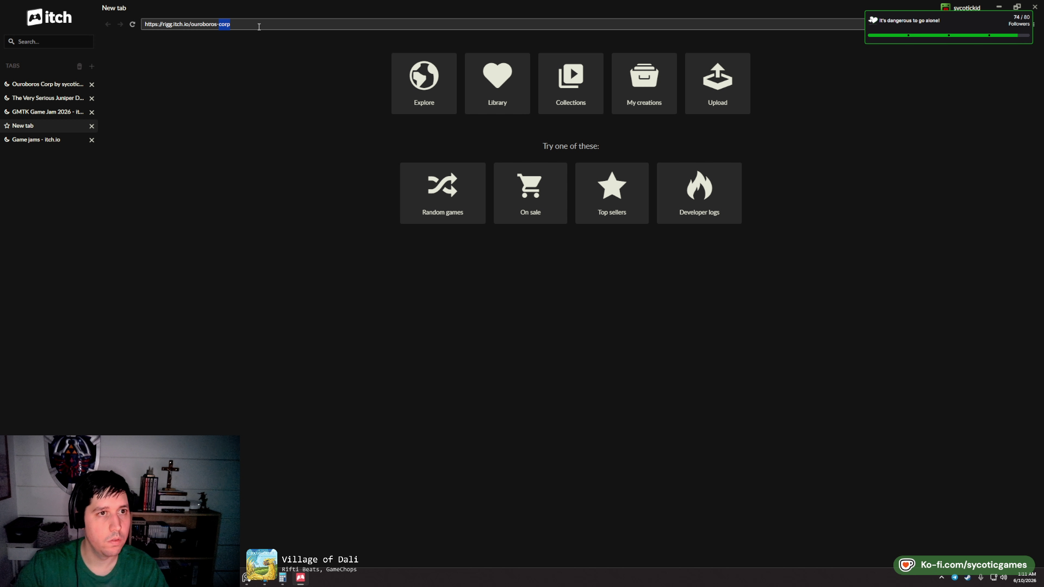
key(Return)
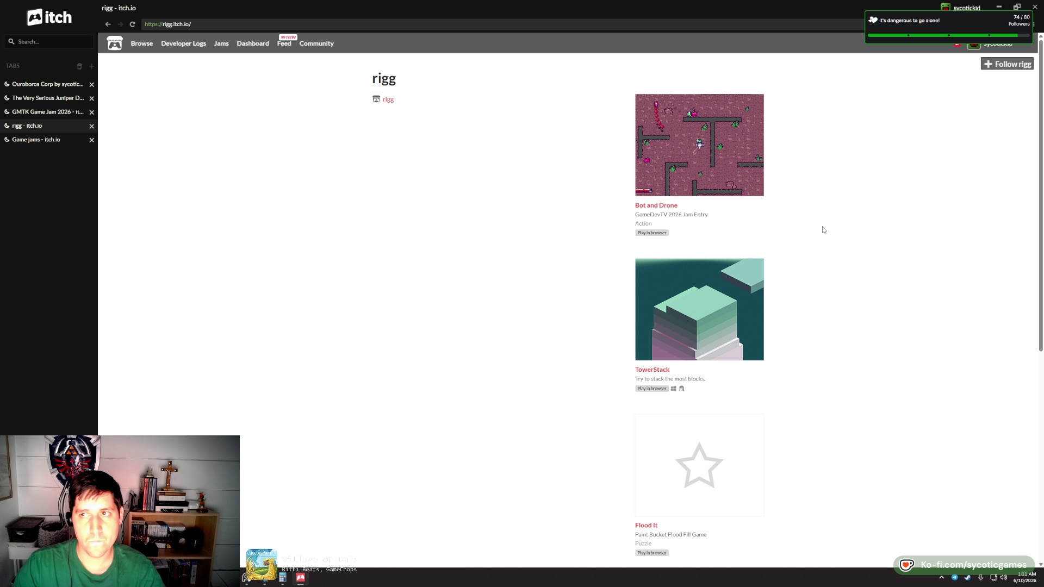
- Check notifications, return to the developer's profile, and open the Bot and Drone game page
click(958, 46)
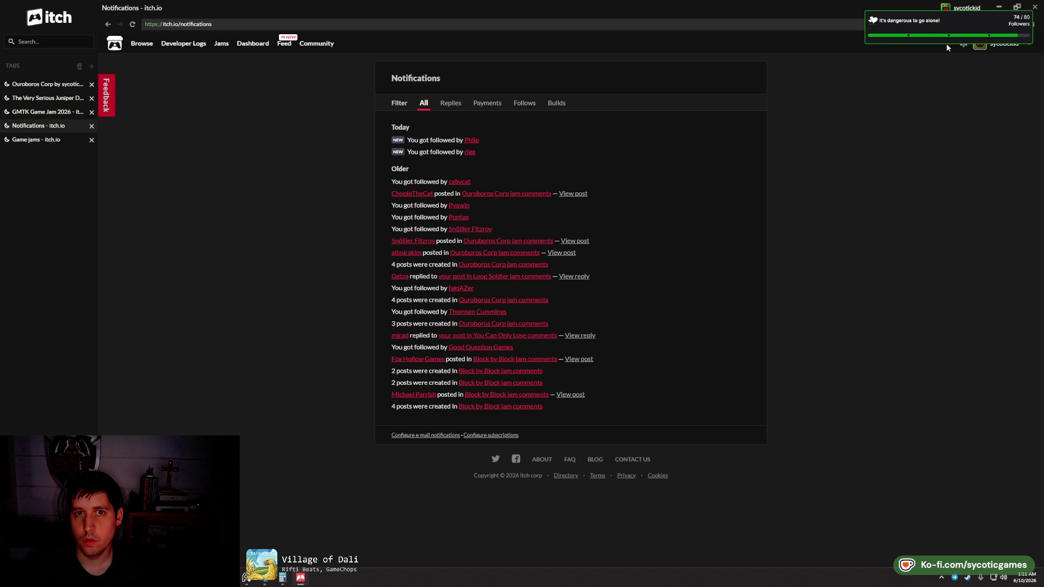
click(108, 23)
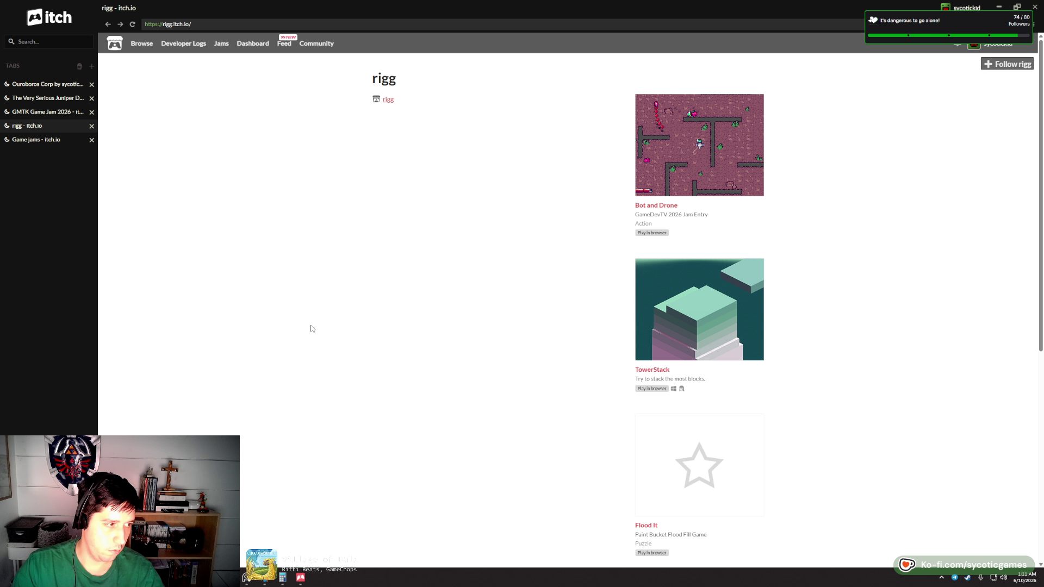
scroll(643, 417, down, 5)
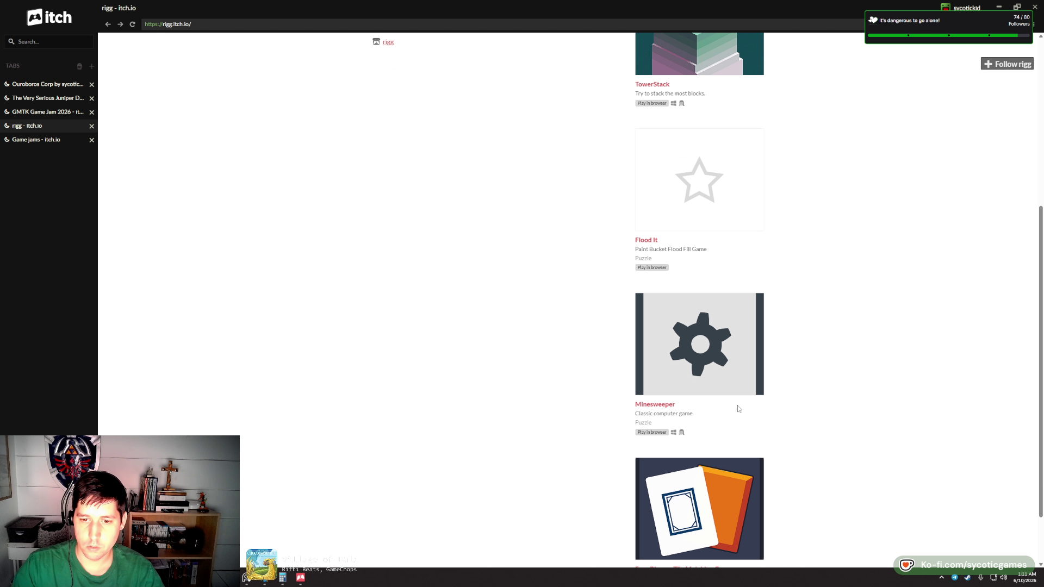
scroll(739, 405, up, 5)
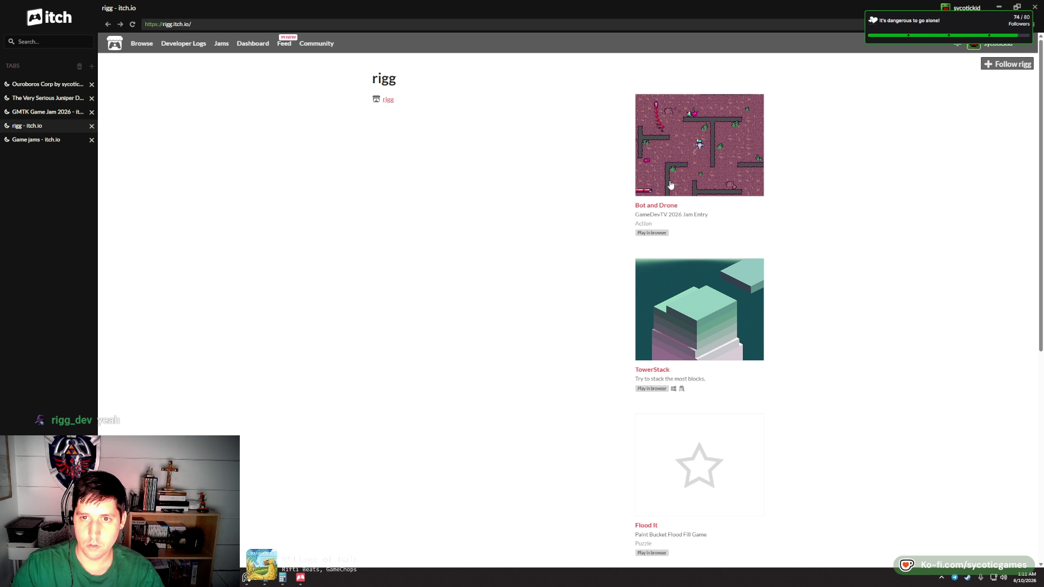
scroll(671, 185, down, 1)
scroll(658, 188, up, 1)
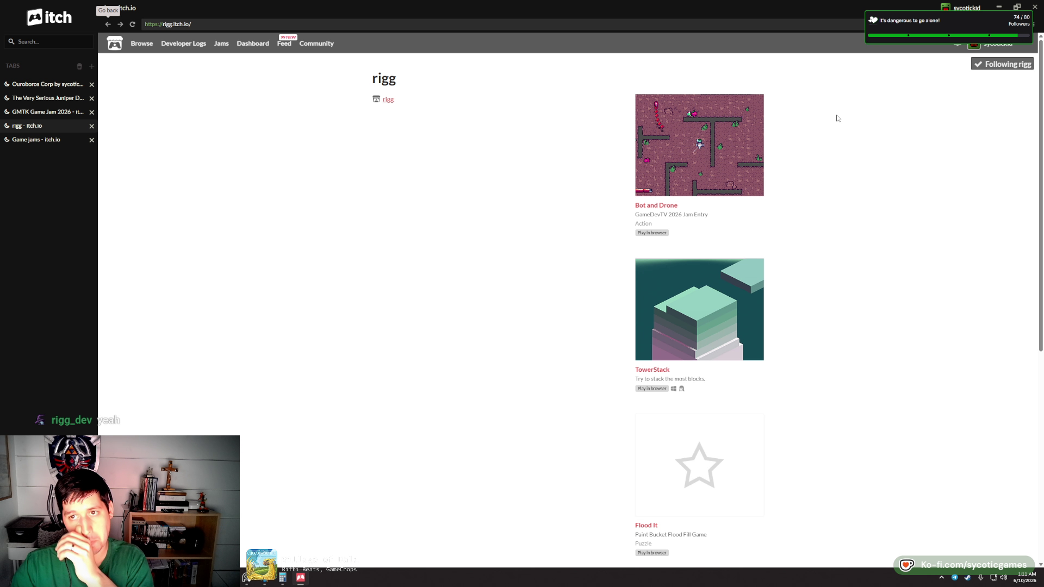
click(666, 209)
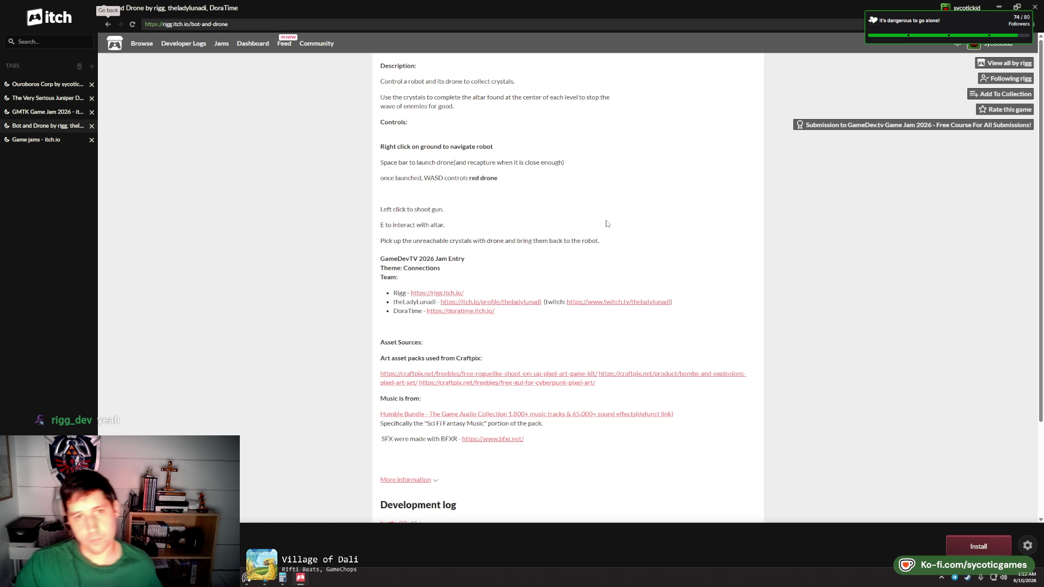
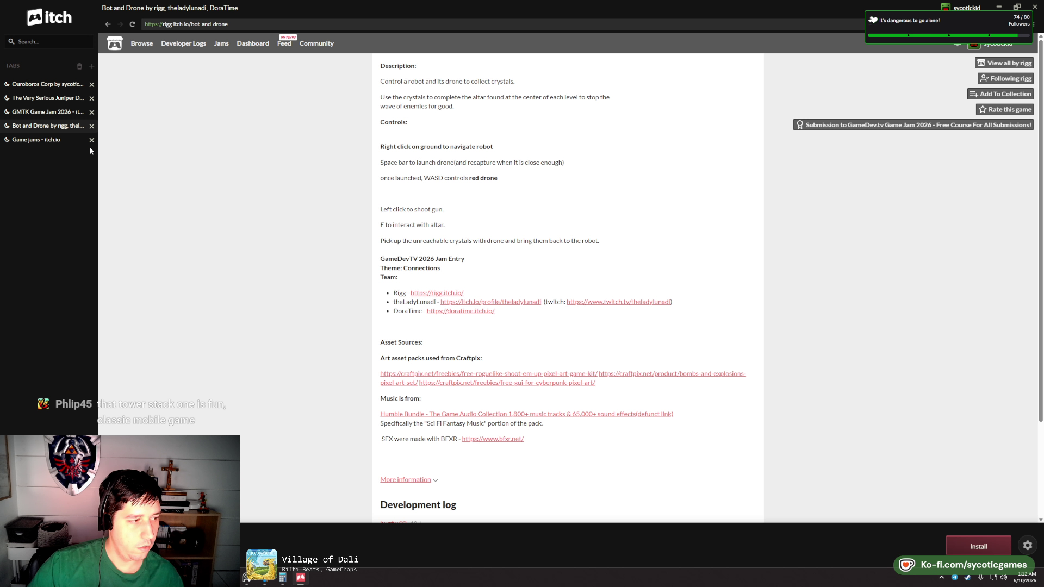
- Look over the TowerStack game page from rigg's itch profile
click(108, 24)
scroll(689, 249, down, 2)
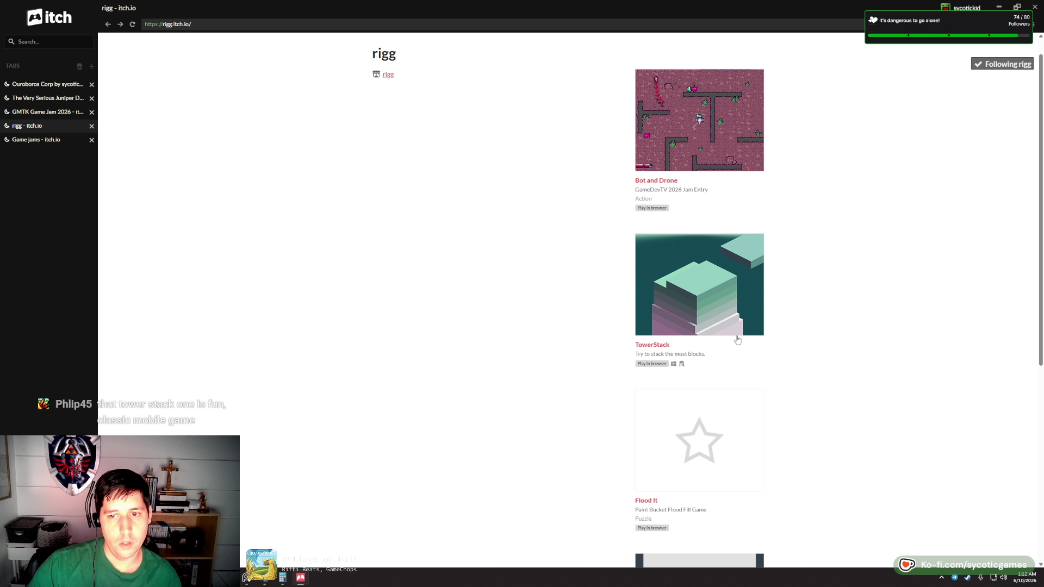
click(696, 245)
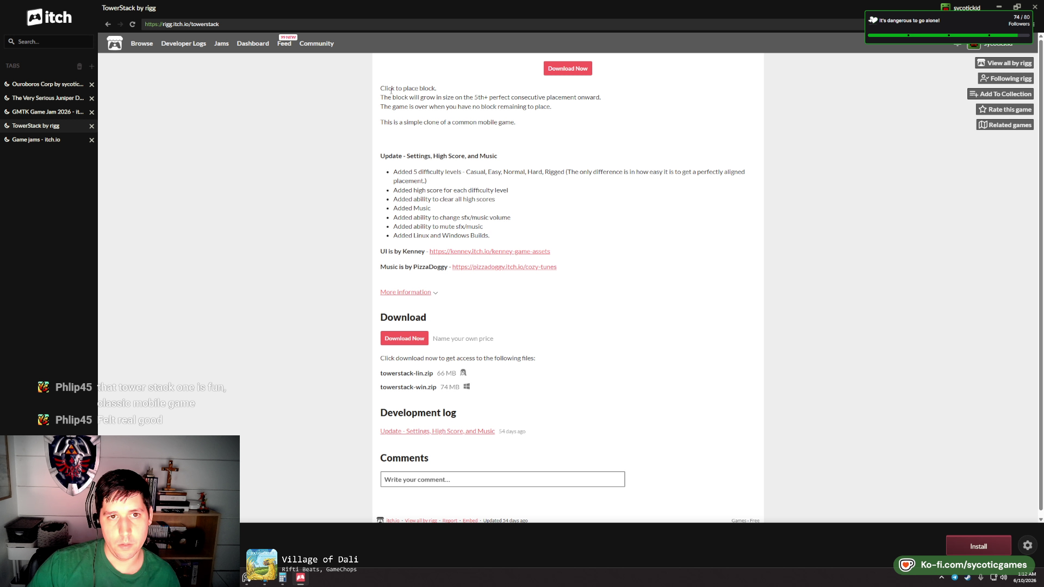
click(623, 100)
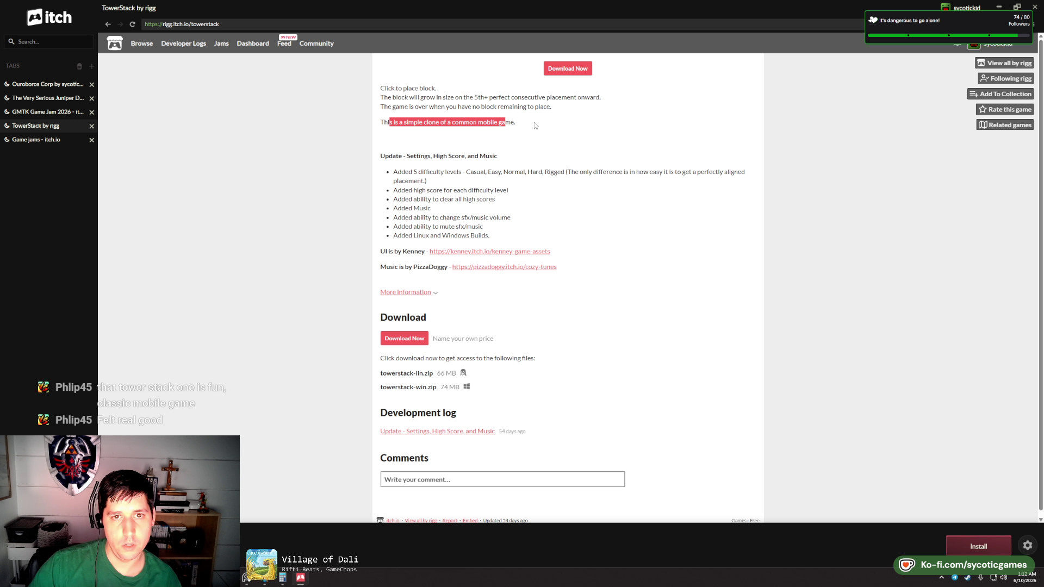
- Read the Bot and Drone page's description and controls, then bring Godot forward
click(107, 26)
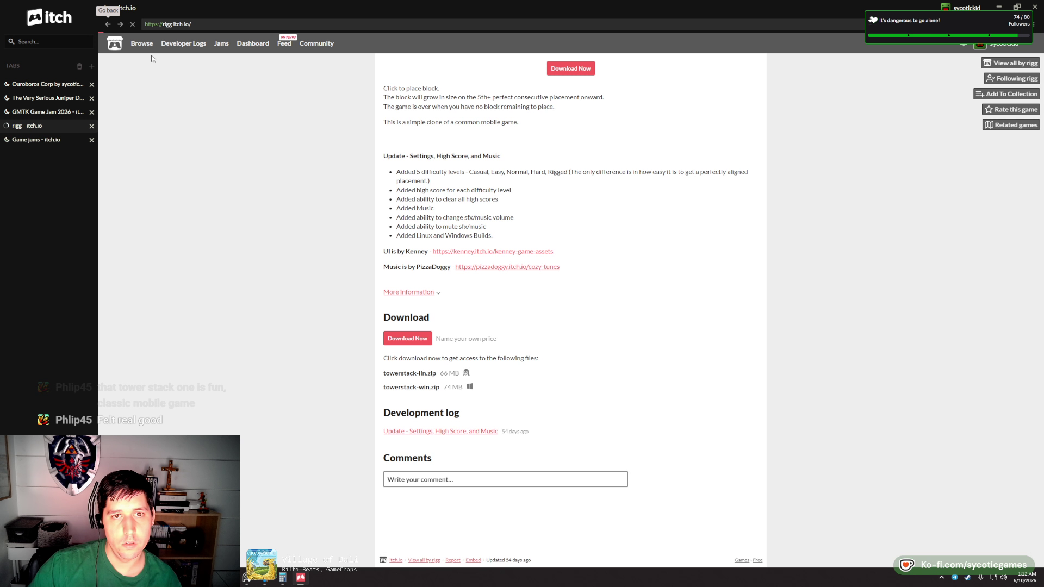
click(669, 196)
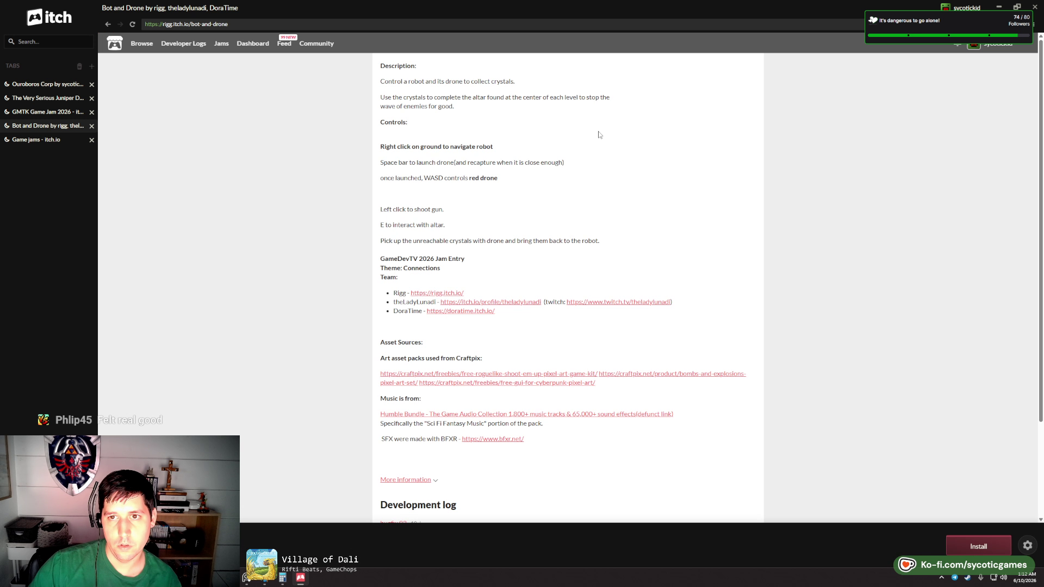
drag(471, 241, 394, 96)
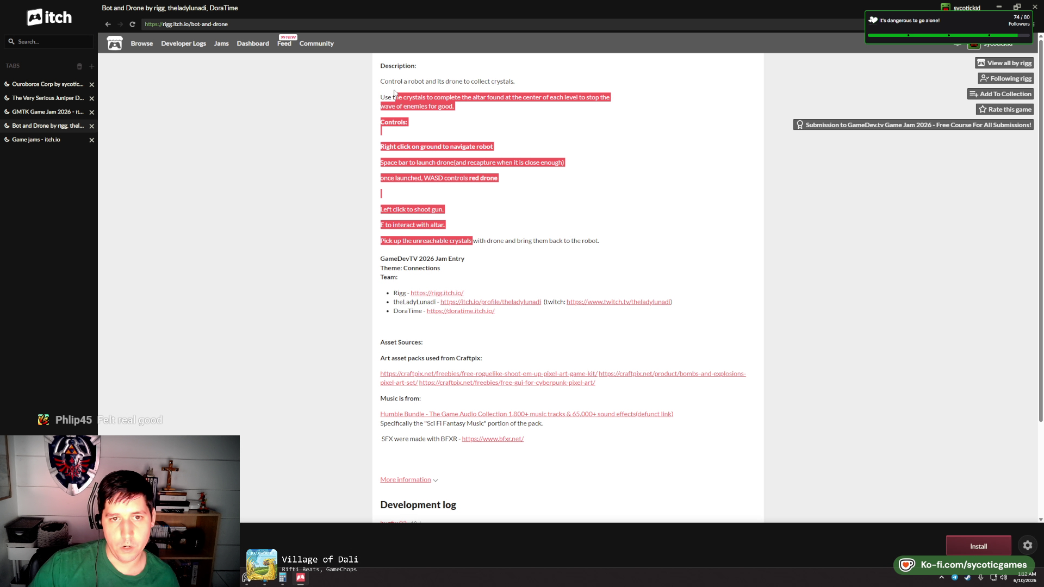
click(790, 203)
click(998, 7)
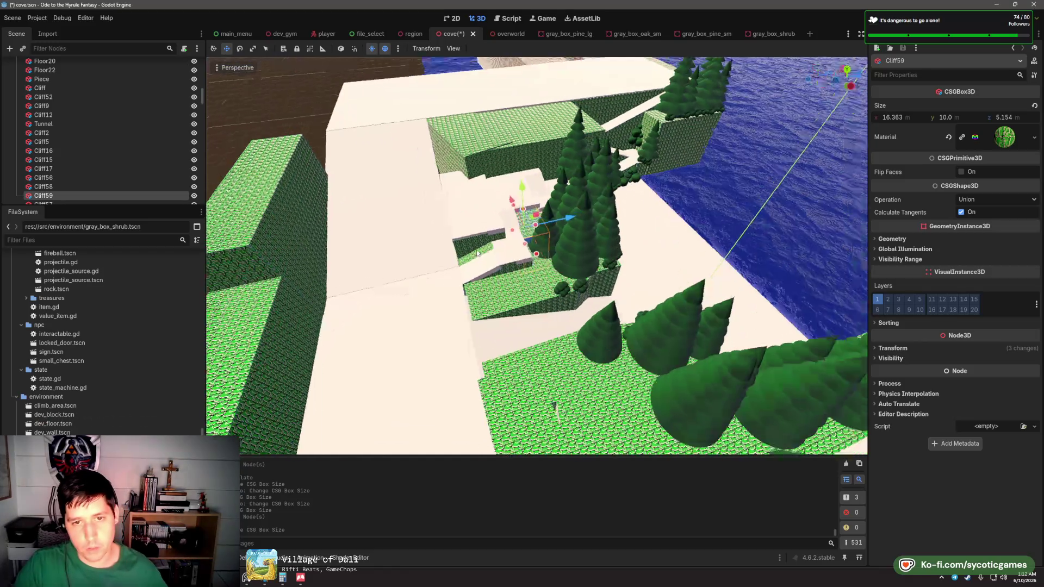
- Place a gray_box_pine_sm tree among the other trees and duplicate it
scroll(570, 237, up, 5)
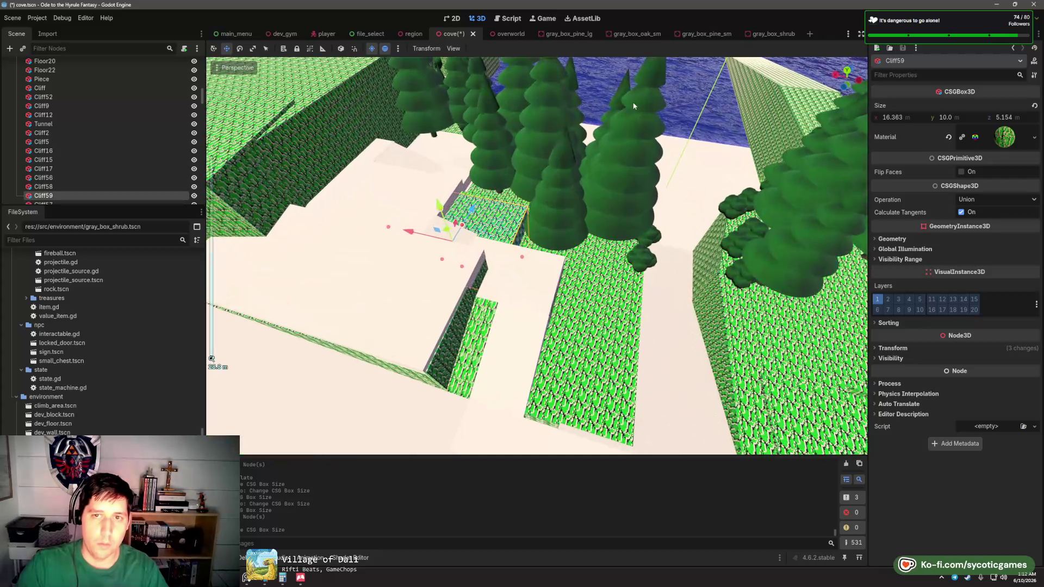
click(545, 256)
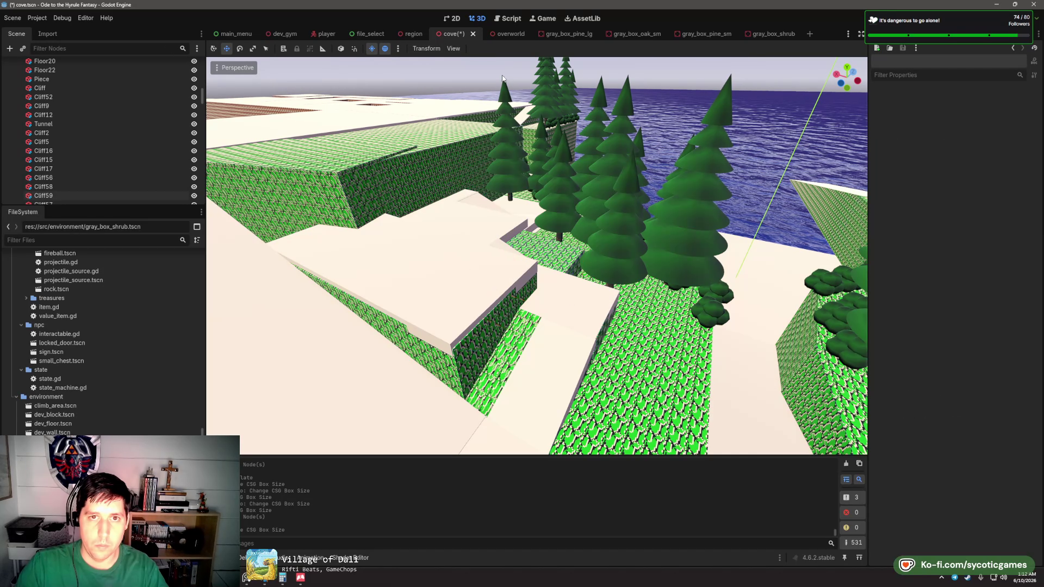
scroll(546, 256, up, 3)
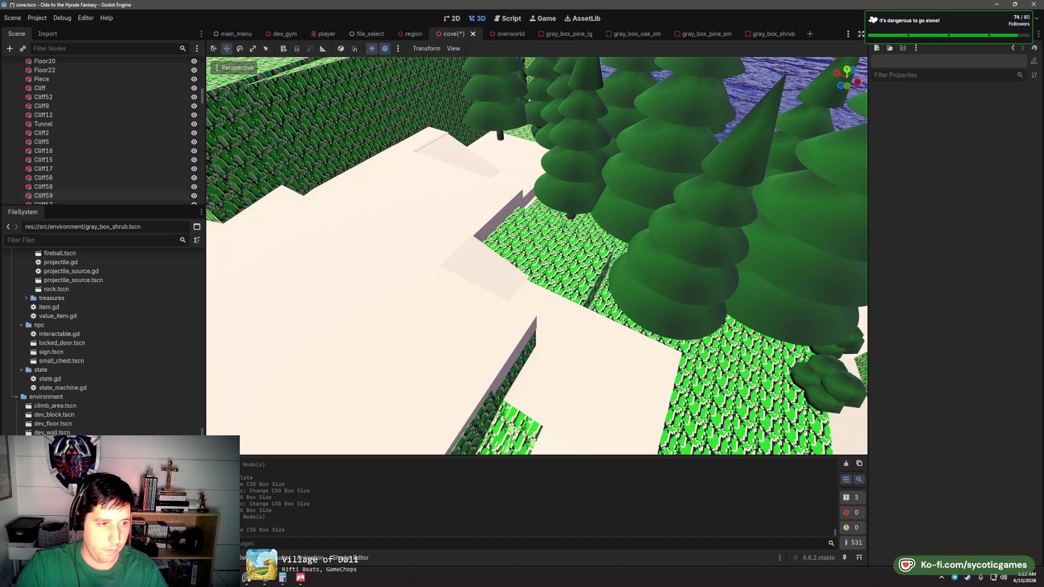
drag(351, 378, 327, 384)
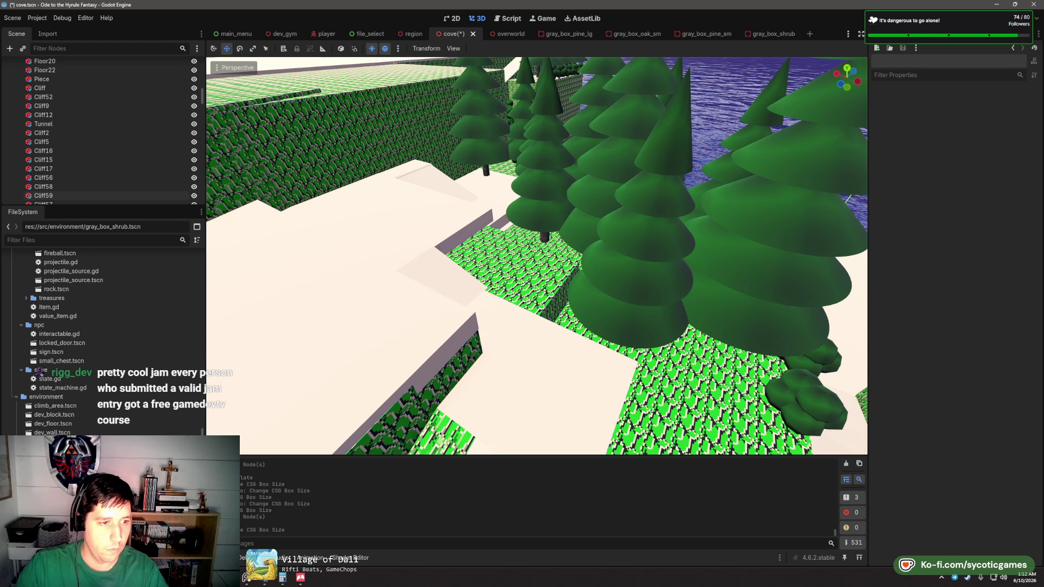
drag(54, 468, 491, 229)
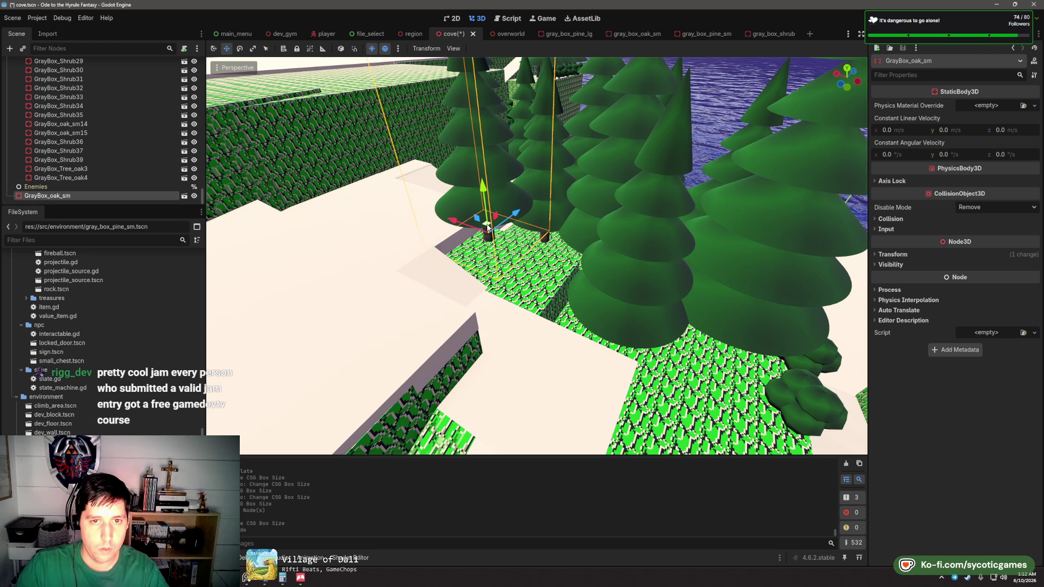
key(ctrl+d)
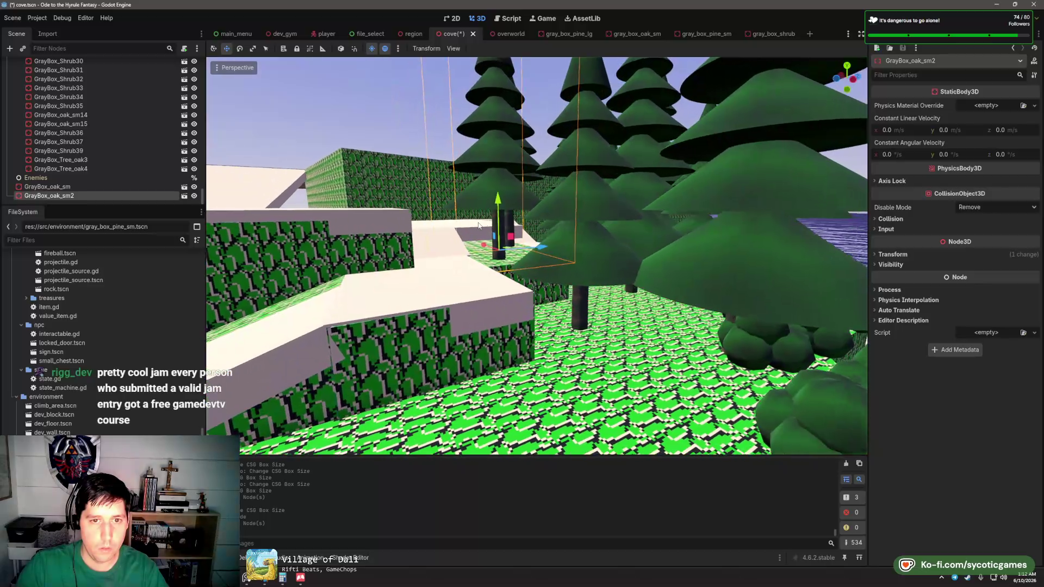
- Resize Cliff58 to 18.253 × 11.27 × 10.655 and place GrayBox_Shrub19 near the pines
scroll(478, 224, up, 5)
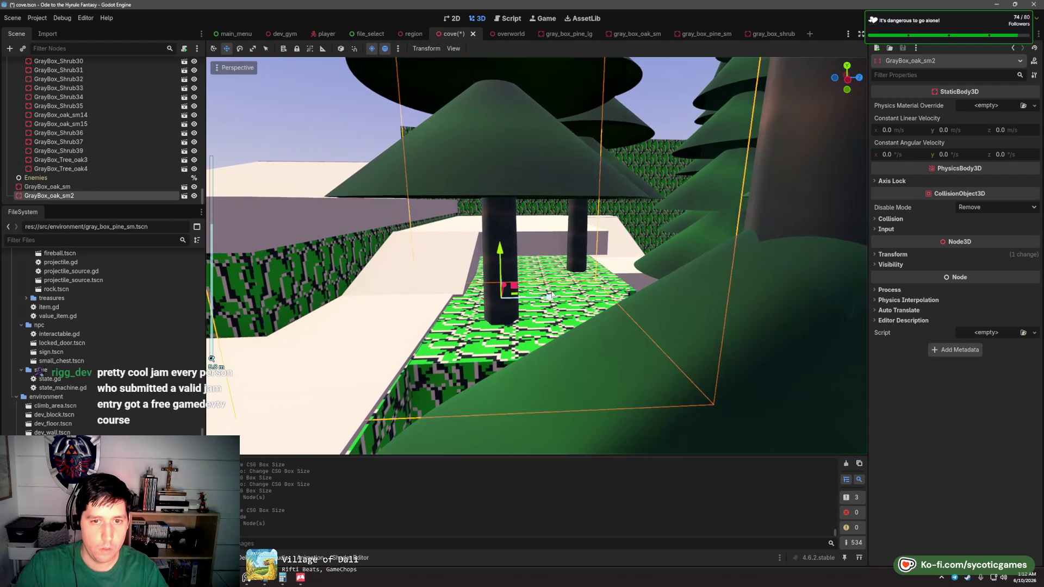
scroll(550, 294, up, 3)
click(647, 348)
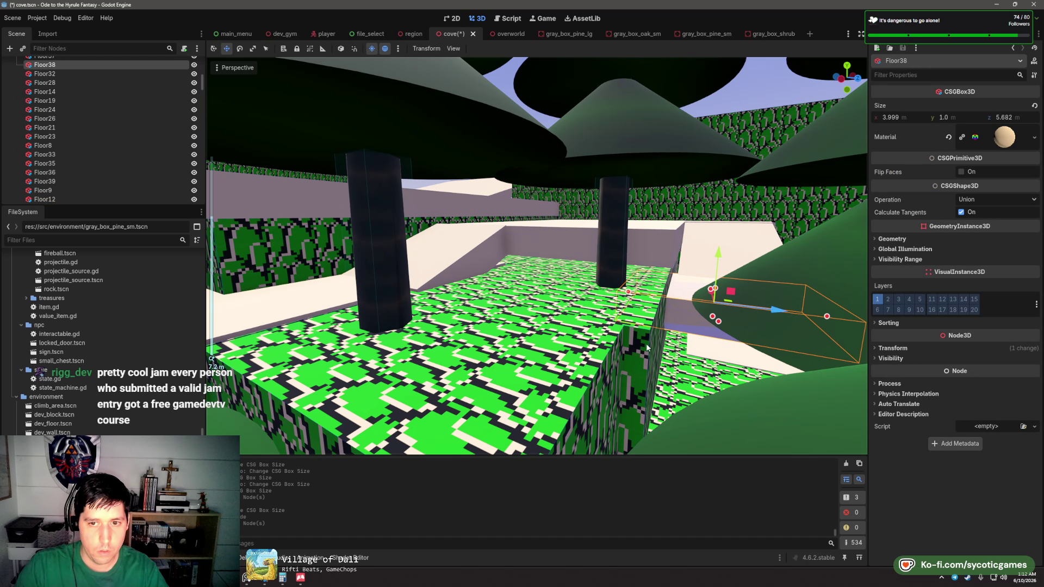
click(647, 338)
drag(577, 247, 563, 303)
scroll(467, 397, up, 2)
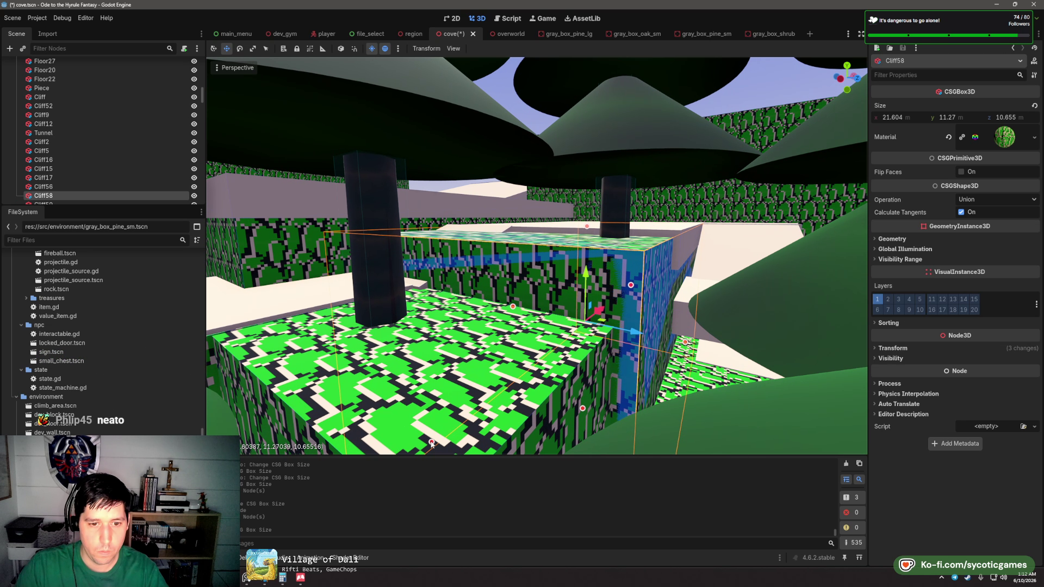
mouse_move(431, 444)
mouse_down()
mouse_move(638, 348)
mouse_move(723, 369)
mouse_move(528, 343)
mouse_up()
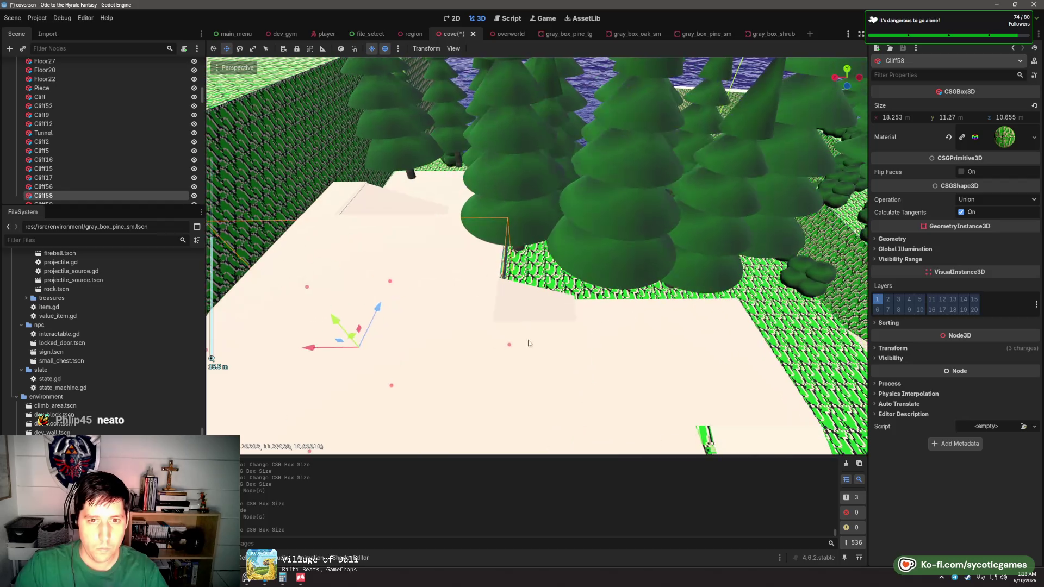
mouse_move(411, 331)
mouse_down()
mouse_move(536, 261)
mouse_move(524, 267)
mouse_up()
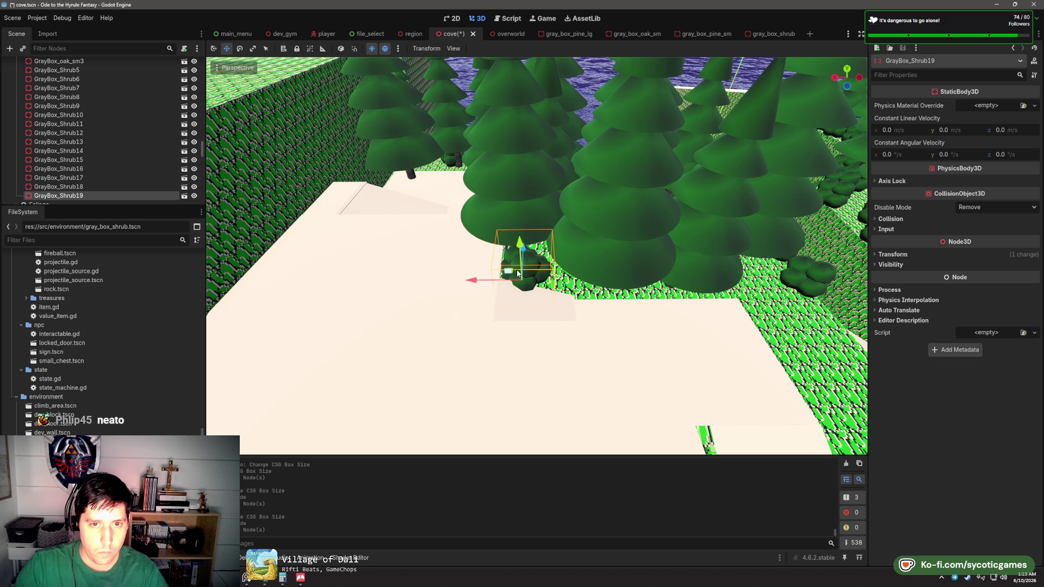
- Slide the shrub toward the trees and place a duplicate to its left
drag(519, 273, 661, 275)
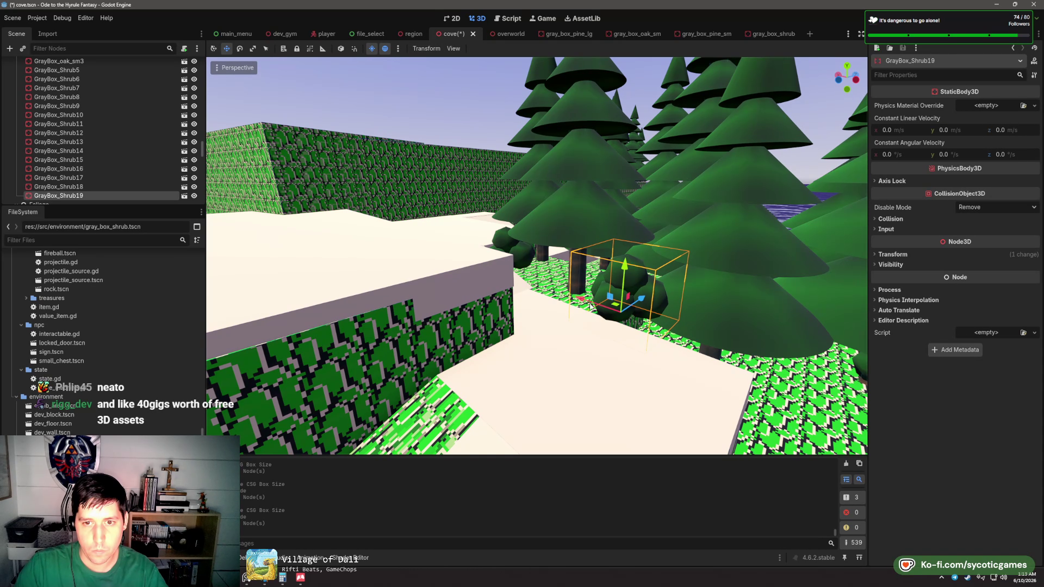
key(ctrl+d)
drag(593, 296, 501, 265)
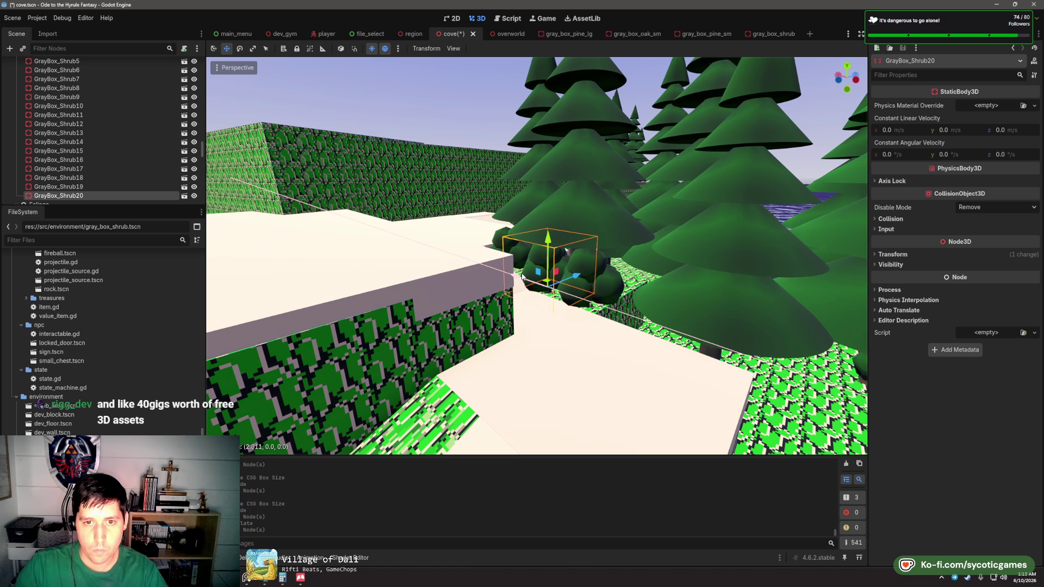
key(e)
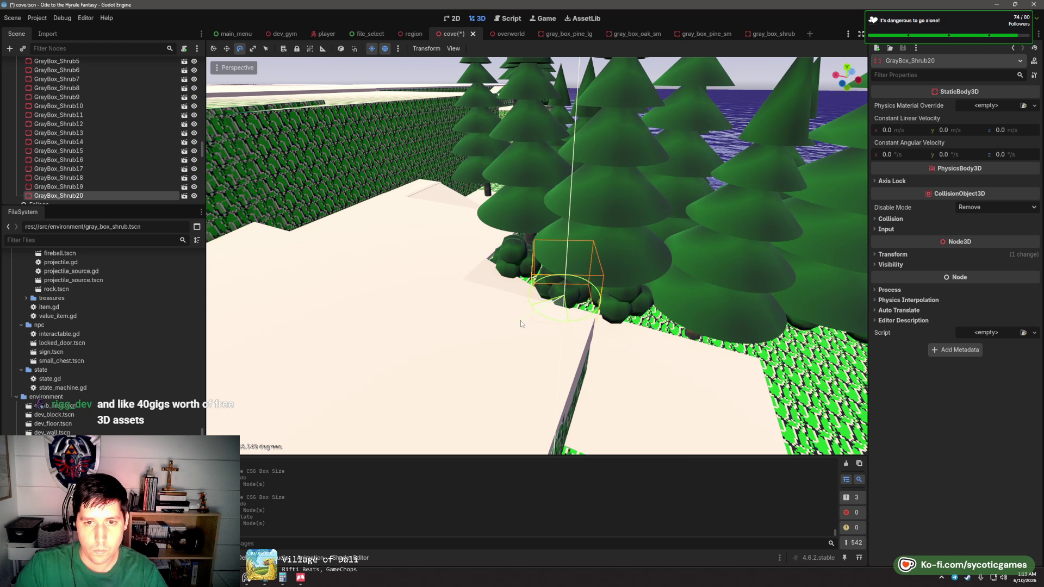
key(Escape)
scroll(587, 318, down, 5)
mouse_move(605, 316)
mouse_down()
mouse_move(649, 310)
mouse_move(660, 289)
mouse_move(495, 347)
mouse_move(552, 276)
mouse_up()
- Add a tall_grass patch and another gray_box_shrub, then duplicate that shrub
scroll(525, 281, up, 3)
scroll(525, 281, up, 8)
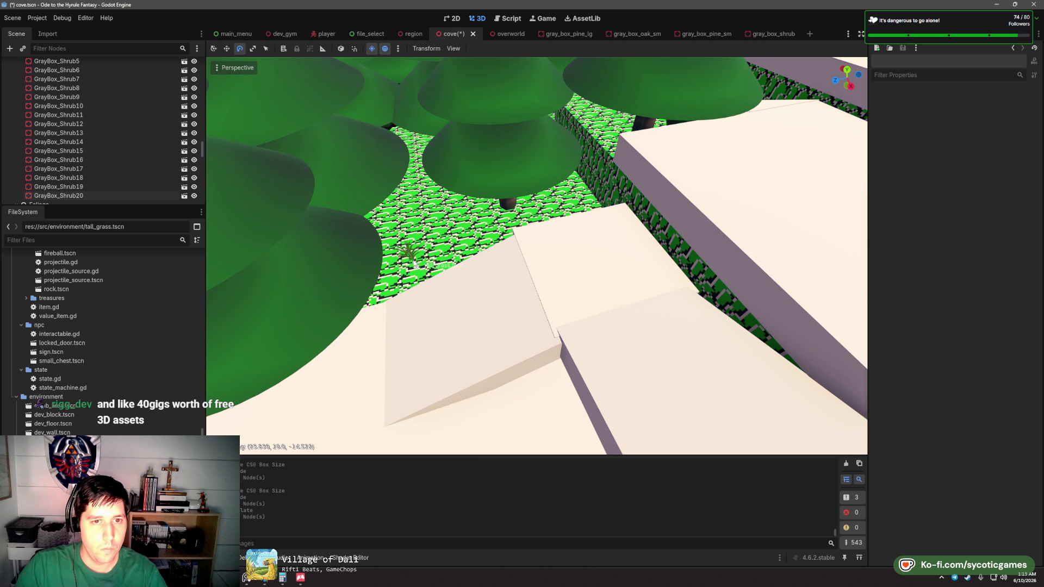
drag(414, 264, 414, 265)
mouse_move(403, 212)
mouse_down()
mouse_move(396, 258)
mouse_move(418, 266)
mouse_move(562, 238)
mouse_up()
key(ctrl+d)
key(ctrl+d)
- Scale GrayBox_Shrub4 up to a much larger size
scroll(563, 237, up, 3)
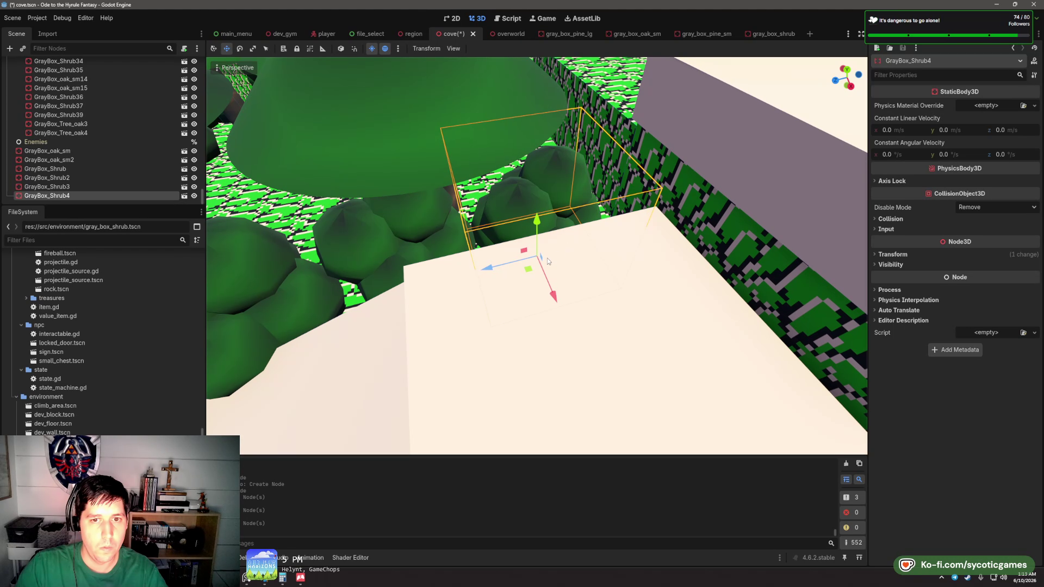
key(e)
key(r)
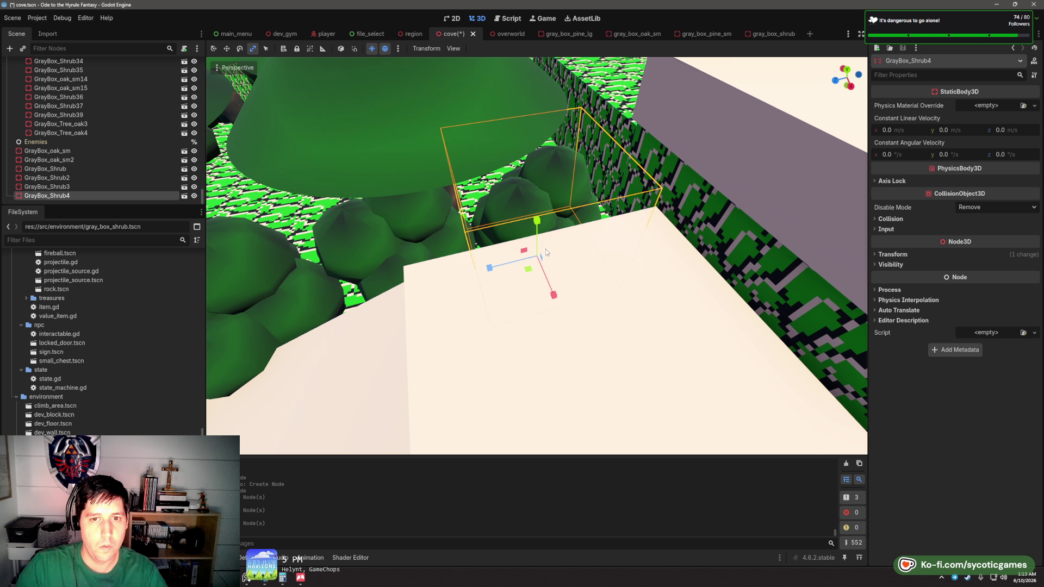
drag(546, 249, 628, 214)
scroll(628, 214, down, 6)
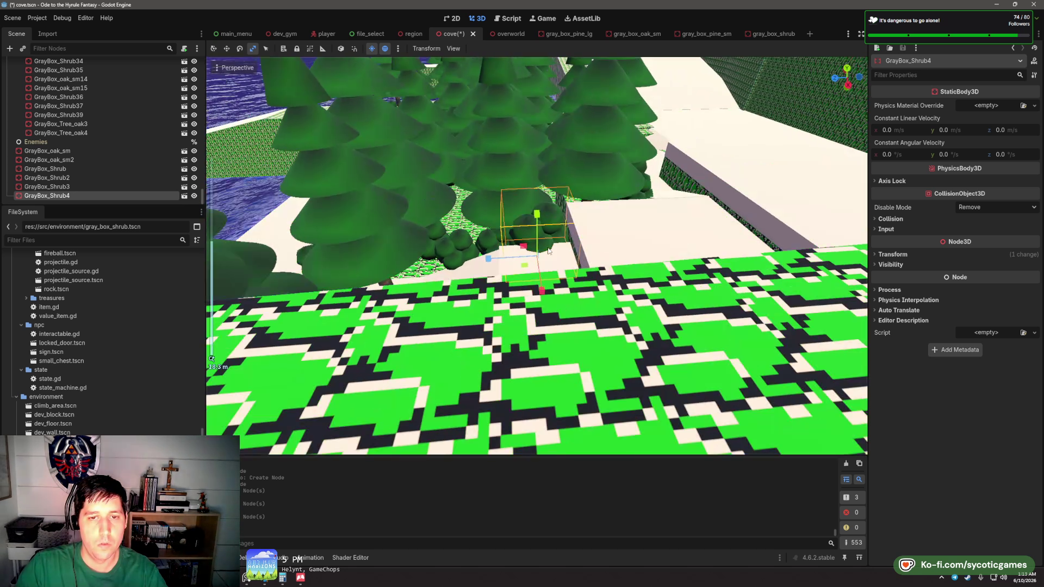
scroll(548, 251, down, 4)
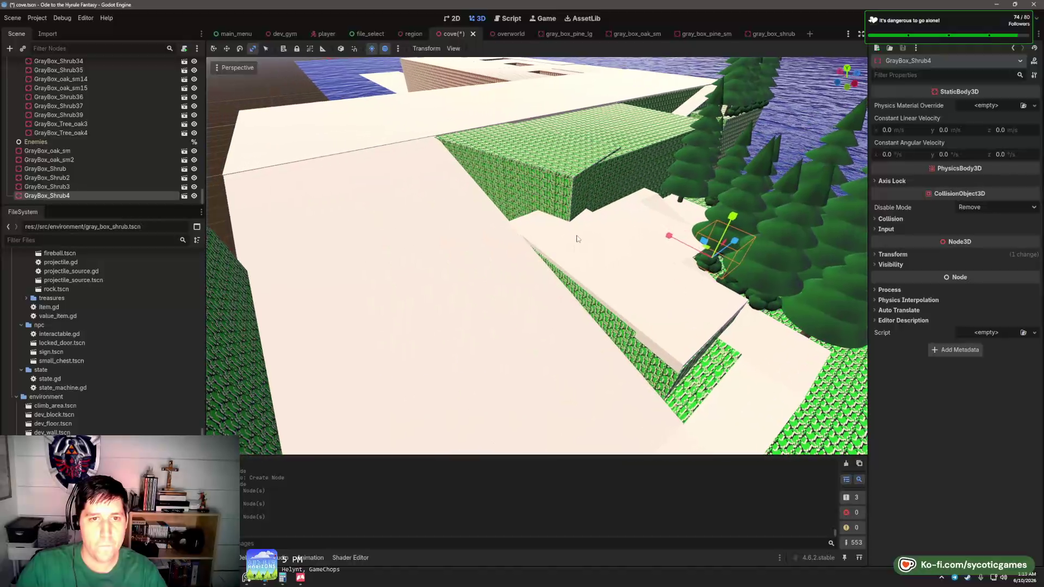
- Delete the Cliff54 box near the water
click(562, 283)
click(562, 283)
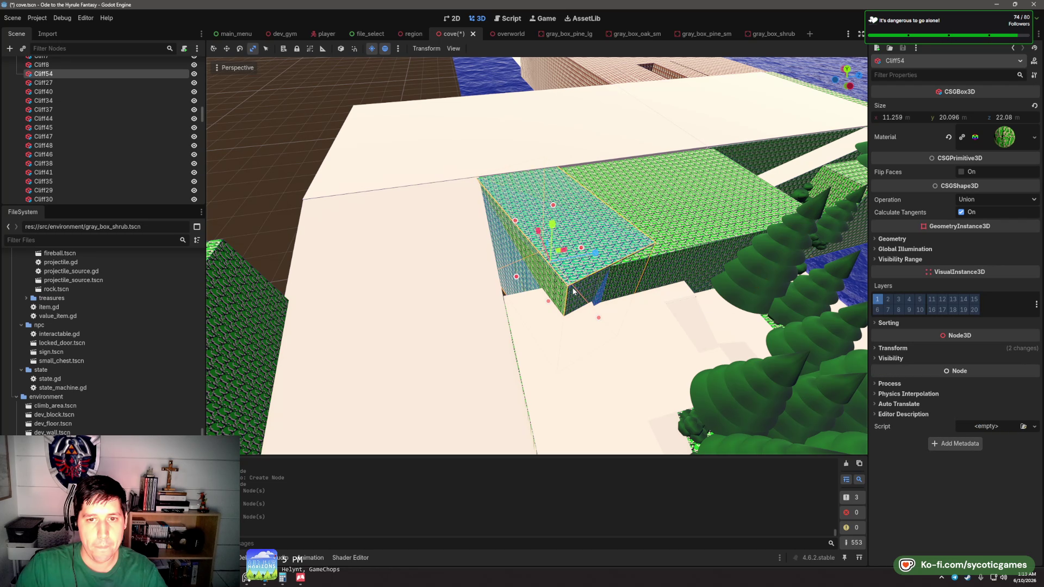
key(f)
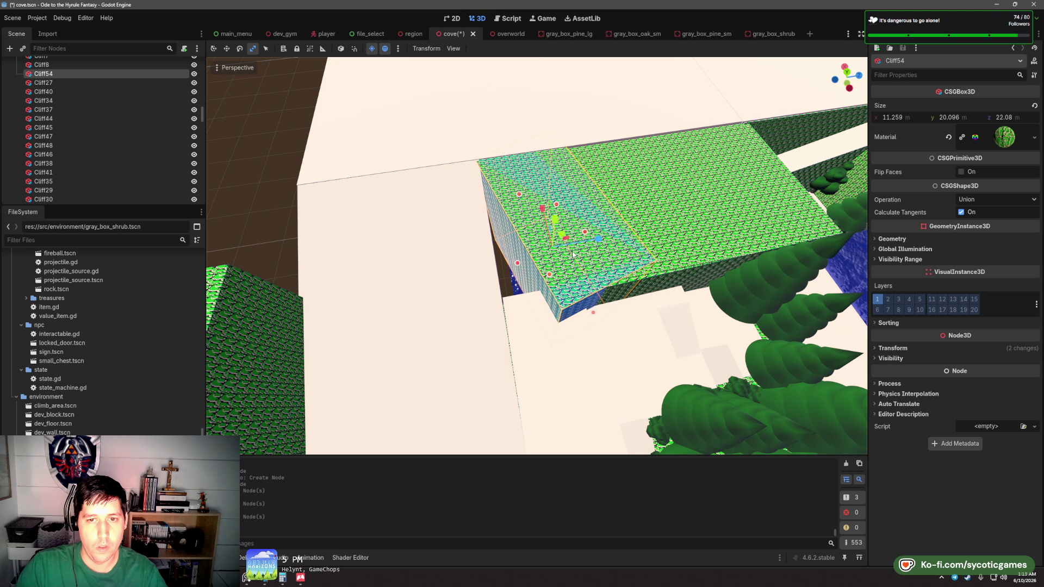
key(Delete)
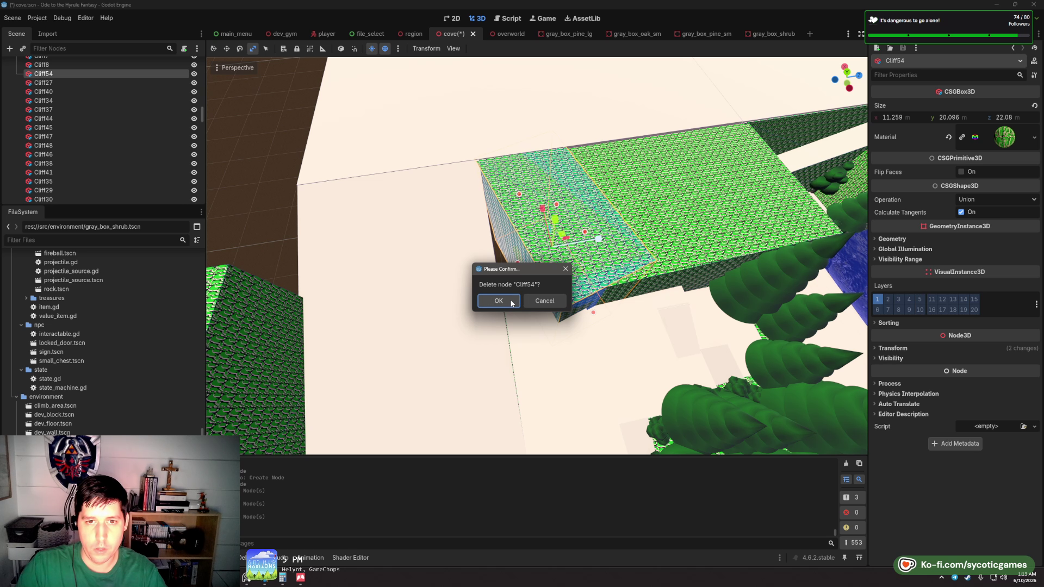
click(511, 302)
- Widen Cliff8 along x to 38.436 m
click(585, 265)
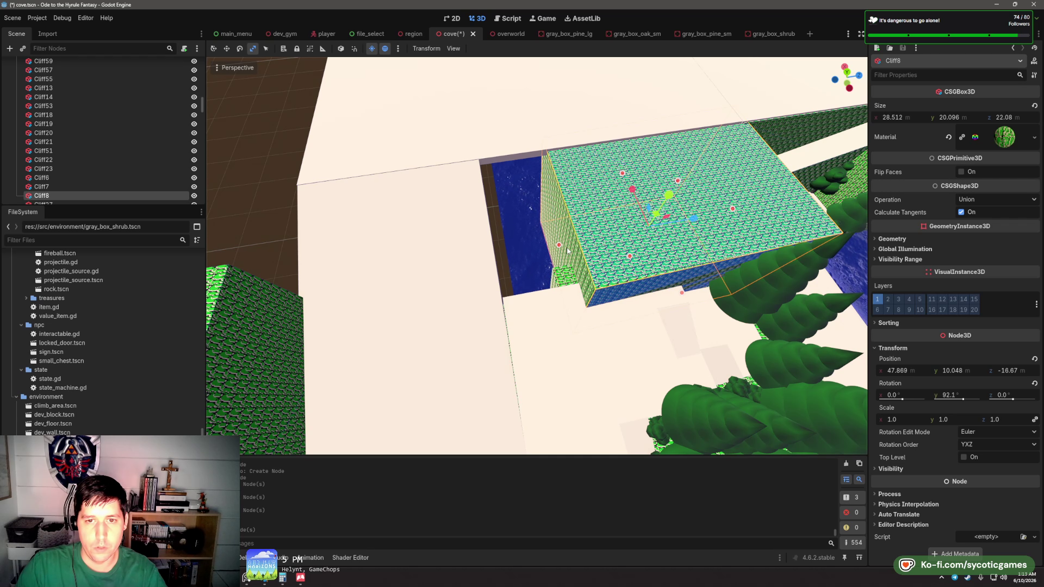
drag(568, 251, 496, 257)
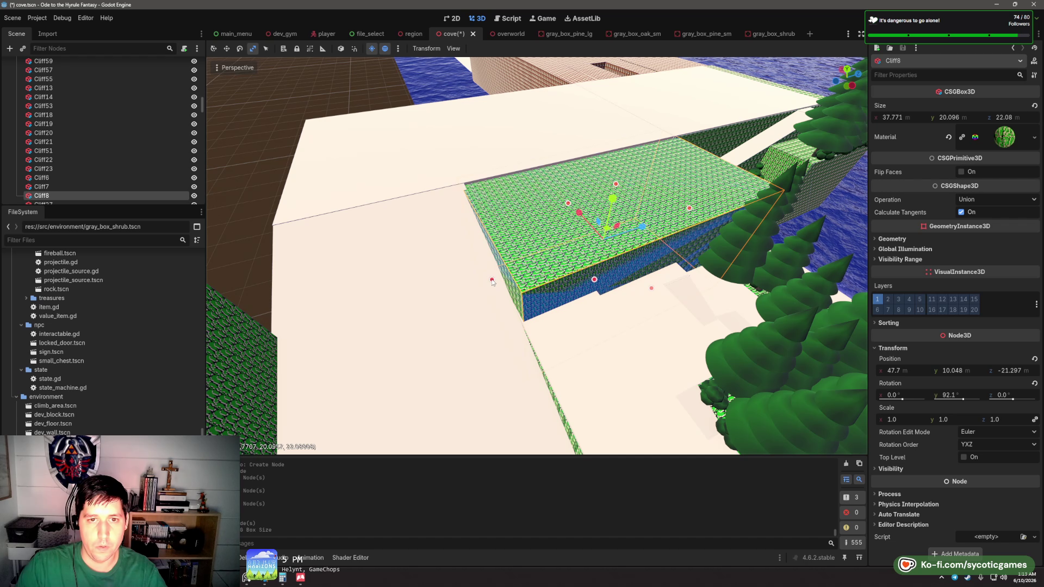
click(491, 282)
click(510, 283)
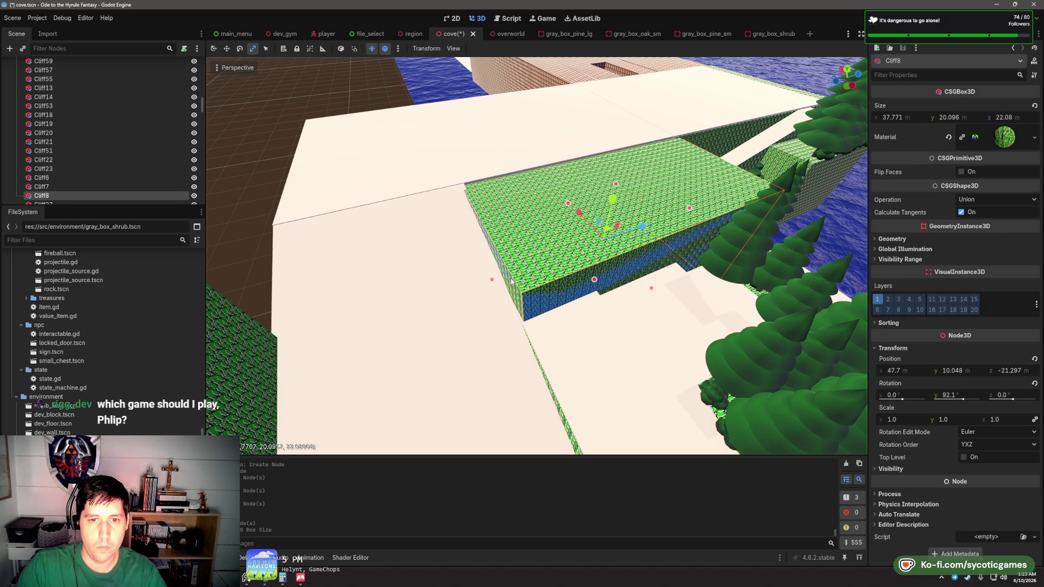
drag(488, 281, 484, 283)
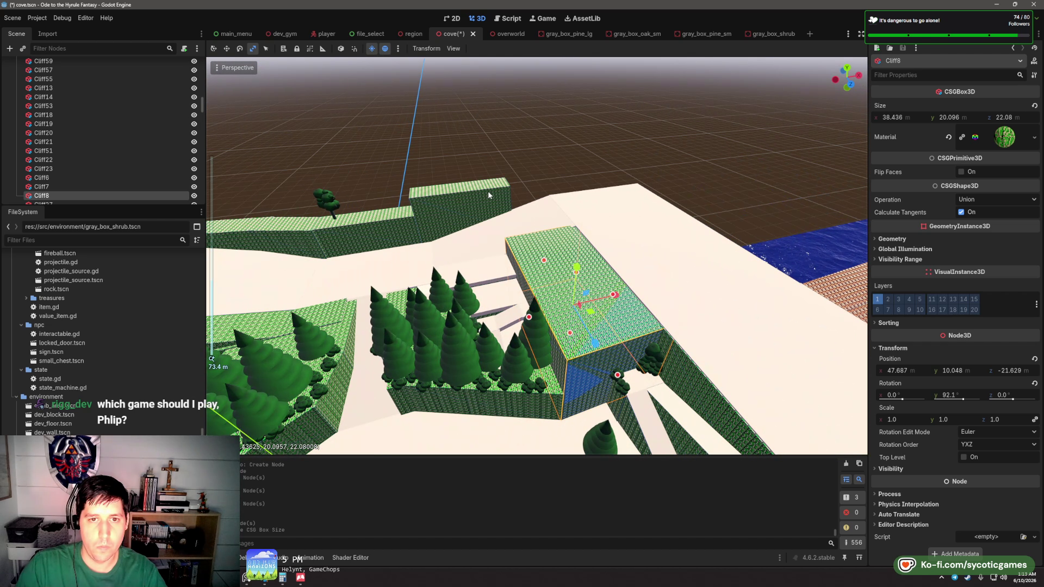
click(488, 195)
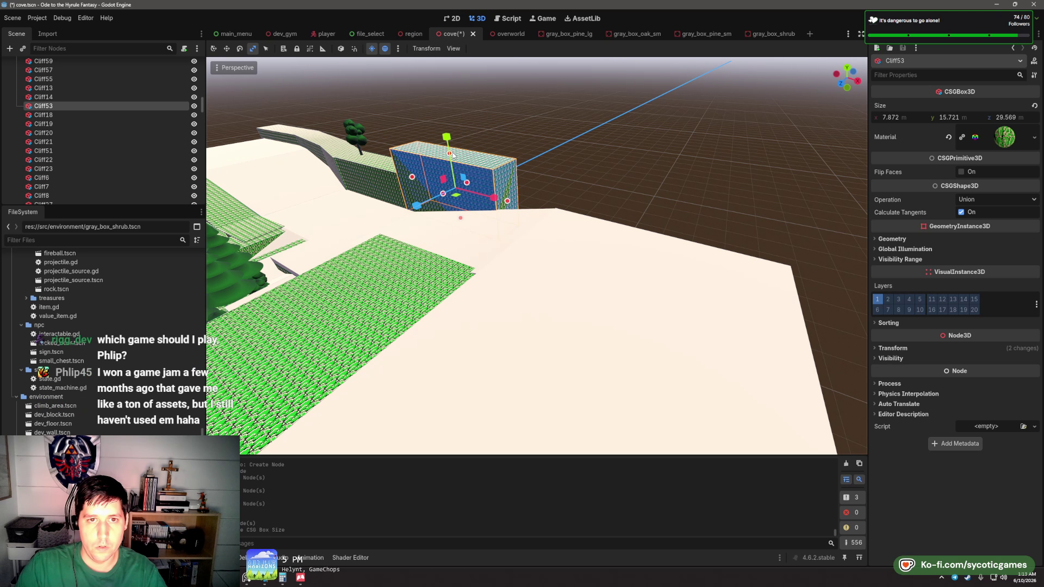
- Resize Cliff53 to about 10.73 m tall and roughly 42.7 m long along z
drag(451, 150, 457, 173)
key(w)
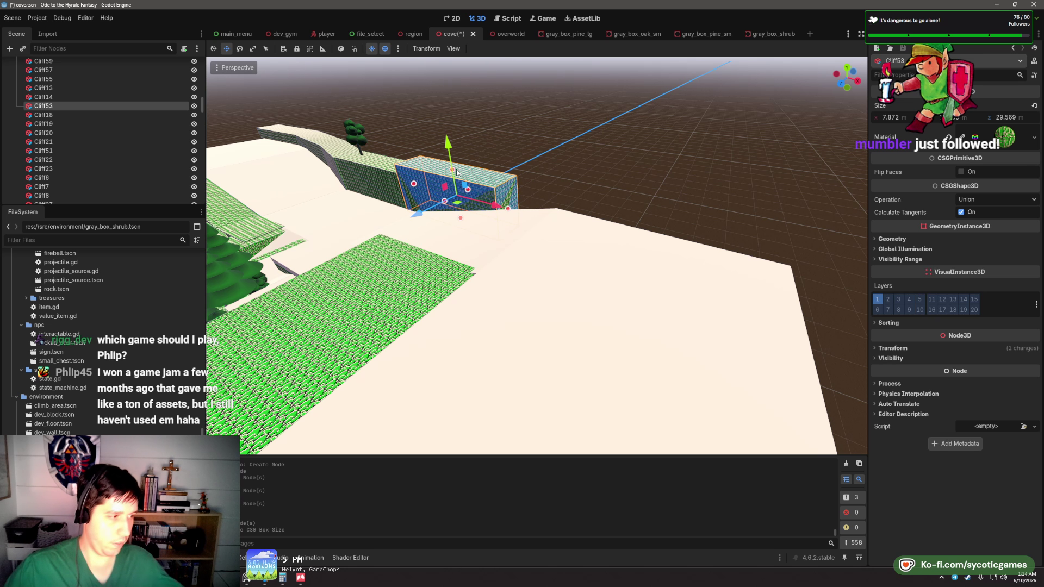
scroll(517, 177, up, 5)
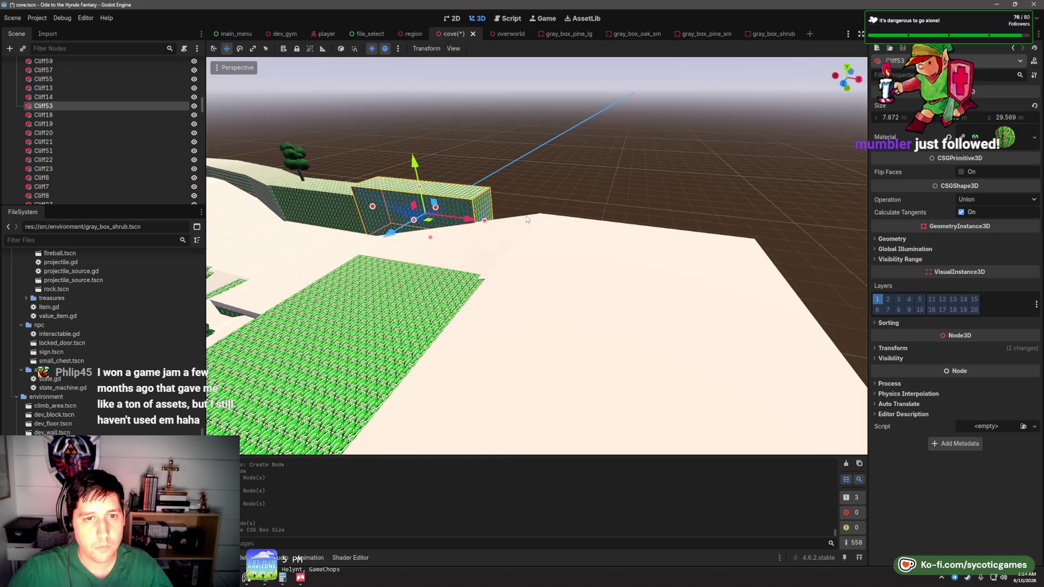
scroll(579, 256, down, 4)
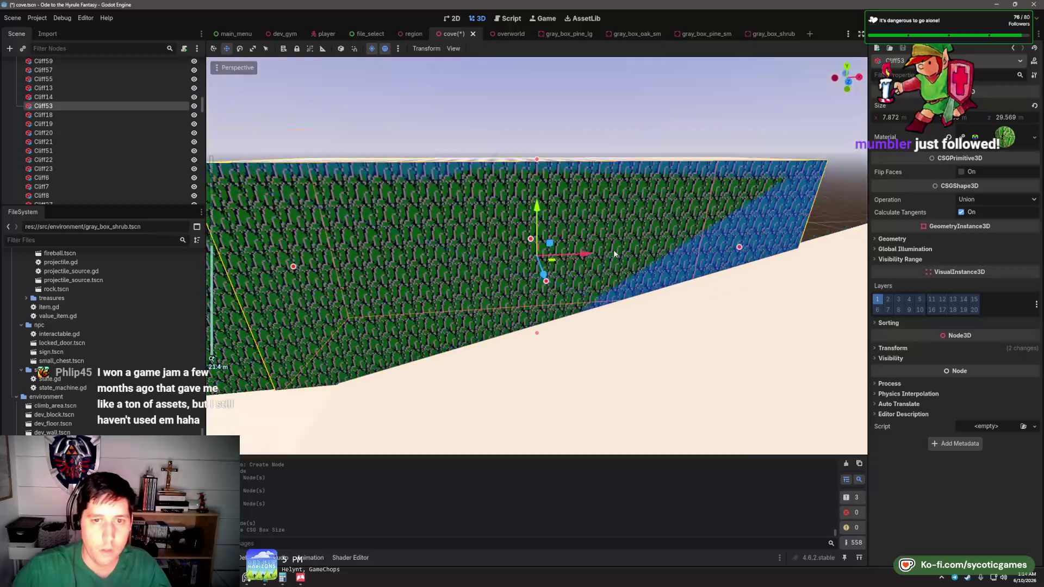
mouse_move(541, 195)
mouse_down()
mouse_move(540, 216)
mouse_move(602, 249)
mouse_move(439, 275)
mouse_move(495, 359)
mouse_up()
mouse_move(495, 359)
mouse_down()
mouse_move(531, 305)
mouse_move(604, 291)
mouse_move(598, 301)
mouse_move(630, 310)
mouse_up()
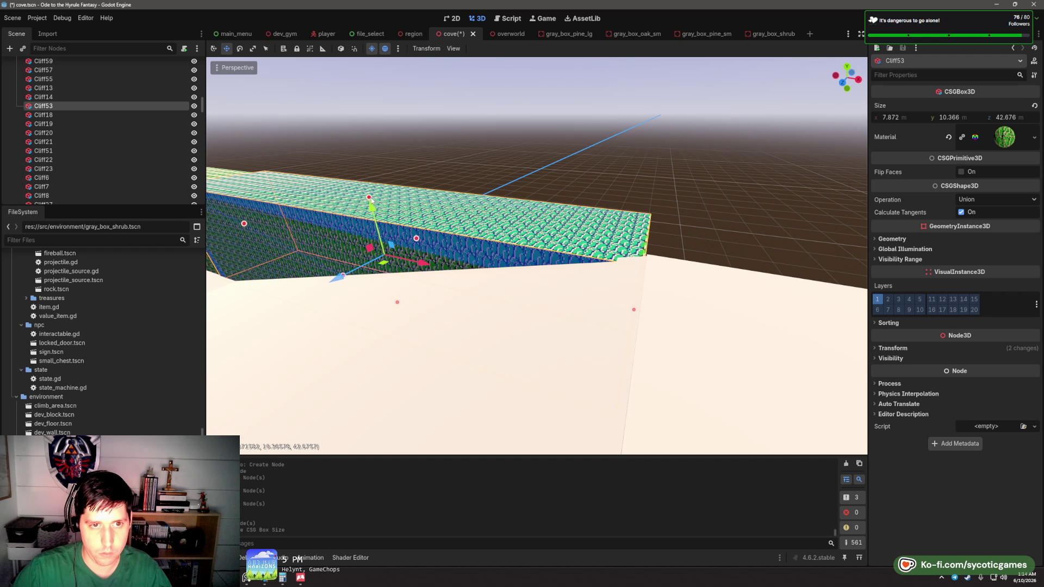
drag(371, 201, 372, 194)
scroll(502, 203, down, 3)
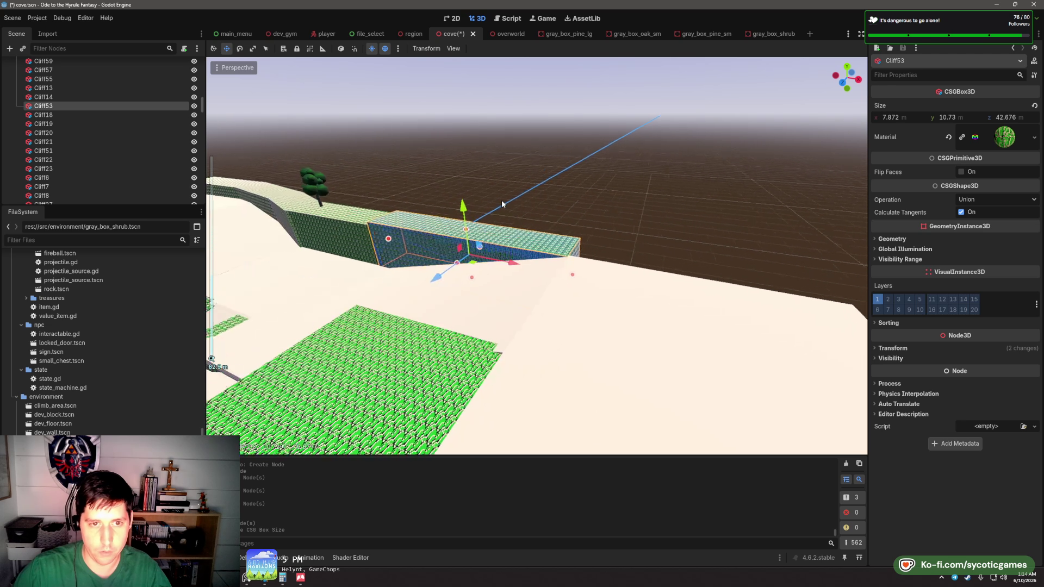
mouse_move(501, 202)
mouse_down()
mouse_move(549, 218)
mouse_move(553, 262)
mouse_move(582, 263)
mouse_move(589, 288)
mouse_up()
click(513, 197)
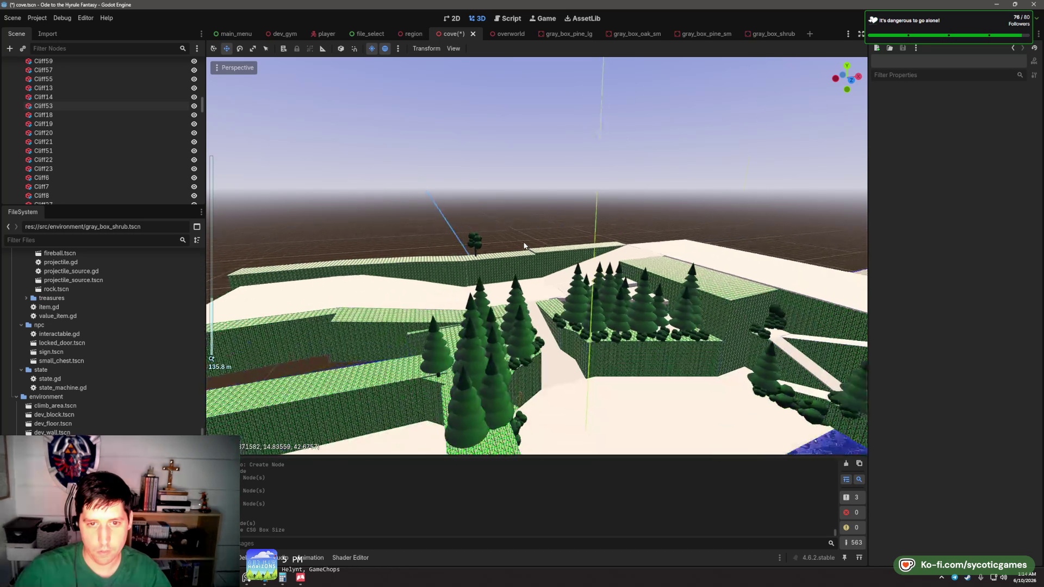
scroll(525, 246, down, 3)
- Lengthen Cliff14 along z so it measures 7.872 × 10.0 × 27.056
click(473, 274)
key(f)
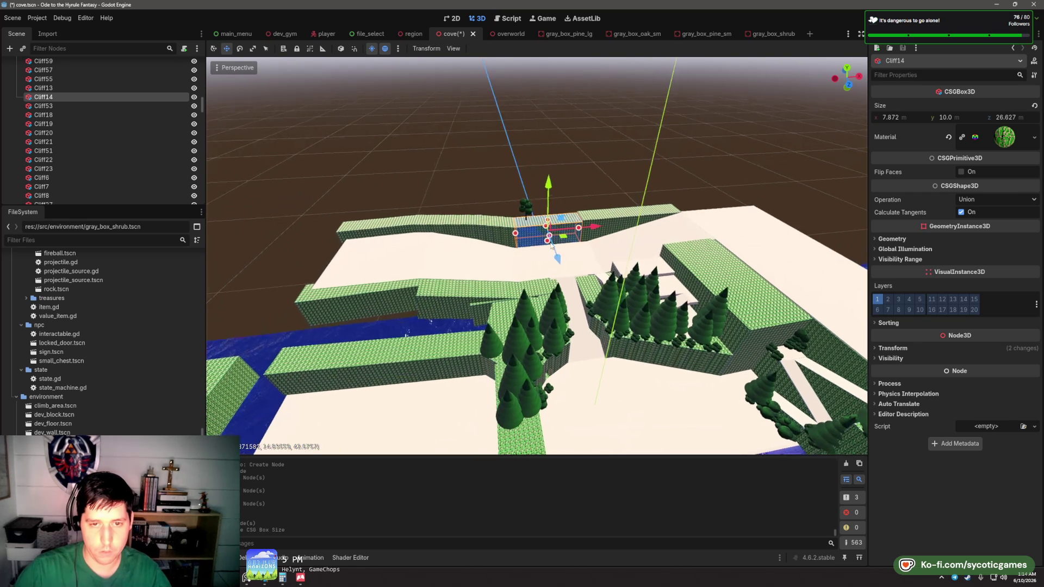
drag(551, 245, 511, 267)
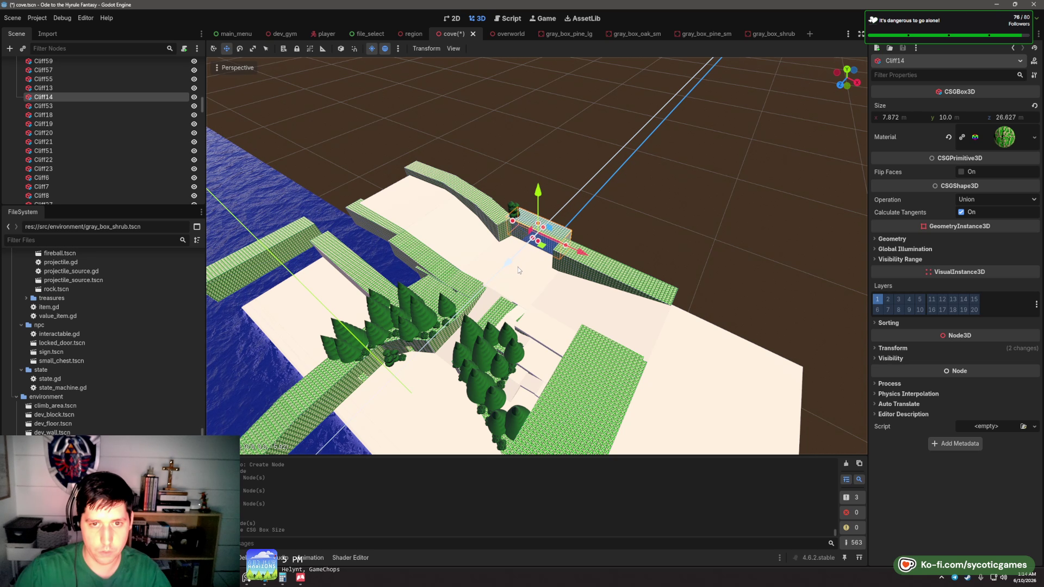
scroll(575, 284, up, 5)
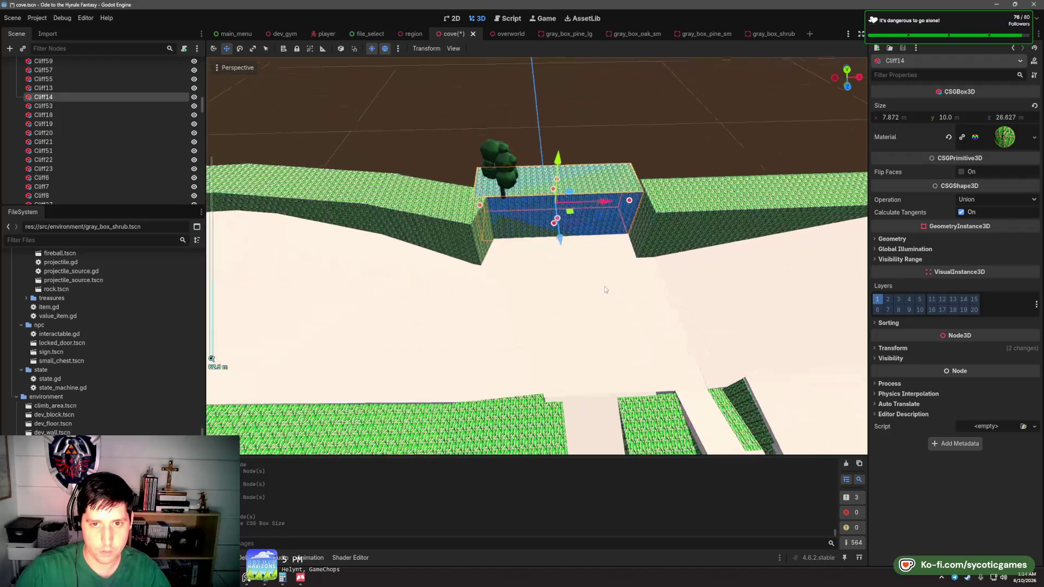
scroll(622, 188, up, 2)
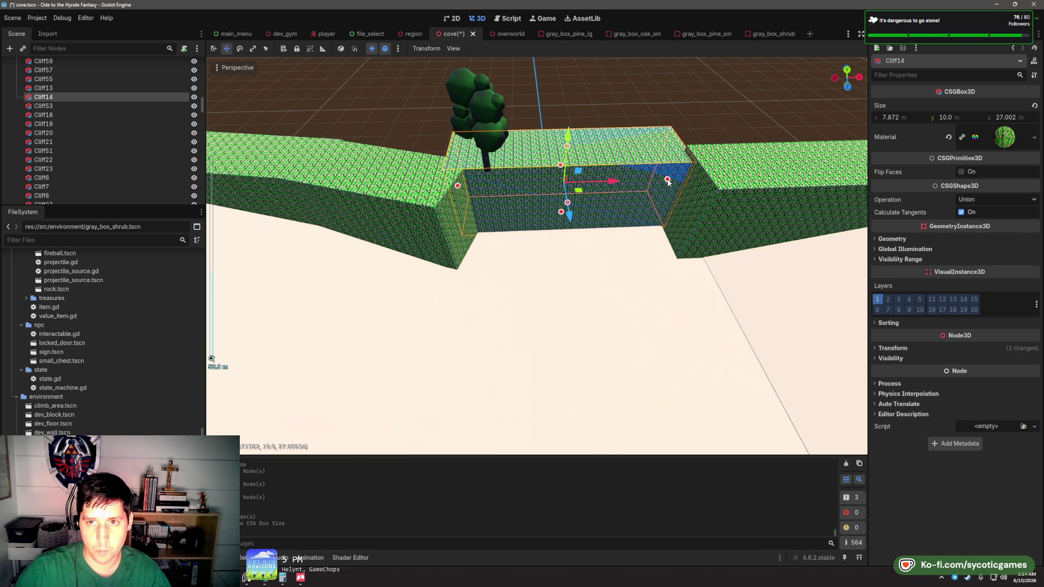
drag(668, 182, 666, 183)
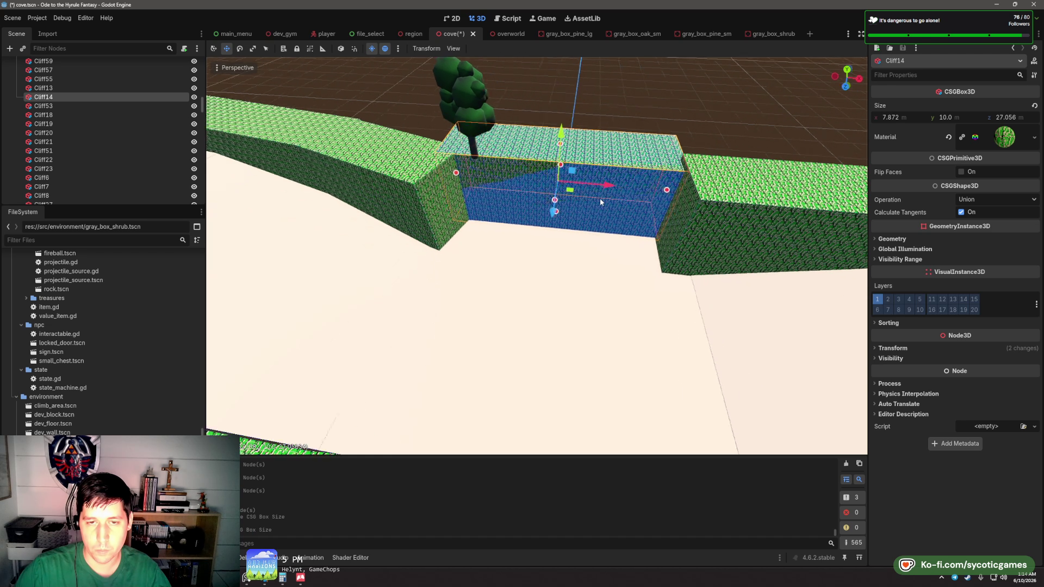
drag(599, 197, 484, 155)
- Check the oak tree on the wall, then open a File Explorer window
click(457, 133)
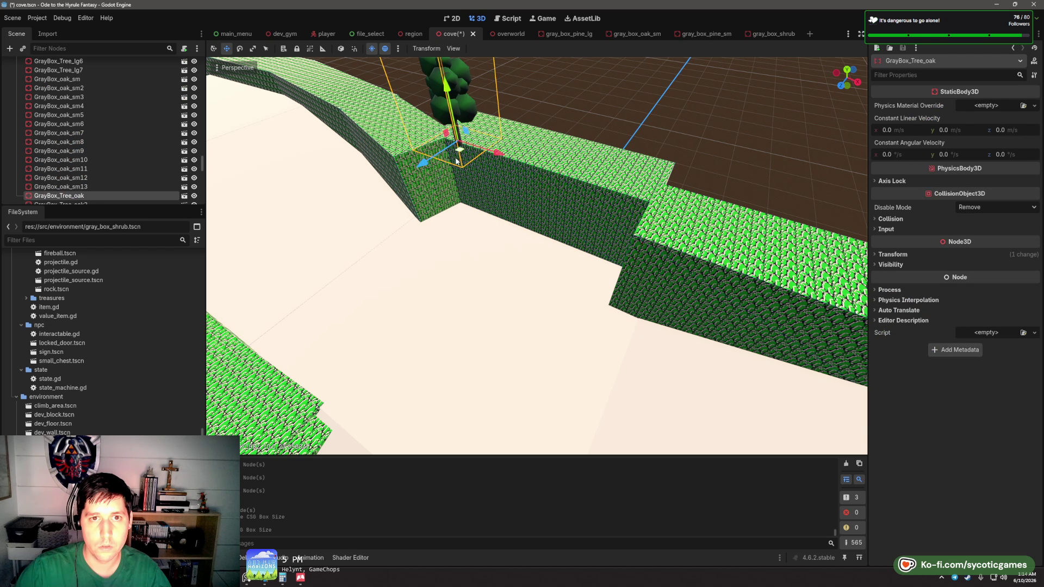
scroll(440, 158, down, 5)
click(427, 261)
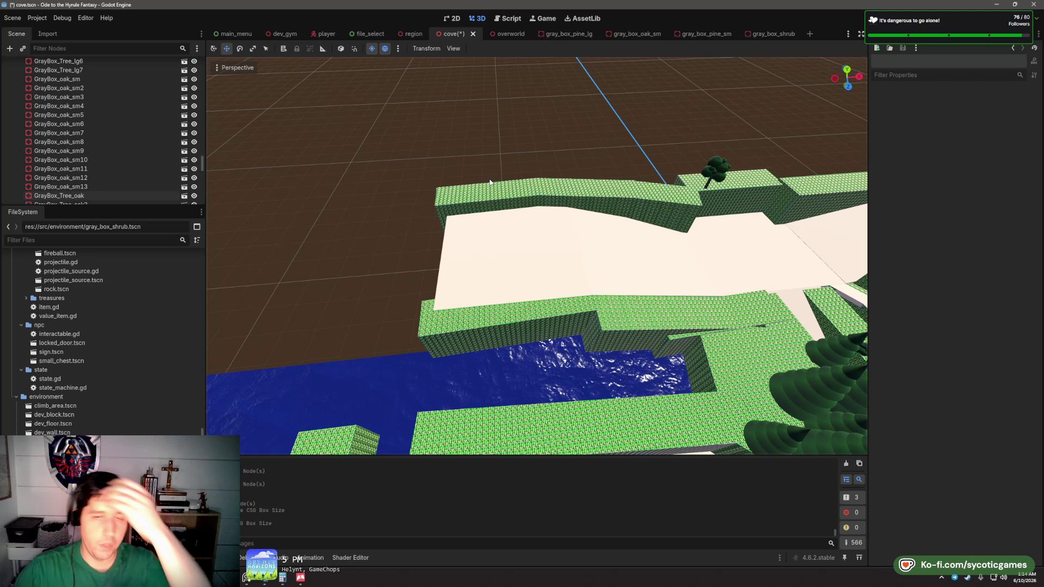
mouse_move(279, 580)
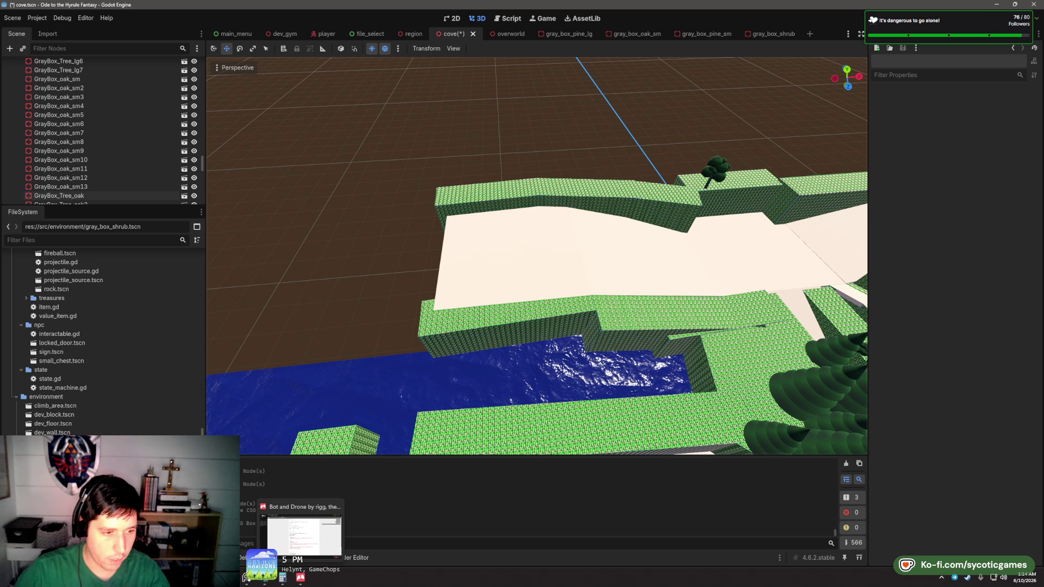
key(super+e)
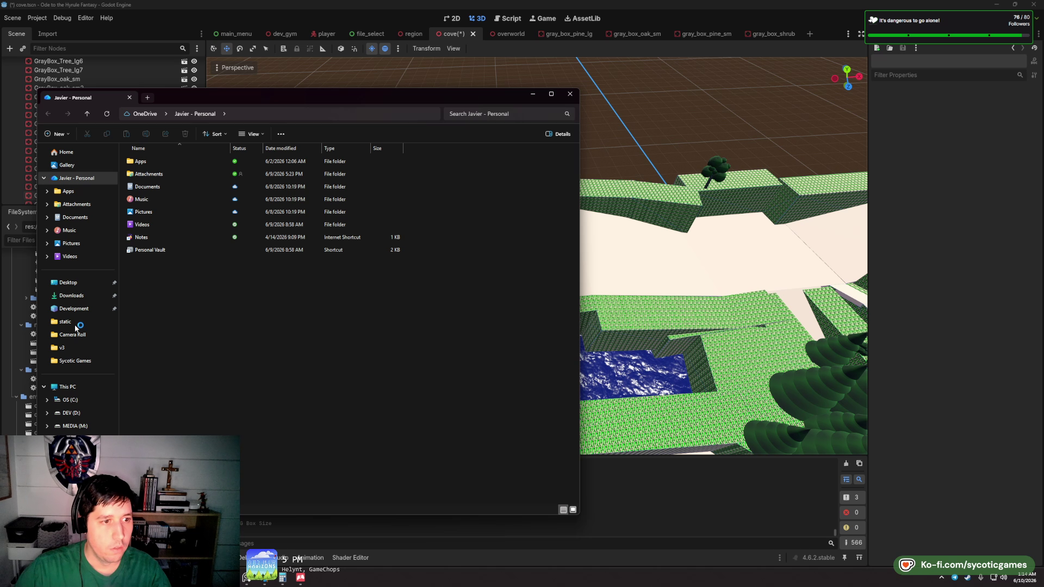
- Browse the static, Downloads, Desktop and pbhost folders in File Explorer
middle_click(76, 323)
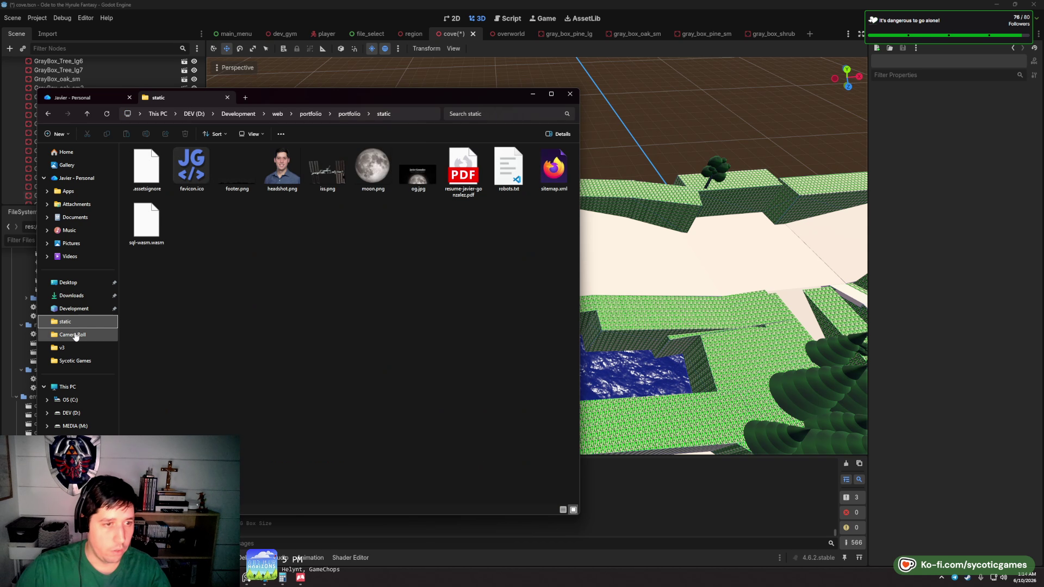
click(71, 295)
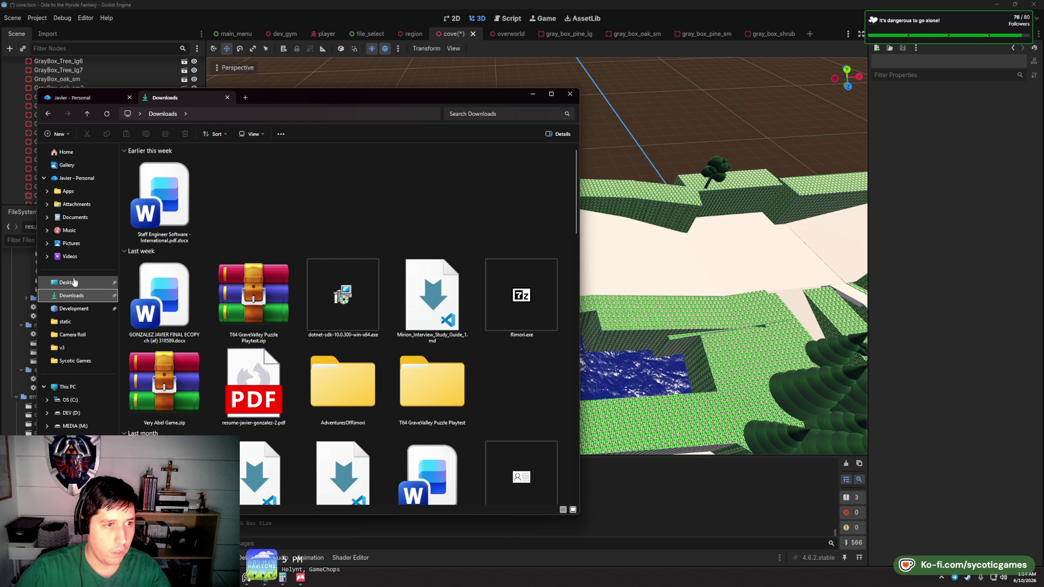
click(75, 282)
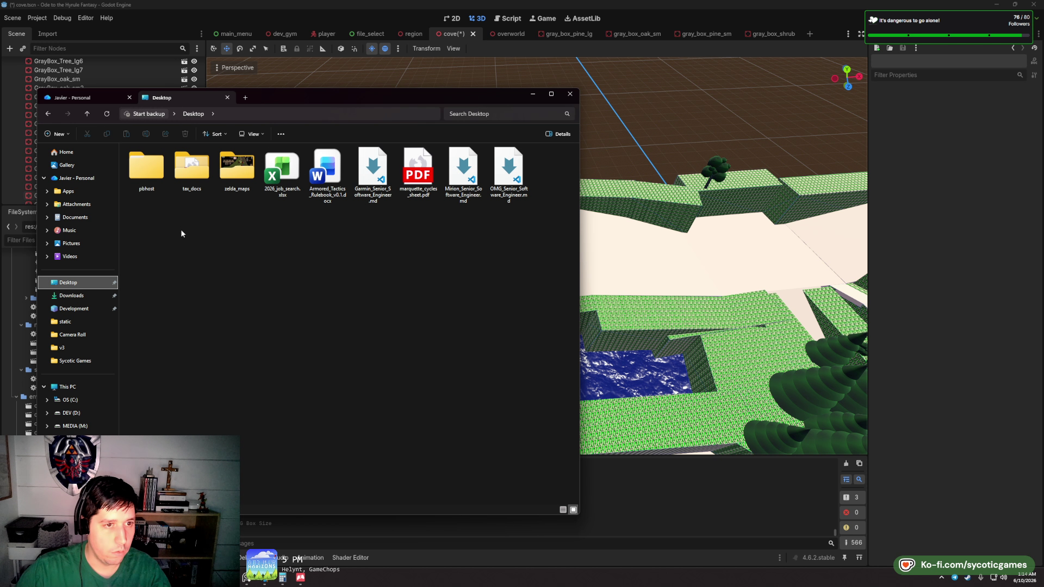
double_click(165, 179)
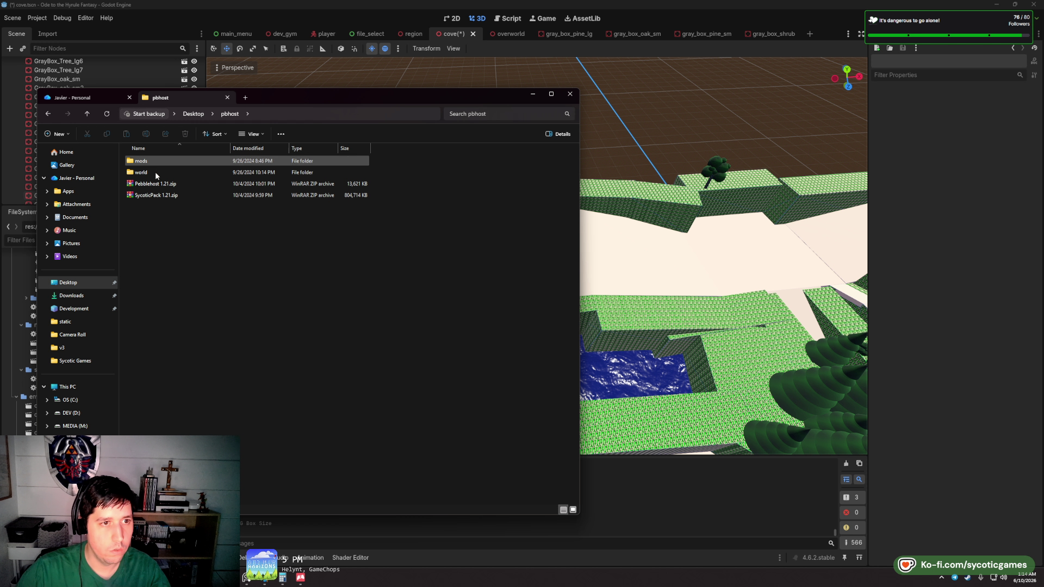
click(193, 114)
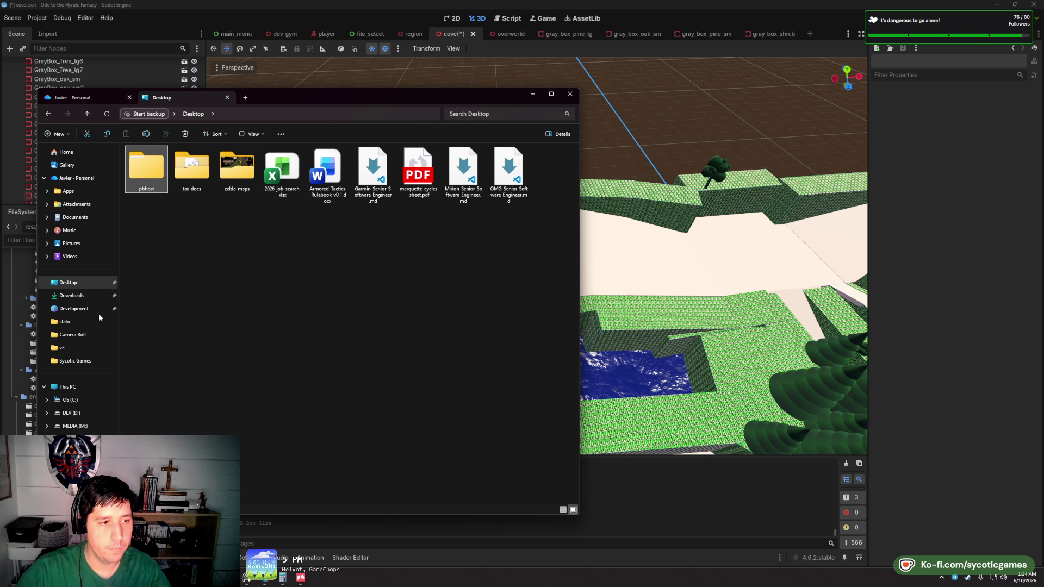
- Navigate Development > game_dev > ode_to_the_hyrule_fantasy > concept
click(74, 313)
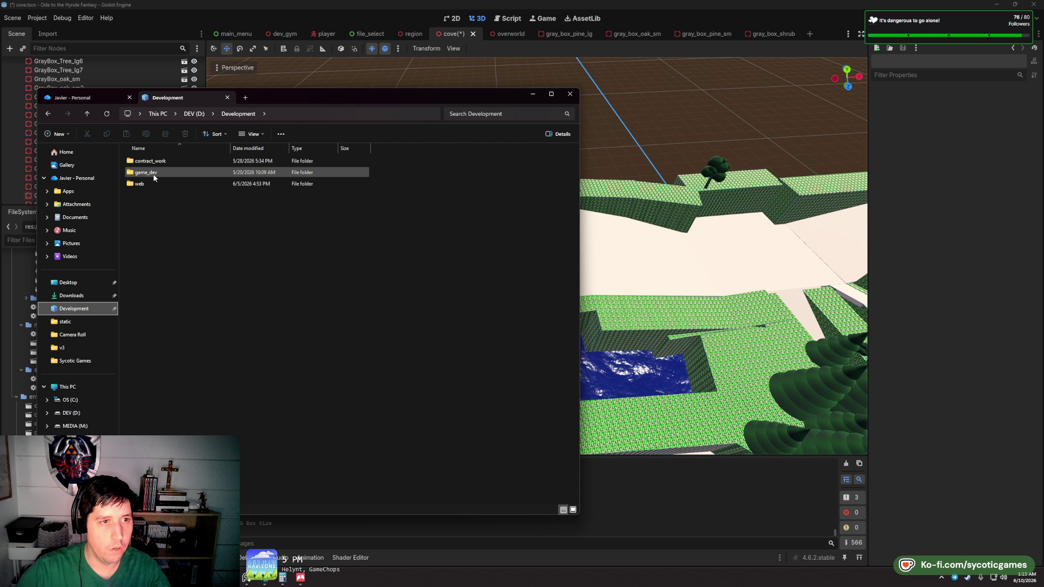
double_click(154, 175)
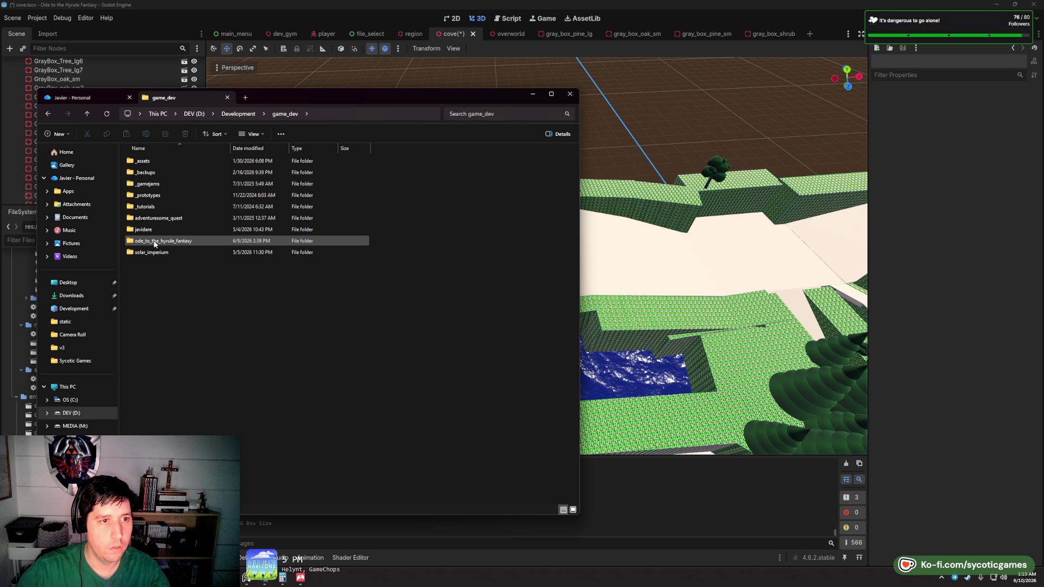
double_click(151, 171)
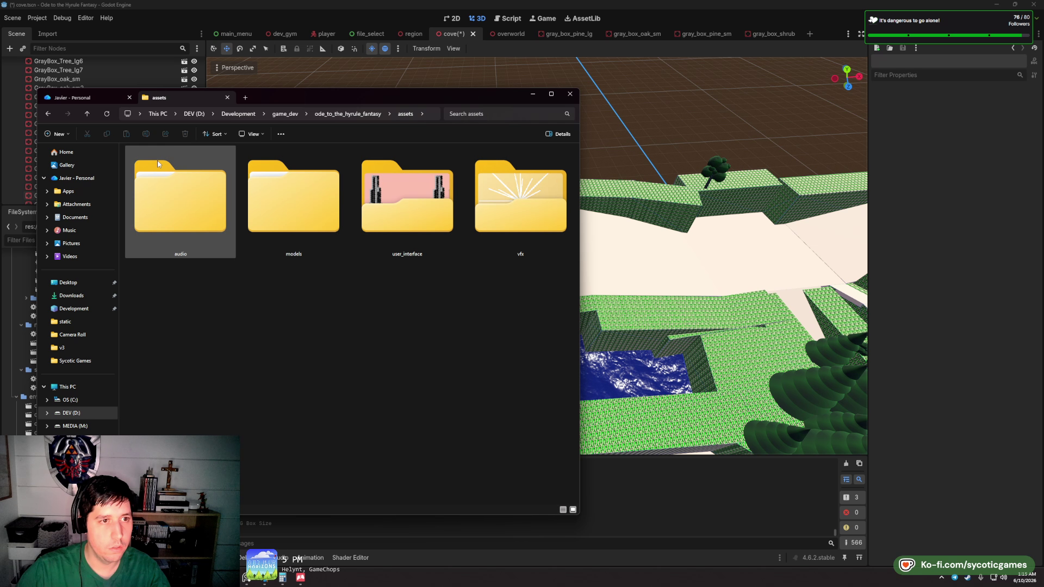
click(321, 114)
double_click(172, 184)
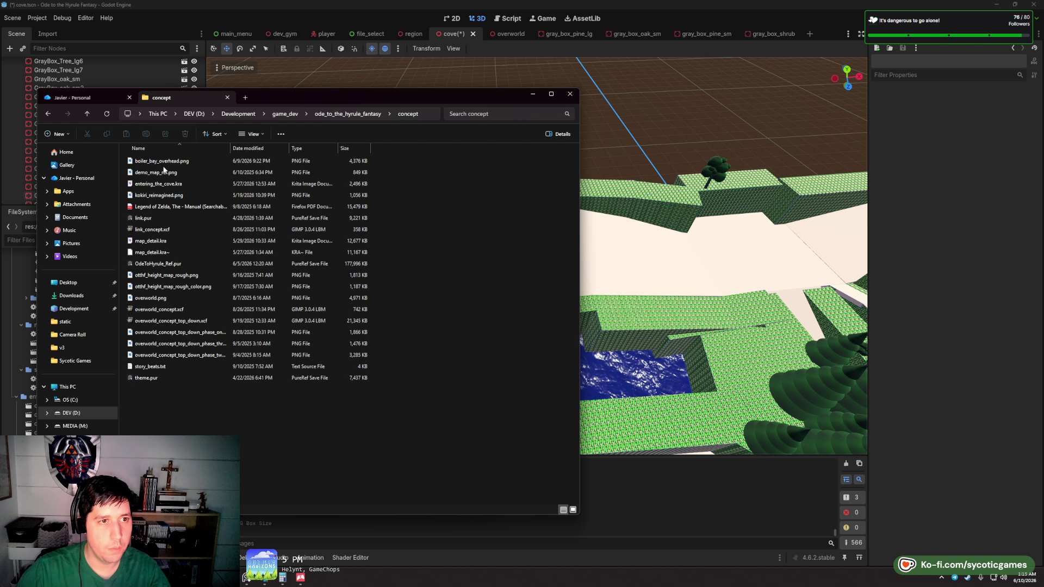
- Show the concept files as large thumbnails and open overworld_concept_top_down_phase_two.png
click(265, 135)
click(261, 166)
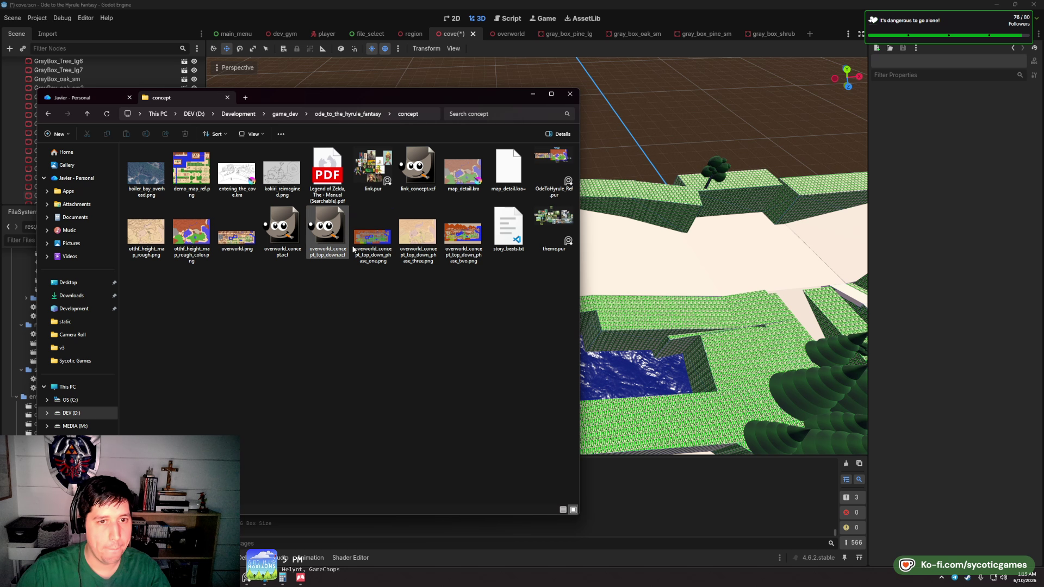
click(455, 243)
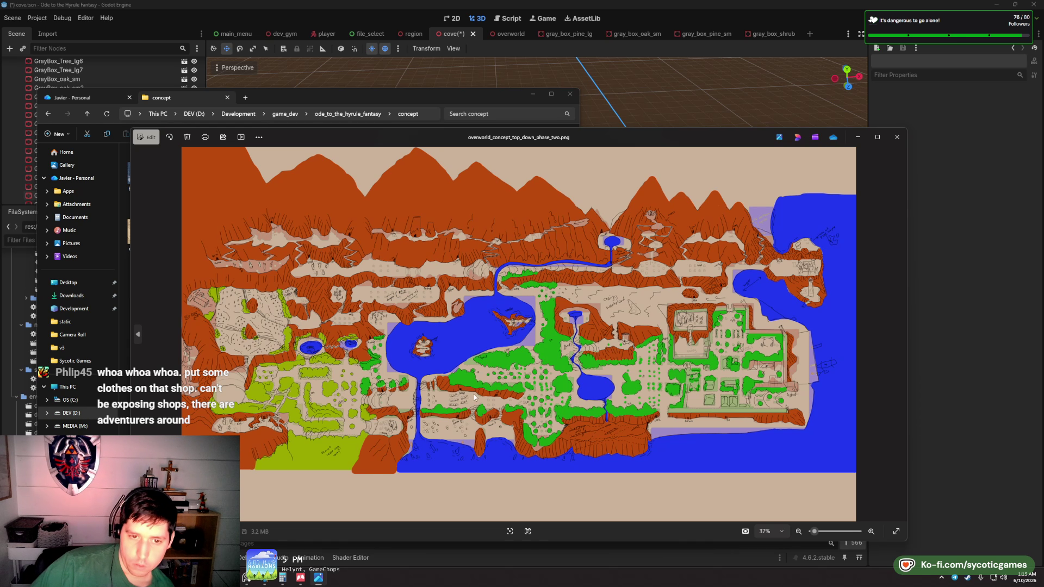
- Zoom and pan the concept map to the shop area, then close Photos for Godot
scroll(474, 397, up, 8)
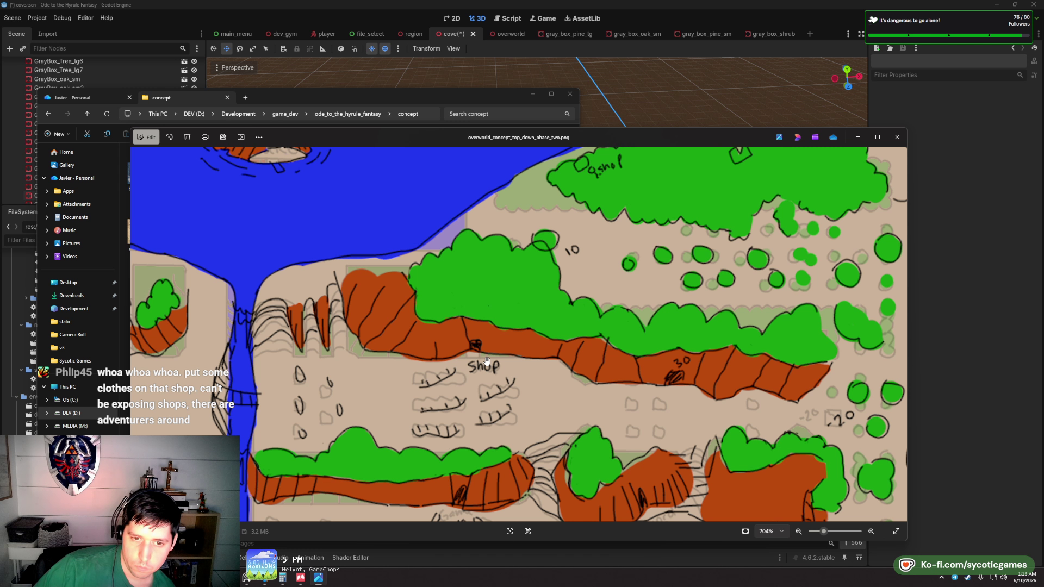
drag(487, 361, 417, 332)
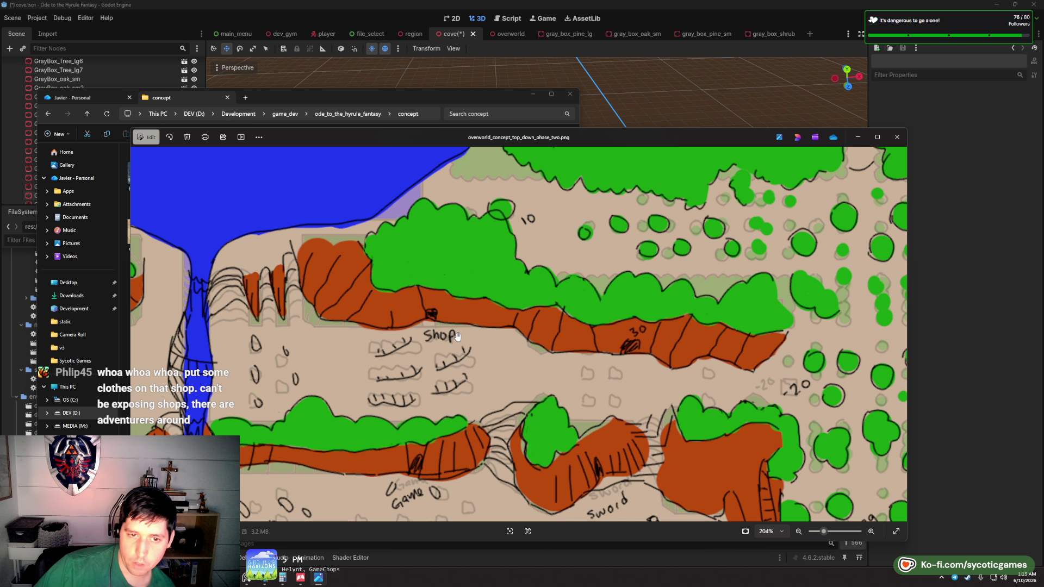
click(887, 8)
scroll(522, 240, up, 5)
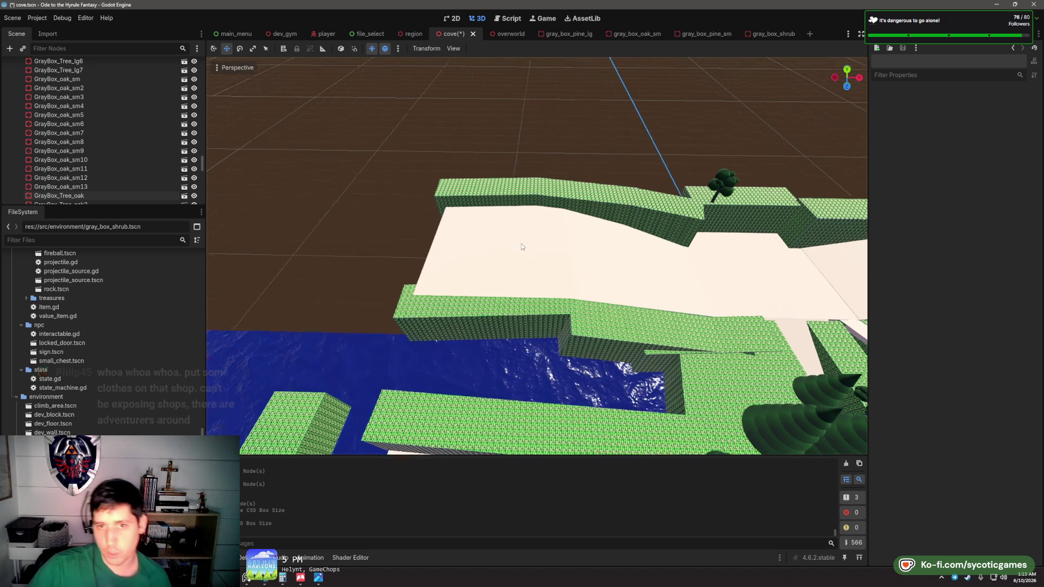
scroll(446, 168, down, 8)
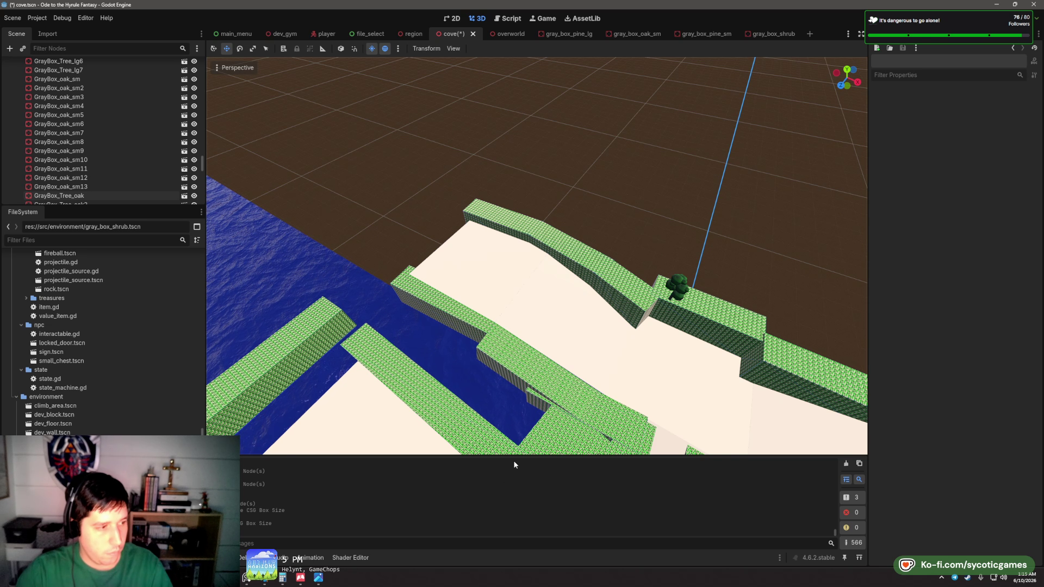
mouse_move(506, 446)
mouse_down()
mouse_move(507, 351)
mouse_move(519, 344)
mouse_move(495, 314)
mouse_move(556, 300)
mouse_up()
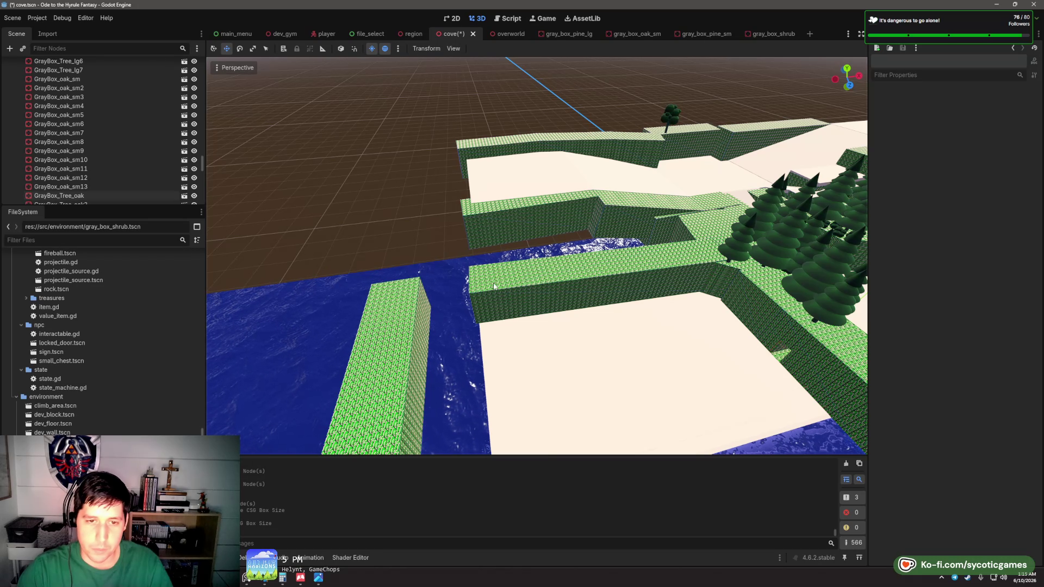
mouse_move(561, 299)
mouse_down()
mouse_move(445, 269)
mouse_move(523, 317)
mouse_move(568, 321)
mouse_move(609, 263)
mouse_move(532, 305)
mouse_up()
click(523, 317)
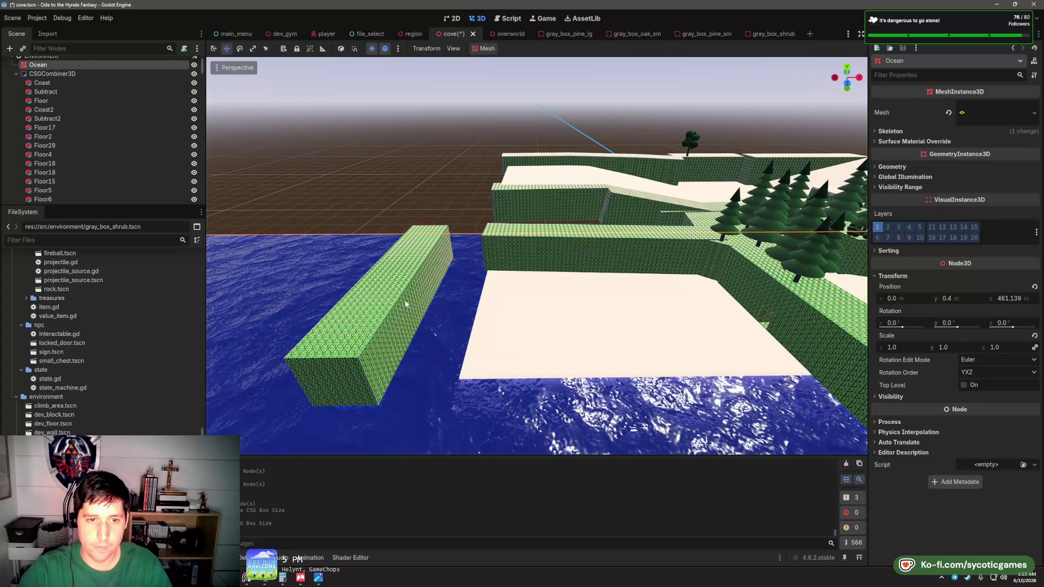
mouse_move(405, 304)
mouse_down()
mouse_move(498, 306)
mouse_move(418, 274)
mouse_move(589, 227)
mouse_move(524, 256)
mouse_move(714, 265)
mouse_move(651, 251)
mouse_move(599, 283)
mouse_move(576, 271)
mouse_move(604, 288)
mouse_move(533, 292)
mouse_up()
click(416, 271)
scroll(679, 256, up, 3)
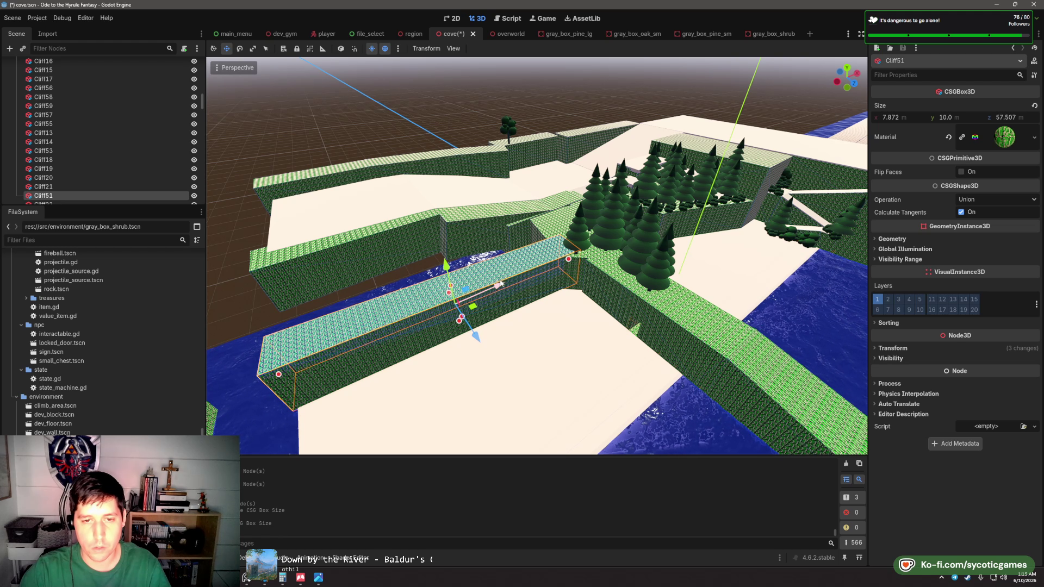
- Select Cliff51, then trim Cliff23's x size to about 14 m
mouse_move(545, 287)
mouse_down()
mouse_move(466, 224)
mouse_move(390, 302)
mouse_move(479, 299)
mouse_up()
click(466, 224)
click(521, 326)
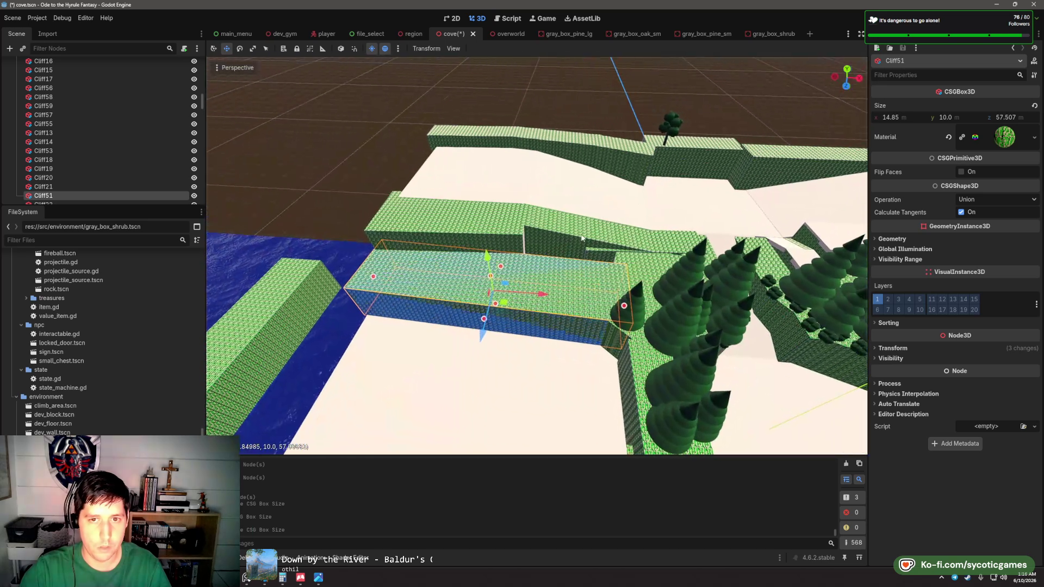
click(543, 239)
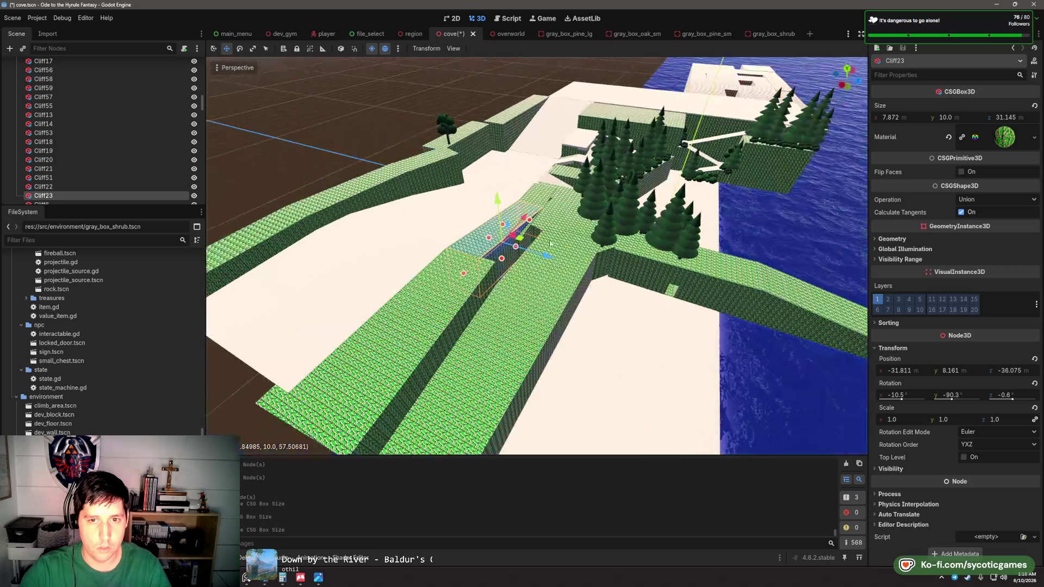
drag(539, 256, 537, 257)
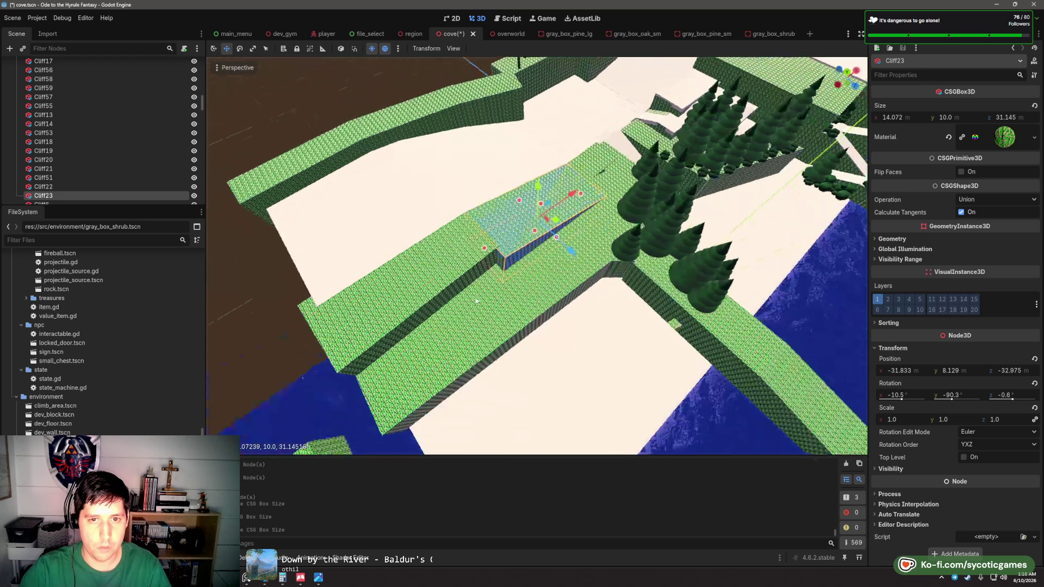
- Orbit around the cliffs and water, selecting Cliff13, the Ocean, then the Floor5 slab
scroll(466, 227, up, 3)
scroll(466, 228, up, 5)
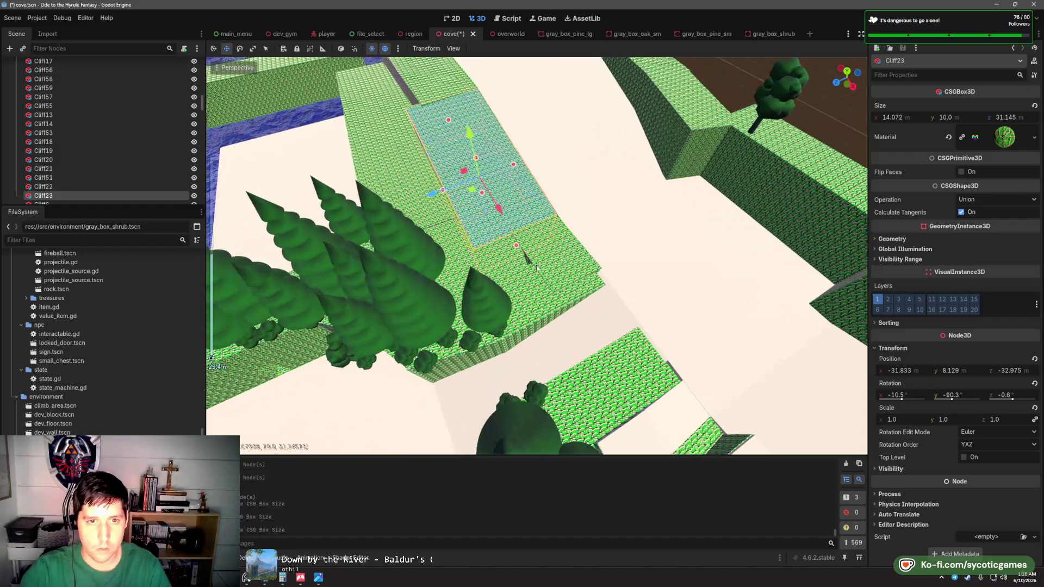
click(525, 272)
scroll(515, 257, up, 3)
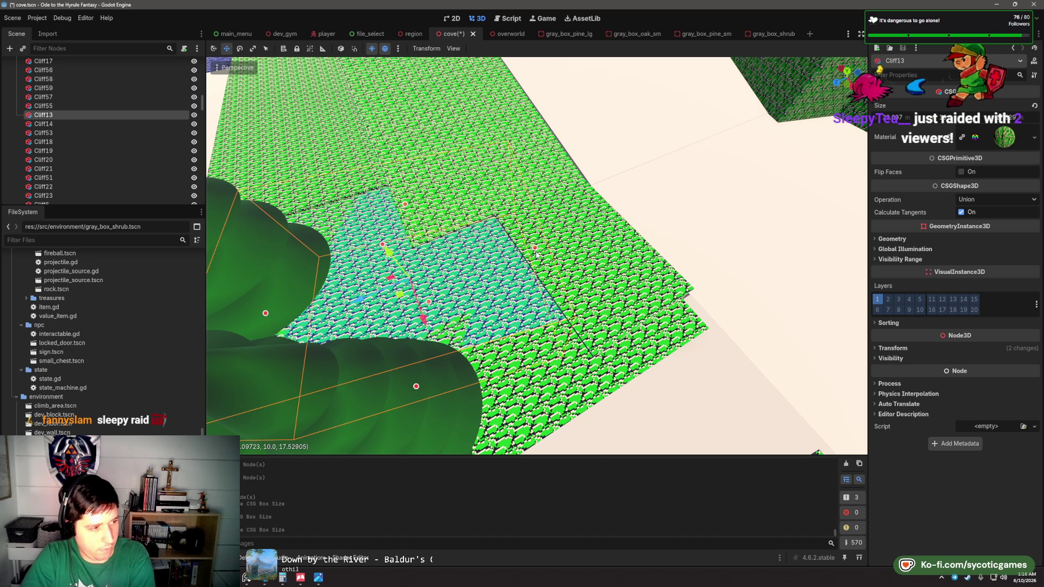
scroll(537, 254, down, 12)
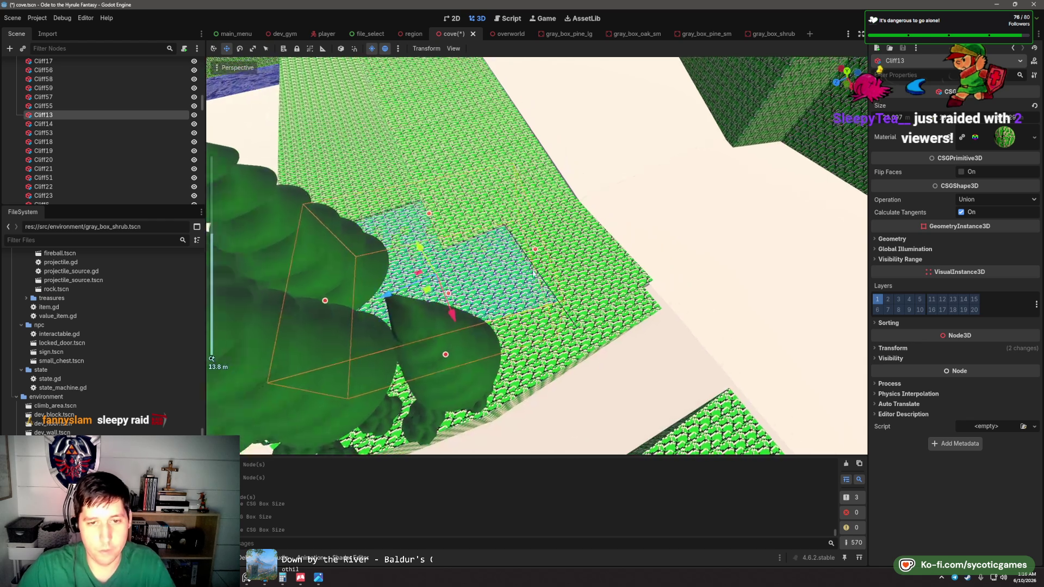
drag(405, 291, 568, 251)
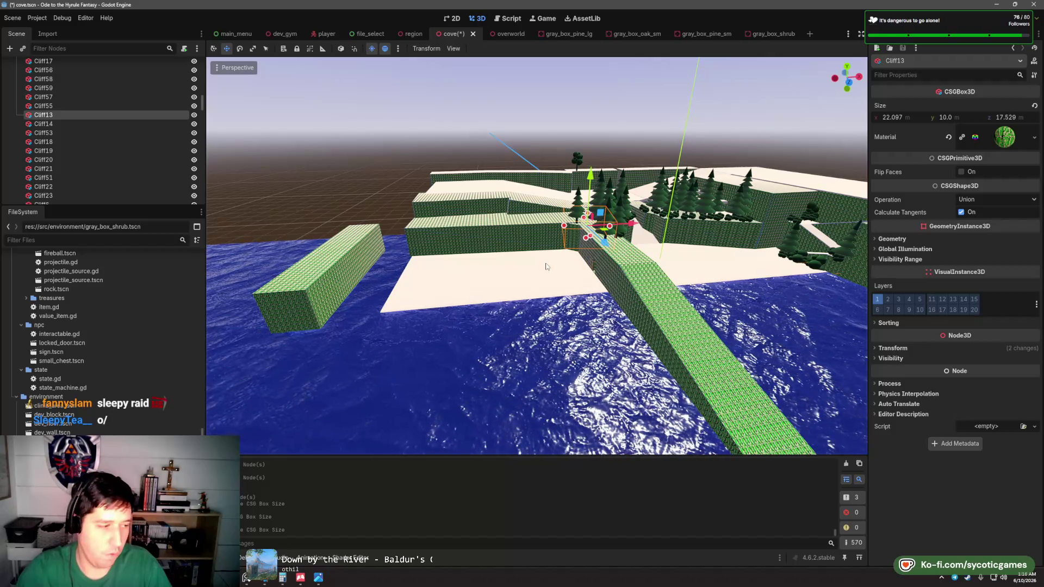
mouse_move(521, 283)
mouse_down()
mouse_move(631, 273)
mouse_move(541, 296)
mouse_up()
scroll(541, 296, up, 10)
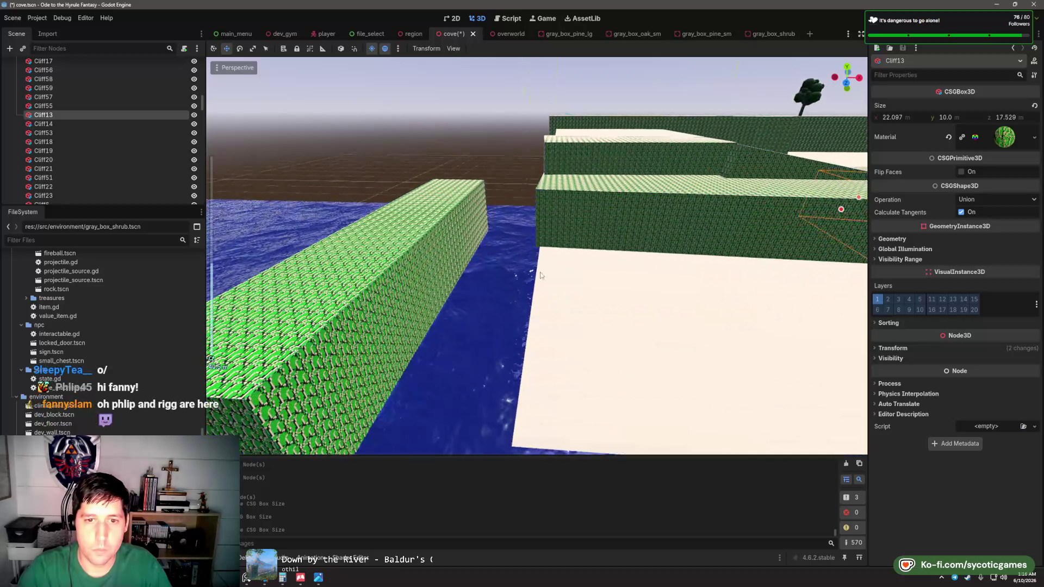
click(556, 291)
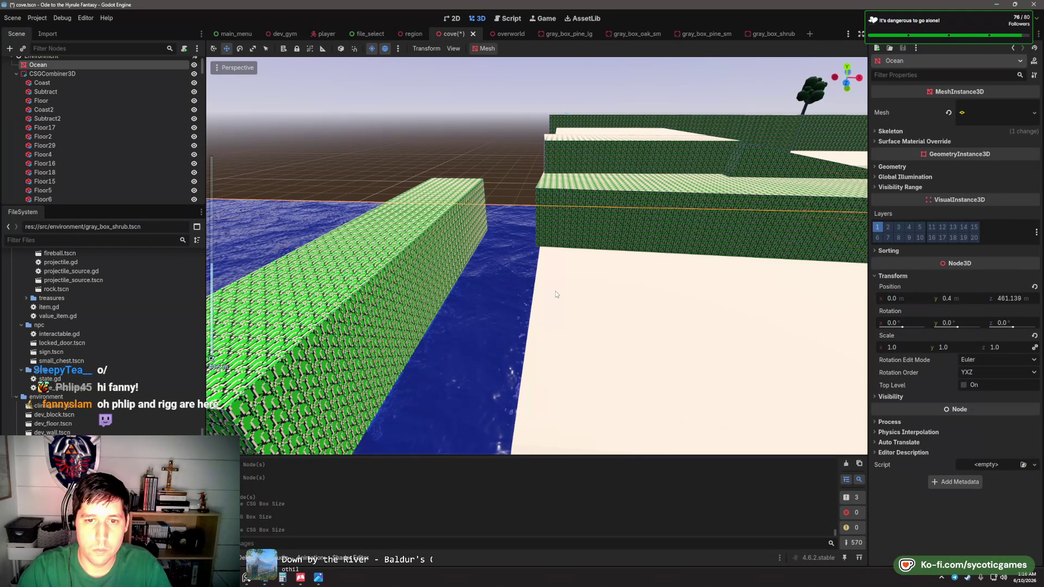
scroll(562, 284, down, 8)
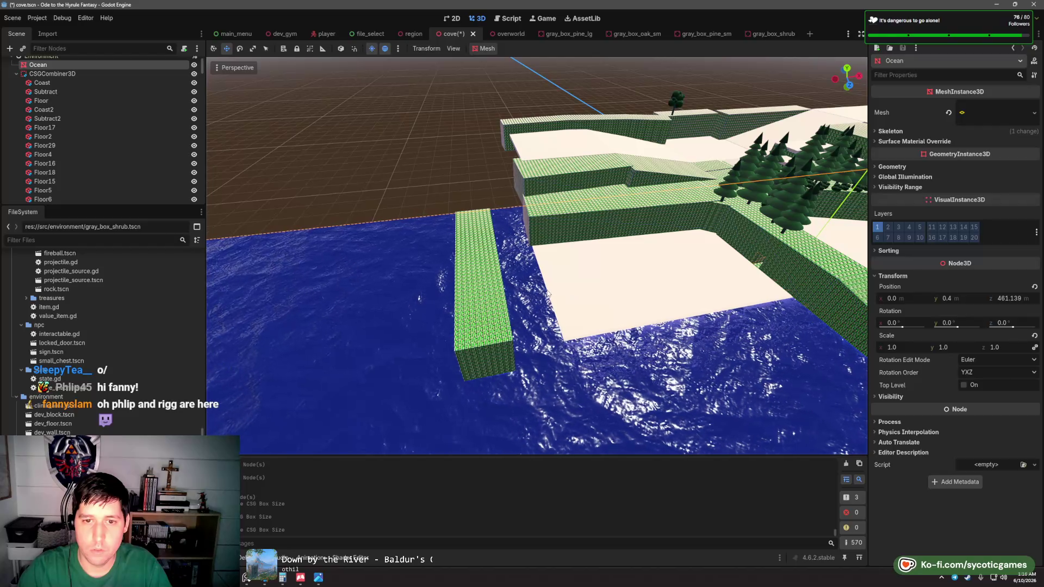
drag(599, 229, 579, 260)
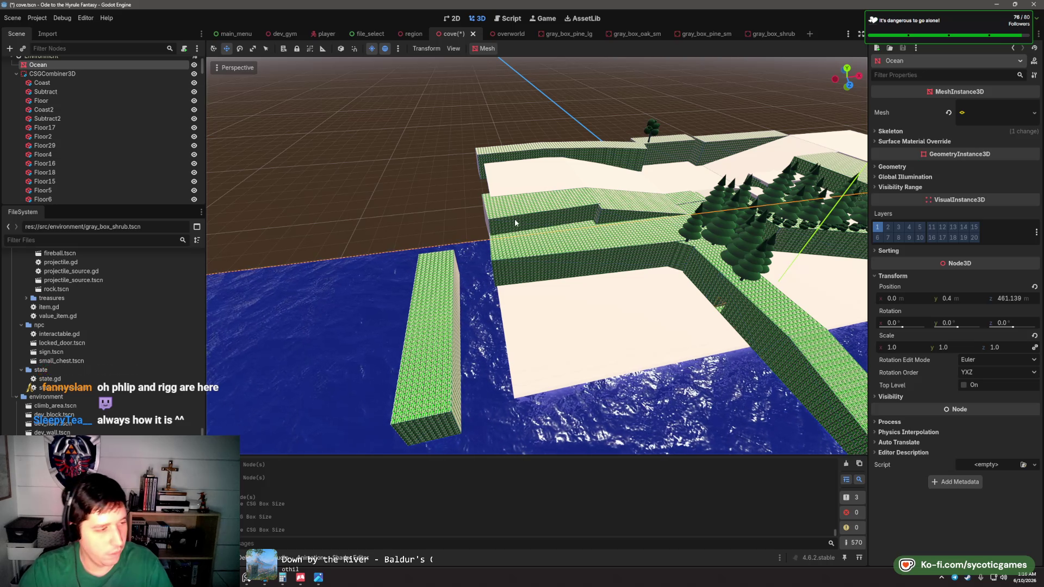
click(502, 175)
- Slide the duplicated Floor40 slab forward along z out over the water
click(505, 178)
click(516, 180)
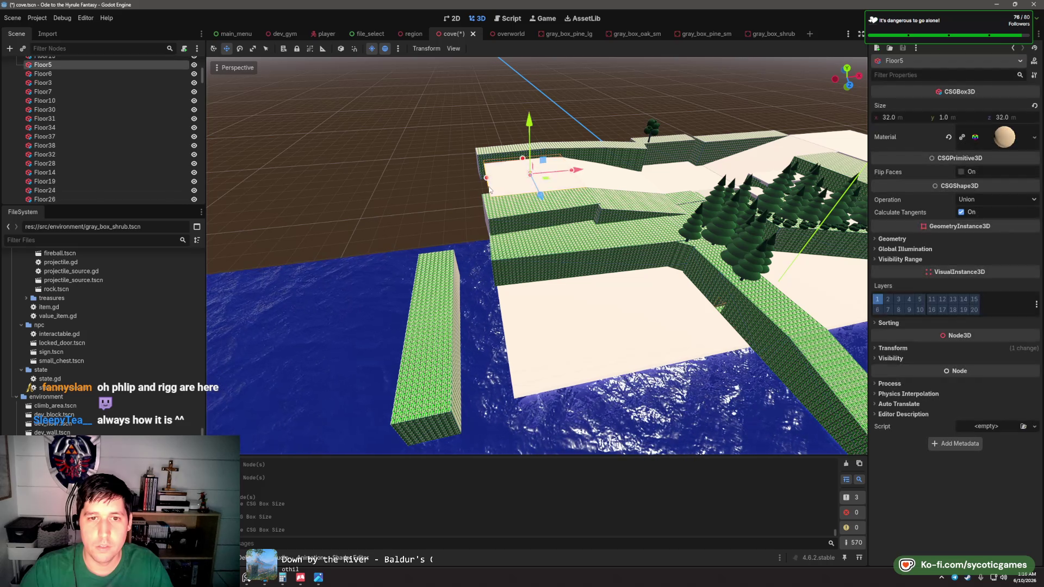
scroll(527, 187, up, 2)
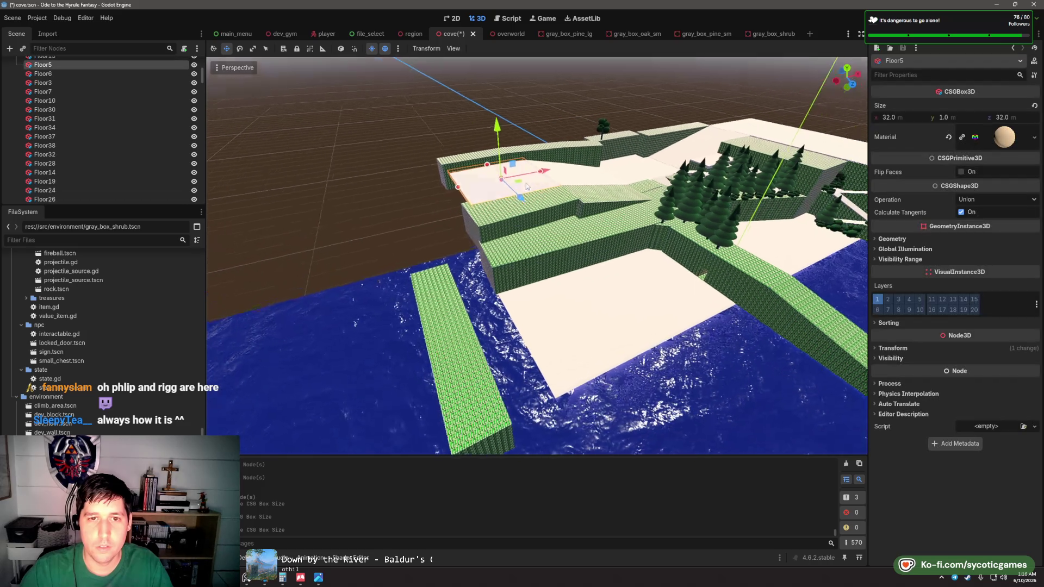
scroll(526, 187, down, 2)
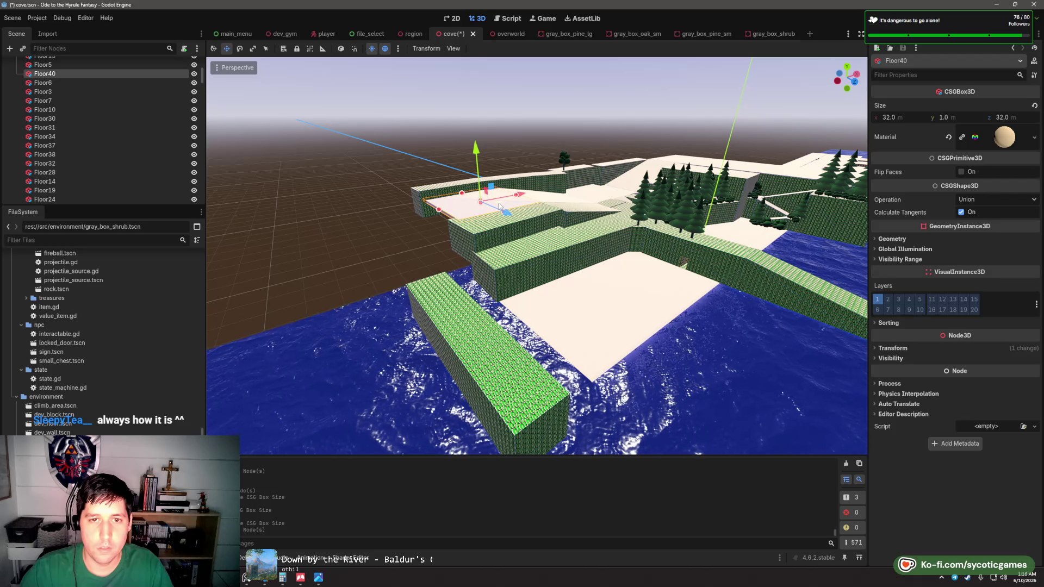
mouse_move(499, 206)
mouse_down()
mouse_move(535, 280)
mouse_move(537, 238)
mouse_move(499, 186)
mouse_up()
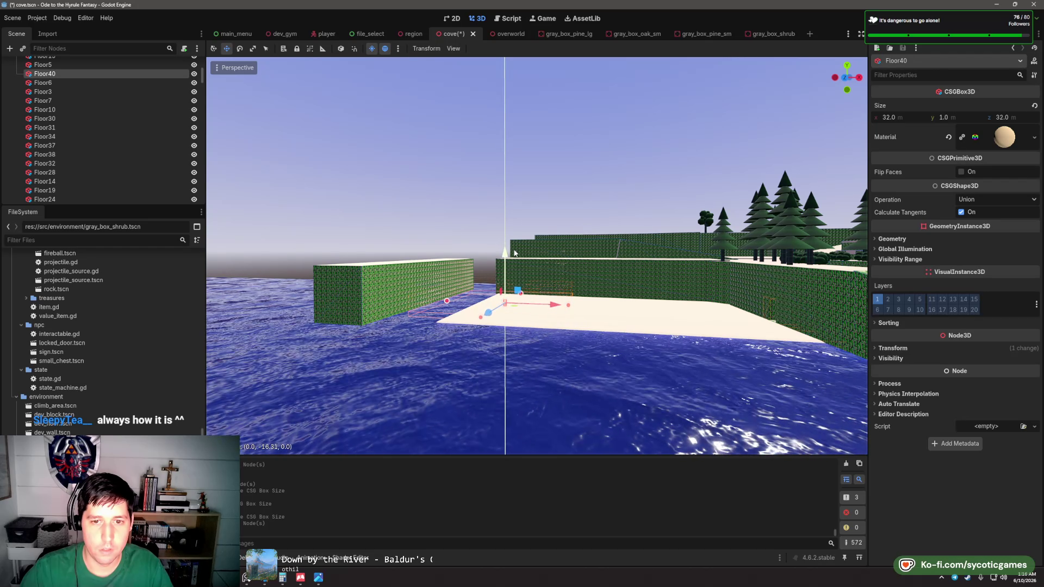
- Orbit around Floor40 to check its placement, then select the Cliff51 wall
drag(514, 245, 563, 305)
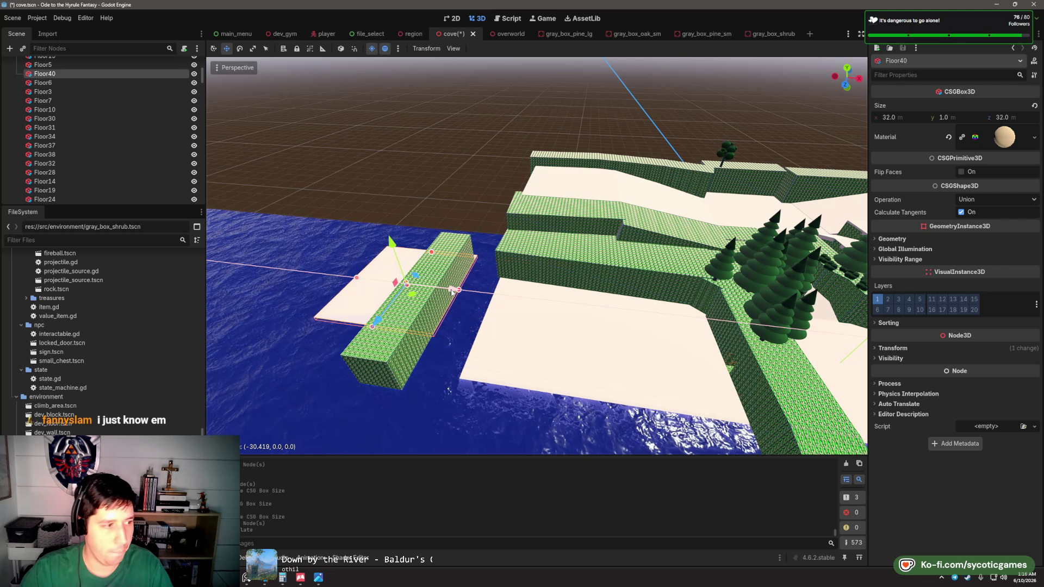
mouse_move(451, 292)
mouse_down()
mouse_move(640, 263)
mouse_move(580, 255)
mouse_up()
scroll(504, 289, up, 3)
click(575, 267)
click(573, 263)
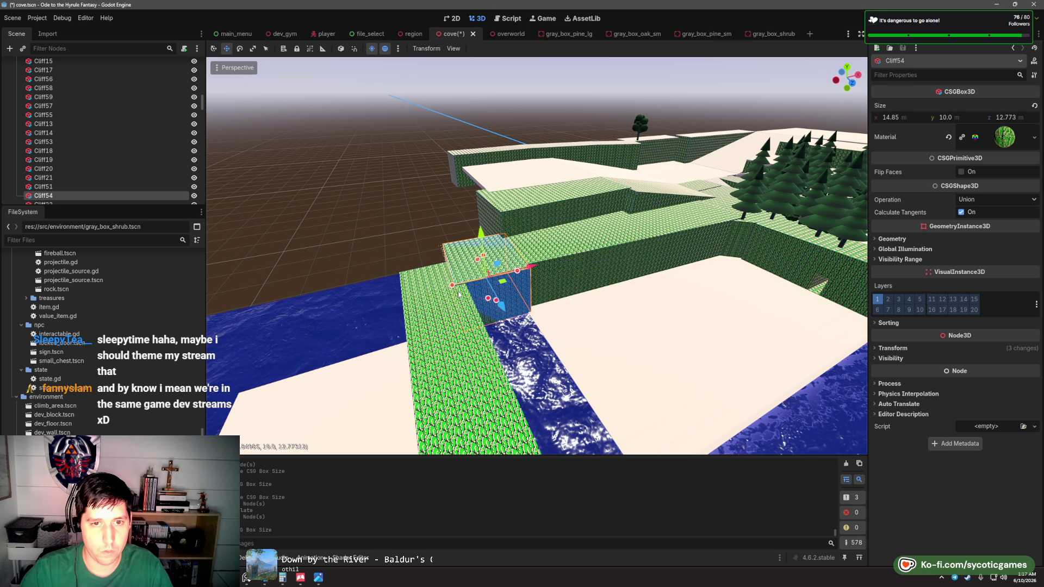
mouse_move(458, 294)
mouse_down()
mouse_move(607, 254)
mouse_move(577, 231)
mouse_move(541, 252)
mouse_move(454, 251)
mouse_up()
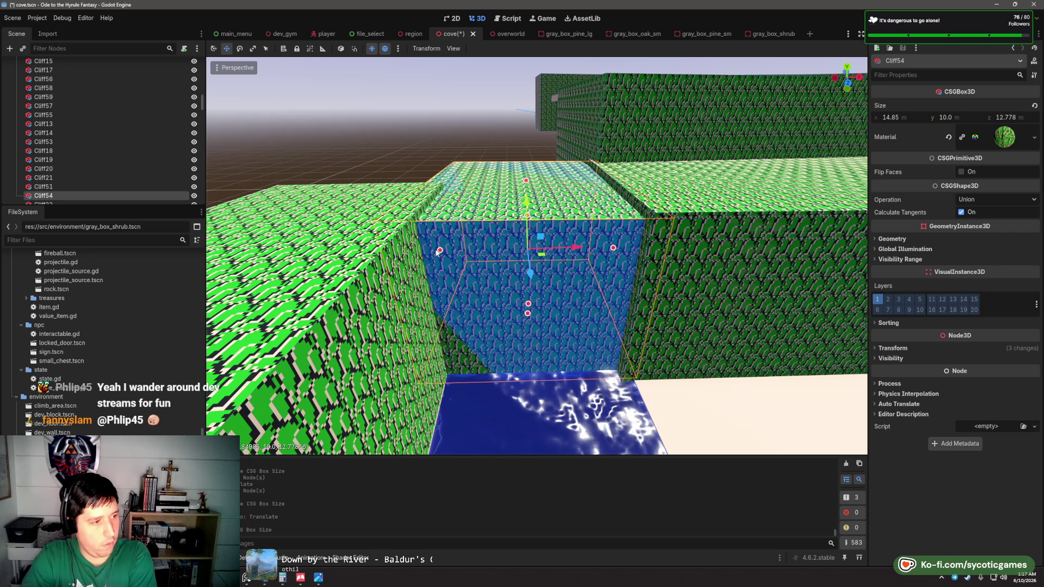
click(418, 157)
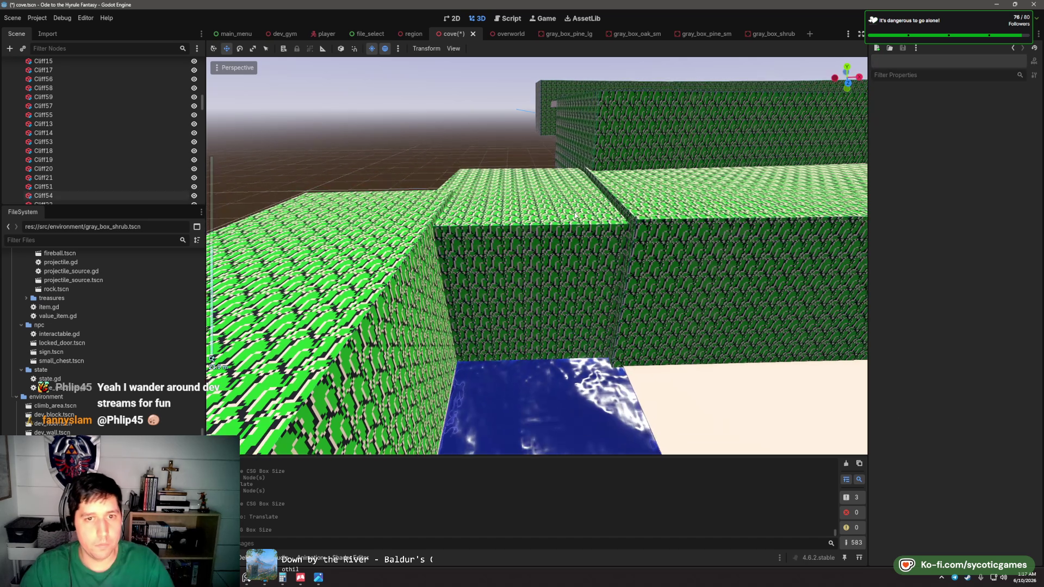
scroll(543, 261, down, 5)
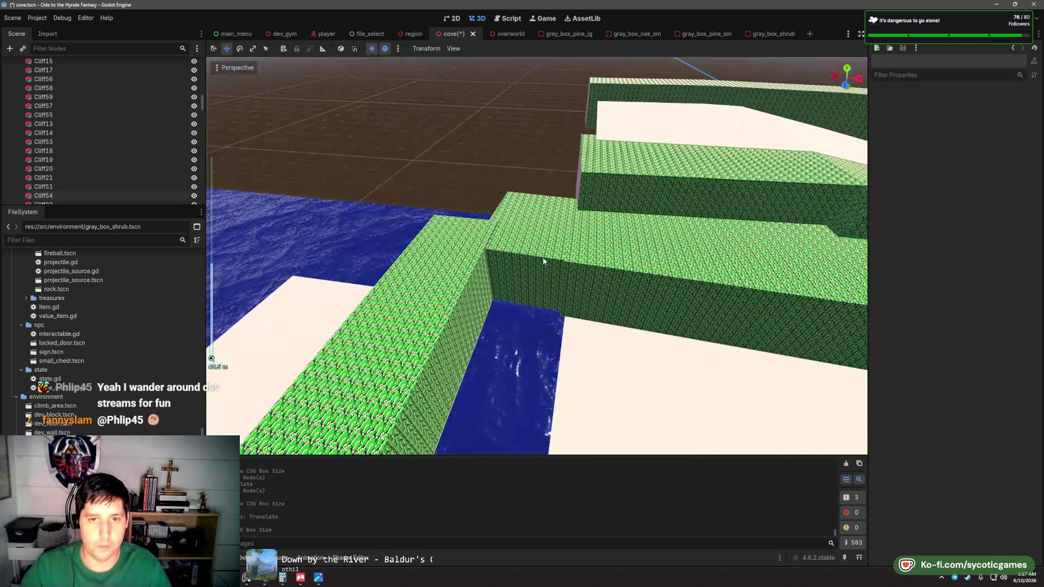
click(543, 261)
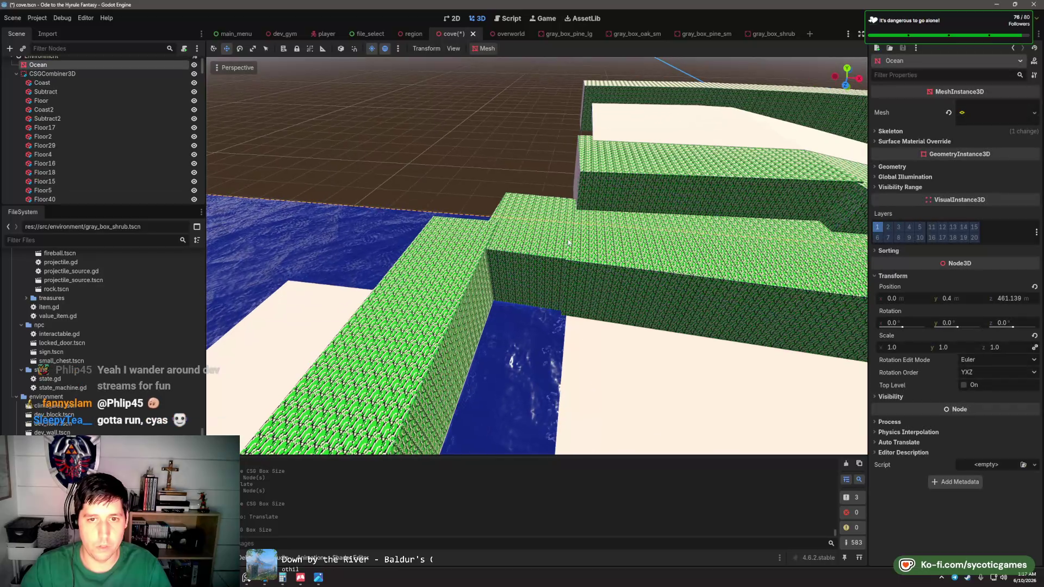
key(f)
scroll(548, 213, up, 3)
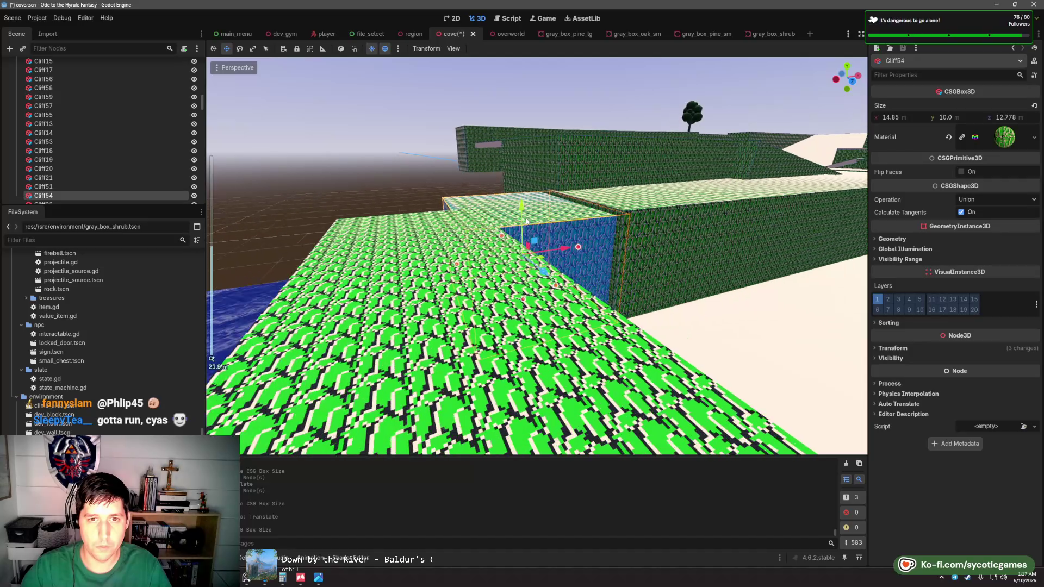
scroll(521, 200, down, 4)
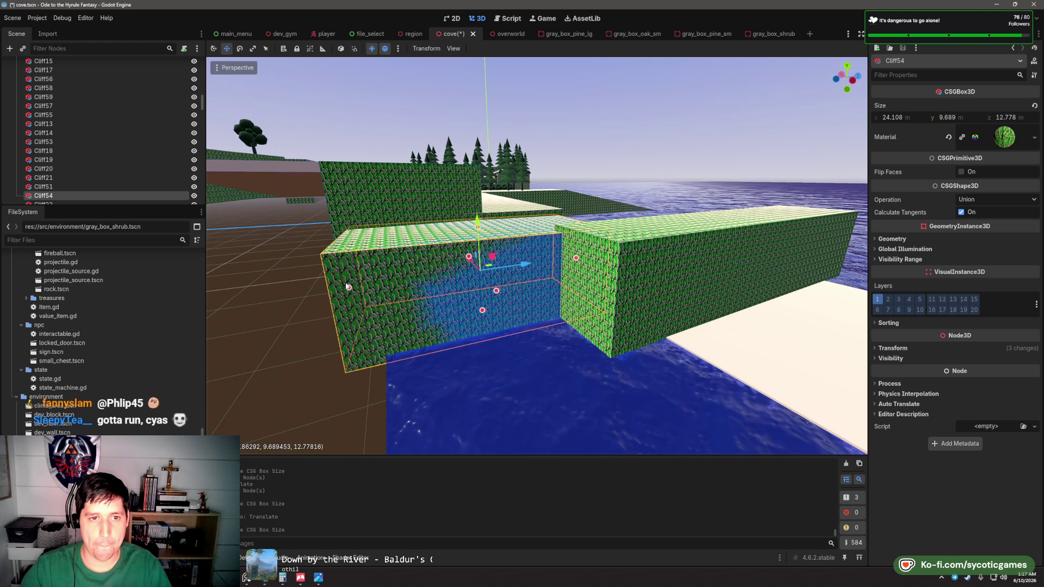
click(272, 307)
scroll(487, 284, down, 5)
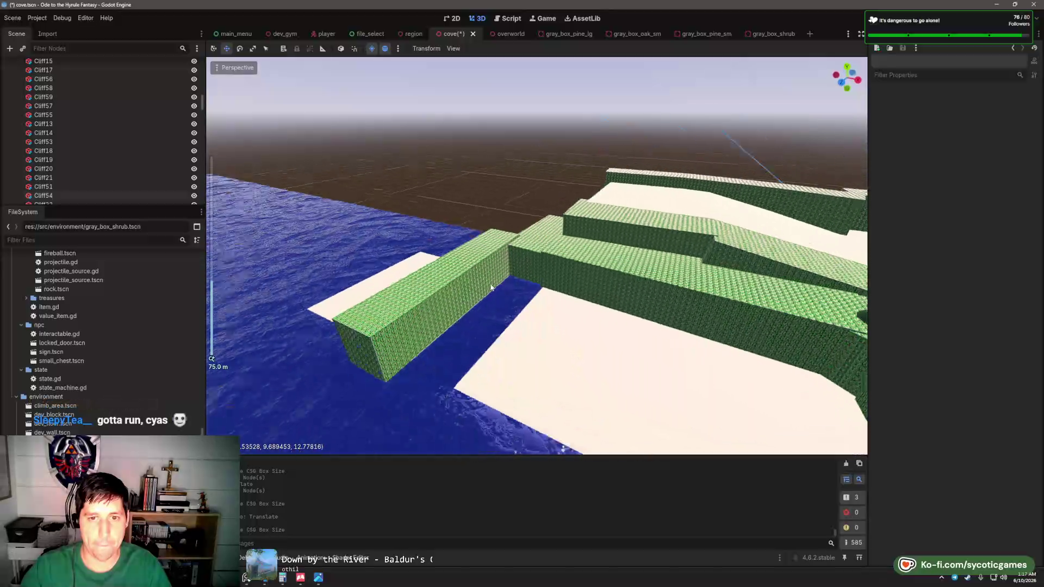
drag(487, 284, 574, 235)
scroll(566, 221, up, 6)
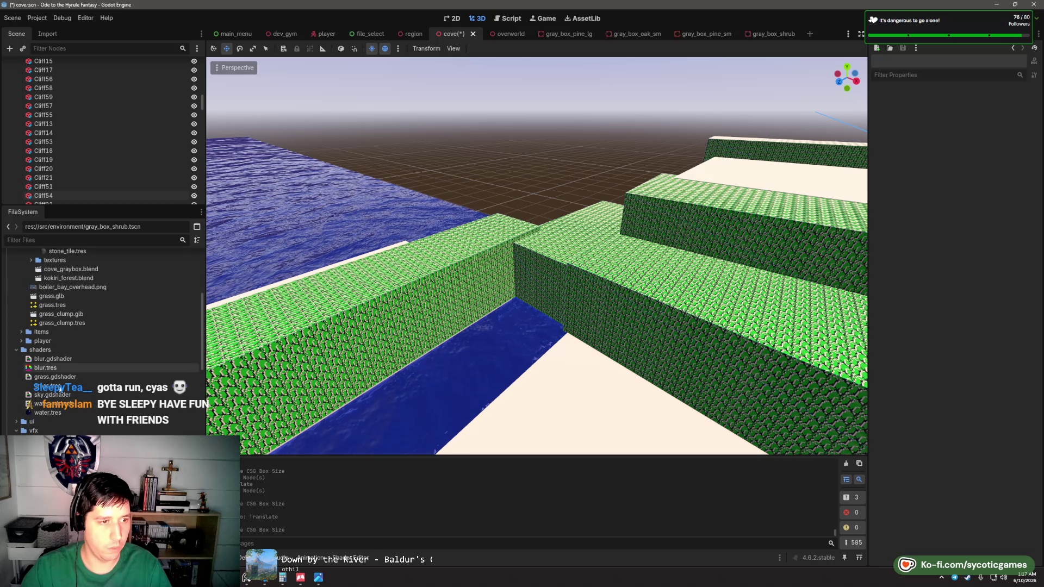
drag(553, 263, 553, 262)
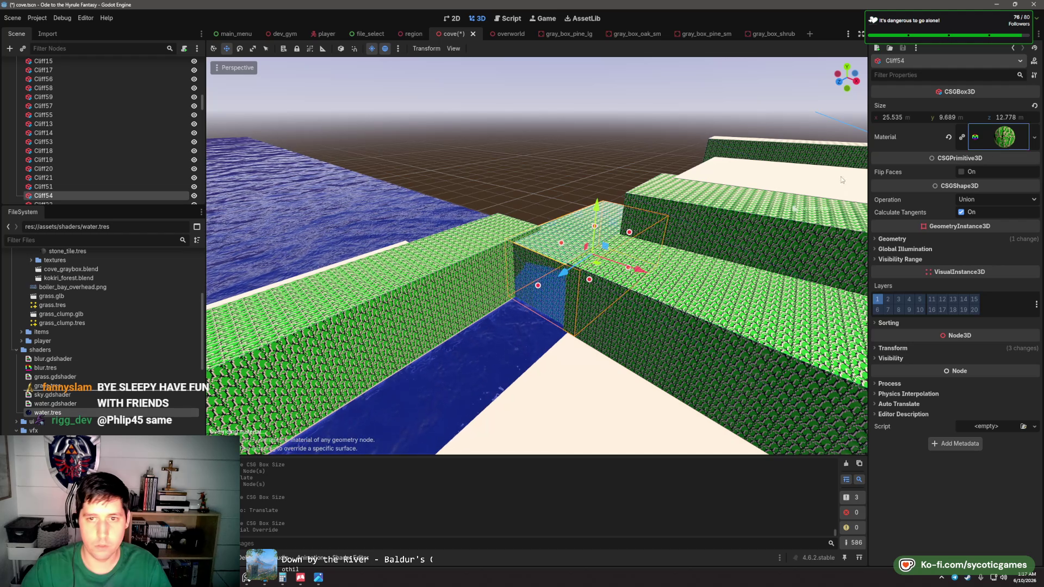
click(516, 162)
scroll(516, 162, up, 5)
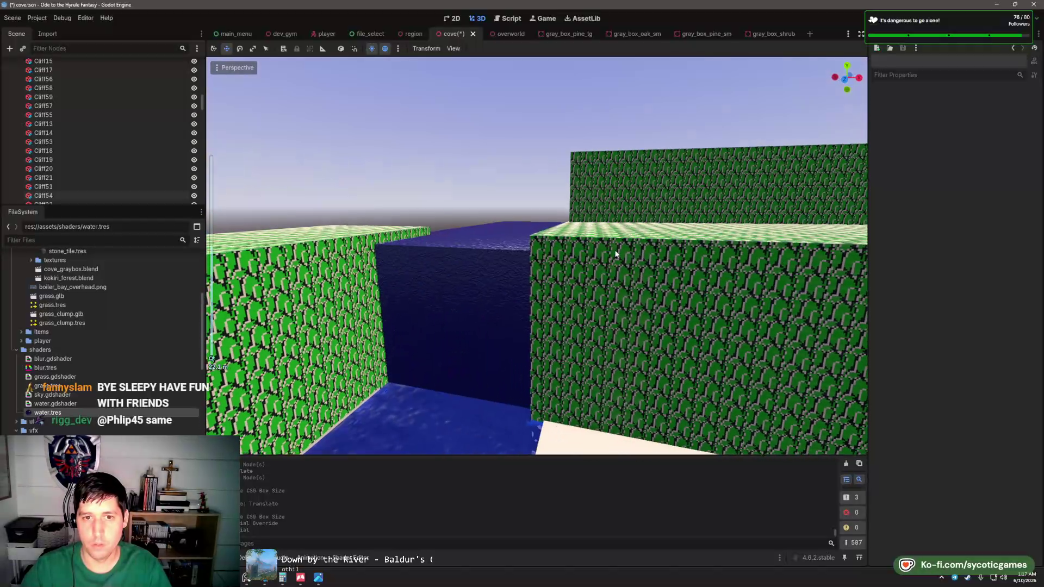
mouse_move(616, 255)
mouse_down()
mouse_move(638, 258)
mouse_move(576, 287)
mouse_move(510, 289)
mouse_move(506, 351)
mouse_move(538, 307)
mouse_move(527, 289)
mouse_up()
scroll(510, 290, down, 5)
click(530, 326)
click(550, 293)
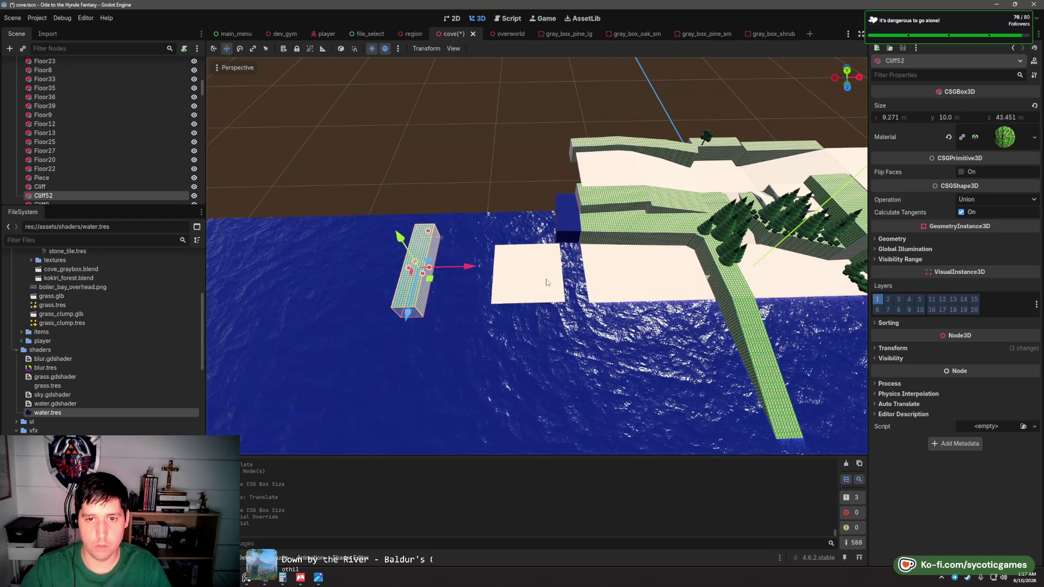
- Select the Coast, Subtract and Floor boxes and frame them in the view
click(548, 301)
click(547, 306)
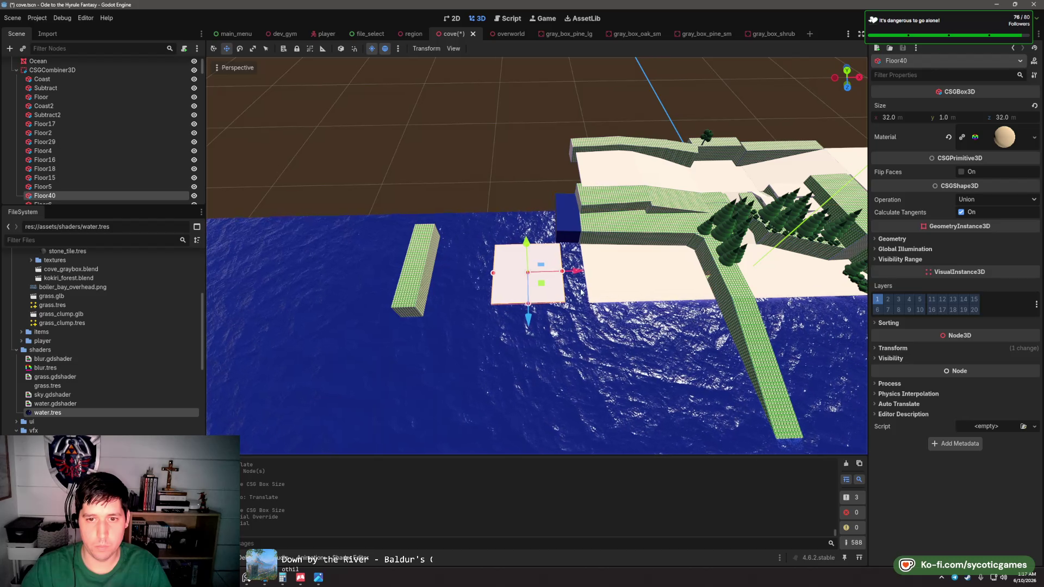
drag(580, 292, 508, 252)
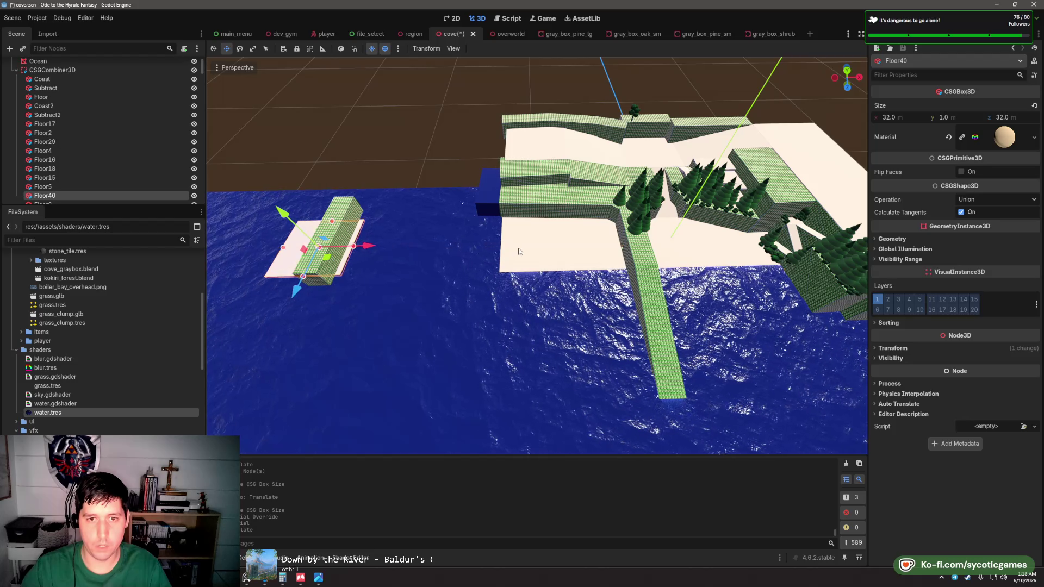
click(508, 246)
scroll(465, 324, up, 5)
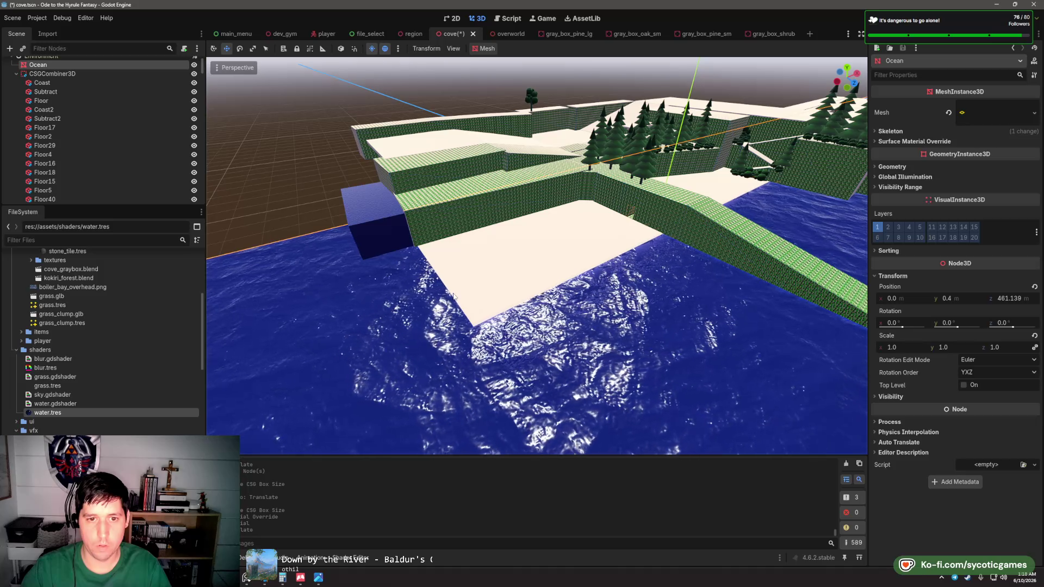
scroll(500, 218, up, 4)
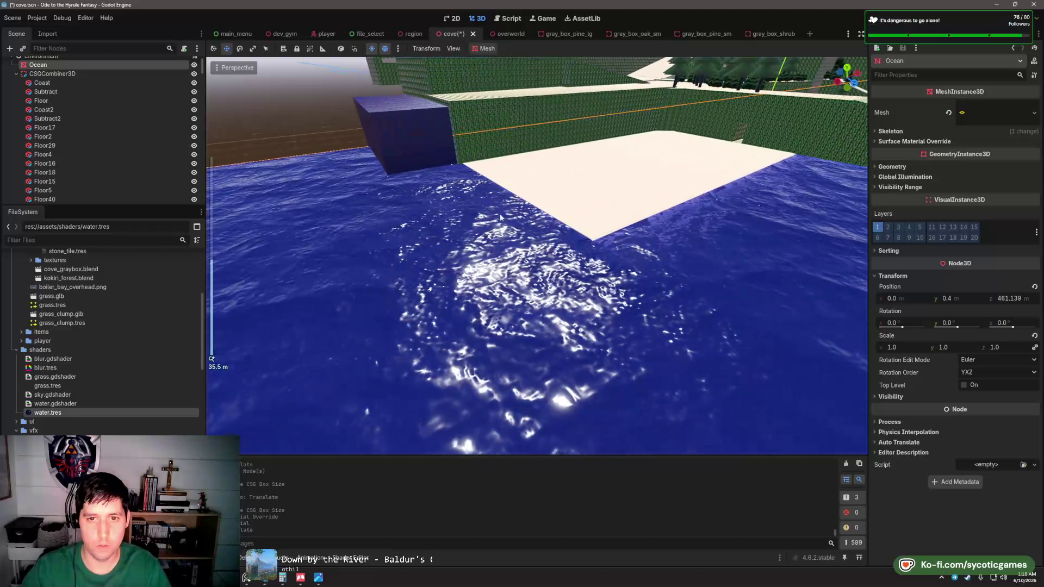
scroll(60, 109, up, 2)
click(61, 110)
shift+click(57, 119)
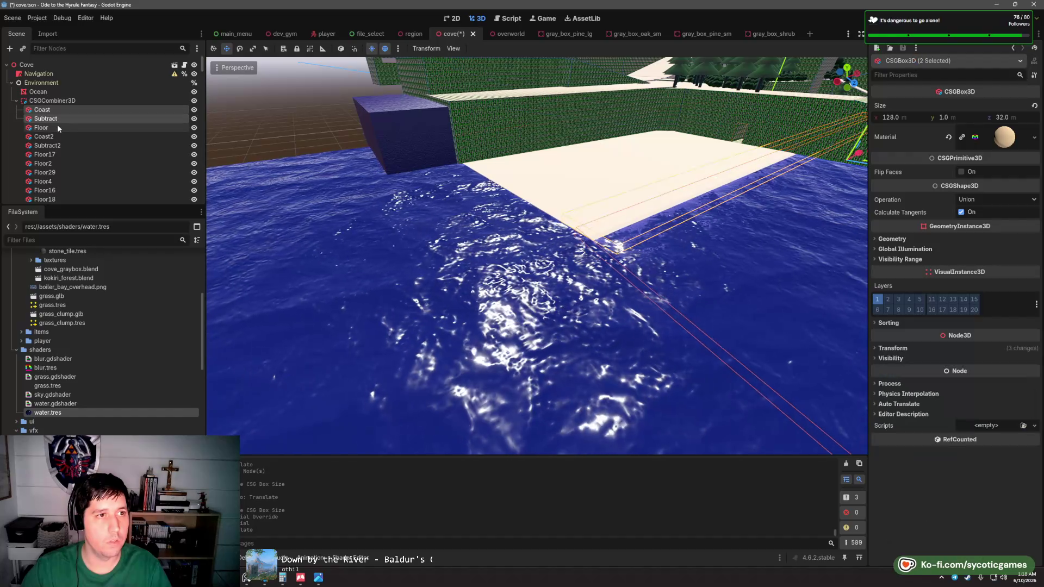
shift+click(57, 128)
key(f)
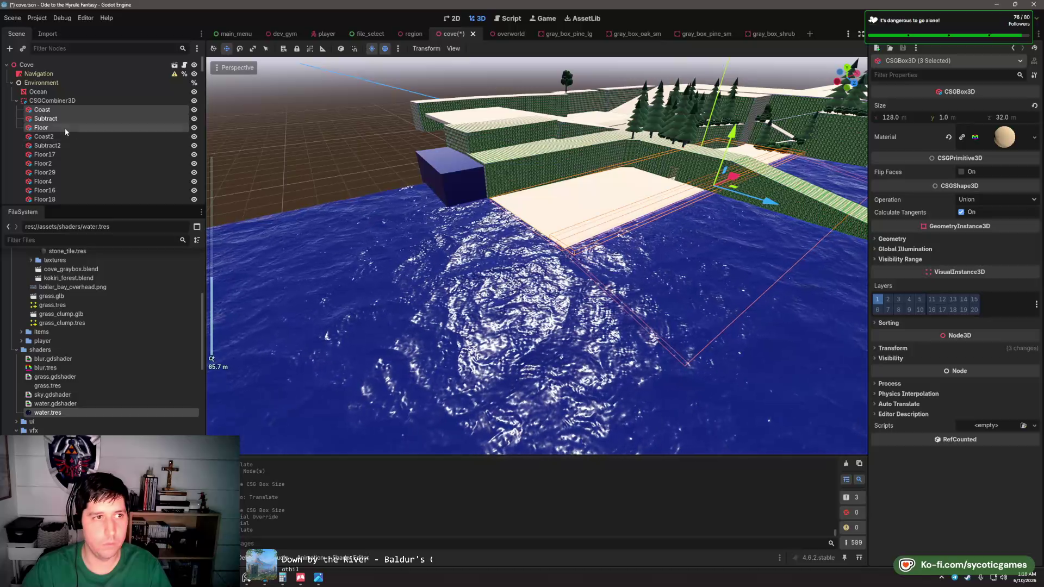
click(65, 130)
- Stretch Floor left, then extend Coast to 198.834 m and Subtract to 198.981 m along x
drag(530, 223, 326, 278)
scroll(327, 278, down, 2)
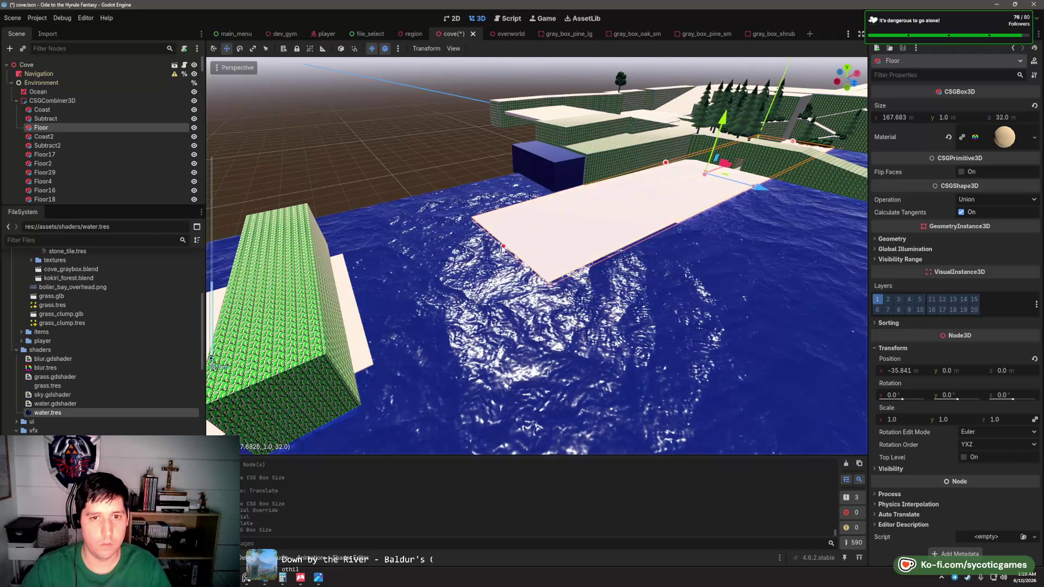
click(46, 119)
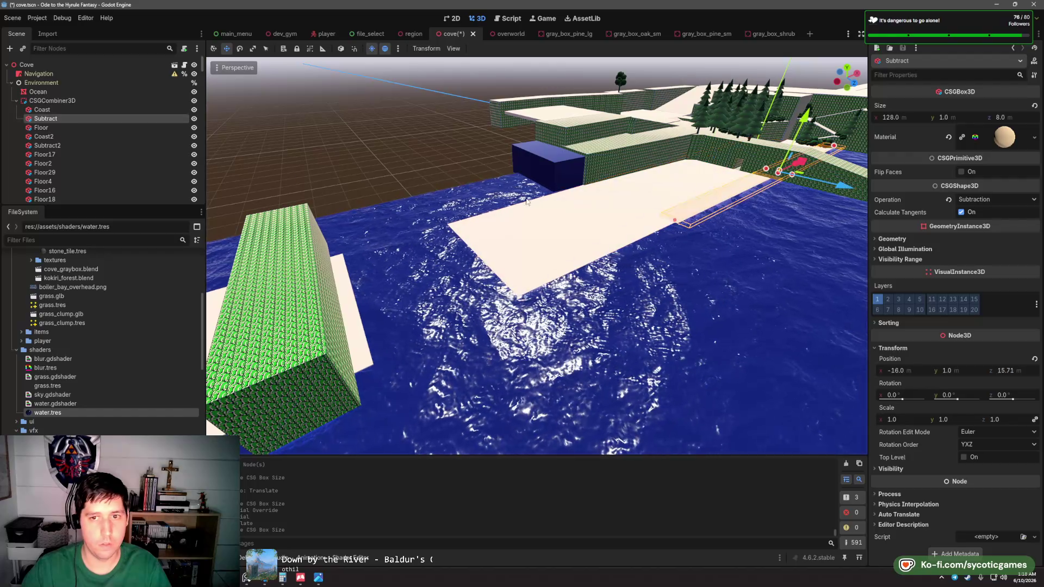
mouse_move(674, 220)
mouse_down()
mouse_move(530, 269)
mouse_move(514, 286)
mouse_up()
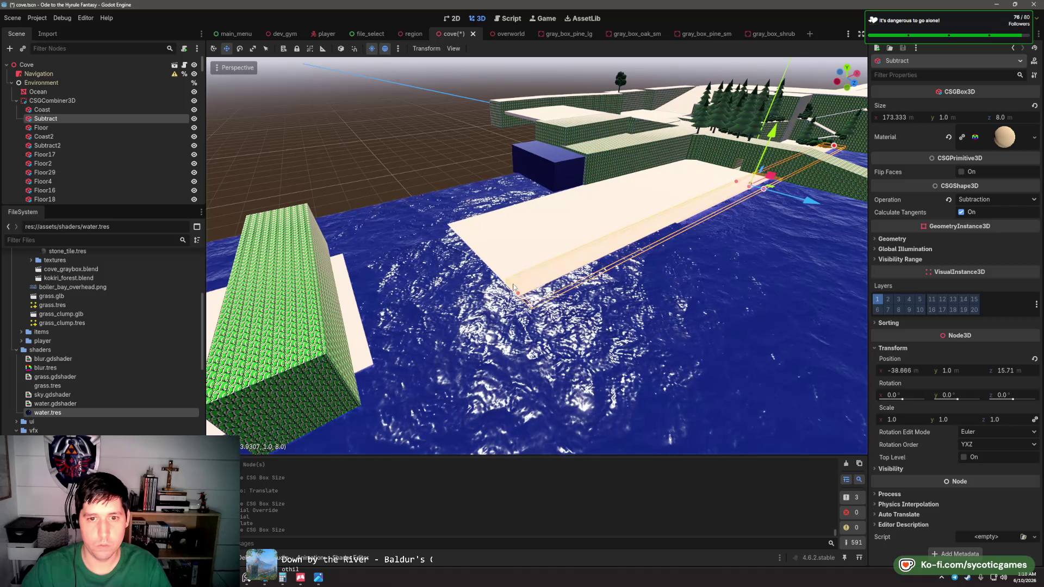
click(58, 110)
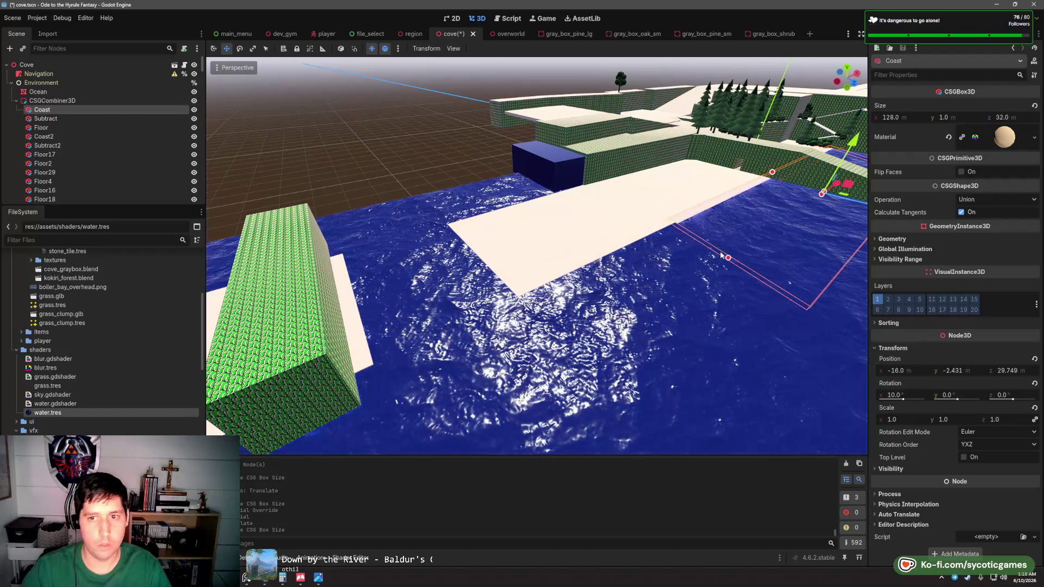
mouse_move(721, 255)
mouse_down()
mouse_move(560, 345)
mouse_move(357, 415)
mouse_up()
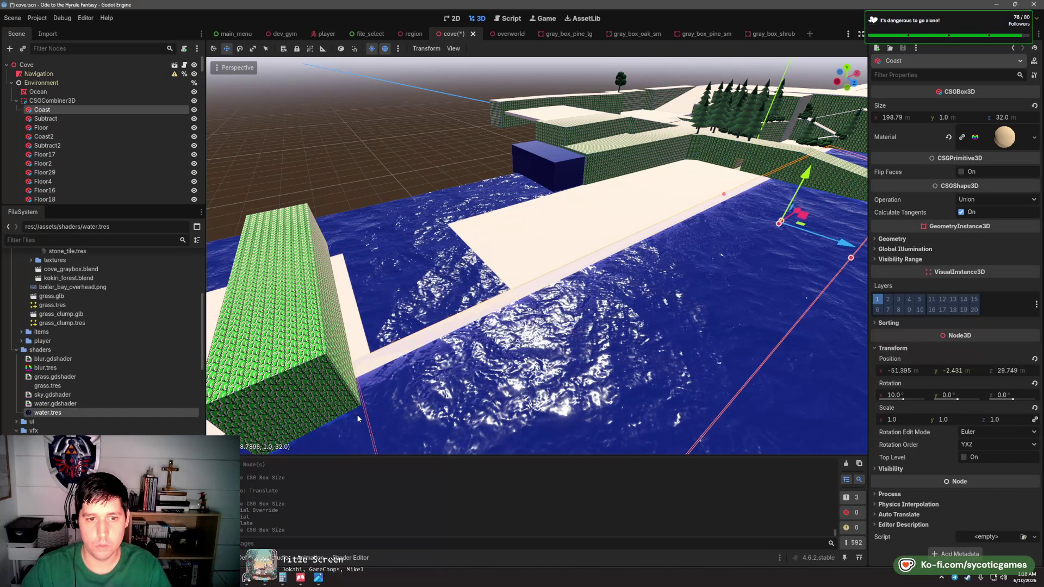
click(44, 119)
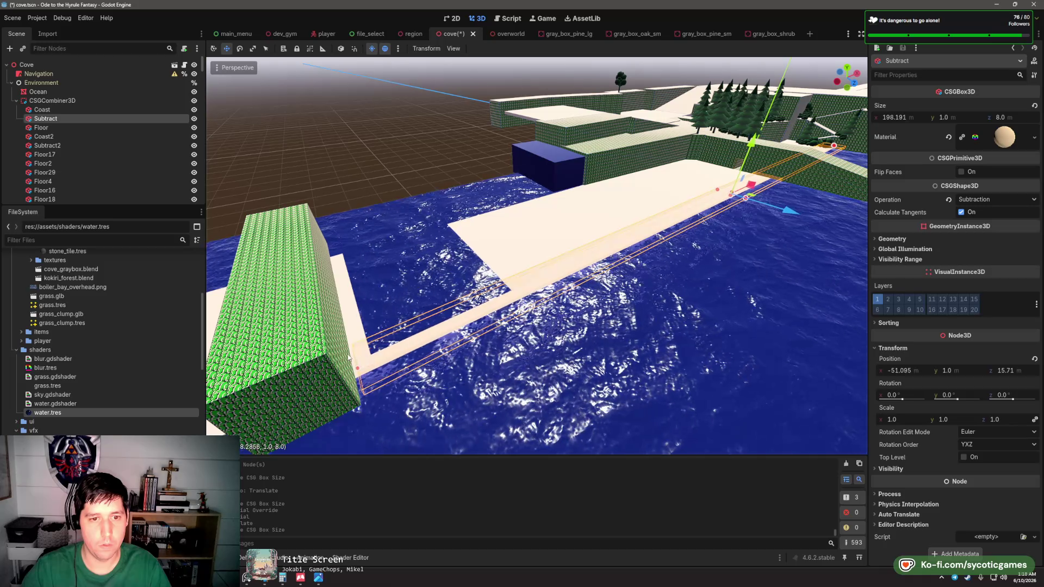
drag(348, 357, 342, 360)
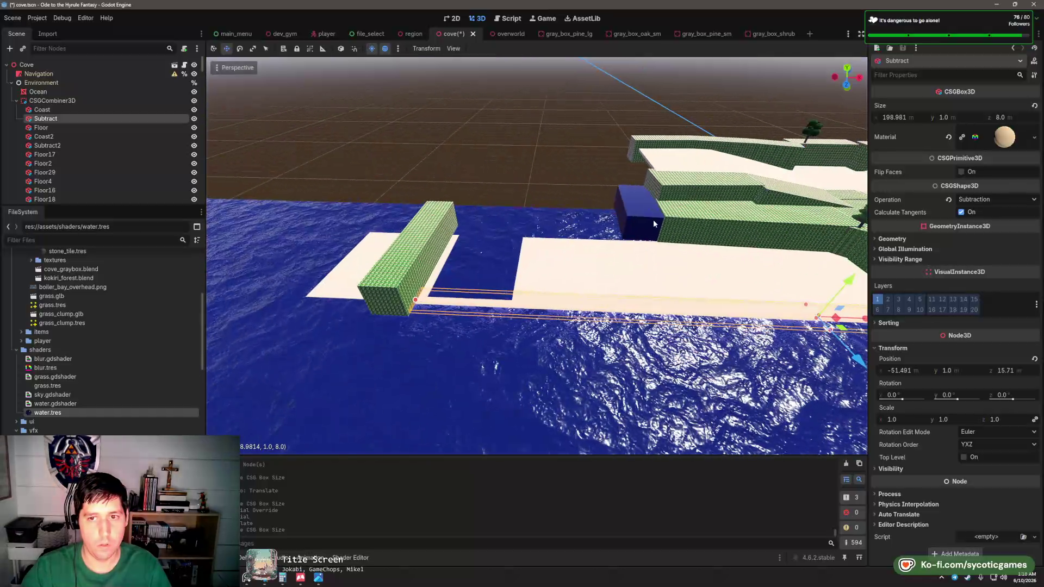
click(641, 214)
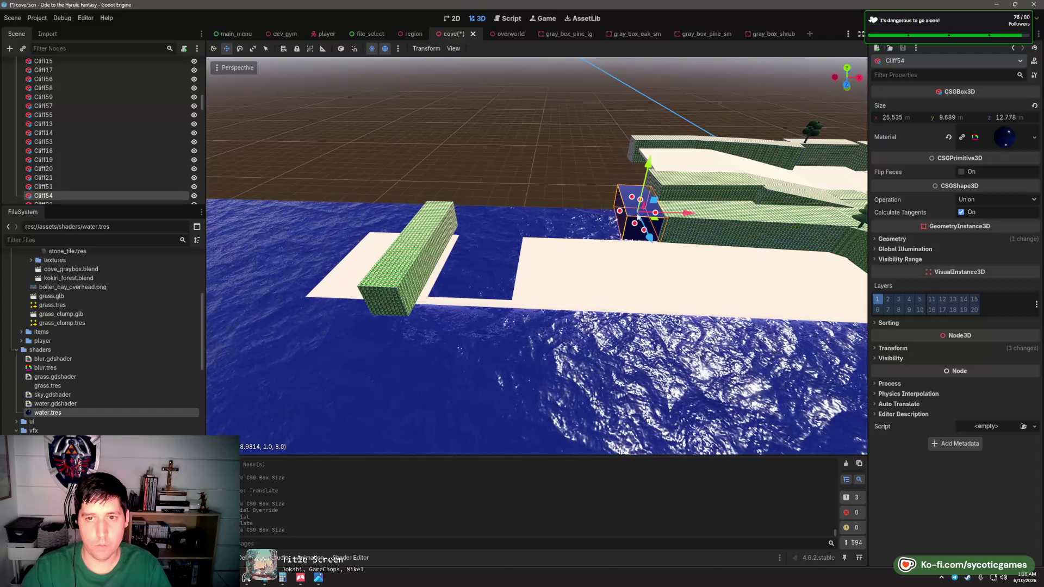
- Shift Cliff54 left and Floor40 right along the X axis
drag(683, 214, 560, 210)
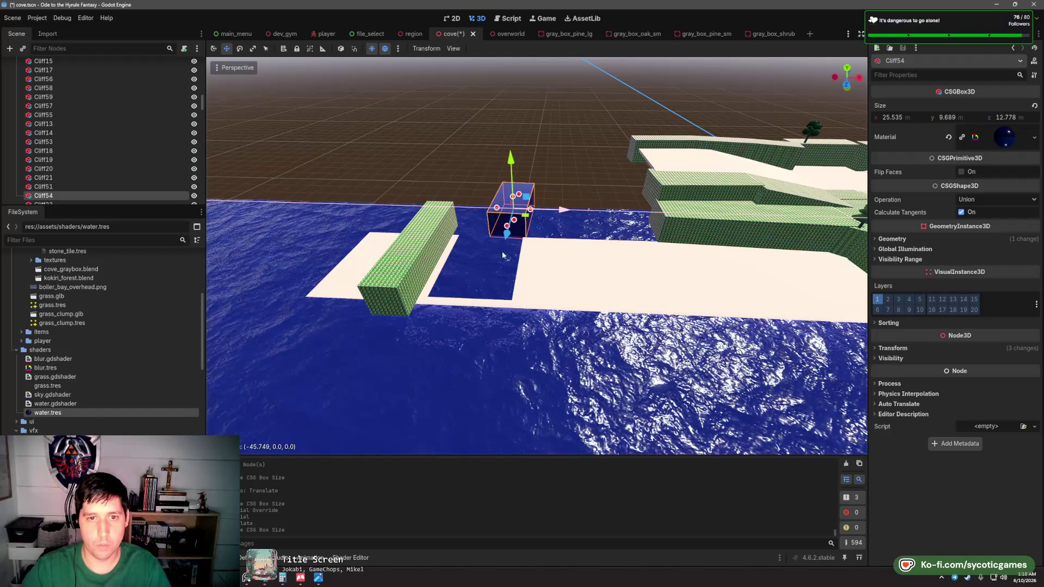
click(447, 257)
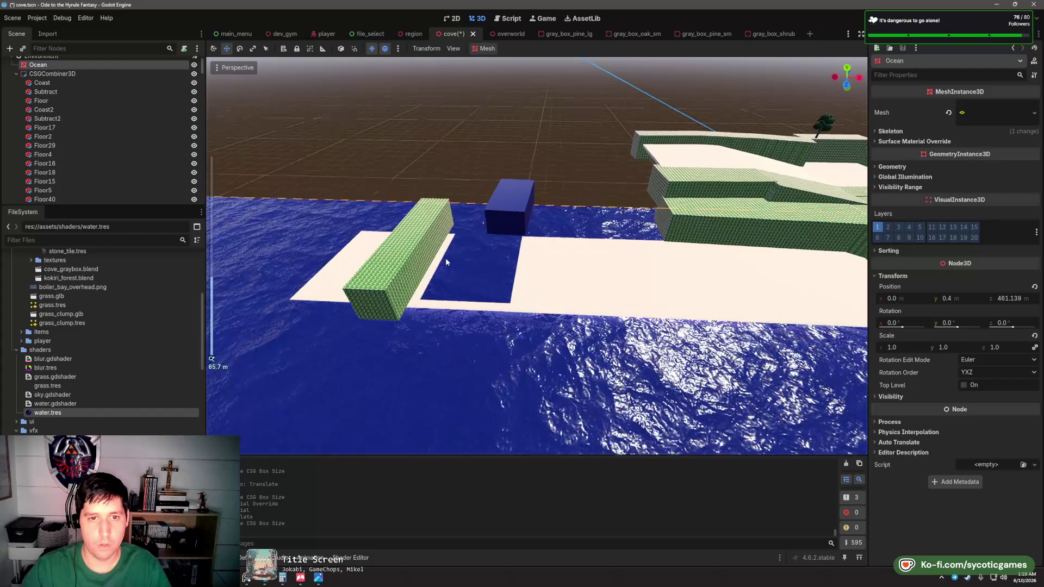
scroll(445, 258, up, 4)
click(388, 222)
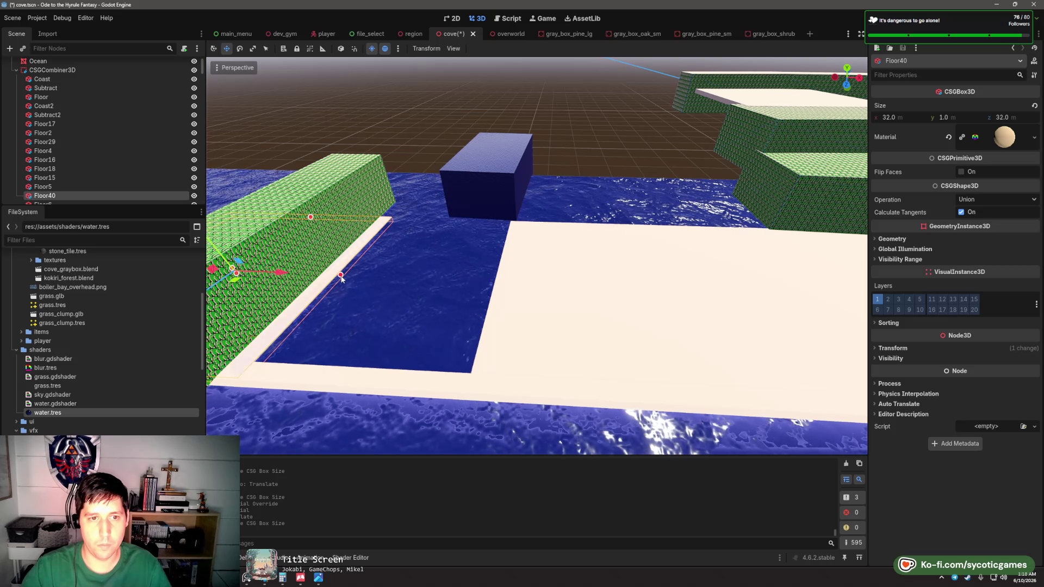
drag(290, 277, 323, 281)
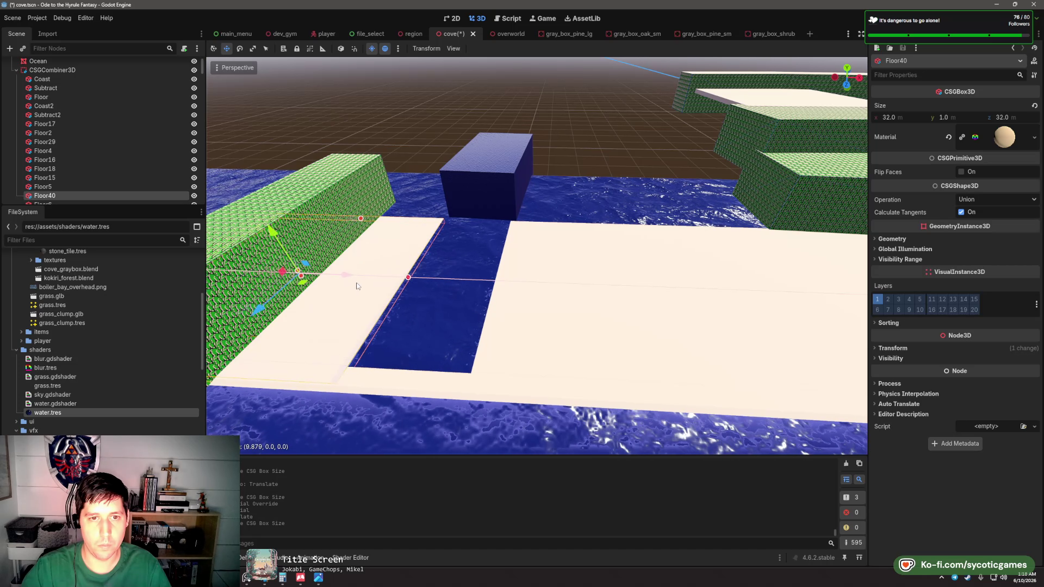
scroll(526, 269, down, 5)
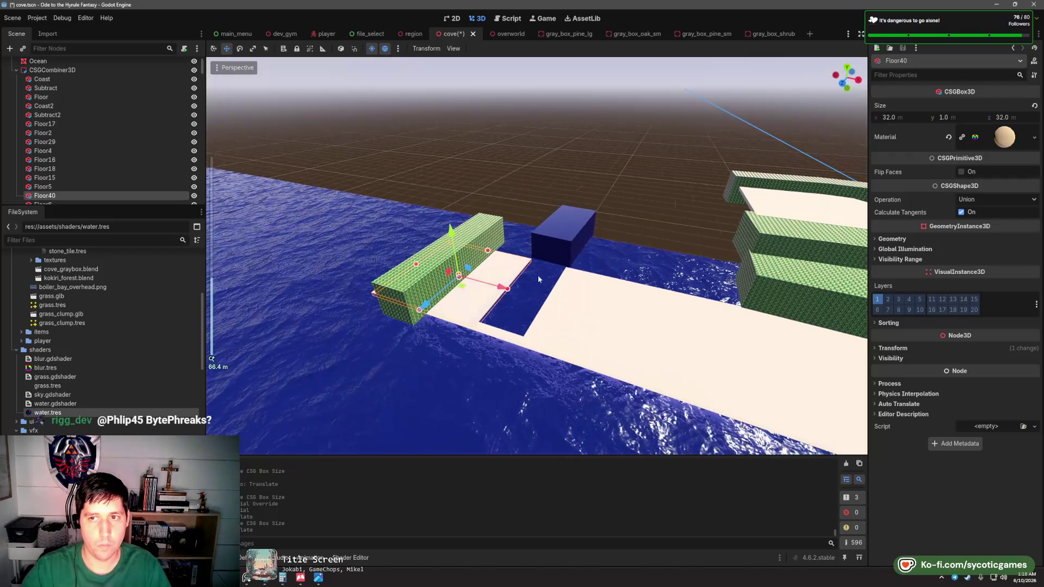
- Duplicate Floor40 into a tilted ramp slab and stretch Cliff51 out over the water
key(ctrl+d)
key(f)
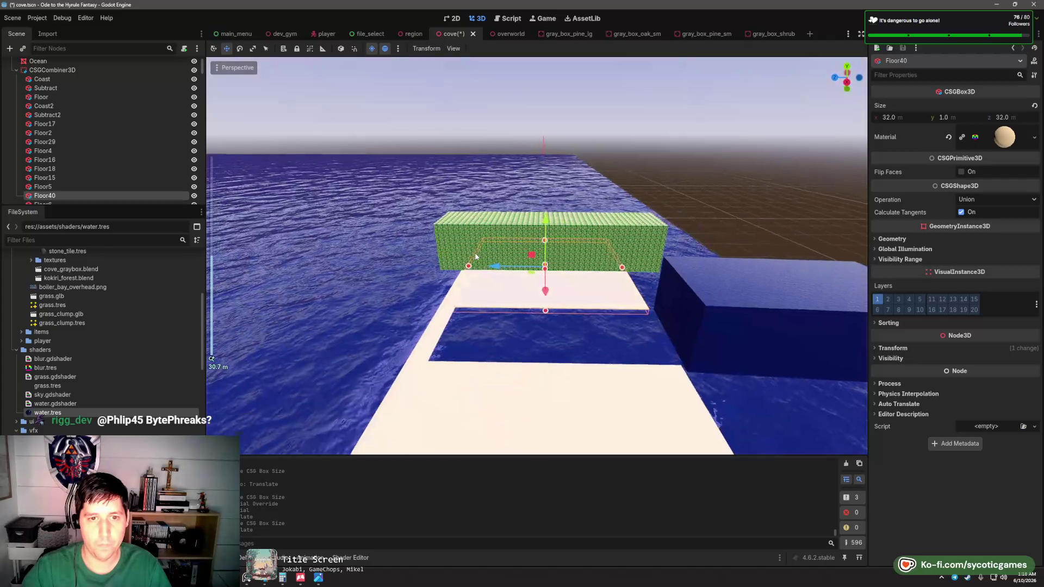
key(e)
mouse_move(536, 256)
mouse_down()
mouse_move(680, 231)
mouse_move(688, 255)
mouse_up()
key(w)
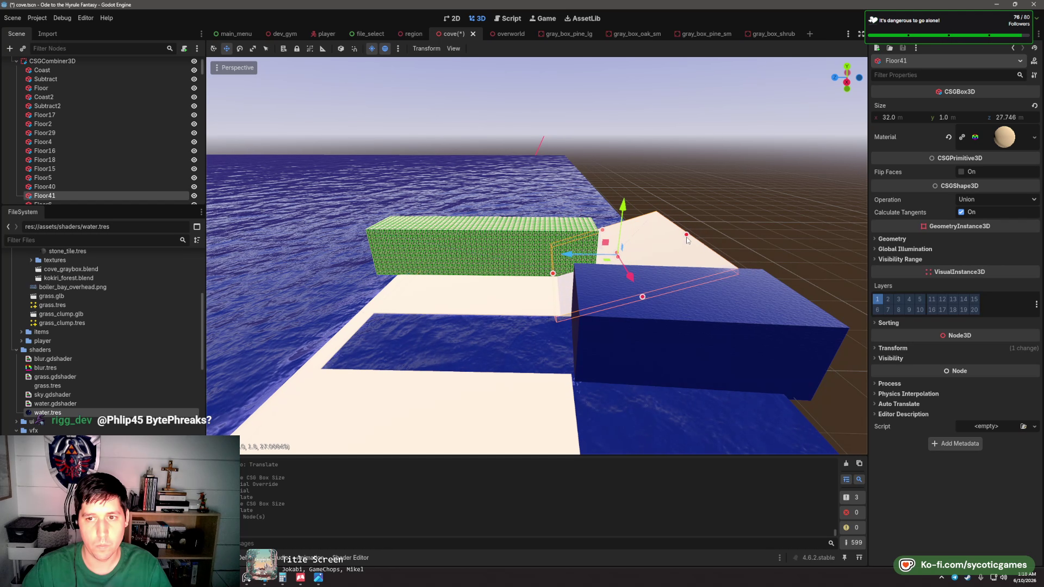
click(763, 261)
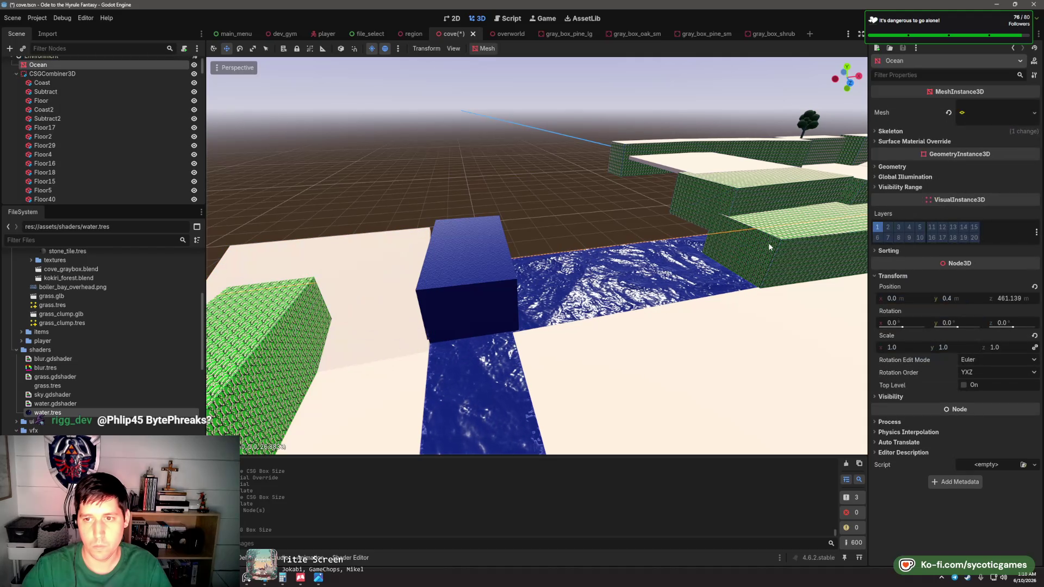
drag(735, 249, 506, 292)
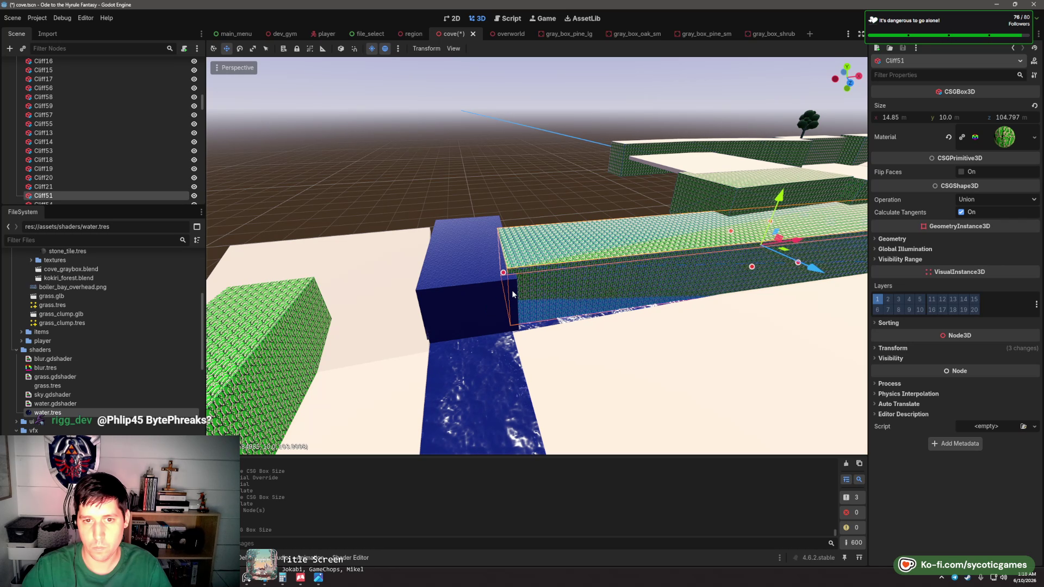
- Narrow Cliff51's X width slightly beside the water channel, then deselect it
drag(547, 339, 575, 346)
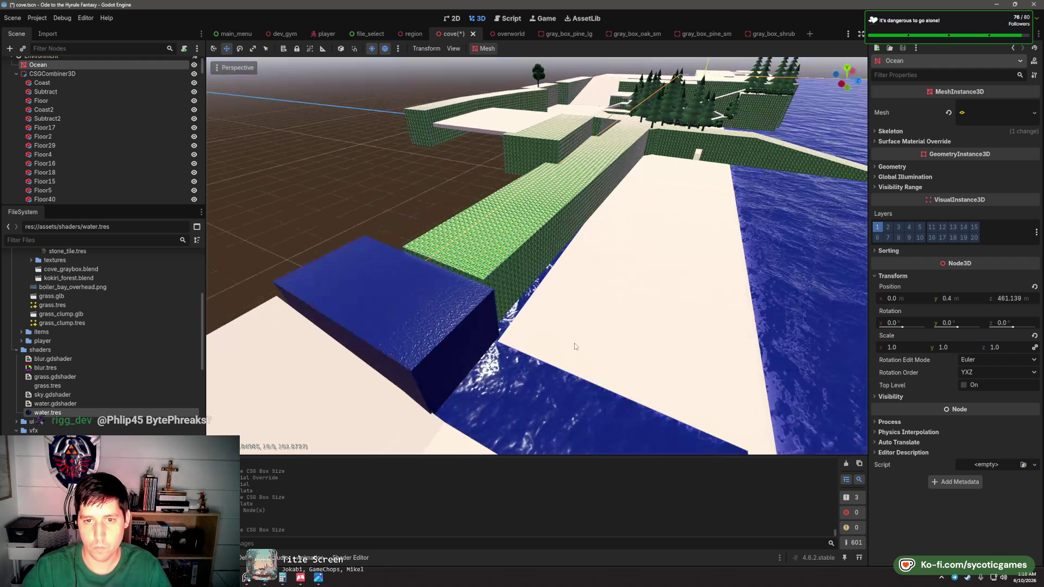
click(534, 236)
mouse_move(533, 236)
mouse_down()
mouse_move(414, 296)
mouse_move(565, 238)
mouse_up()
scroll(509, 257, down, 3)
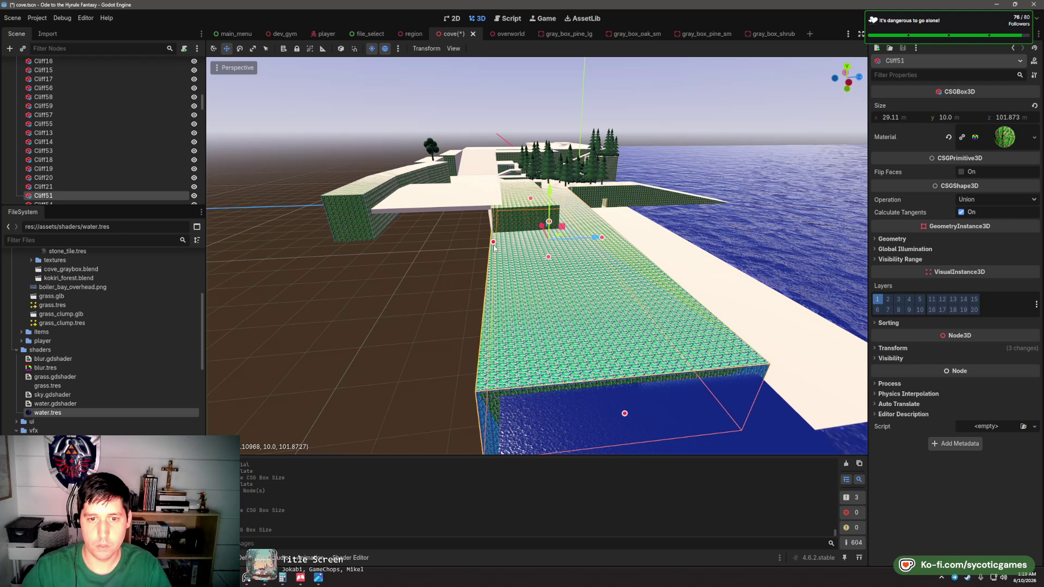
mouse_move(494, 248)
mouse_down()
mouse_move(542, 341)
mouse_move(426, 152)
mouse_move(457, 194)
mouse_move(494, 207)
mouse_up()
click(426, 152)
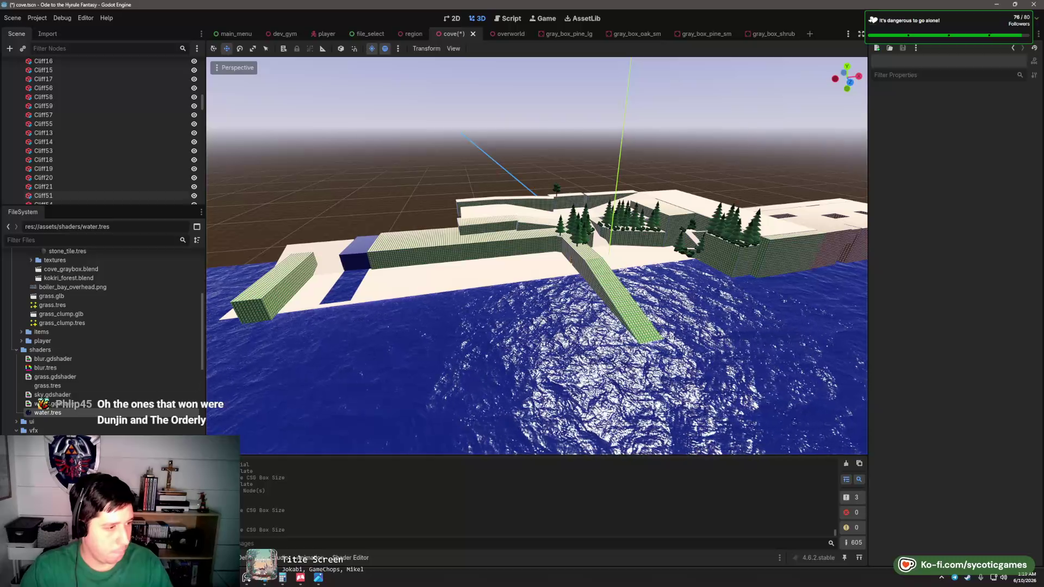
scroll(494, 326, up, 6)
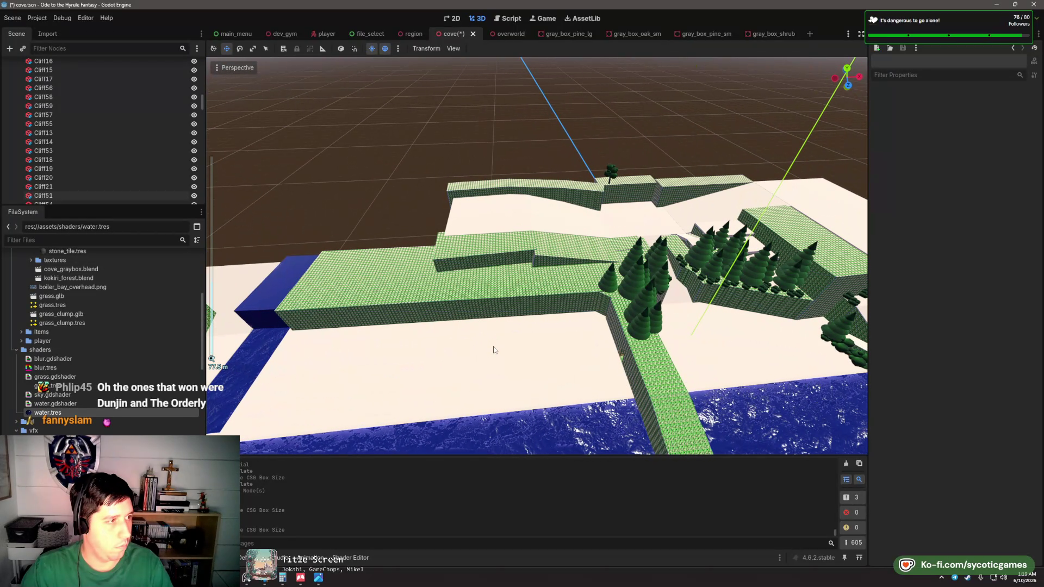
scroll(494, 350, up, 3)
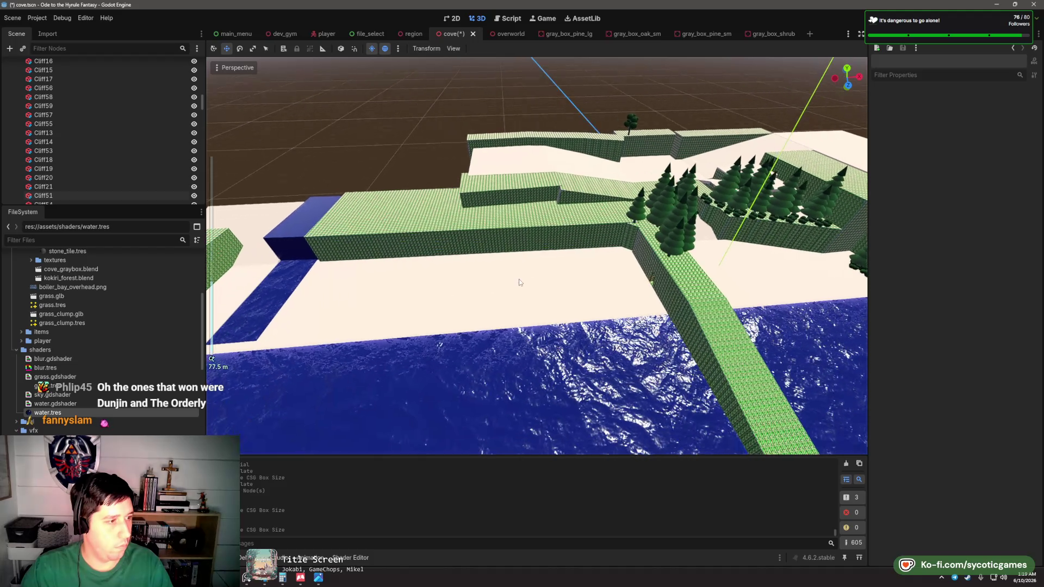
scroll(562, 301, up, 3)
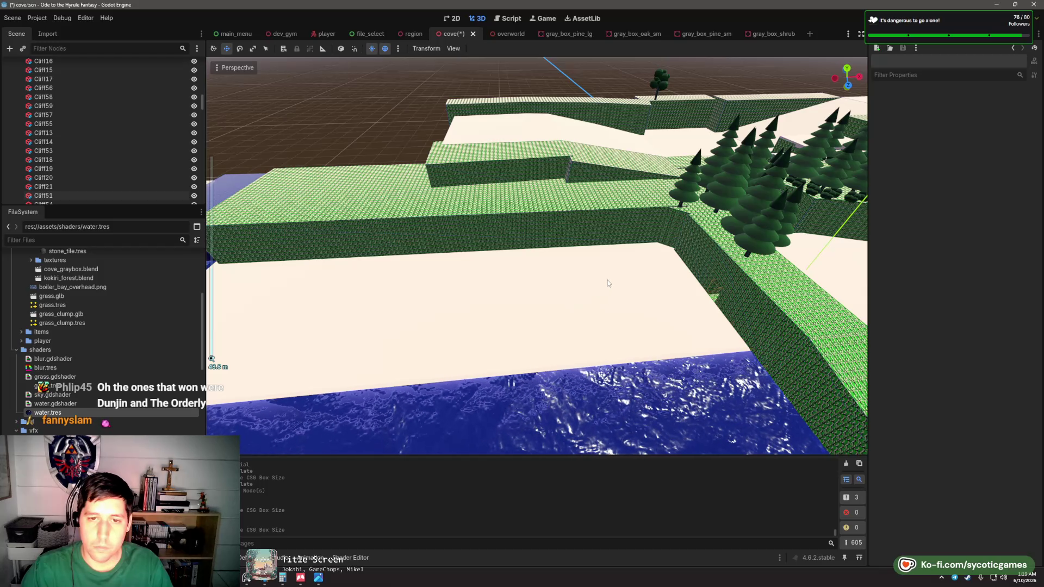
mouse_move(608, 279)
mouse_down()
mouse_move(389, 294)
mouse_move(619, 274)
mouse_move(415, 273)
mouse_up()
mouse_move(410, 228)
mouse_down()
mouse_move(462, 229)
mouse_move(550, 256)
mouse_move(539, 234)
mouse_move(551, 206)
mouse_up()
drag(629, 232, 497, 249)
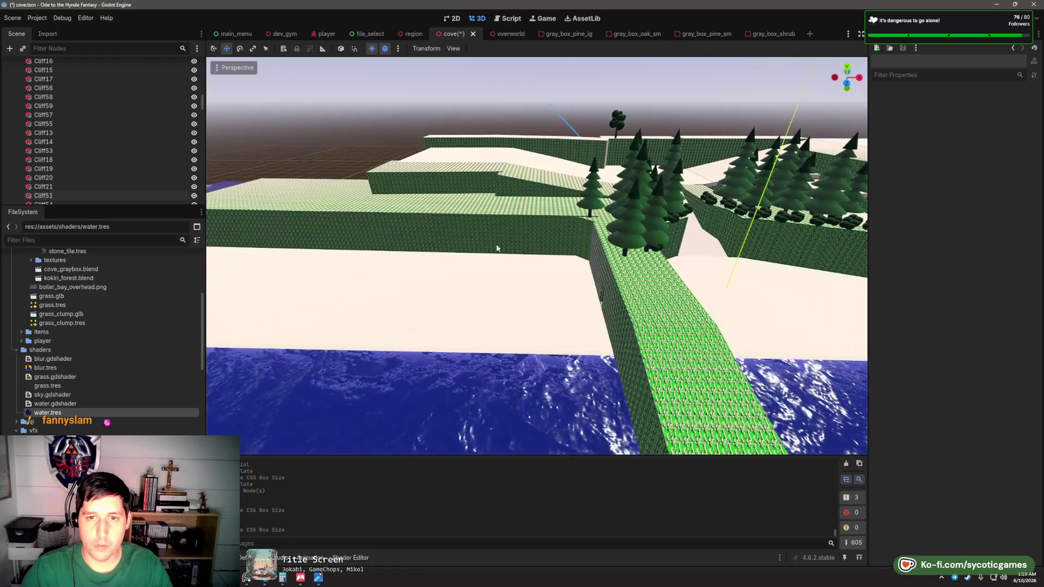
scroll(553, 194, down, 3)
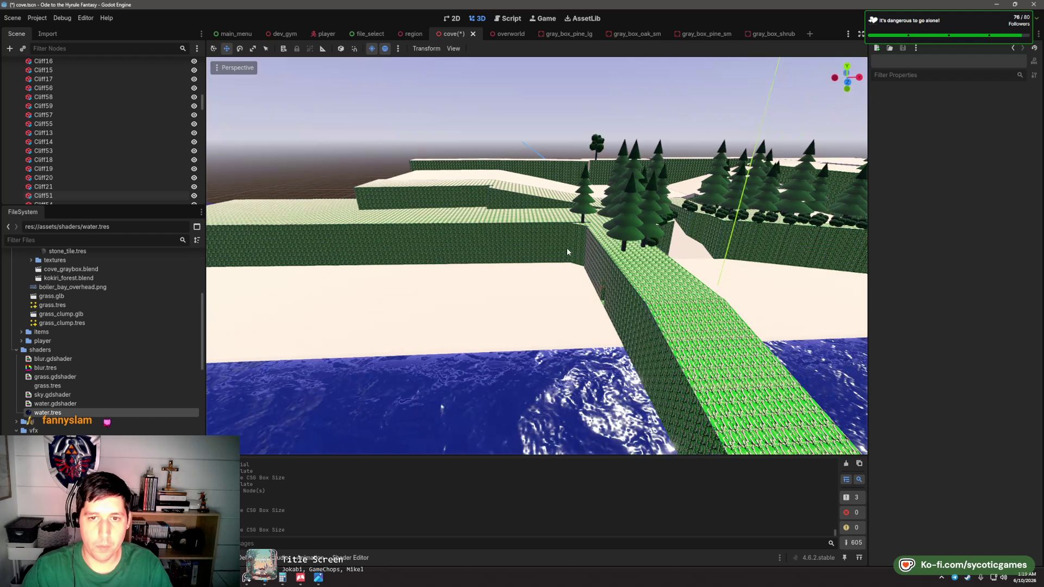
mouse_move(566, 246)
mouse_down()
mouse_move(479, 278)
mouse_move(509, 287)
mouse_move(517, 239)
mouse_up()
click(516, 236)
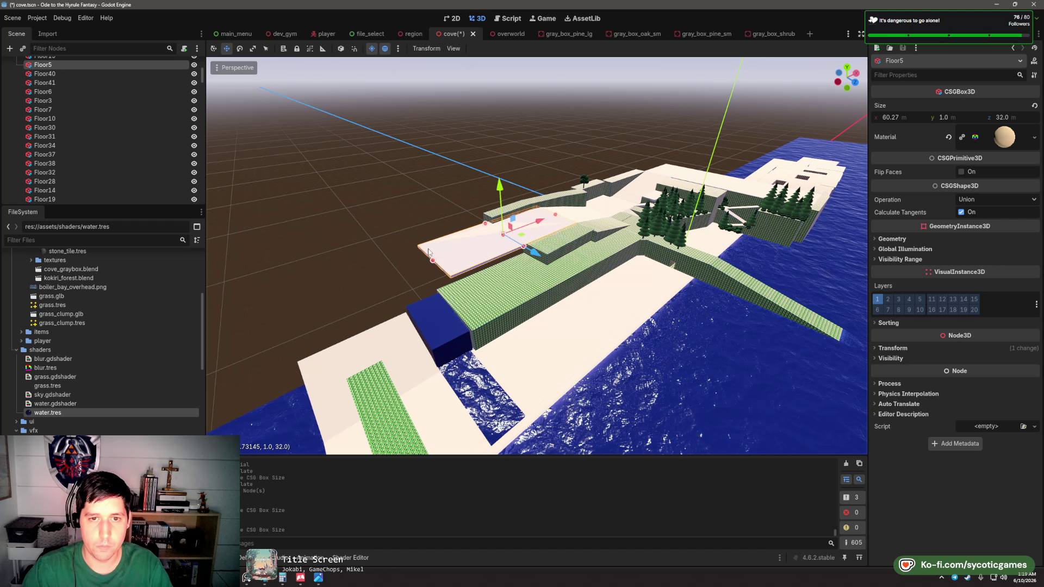
- Lengthen the Cliff21 ridge to about 77.25 m
click(537, 259)
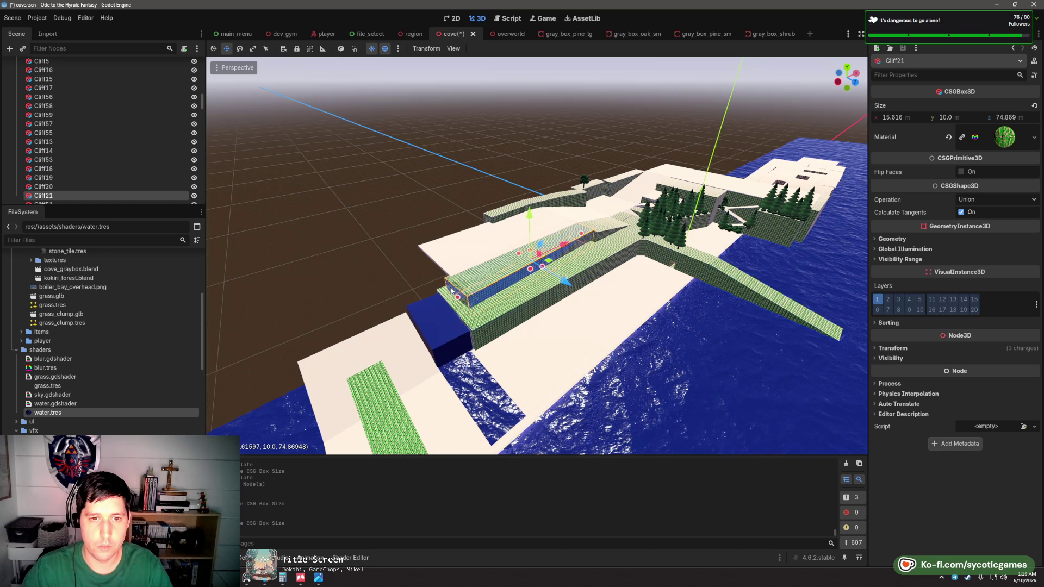
drag(481, 293, 521, 294)
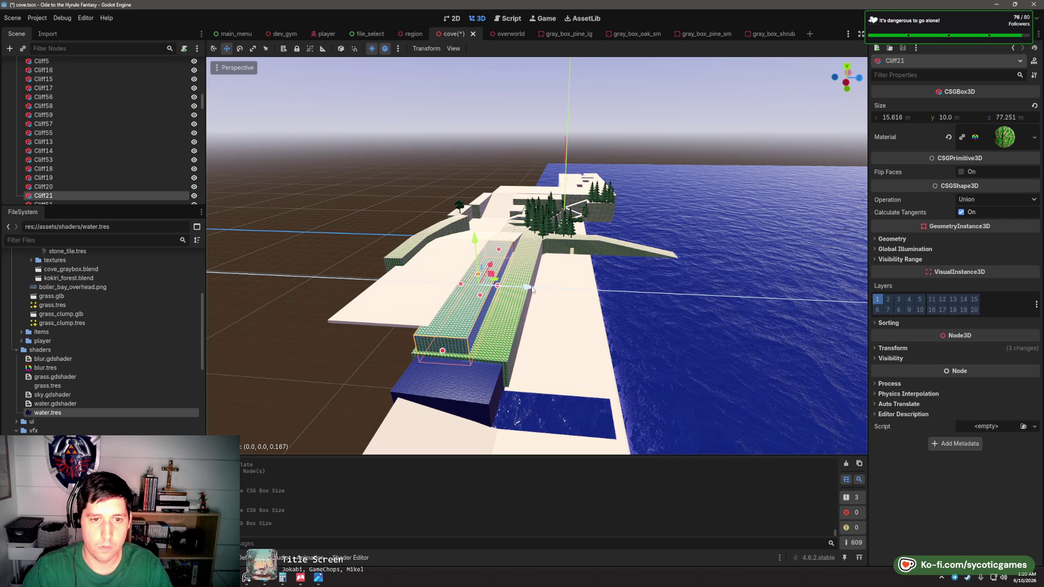
mouse_move(532, 289)
mouse_down()
mouse_move(686, 333)
mouse_move(454, 324)
mouse_move(531, 355)
mouse_move(559, 308)
mouse_move(474, 291)
mouse_up()
- Resize Floor42 to 8.105 × 1 × 4 to fill the cliff-top gap
scroll(559, 308, up, 5)
click(473, 291)
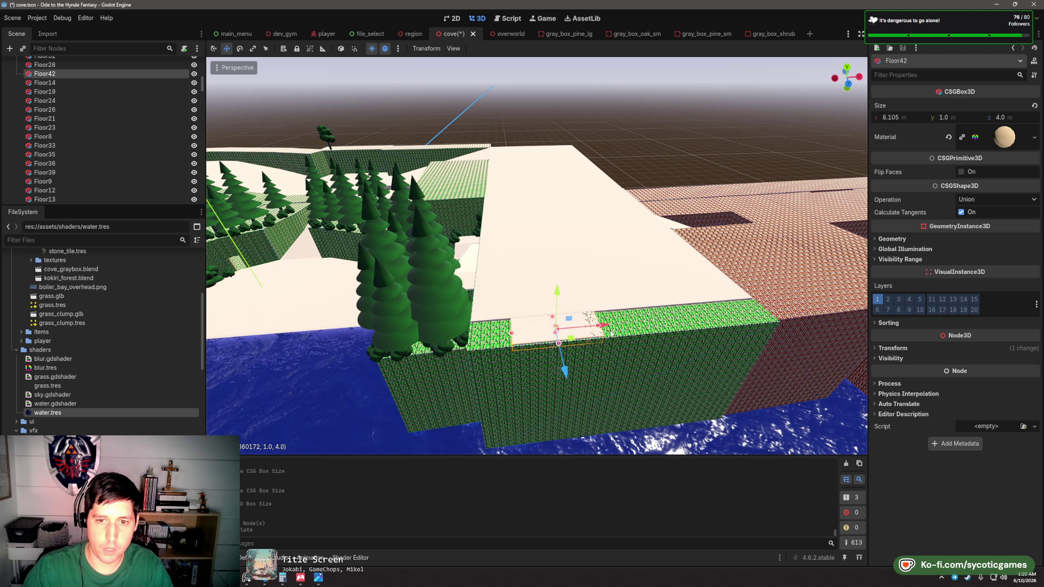
click(625, 178)
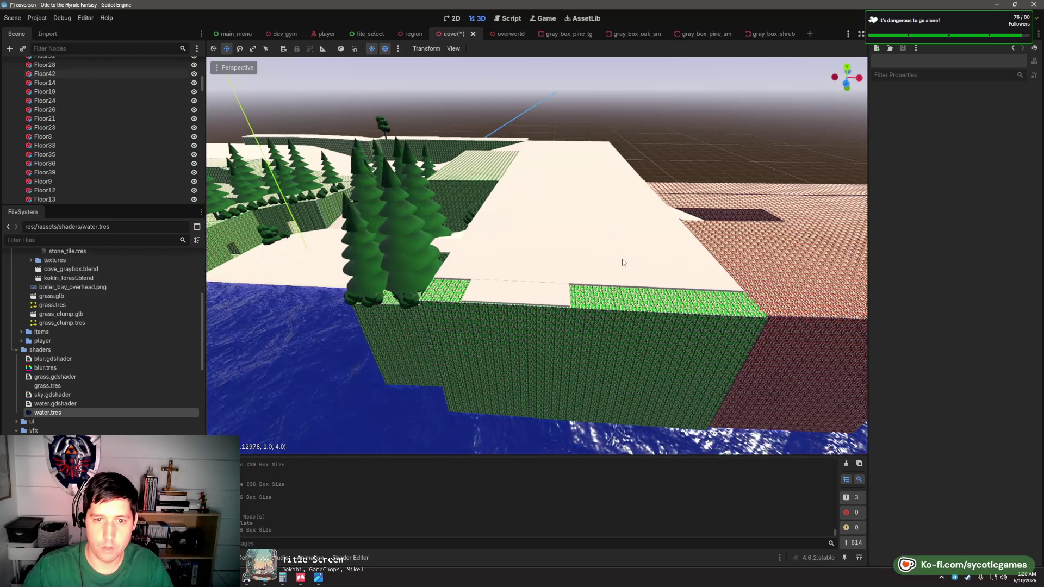
scroll(497, 308, up, 5)
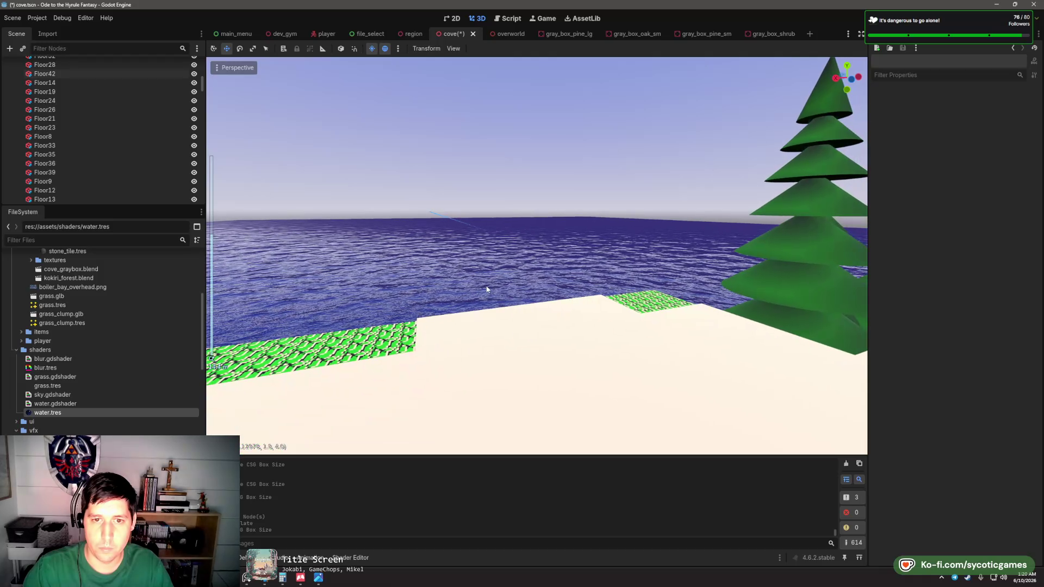
- Shorten the end of the Cliff12 ramp where it reaches into the sea
scroll(486, 270, down, 12)
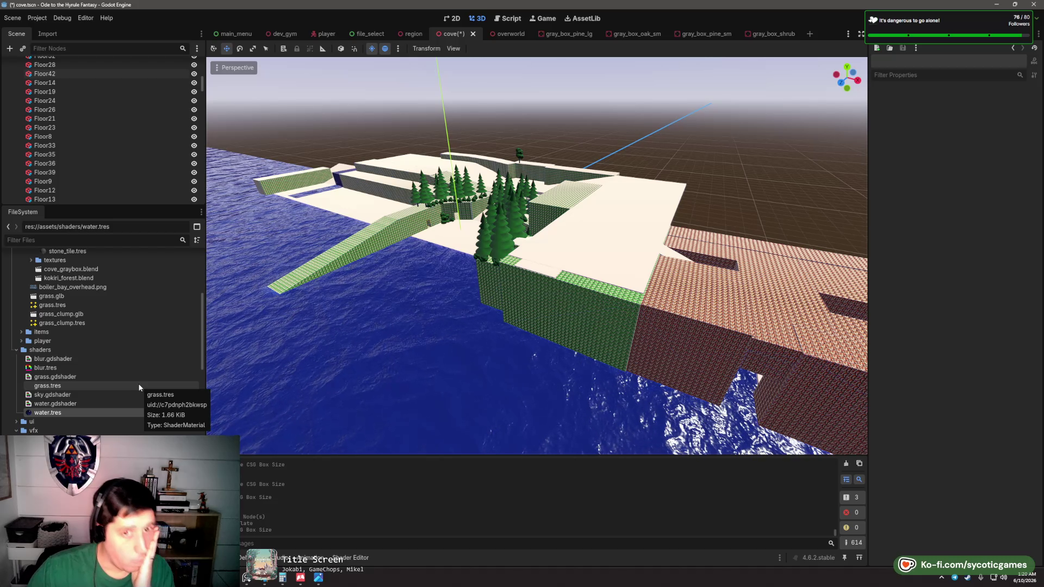
scroll(517, 345, up, 5)
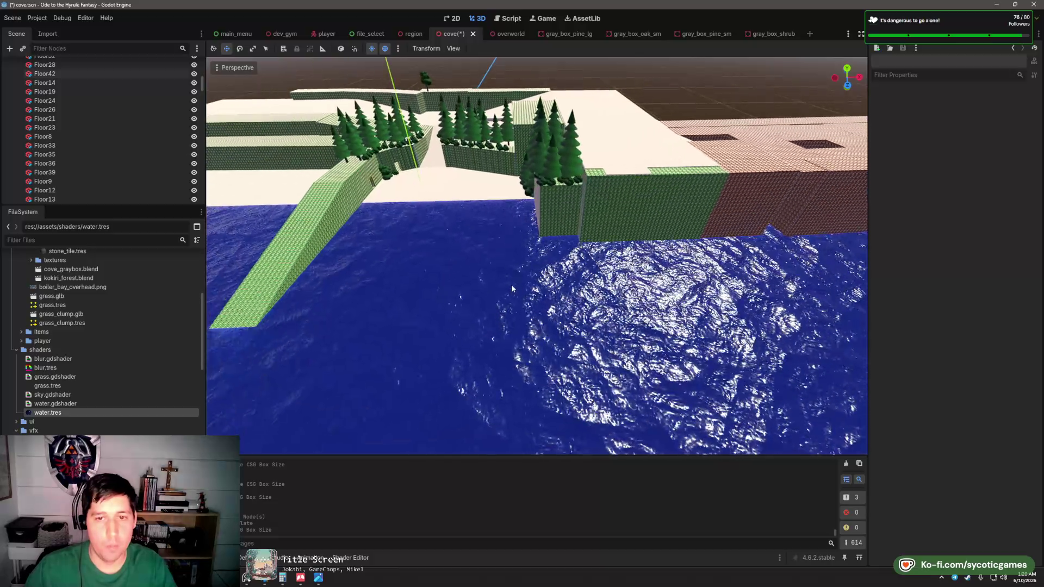
mouse_move(511, 288)
mouse_down()
mouse_move(520, 286)
mouse_move(514, 293)
mouse_move(493, 272)
mouse_up()
scroll(488, 267, down, 3)
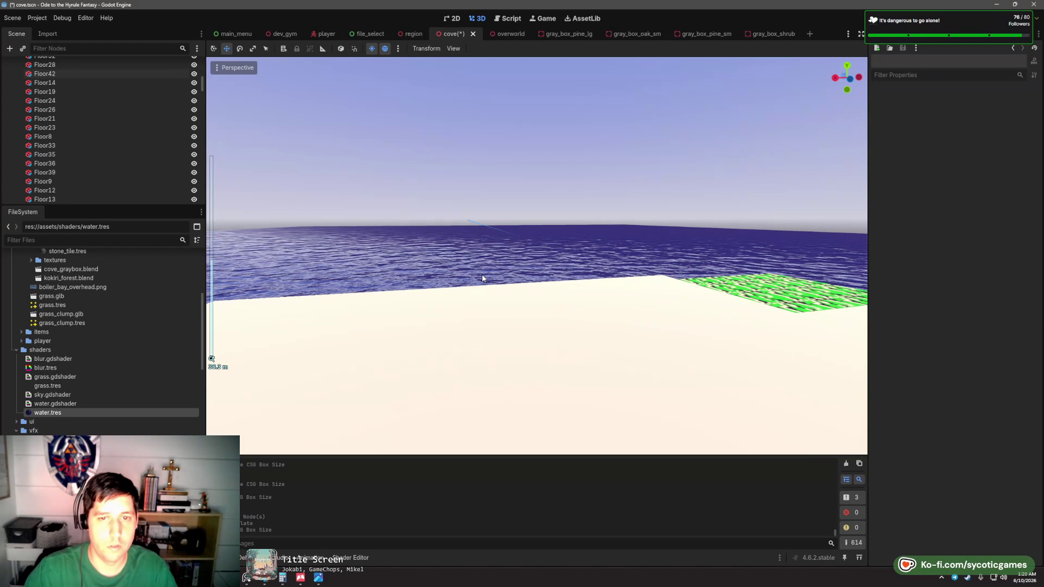
scroll(484, 278, up, 4)
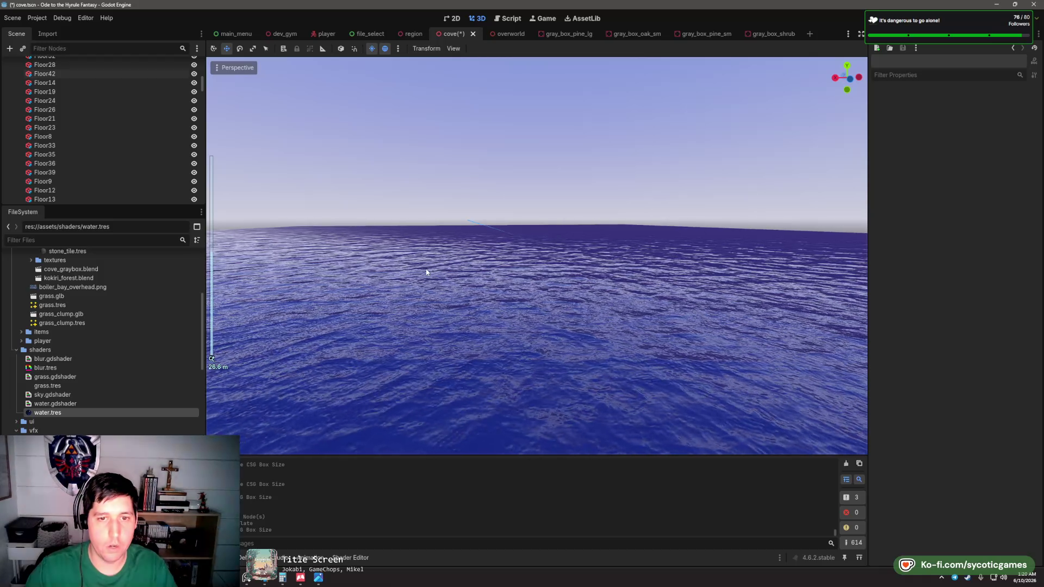
mouse_move(425, 279)
mouse_down()
mouse_move(500, 300)
mouse_move(756, 317)
mouse_move(739, 343)
mouse_up()
scroll(739, 343, down, 10)
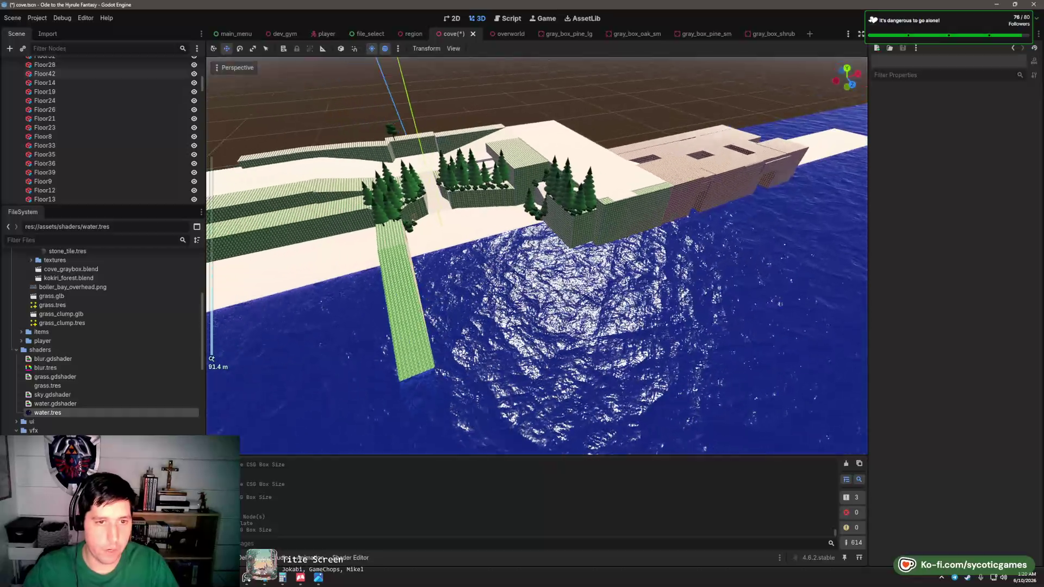
scroll(539, 342, up, 5)
mouse_move(625, 337)
mouse_down()
mouse_move(473, 347)
mouse_move(533, 294)
mouse_move(579, 278)
mouse_move(482, 324)
mouse_move(438, 324)
mouse_move(472, 227)
mouse_up()
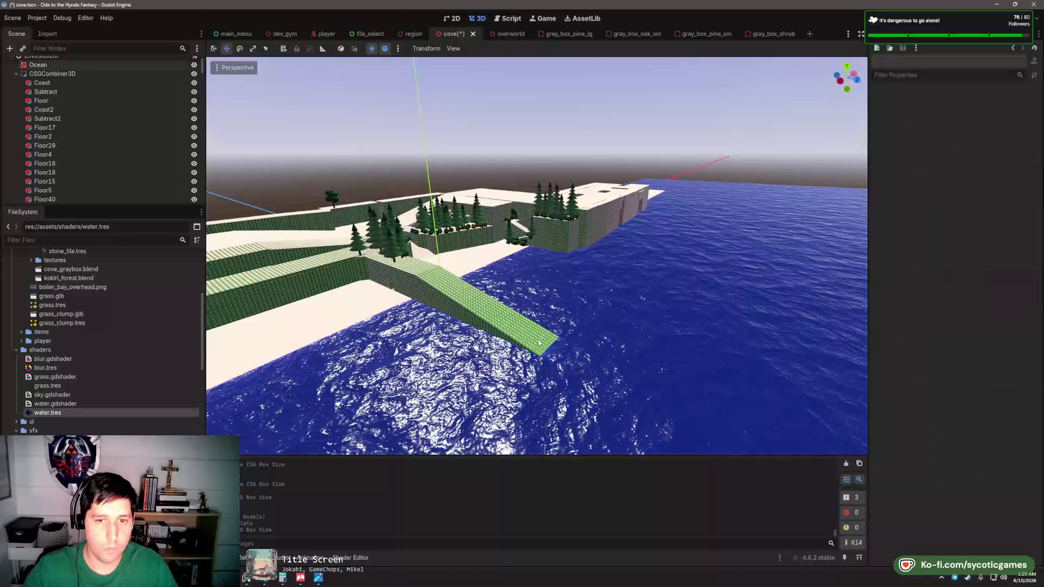
click(538, 343)
click(471, 227)
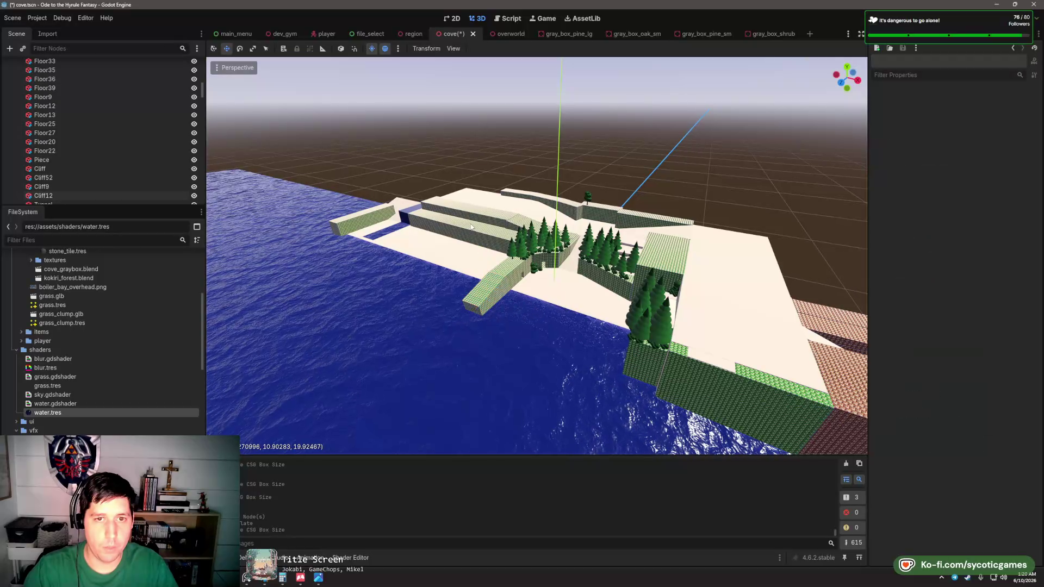
scroll(471, 227, up, 6)
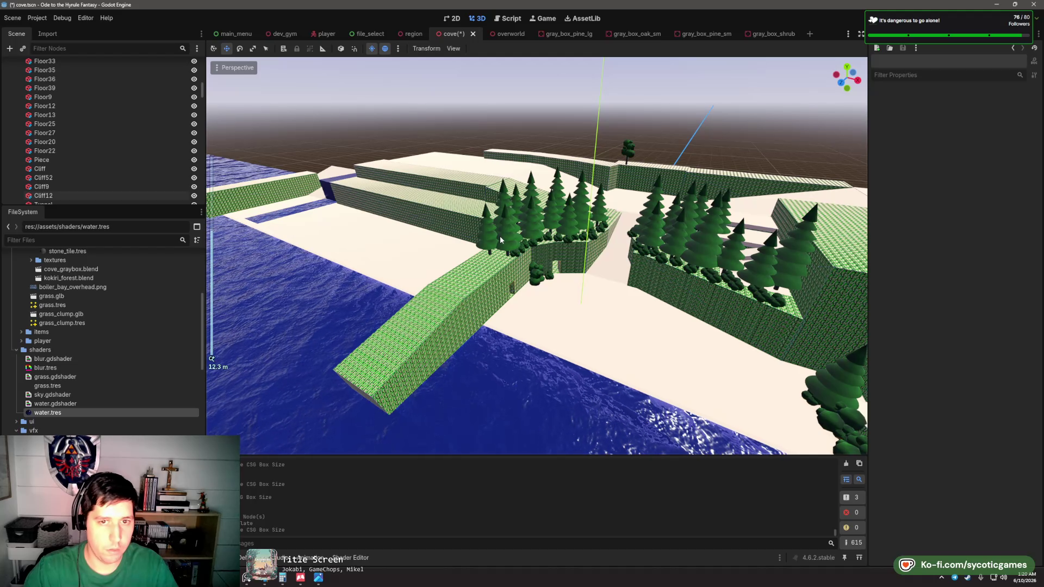
- Frame a pine tree, then orbit back out to survey the cove and water
click(500, 239)
key(f)
scroll(565, 315, down, 4)
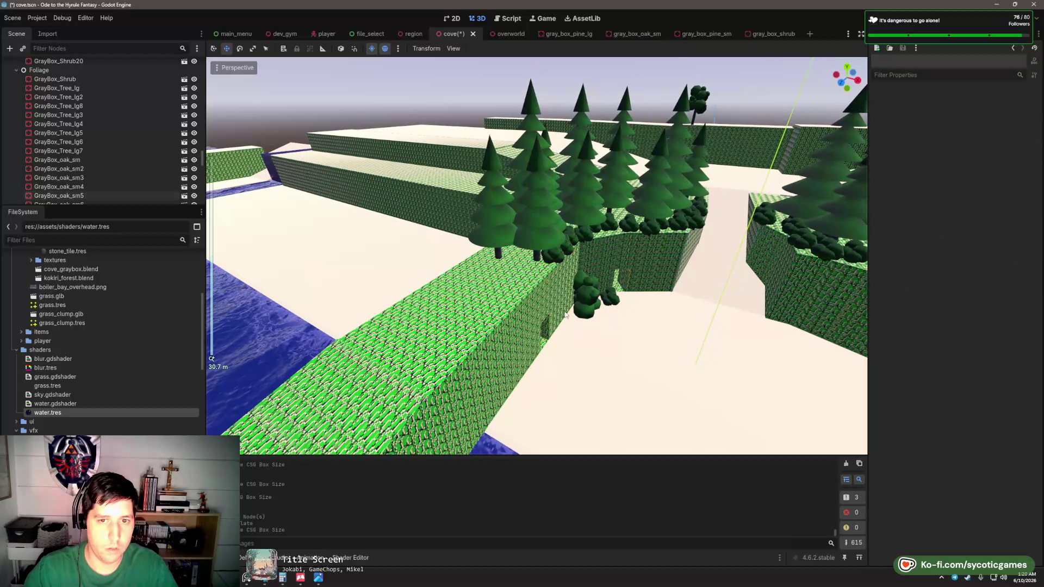
drag(565, 314, 395, 290)
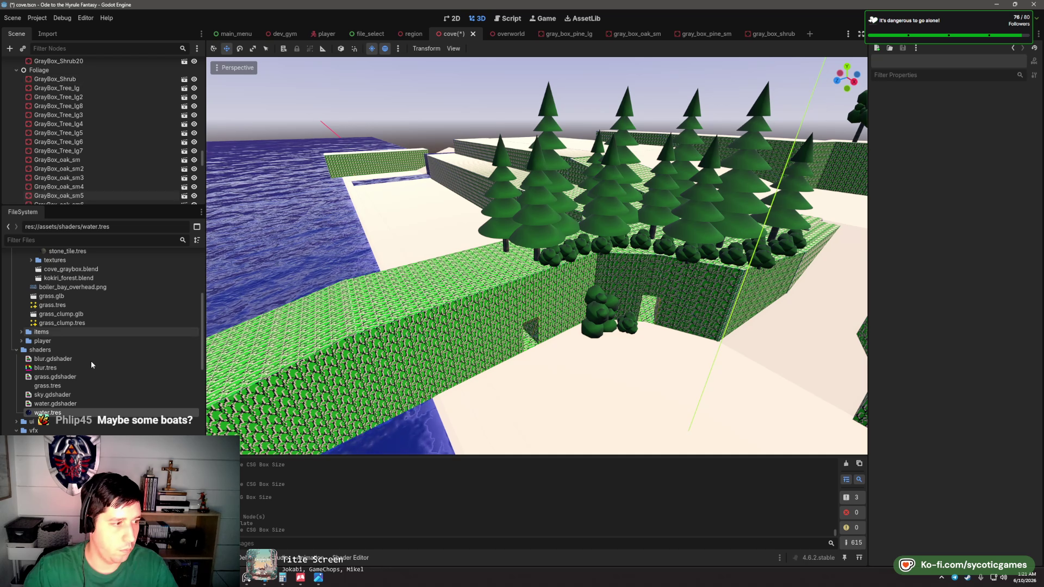
scroll(404, 345, down, 10)
mouse_move(483, 337)
mouse_down()
mouse_move(496, 331)
mouse_move(484, 302)
mouse_move(516, 274)
mouse_move(513, 258)
mouse_move(566, 285)
mouse_move(539, 270)
mouse_up()
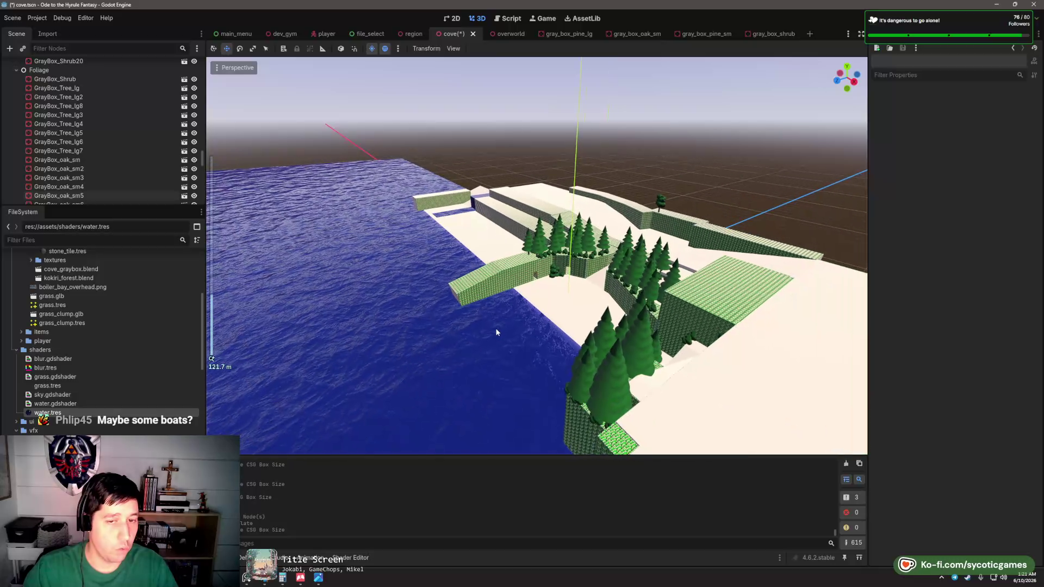
scroll(512, 250, up, 8)
scroll(523, 269, down, 5)
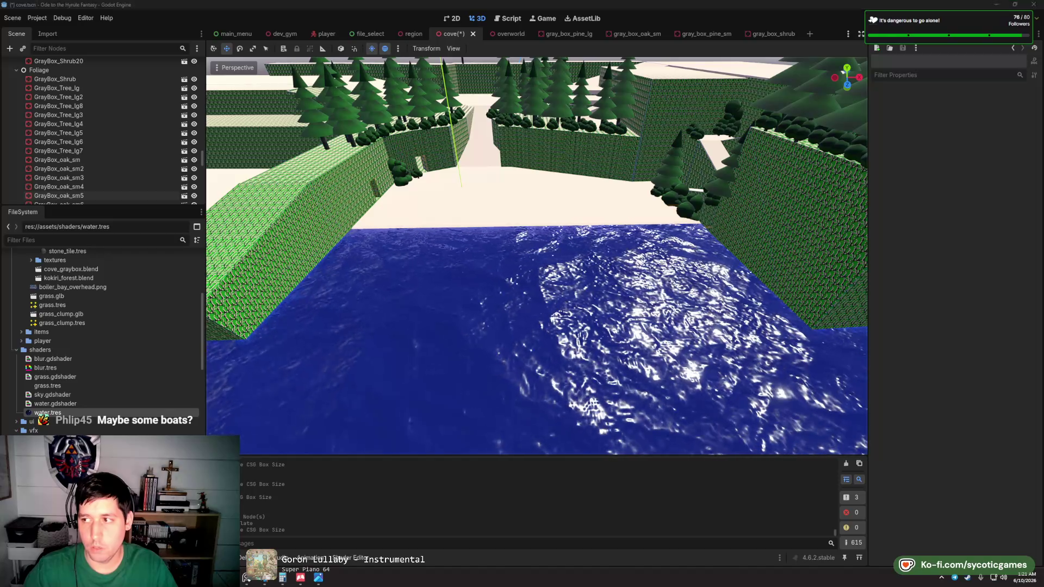
scroll(564, 222, down, 10)
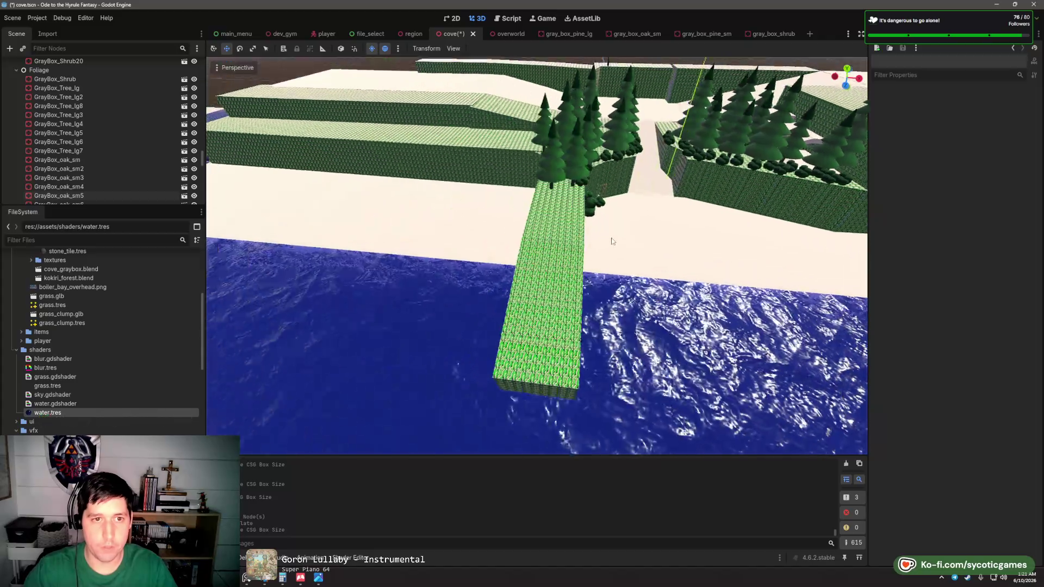
scroll(337, 248, up, 6)
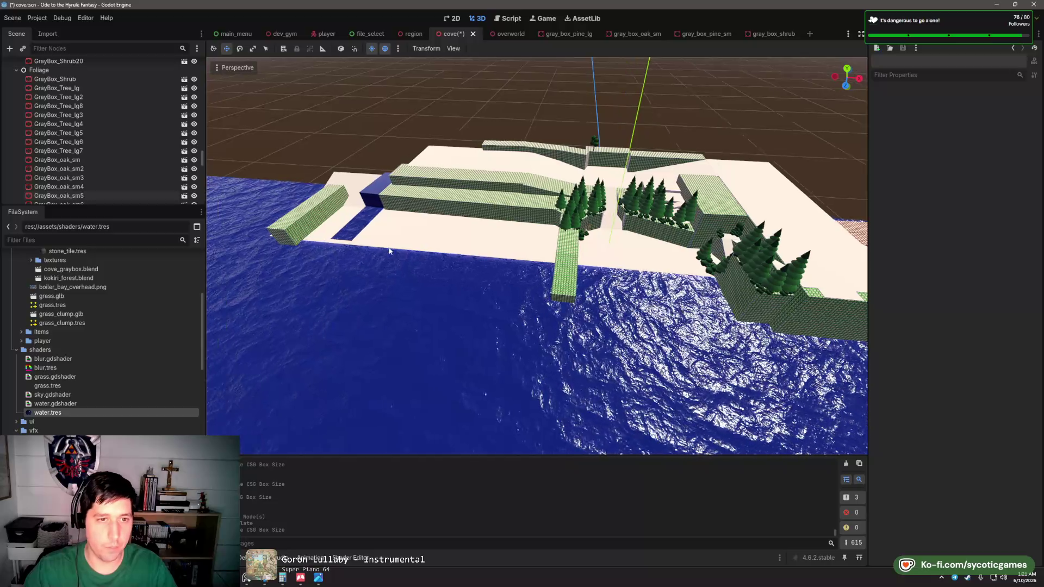
- Shrink the Coast sand strip to 174.083 m along X
click(452, 262)
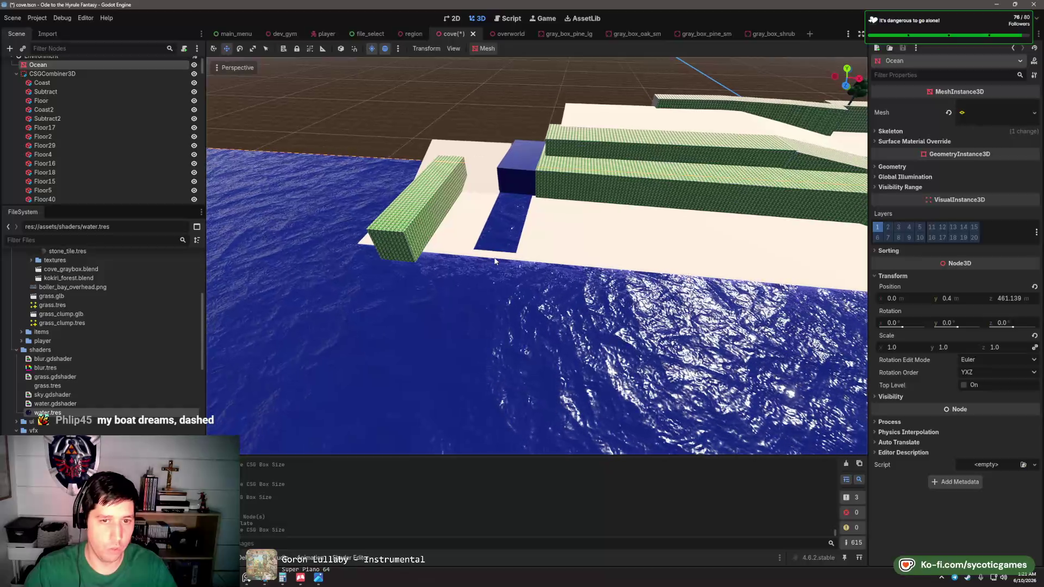
scroll(481, 255, up, 6)
click(39, 83)
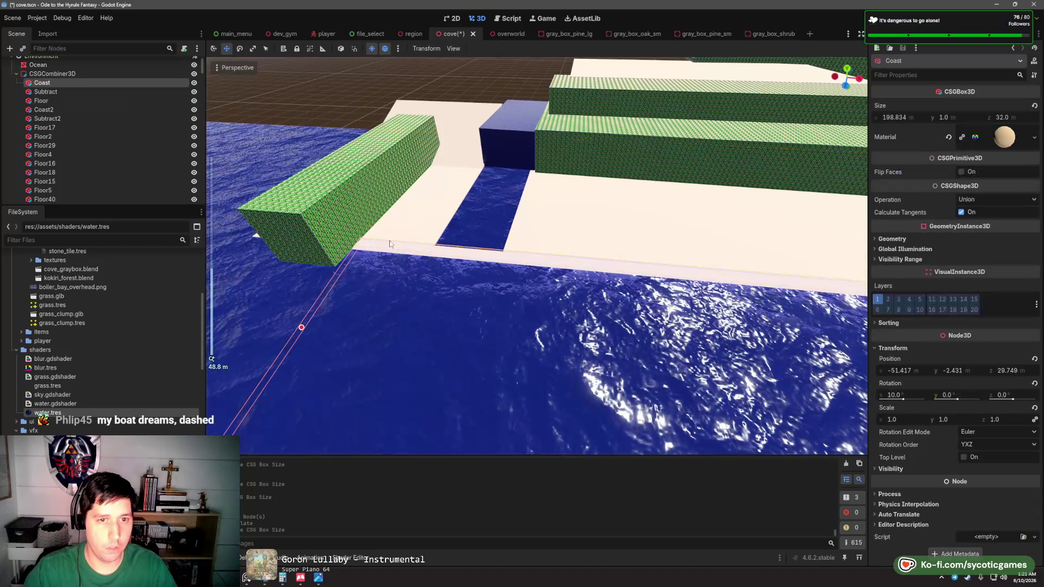
drag(381, 336, 495, 350)
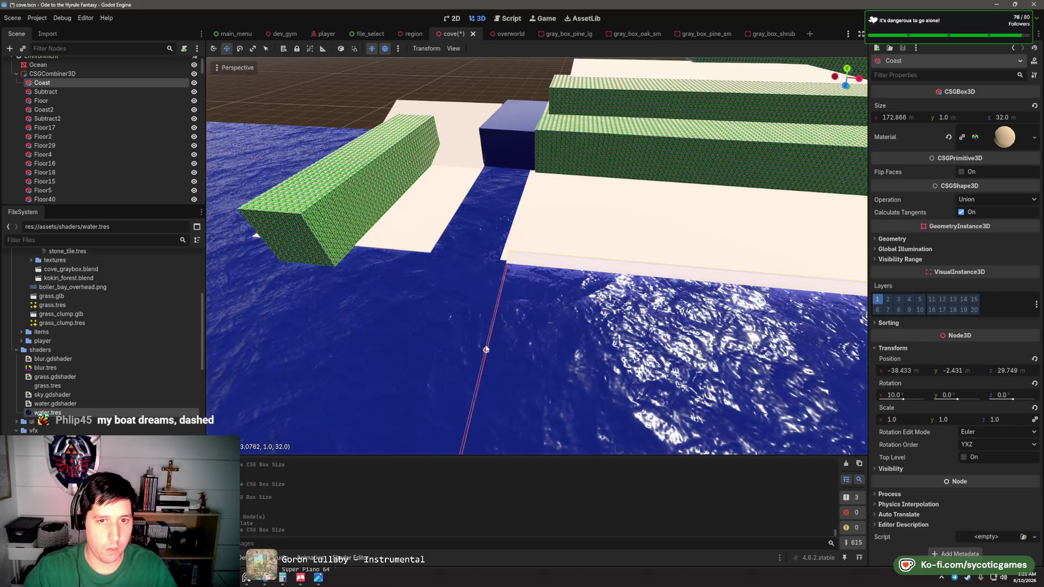
- Trim the Subtract cut to 174.494 m to match the Coast strip
click(70, 92)
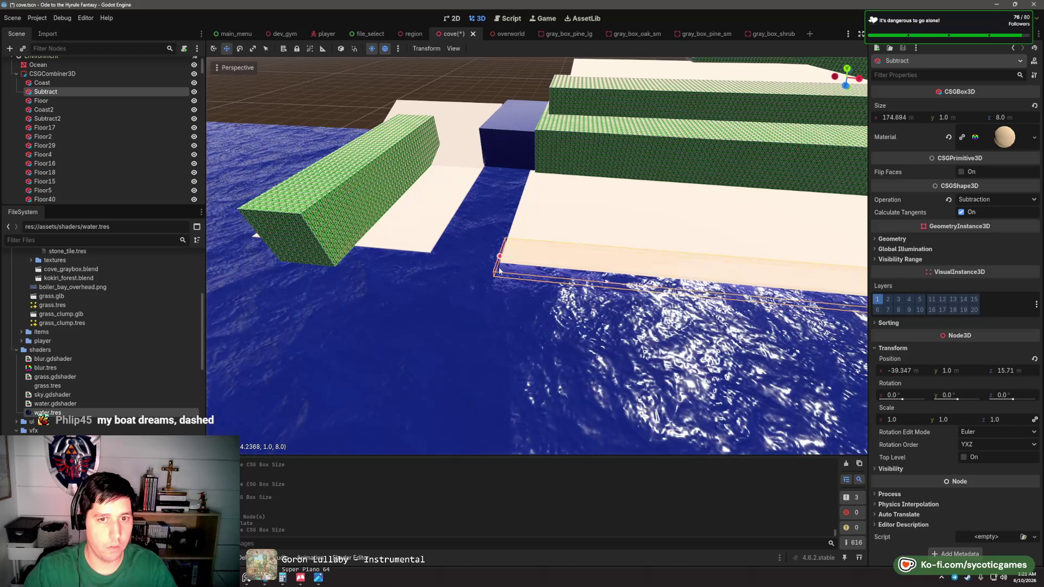
mouse_move(496, 272)
mouse_down()
mouse_move(517, 274)
mouse_move(500, 282)
mouse_move(598, 163)
mouse_up()
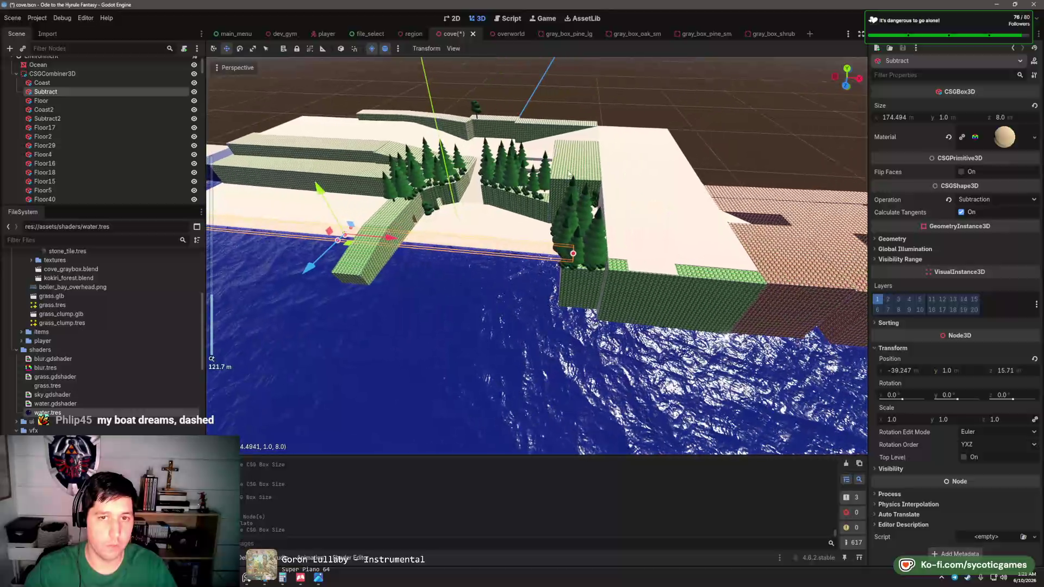
click(668, 105)
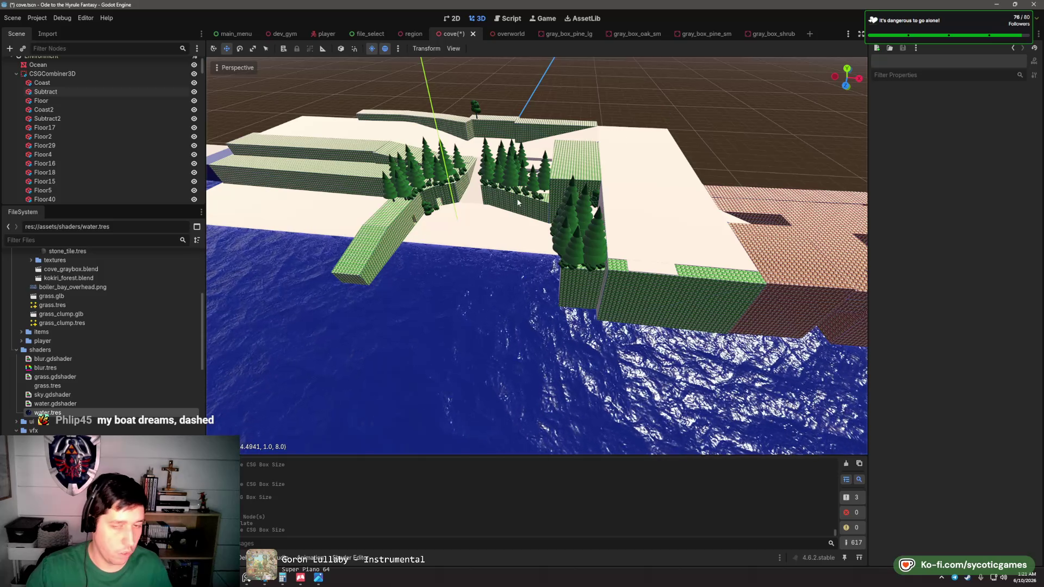
mouse_move(519, 220)
mouse_down()
mouse_move(580, 230)
mouse_move(572, 226)
mouse_move(579, 246)
mouse_move(607, 239)
mouse_up()
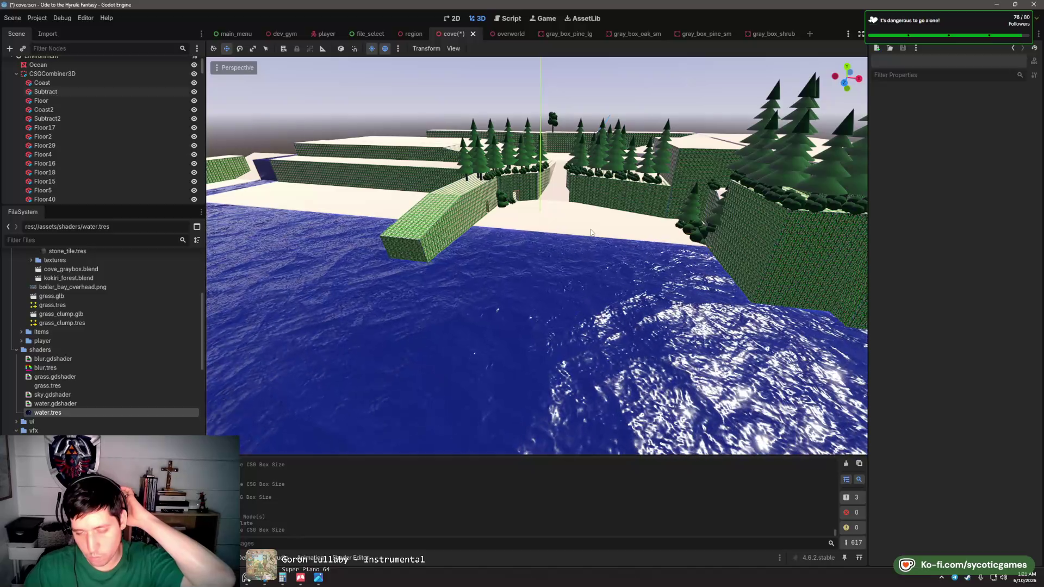
mouse_move(592, 227)
mouse_down()
mouse_move(598, 259)
mouse_move(606, 256)
mouse_move(598, 251)
mouse_up()
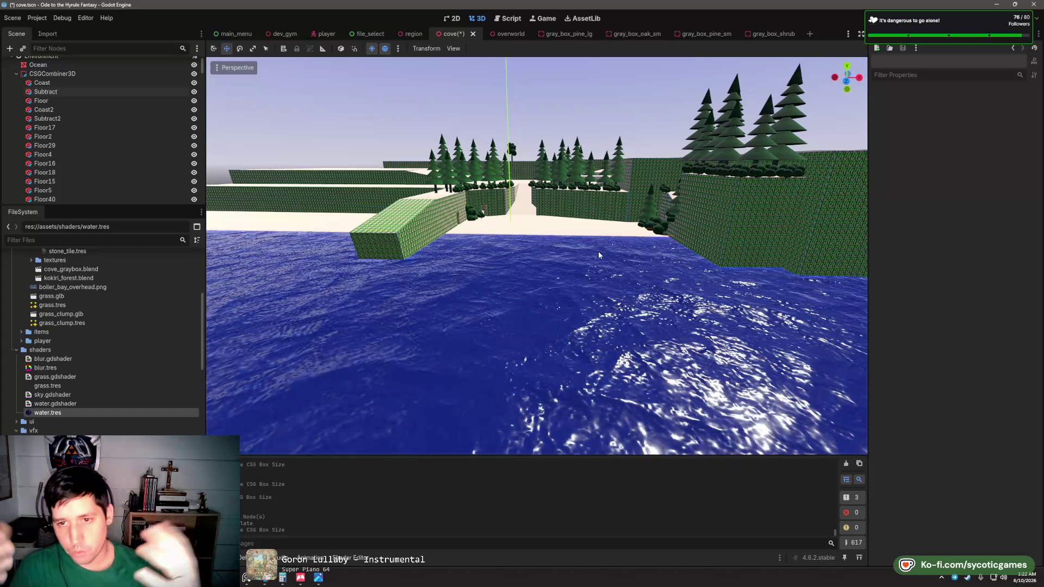
mouse_move(598, 255)
mouse_down()
mouse_move(748, 305)
mouse_move(580, 288)
mouse_move(541, 252)
mouse_move(469, 237)
mouse_move(610, 222)
mouse_up()
scroll(598, 218, down, 8)
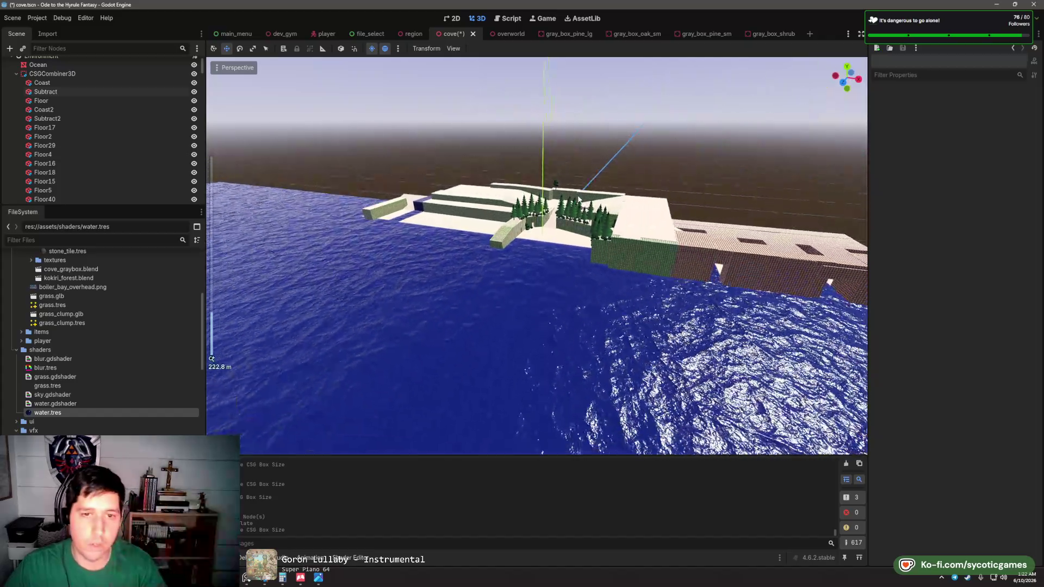
drag(577, 187, 586, 173)
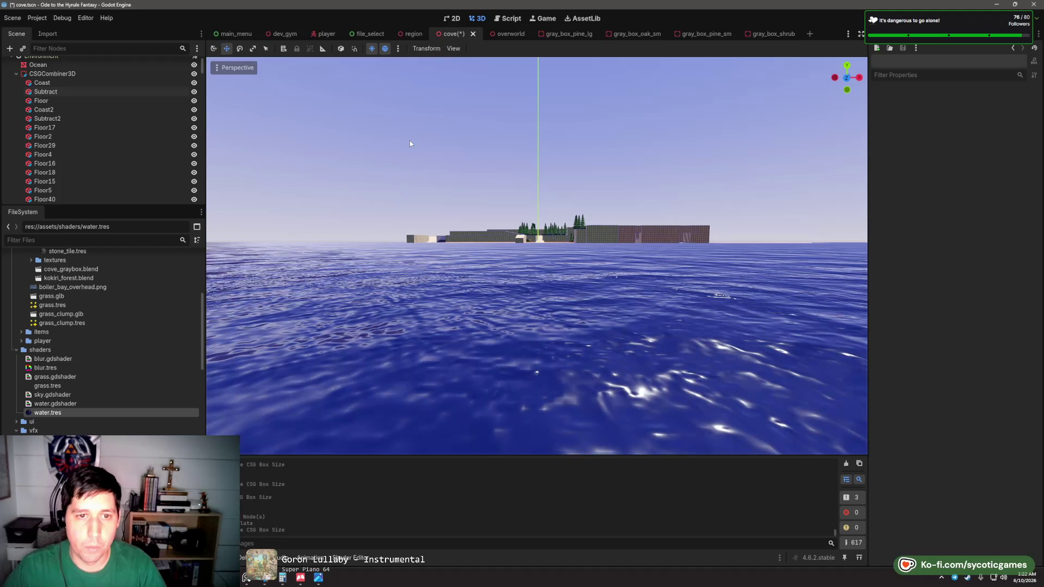
scroll(598, 251, up, 8)
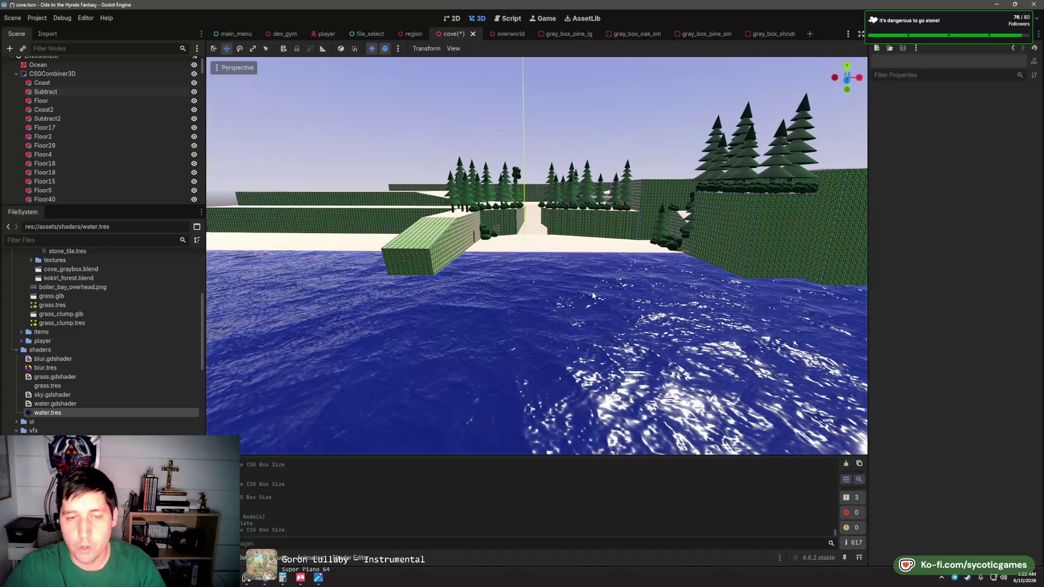
scroll(605, 284, up, 5)
scroll(533, 266, up, 4)
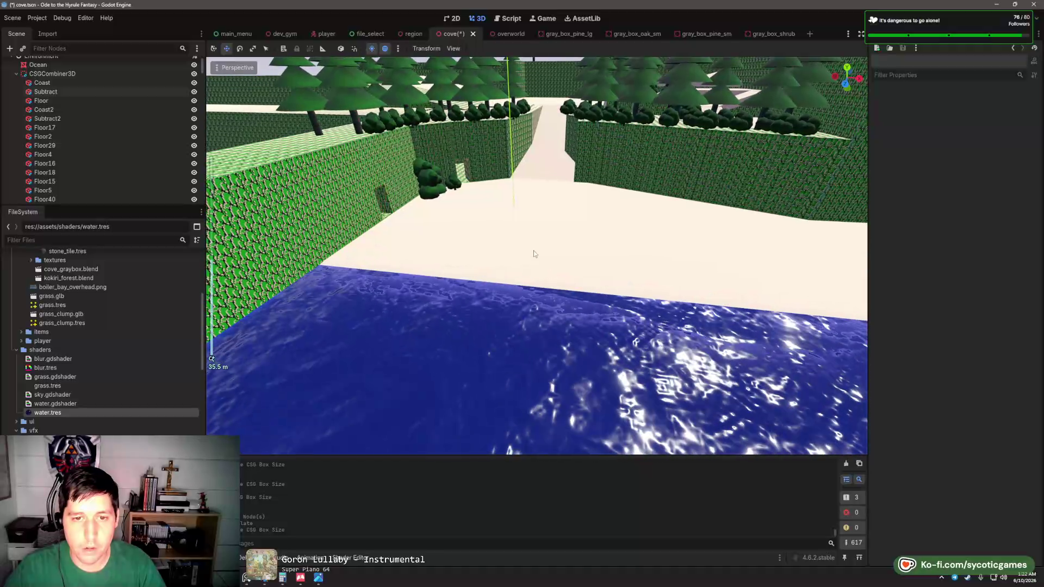
scroll(542, 268, down, 2)
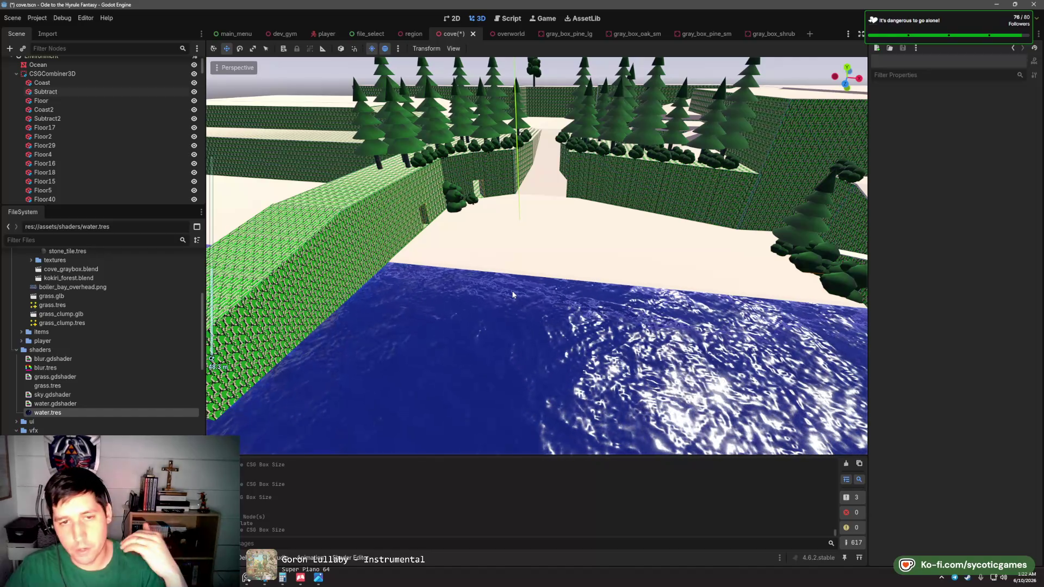
scroll(513, 295, down, 2)
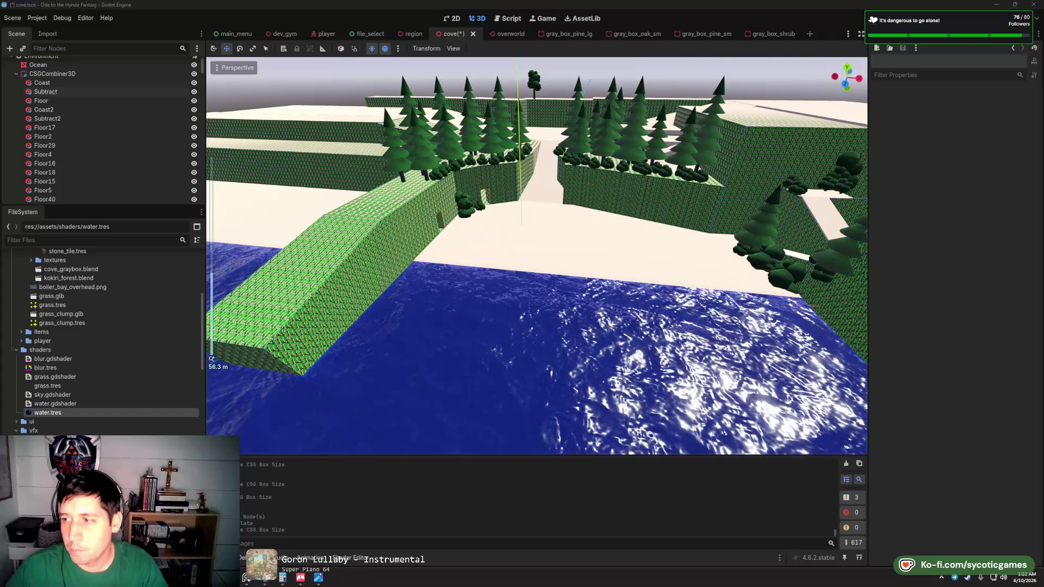
scroll(599, 276, down, 2)
drag(599, 277, 581, 280)
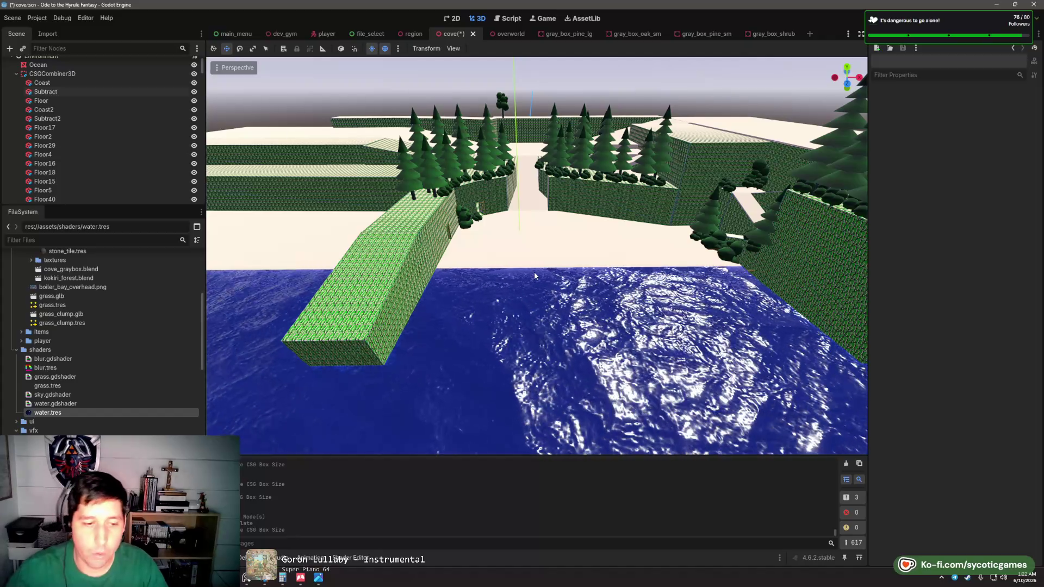
mouse_move(263, 583)
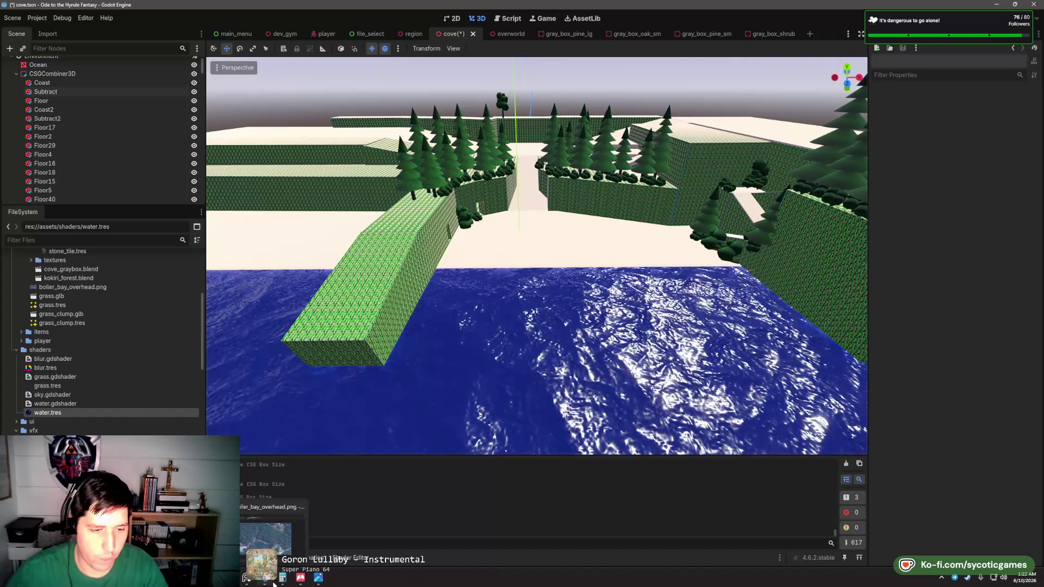
click(313, 522)
scroll(487, 320, down, 5)
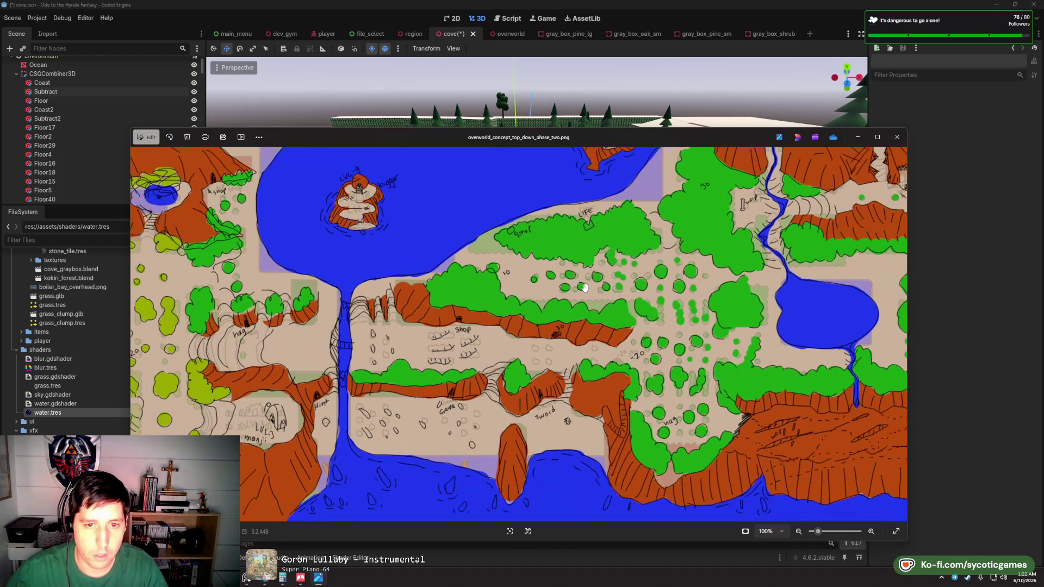
scroll(862, 292, up, 3)
scroll(862, 292, up, 3)
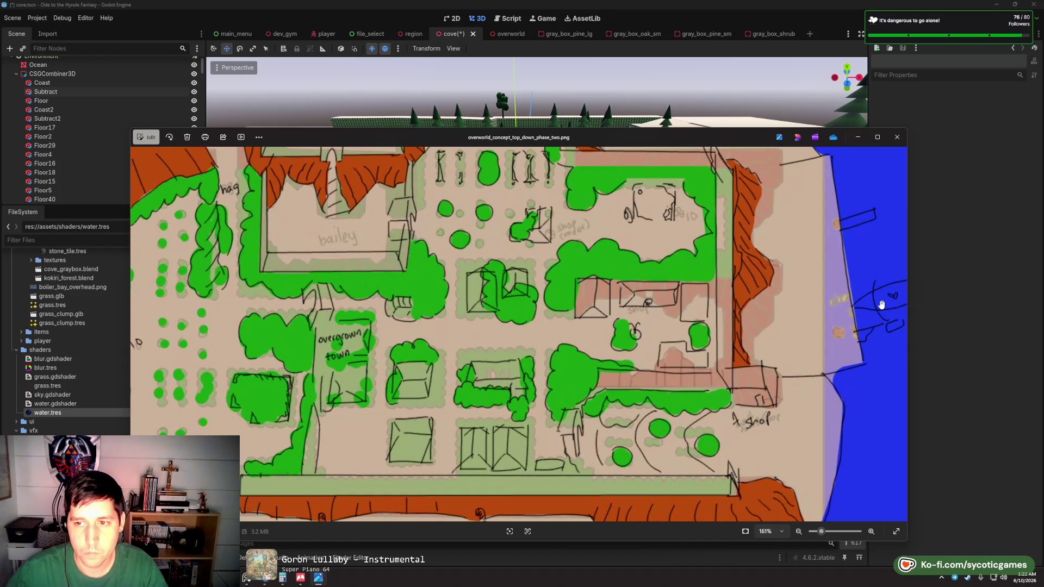
drag(879, 299, 746, 313)
scroll(767, 335, up, 5)
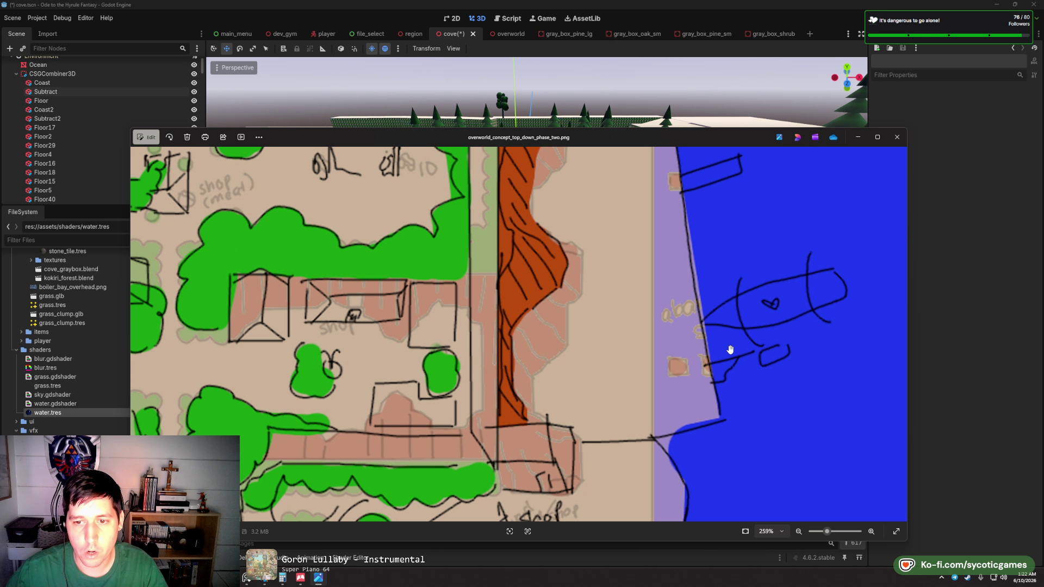
scroll(691, 354, down, 2)
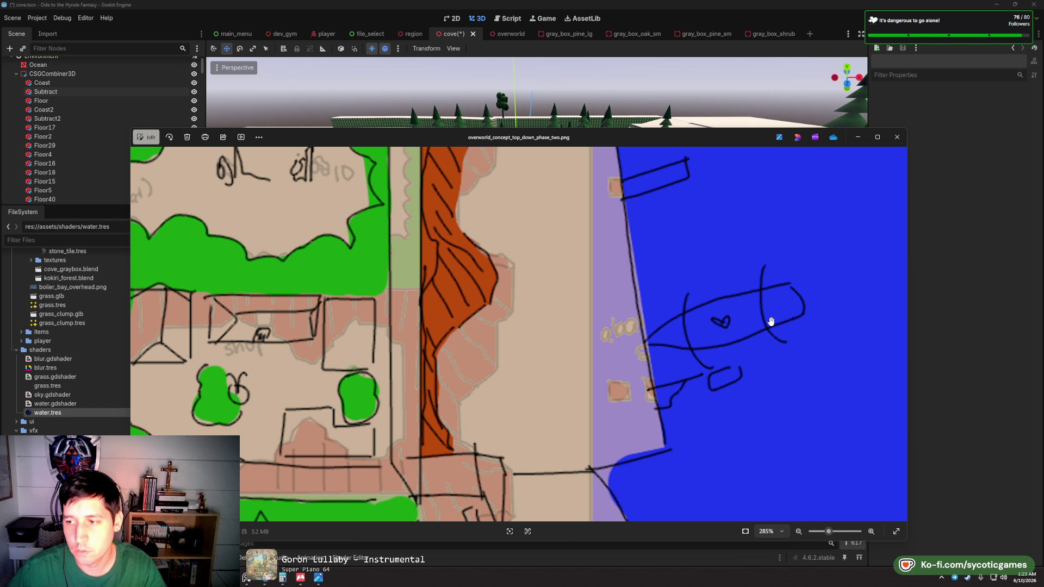
scroll(671, 340, down, 5)
scroll(699, 332, up, 3)
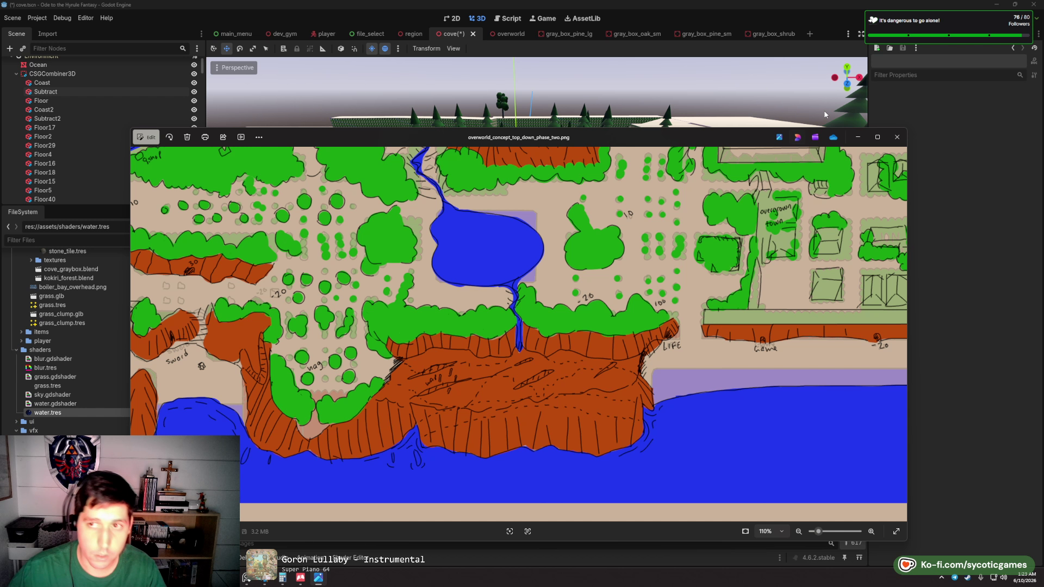
click(862, 58)
mouse_move(512, 261)
mouse_down()
mouse_move(614, 290)
mouse_move(564, 284)
mouse_move(551, 313)
mouse_up()
scroll(547, 281, up, 3)
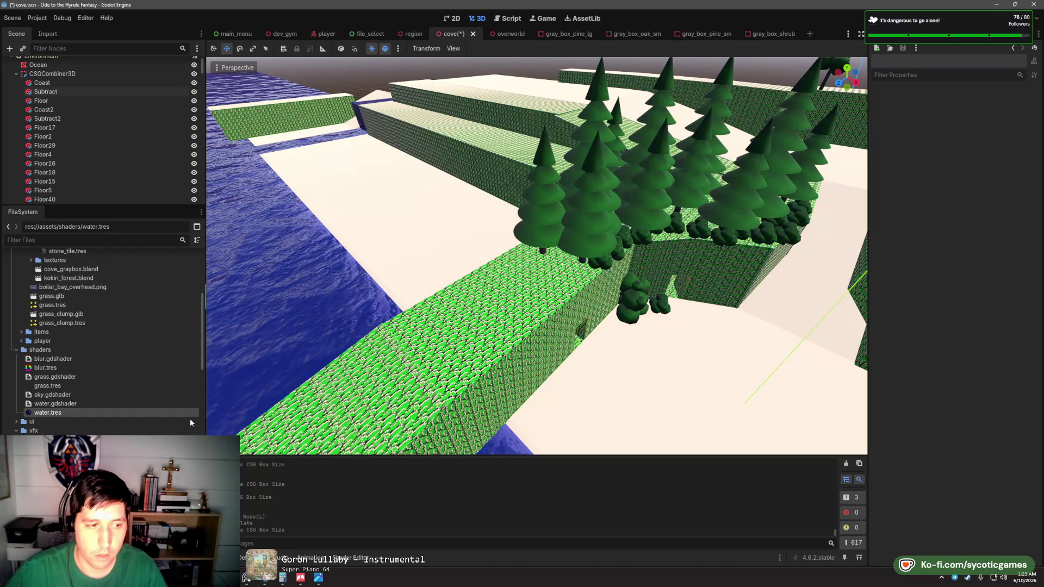
- Duplicate the ledge shrub and move the copy along the ledge
scroll(104, 337, down, 5)
scroll(75, 409, down, 10)
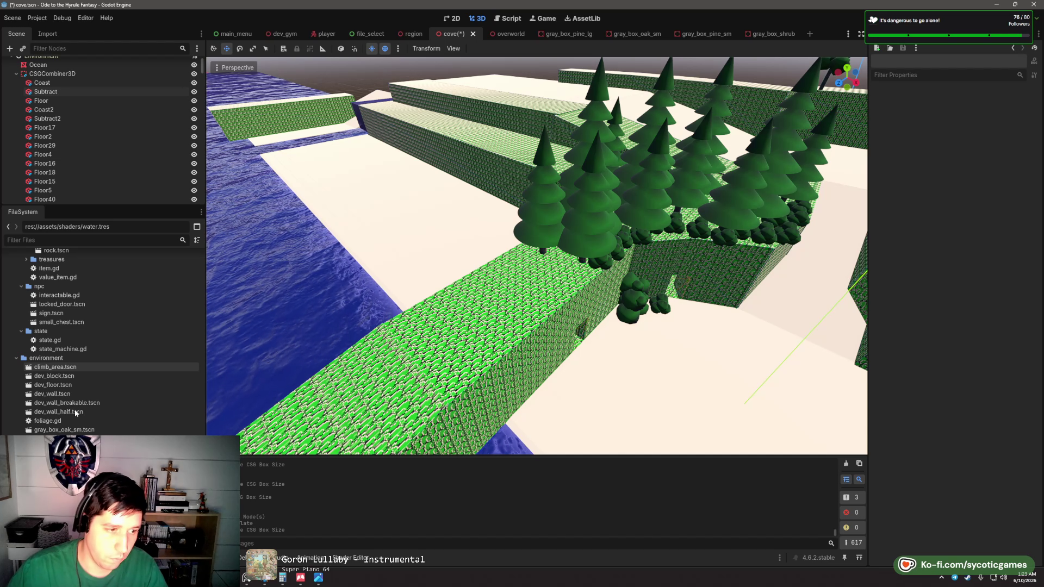
click(517, 273)
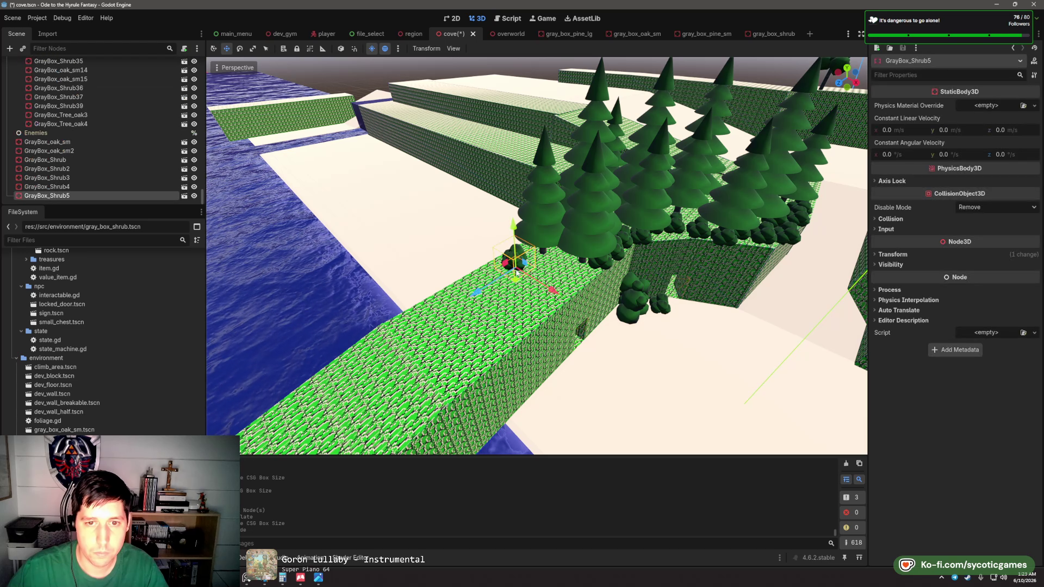
key(ctrl+d)
key(ctrl+d)
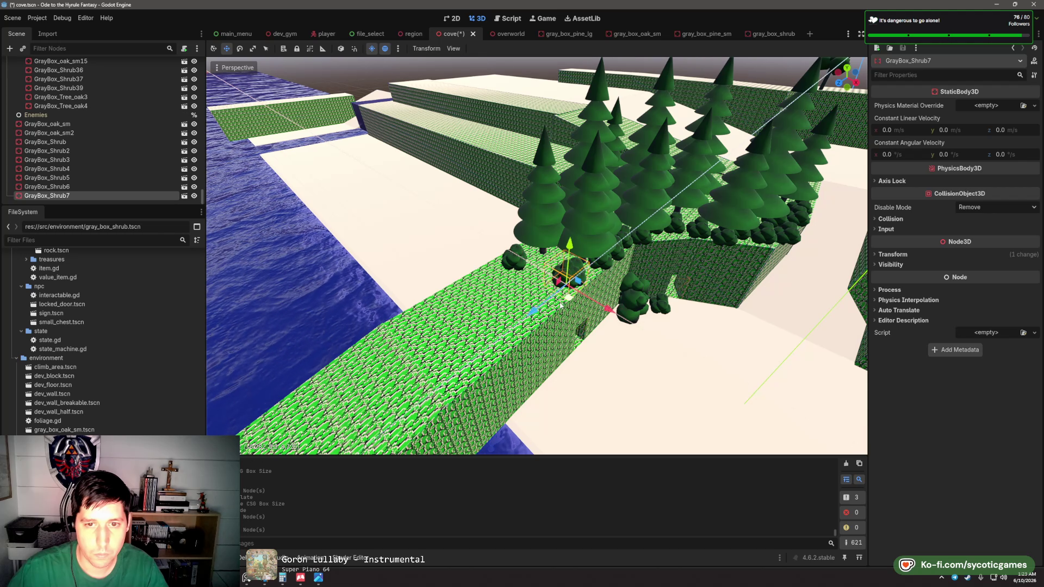
mouse_move(555, 290)
mouse_down()
mouse_move(547, 324)
mouse_move(514, 320)
mouse_up()
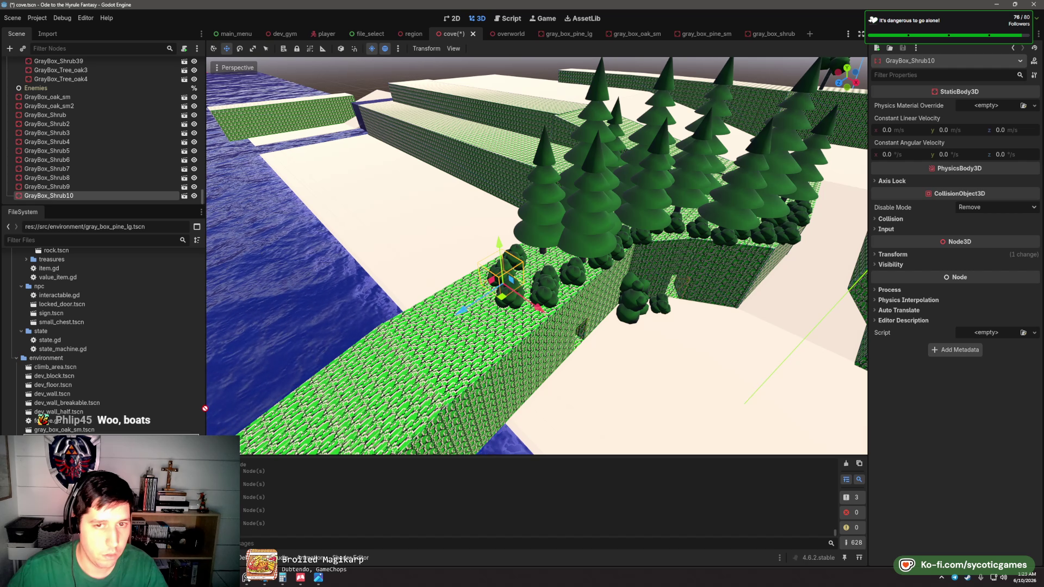
- Place a large pine and two small pines on the ledge
drag(205, 408, 525, 285)
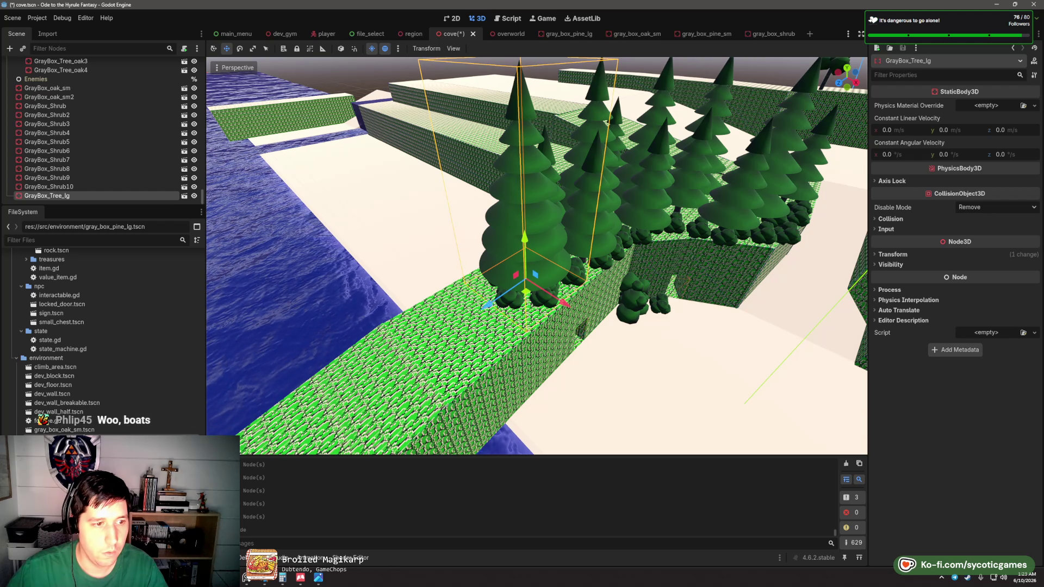
mouse_move(391, 354)
mouse_down()
mouse_move(470, 307)
mouse_move(456, 318)
mouse_up()
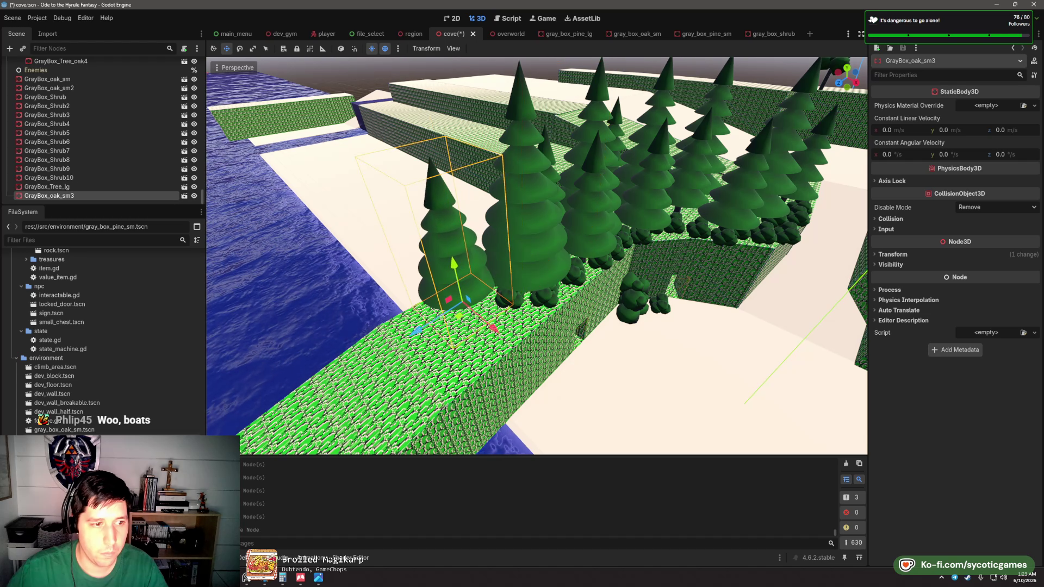
drag(64, 430, 522, 342)
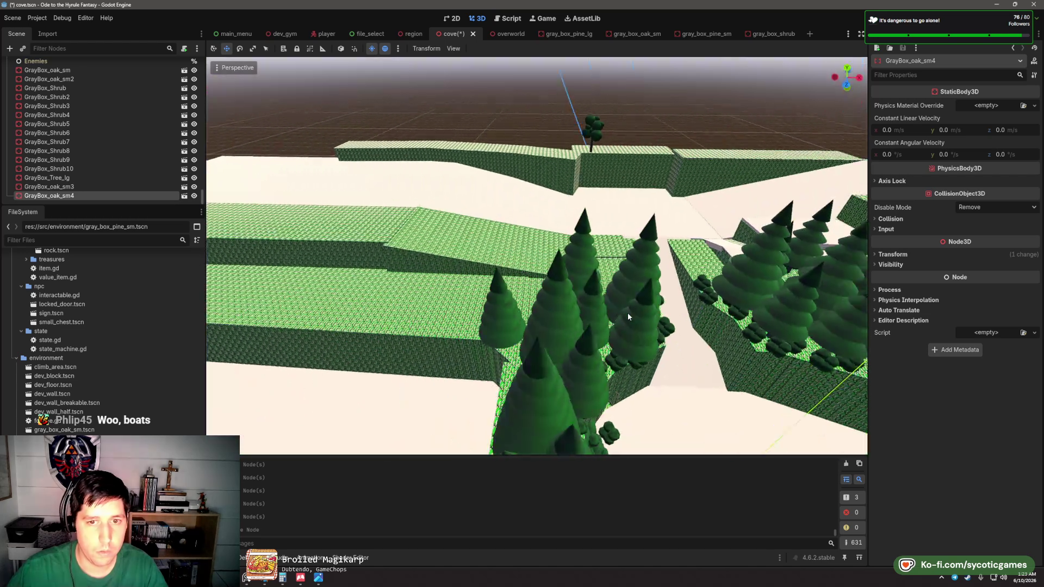
mouse_move(628, 317)
mouse_down()
mouse_move(543, 293)
mouse_move(381, 354)
mouse_move(72, 428)
mouse_move(552, 375)
mouse_move(587, 324)
mouse_up()
- Drop several oak trees, including a small oak, among the pines
mouse_move(59, 430)
mouse_down()
mouse_move(326, 354)
mouse_move(501, 248)
mouse_up()
drag(337, 429, 506, 250)
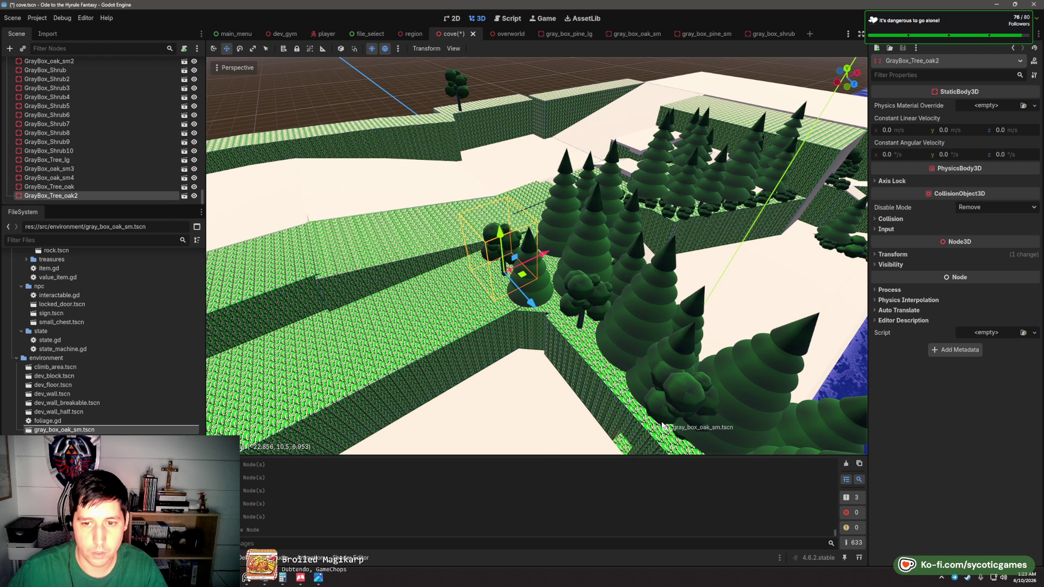
mouse_move(598, 326)
mouse_down()
mouse_move(656, 338)
mouse_move(551, 371)
mouse_move(468, 348)
mouse_up()
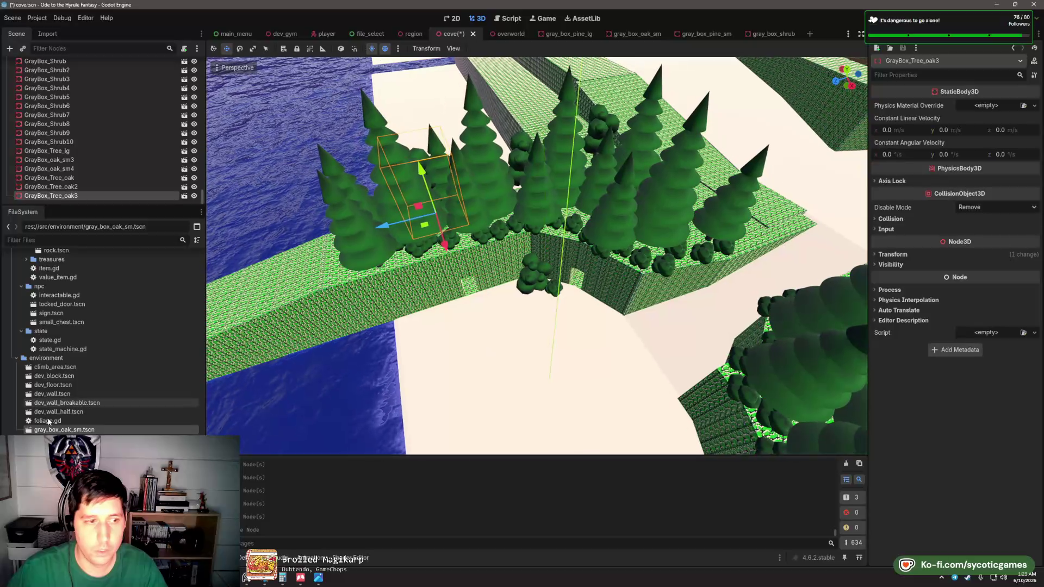
mouse_move(59, 431)
mouse_down()
mouse_move(522, 240)
mouse_move(583, 227)
mouse_up()
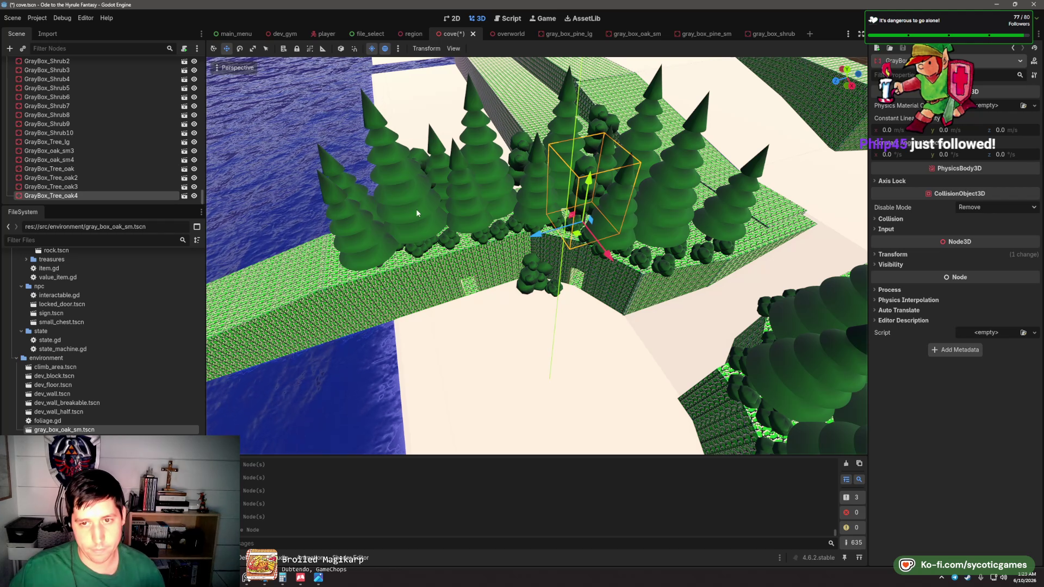
mouse_move(465, 311)
mouse_down()
mouse_move(603, 302)
mouse_move(510, 309)
mouse_up()
scroll(563, 296, up, 5)
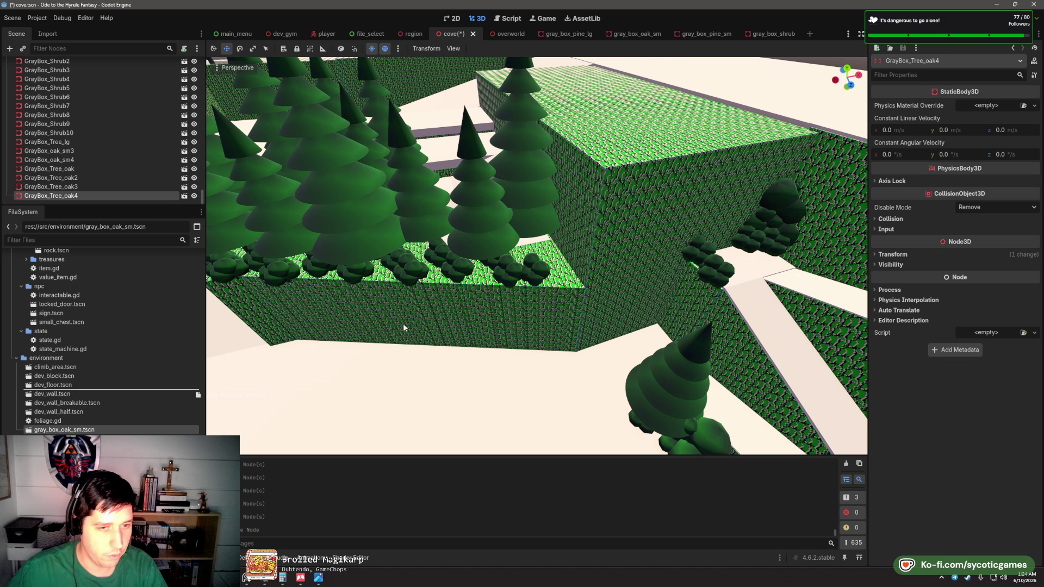
- Place small oaks beside the wall, redoing one placement, plus another large pine
mouse_move(403, 328)
mouse_down()
mouse_move(543, 283)
mouse_move(547, 292)
mouse_up()
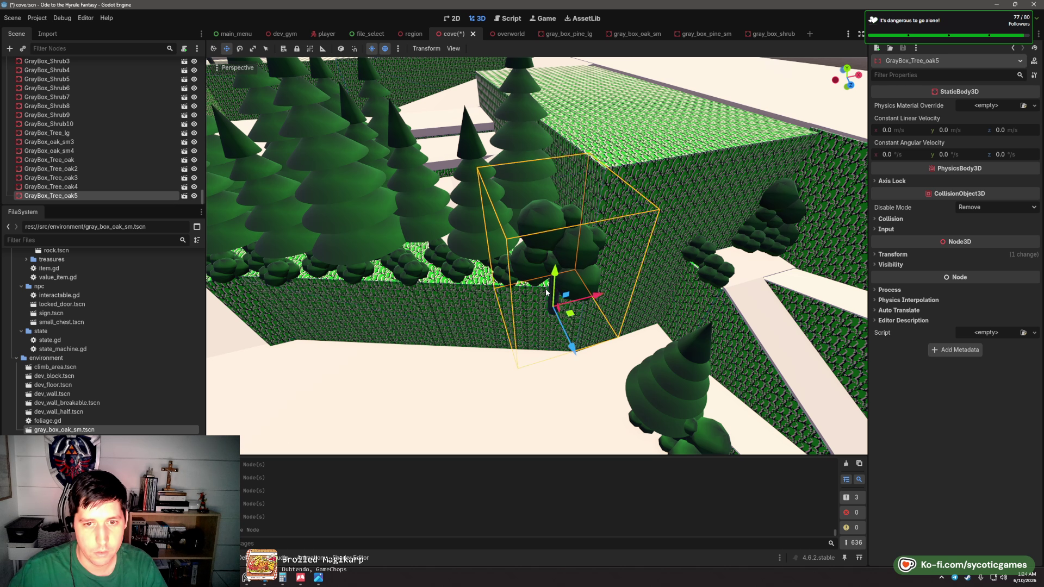
key(ctrl+z)
mouse_move(136, 429)
mouse_down()
mouse_move(433, 299)
mouse_move(552, 273)
mouse_up()
mouse_move(52, 431)
mouse_down()
mouse_move(397, 315)
mouse_move(422, 260)
mouse_move(513, 263)
mouse_move(489, 293)
mouse_move(302, 394)
mouse_up()
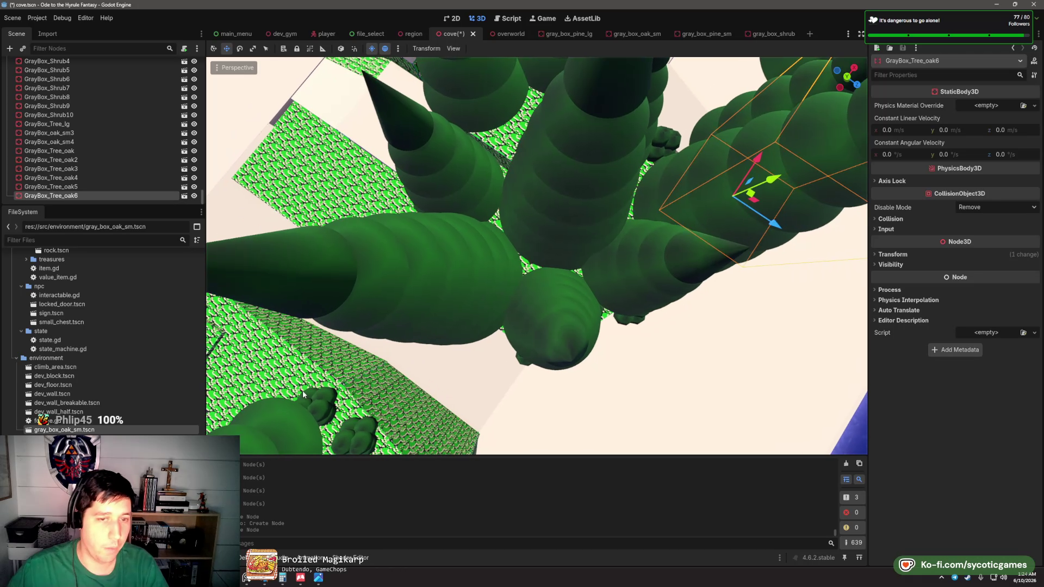
mouse_move(66, 431)
mouse_down()
mouse_move(535, 313)
mouse_move(557, 280)
mouse_move(539, 272)
mouse_move(106, 435)
mouse_move(592, 211)
mouse_up()
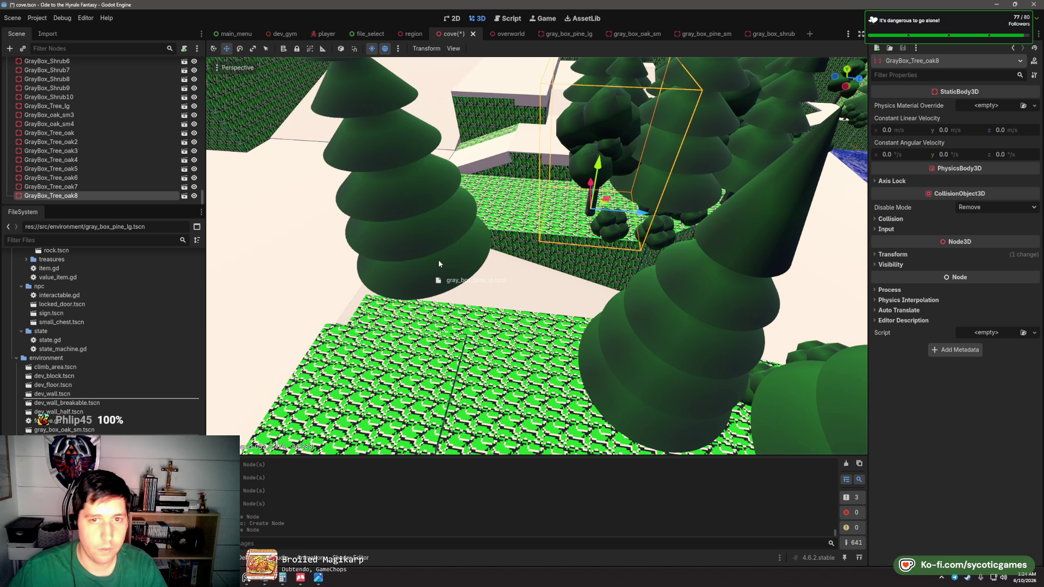
drag(62, 438, 535, 217)
mouse_move(593, 241)
mouse_down()
mouse_move(91, 428)
mouse_move(484, 254)
mouse_move(482, 274)
mouse_up()
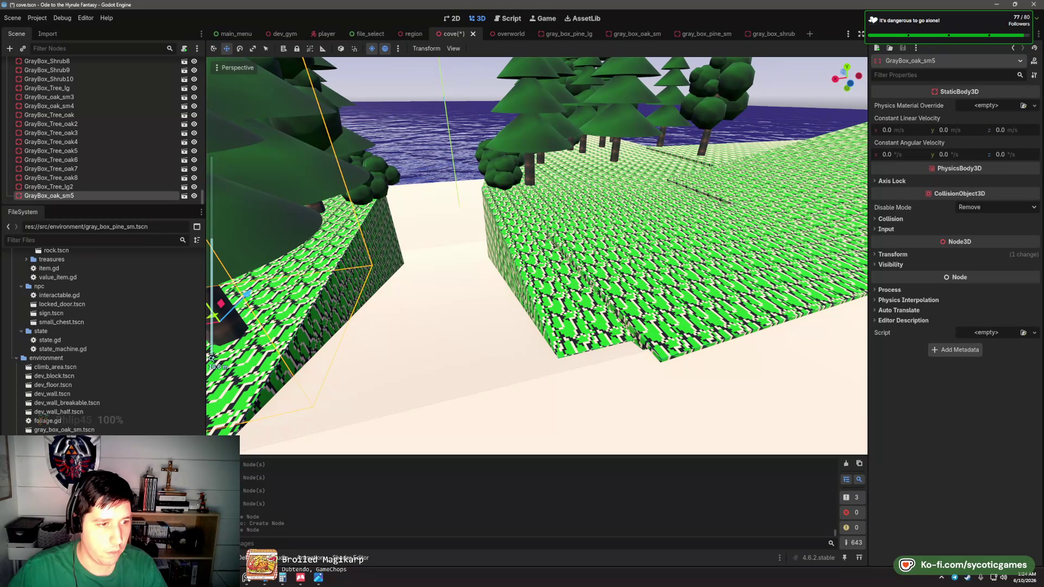
- Add shrubs on the sandy path and small oaks near the left cliff
drag(493, 279, 504, 313)
key(ctrl+d)
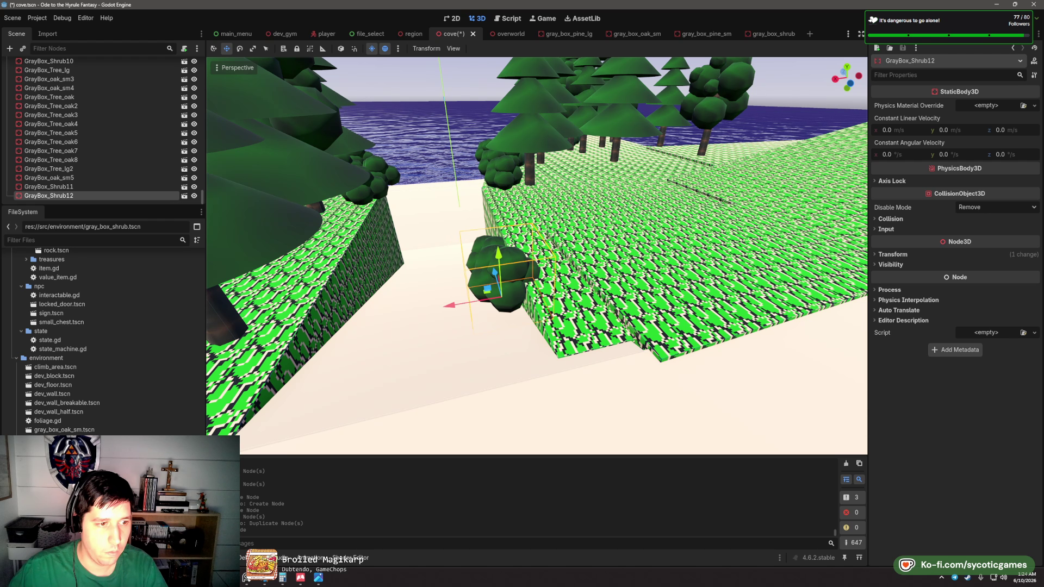
mouse_move(64, 429)
mouse_down()
mouse_move(396, 303)
mouse_move(431, 268)
mouse_move(361, 268)
mouse_move(341, 344)
mouse_up()
mouse_move(352, 246)
mouse_down()
mouse_move(357, 285)
mouse_move(358, 271)
mouse_up()
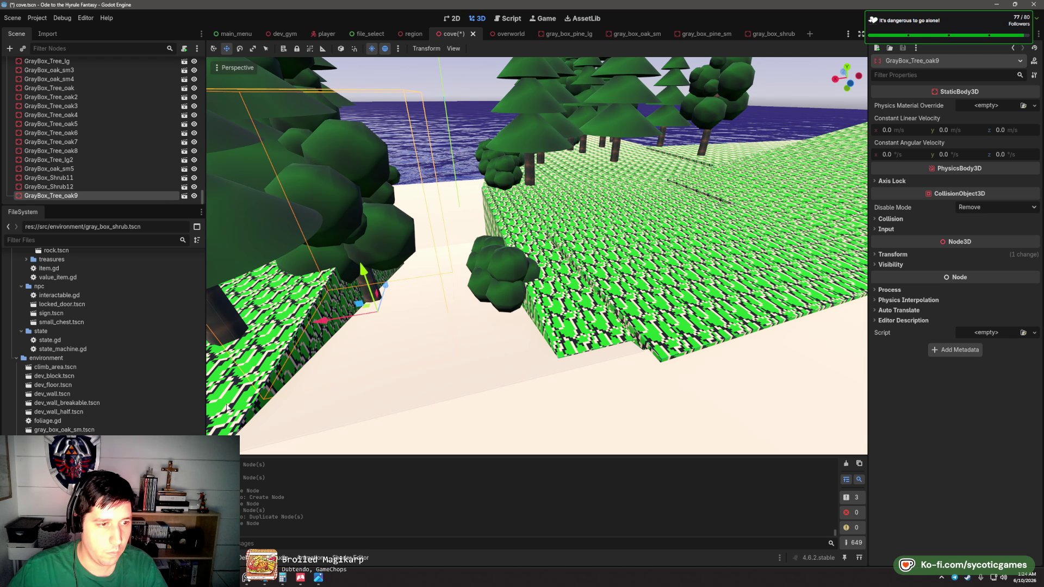
mouse_move(227, 407)
mouse_down()
mouse_move(331, 359)
mouse_move(313, 365)
mouse_up()
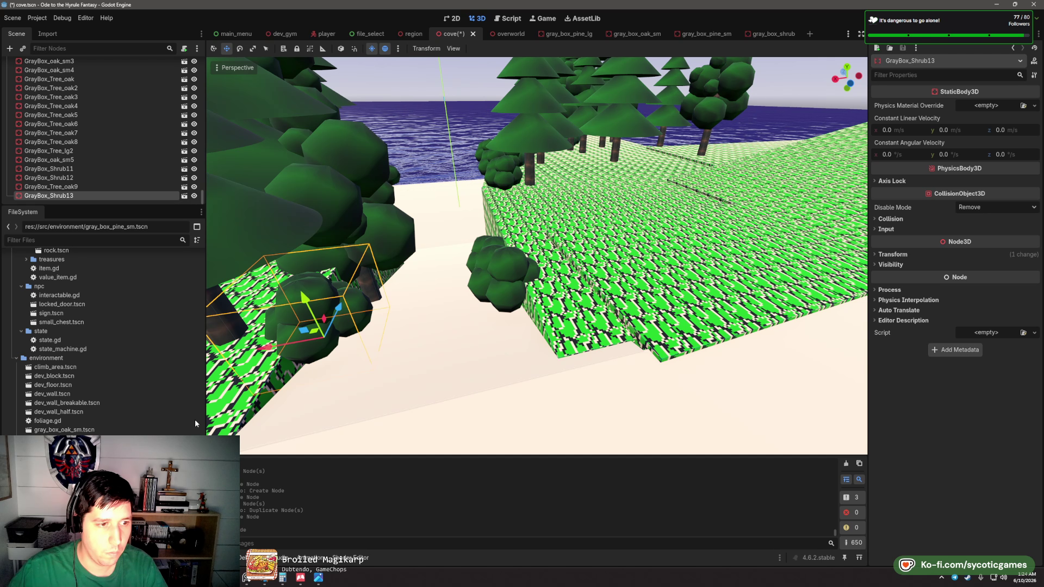
mouse_move(196, 424)
mouse_down()
mouse_move(571, 348)
mouse_move(560, 327)
mouse_move(582, 337)
mouse_move(310, 332)
mouse_up()
- Duplicate the selected large pine and slide the copy down-left along the ledge
scroll(615, 301, down, 10)
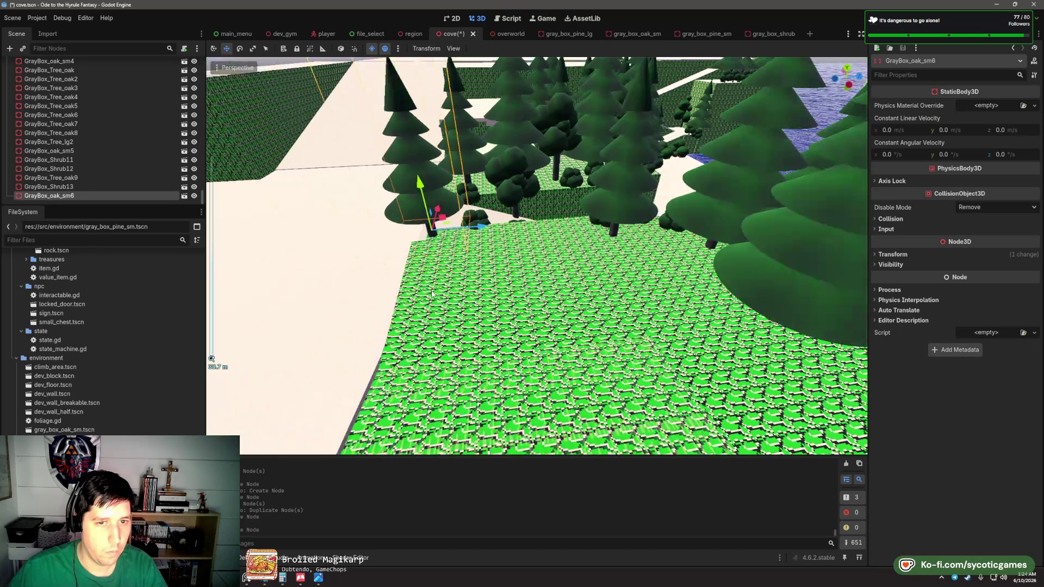
mouse_move(615, 301)
mouse_down()
mouse_move(580, 299)
mouse_move(202, 415)
mouse_up()
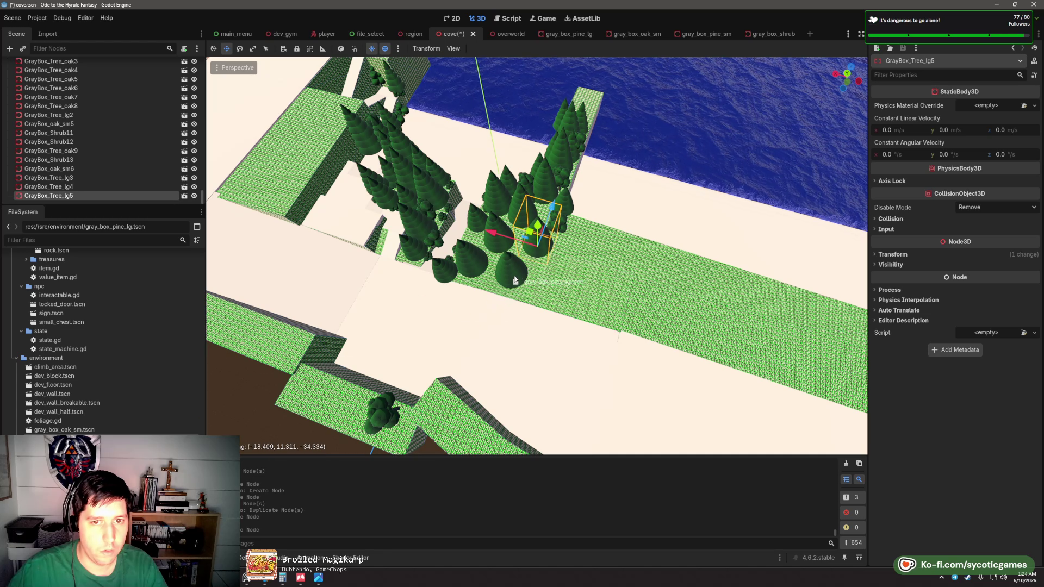
scroll(387, 333, down, 3)
mouse_move(388, 334)
mouse_down()
mouse_move(538, 235)
mouse_move(564, 242)
mouse_move(537, 278)
mouse_move(583, 298)
mouse_move(470, 341)
mouse_move(479, 370)
mouse_up()
scroll(538, 235, up, 4)
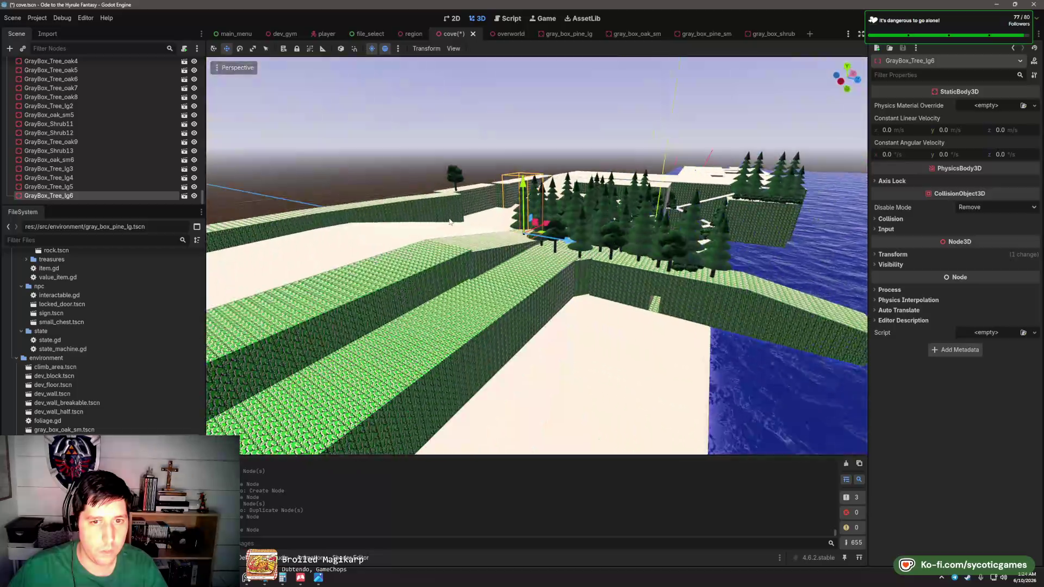
key(ctrl+d)
key(ctrl+d)
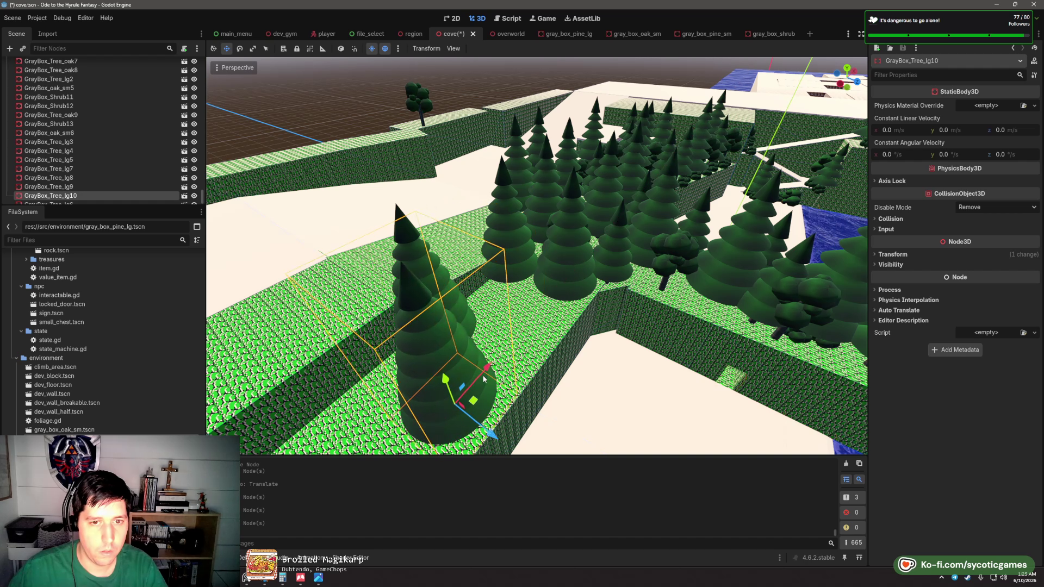
scroll(544, 278, up, 5)
scroll(543, 277, down, 5)
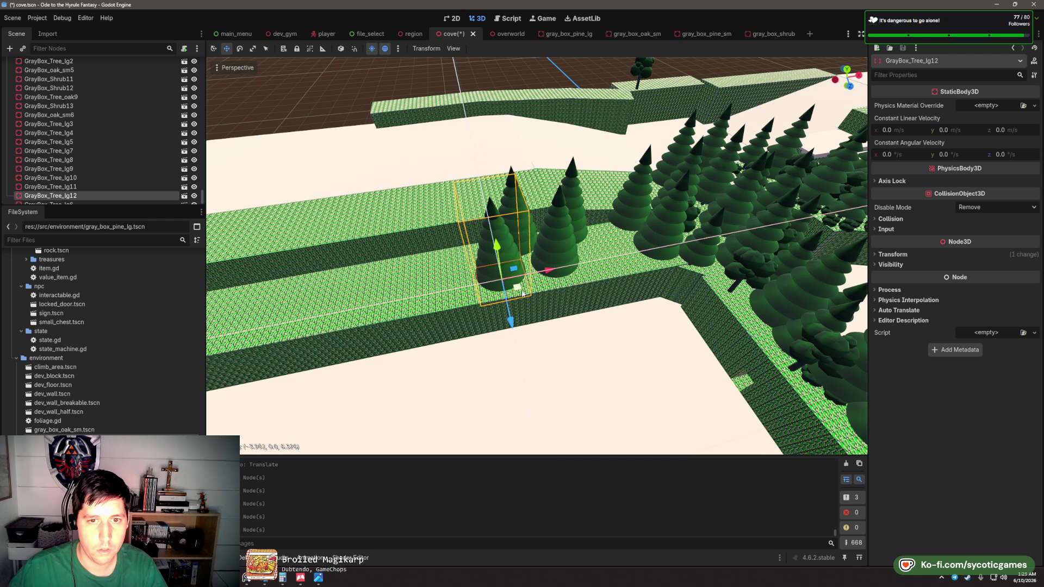
key(ctrl+d)
key(ctrl+d)
drag(466, 274, 390, 327)
- Duplicate more pines and space them along the waterside ledge
mouse_move(413, 286)
mouse_down()
mouse_move(674, 303)
mouse_move(636, 276)
mouse_move(487, 299)
mouse_up()
key(ctrl+d)
key(ctrl+d)
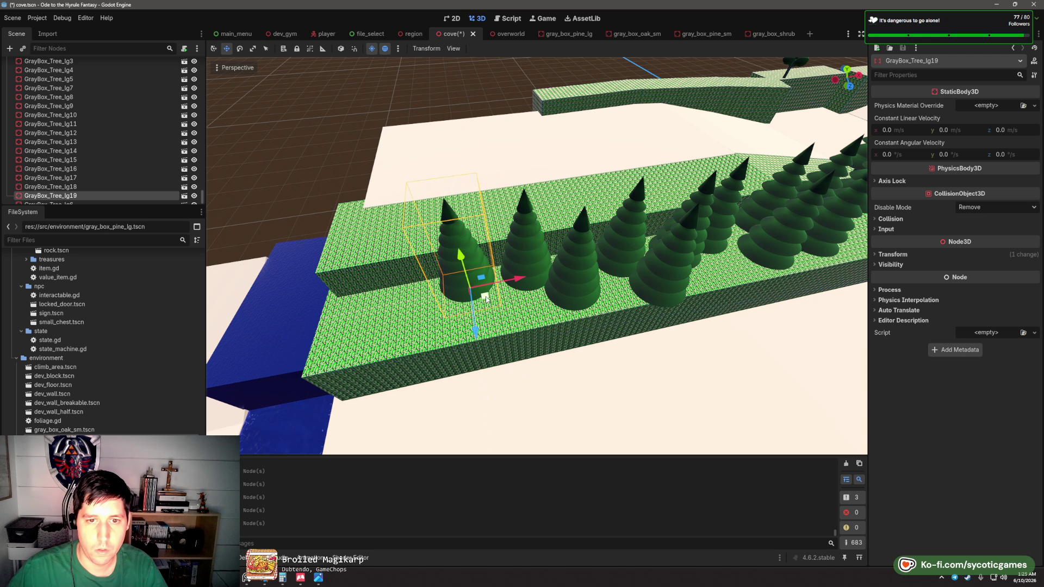
mouse_move(410, 327)
mouse_down()
mouse_move(350, 369)
mouse_move(342, 317)
mouse_up()
key(ctrl+d)
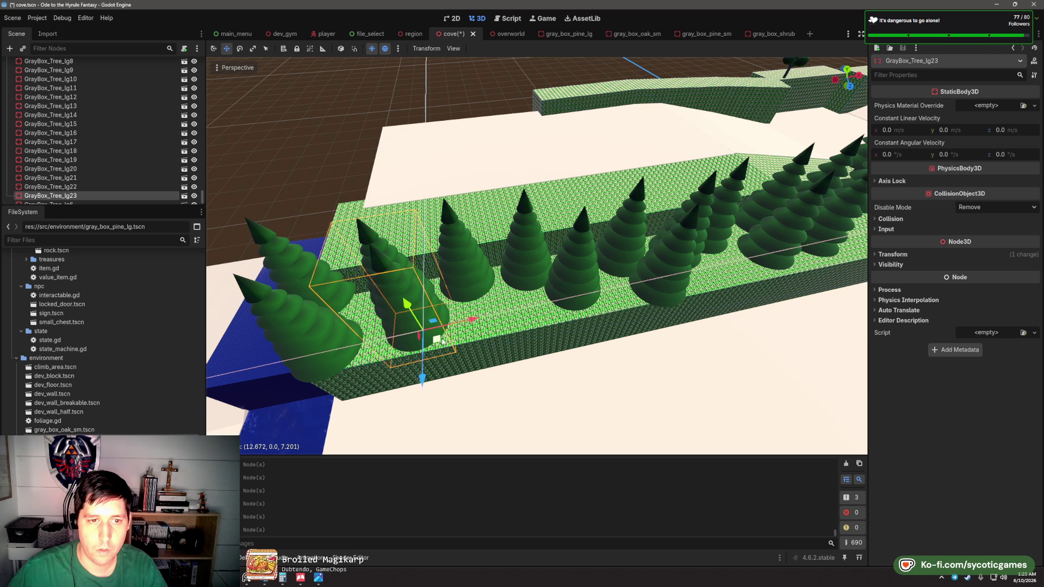
drag(501, 336, 527, 321)
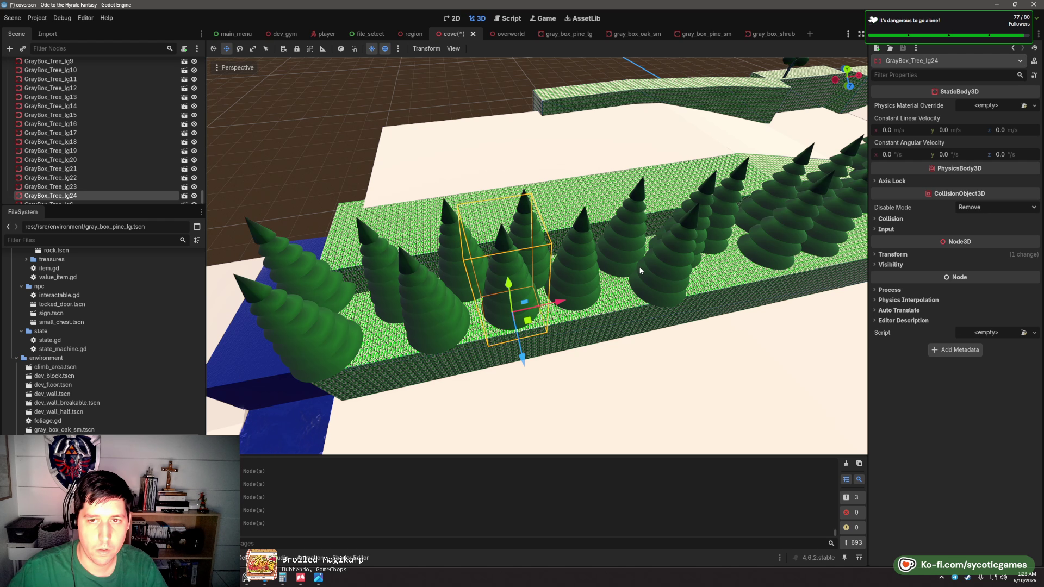
- Drop another large pine and duplicate it to extend the row rightward
mouse_move(55, 394)
mouse_down()
mouse_move(291, 310)
mouse_move(466, 405)
mouse_move(326, 302)
mouse_move(347, 350)
mouse_move(381, 296)
mouse_move(459, 324)
mouse_up()
key(ctrl+d)
key(ctrl+d)
key(ctrl+d)
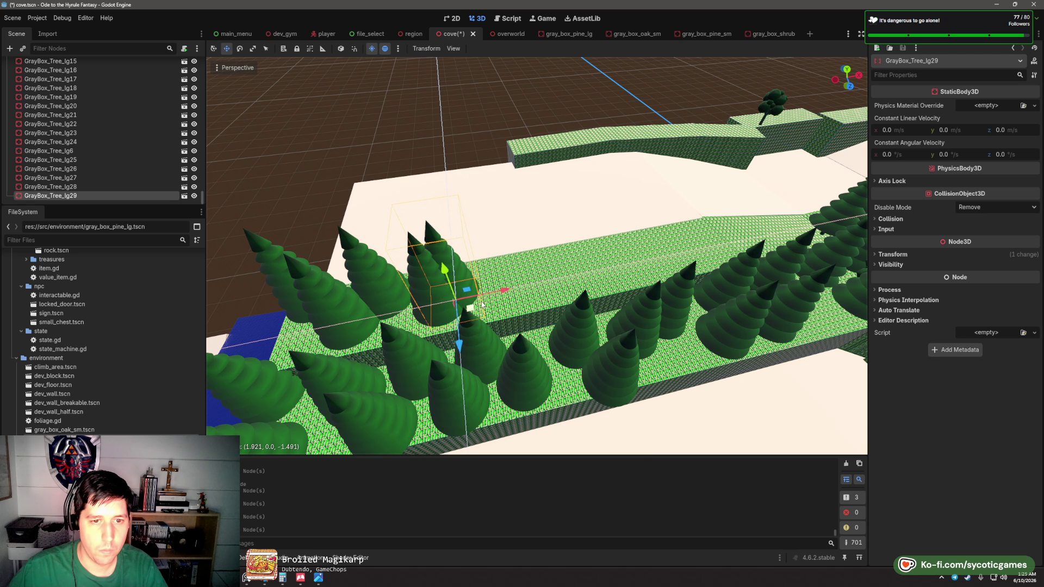
key(ctrl+d)
drag(526, 281, 623, 266)
key(ctrl+d)
key(ctrl+d)
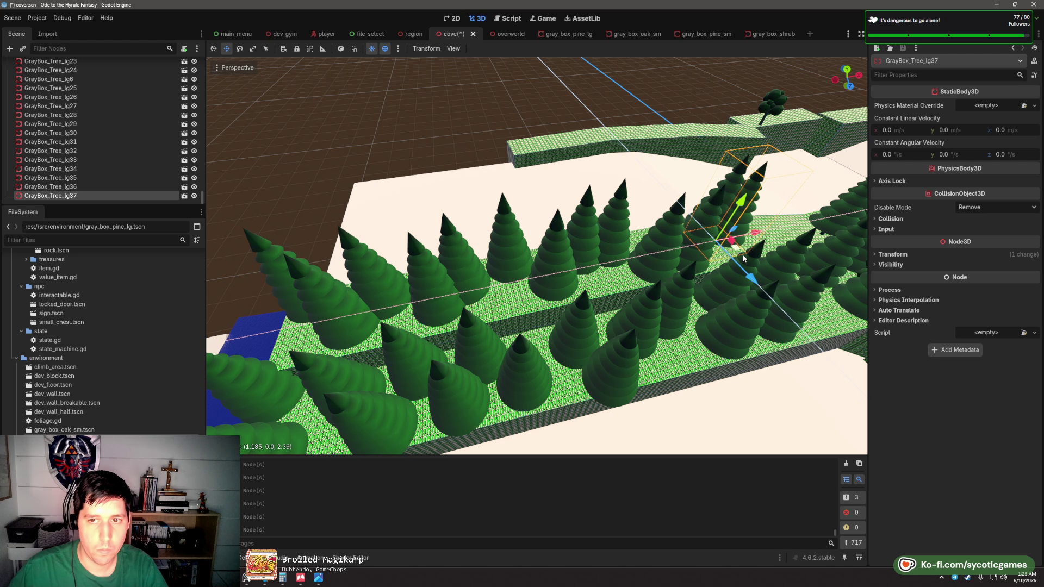
drag(744, 259, 752, 262)
- Add further large pines among the trees, up through GrayBox_Tree_lg43
drag(688, 255, 370, 359)
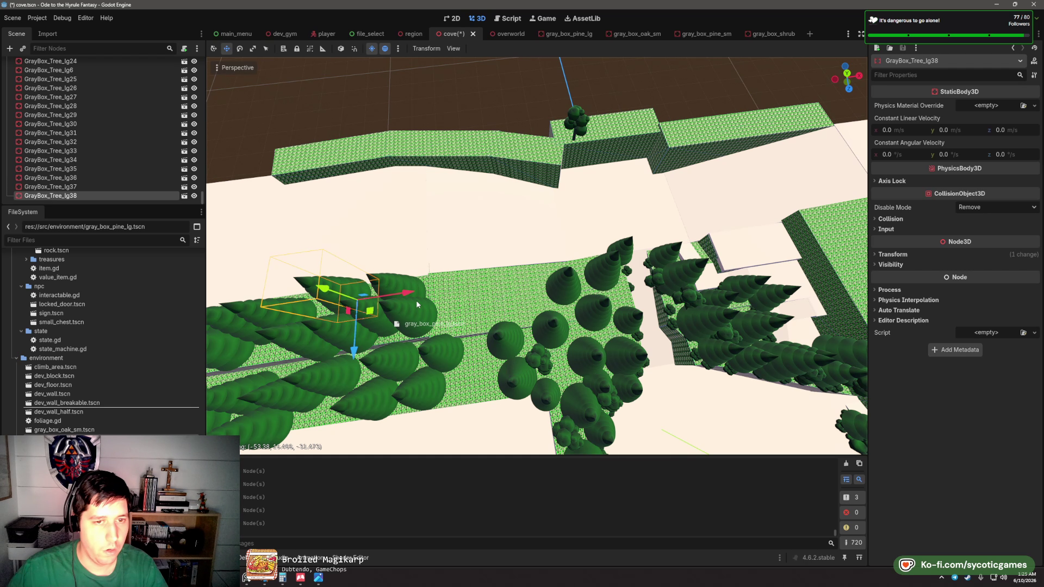
key(ctrl+d)
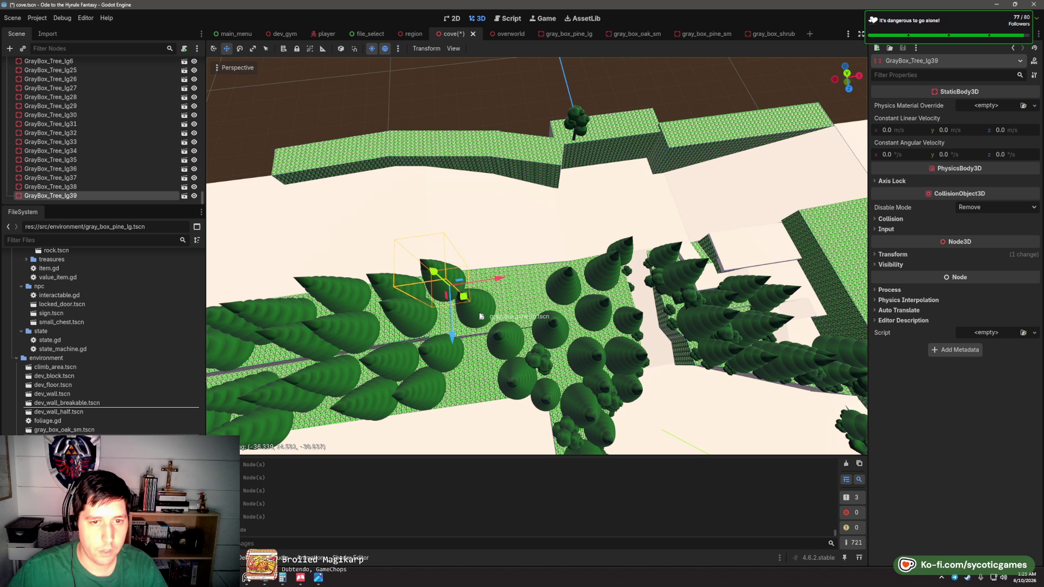
drag(465, 316, 492, 290)
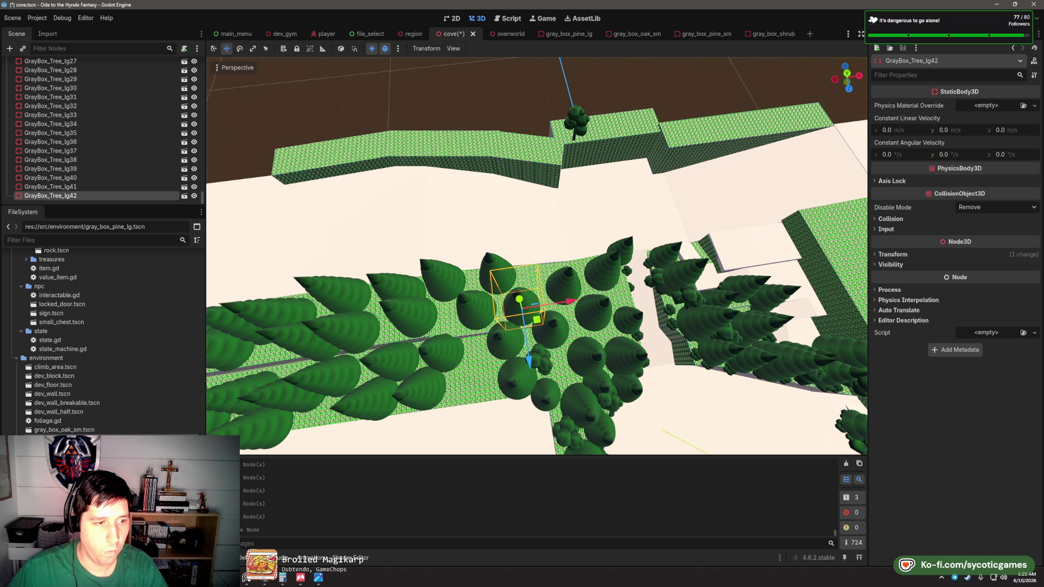
drag(534, 281, 618, 360)
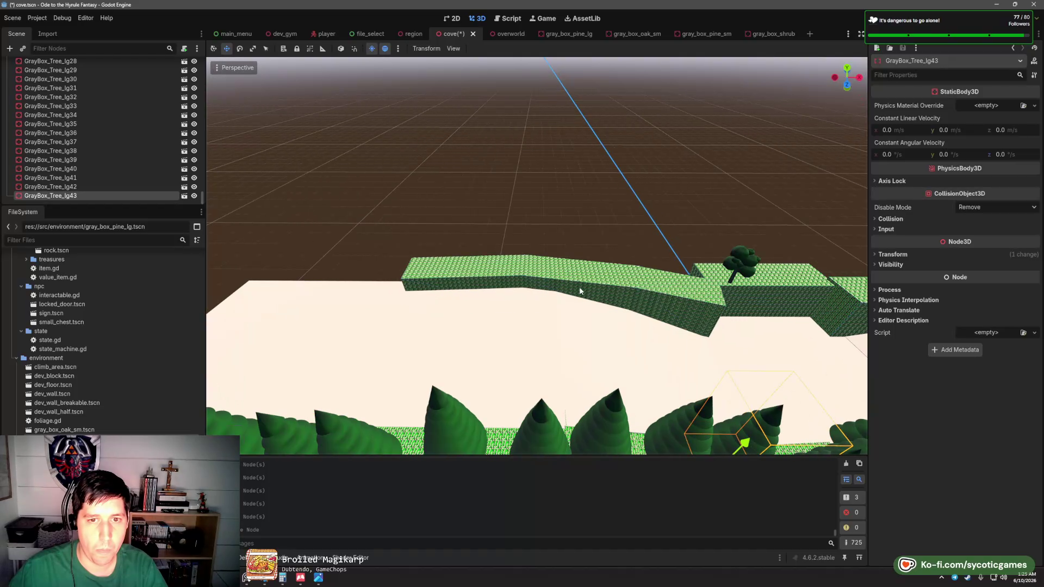
- Place a small oak on the upper ridge, undo an extra copy, and reposition it
mouse_move(84, 431)
mouse_down()
mouse_move(431, 217)
mouse_move(426, 263)
mouse_move(305, 271)
mouse_move(406, 299)
mouse_move(401, 292)
mouse_move(415, 297)
mouse_move(465, 272)
mouse_move(565, 287)
mouse_up()
key(ctrl+d)
key(ctrl+d)
key(ctrl+d)
key(ctrl+d)
key(ctrl+d)
key(ctrl+d)
key(ctrl+d)
key(ctrl+d)
key(ctrl+d)
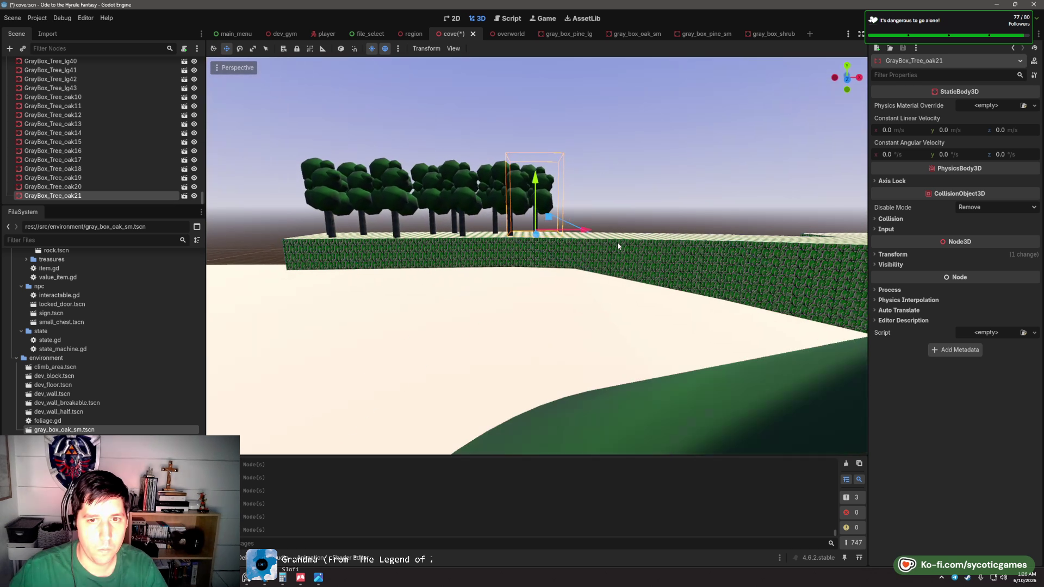
mouse_move(618, 246)
mouse_down()
mouse_move(536, 307)
mouse_move(364, 372)
mouse_up()
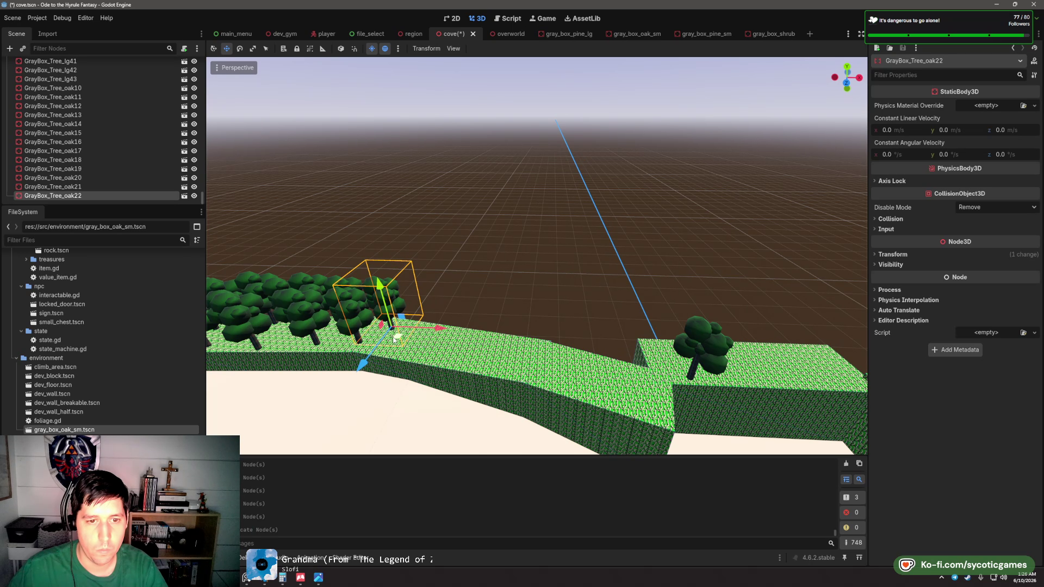
key(ctrl+z)
click(387, 318)
mouse_move(388, 318)
mouse_down()
mouse_move(435, 294)
mouse_move(410, 304)
mouse_move(391, 297)
mouse_up()
- Duplicate the neighbouring oak and move the copy right along the ridge
click(400, 315)
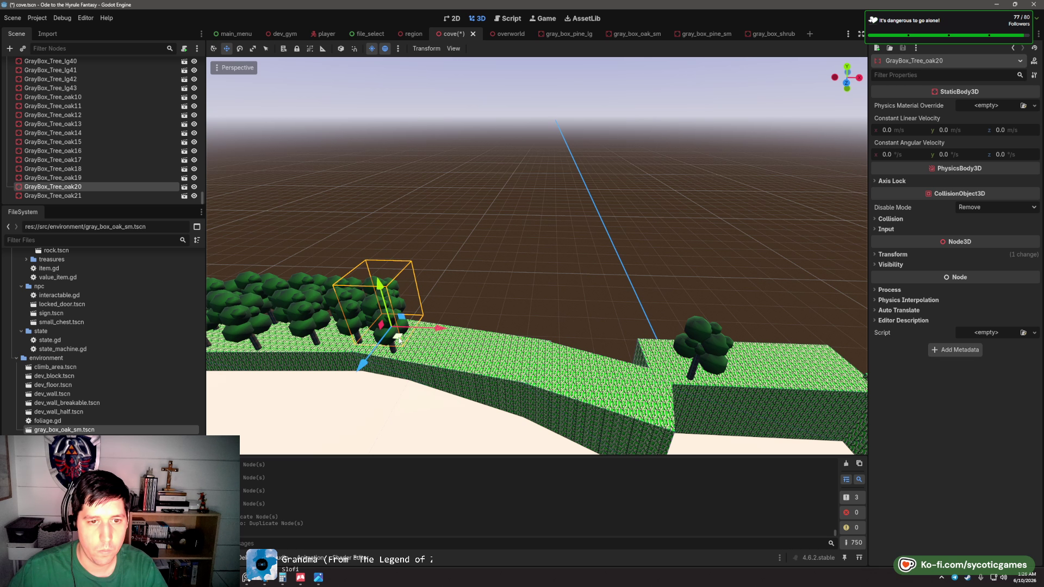
mouse_move(399, 338)
mouse_down()
mouse_move(435, 337)
mouse_move(419, 359)
mouse_move(464, 346)
mouse_move(468, 362)
mouse_up()
key(ctrl+z)
key(ctrl+d)
key(ctrl+d)
key(ctrl+d)
key(ctrl+d)
key(ctrl+d)
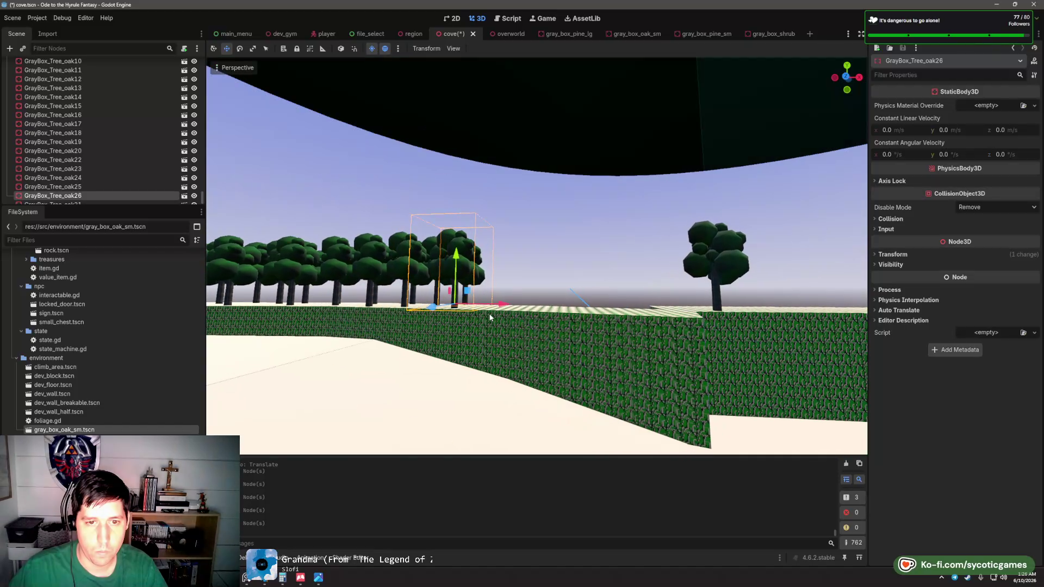
mouse_move(490, 317)
mouse_down()
mouse_move(489, 356)
mouse_move(470, 363)
mouse_up()
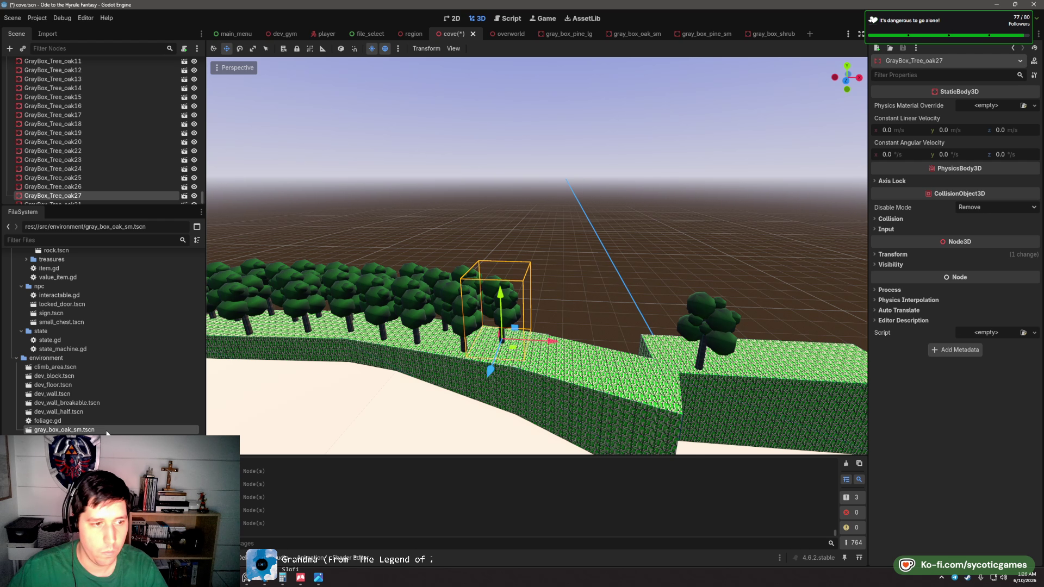
- Add a shrub and duplicate it into a line along the ridge edge, through GrayBox_Shrub36
mouse_move(64, 429)
mouse_down()
mouse_move(411, 366)
mouse_move(400, 350)
mouse_move(422, 357)
mouse_move(448, 342)
mouse_move(480, 370)
mouse_move(527, 374)
mouse_move(379, 344)
mouse_up()
key(ctrl+d)
key(ctrl+d)
key(ctrl+d)
key(ctrl+d)
key(ctrl+d)
key(ctrl+d)
key(ctrl+d)
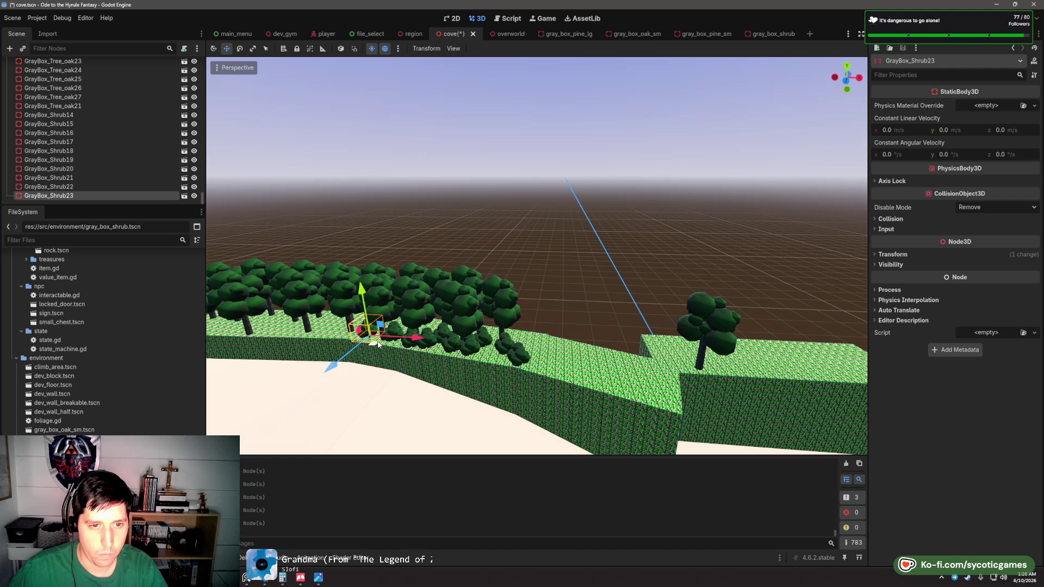
key(f)
scroll(508, 315, up, 3)
mouse_move(504, 344)
mouse_down()
mouse_move(446, 341)
mouse_move(605, 327)
mouse_move(565, 314)
mouse_move(317, 307)
mouse_up()
key(ctrl+d)
key(ctrl+d)
key(ctrl+d)
key(ctrl+d)
key(ctrl+d)
key(ctrl+d)
key(ctrl+d)
key(ctrl+d)
key(ctrl+d)
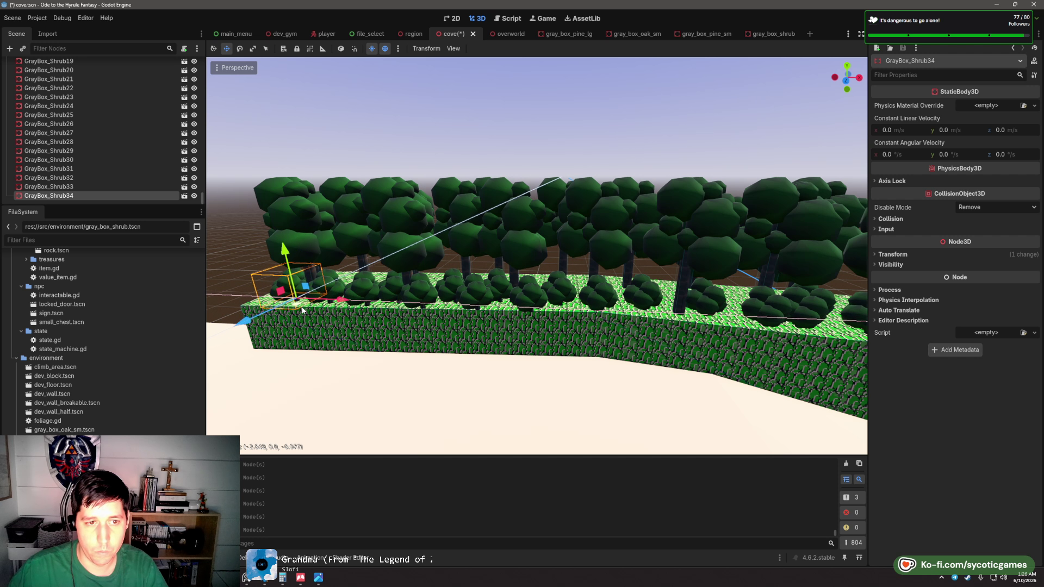
scroll(468, 325, up, 3)
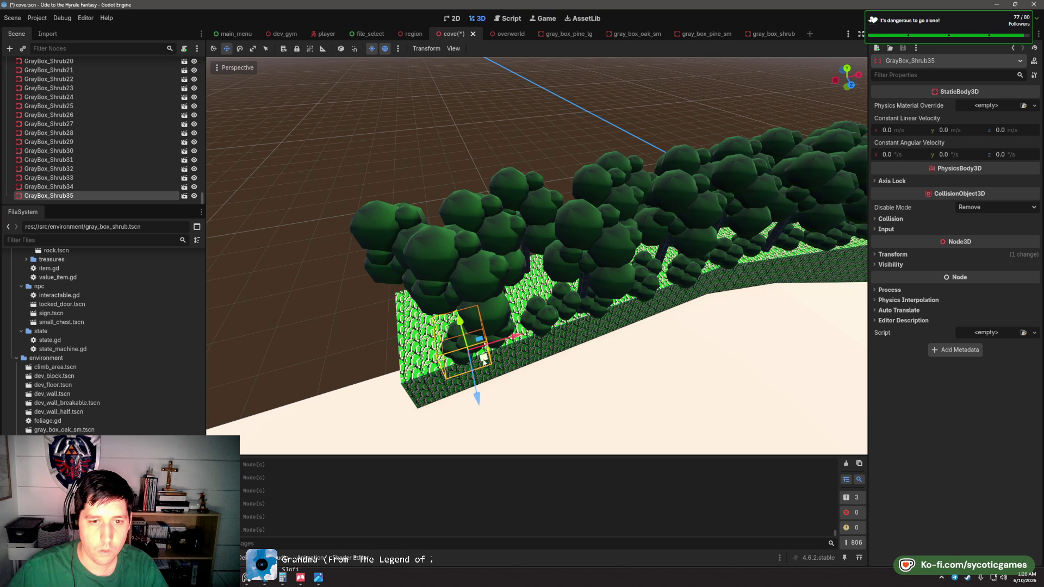
key(ctrl+d)
mouse_move(484, 362)
mouse_down()
mouse_move(402, 321)
mouse_move(430, 338)
mouse_move(425, 329)
mouse_up()
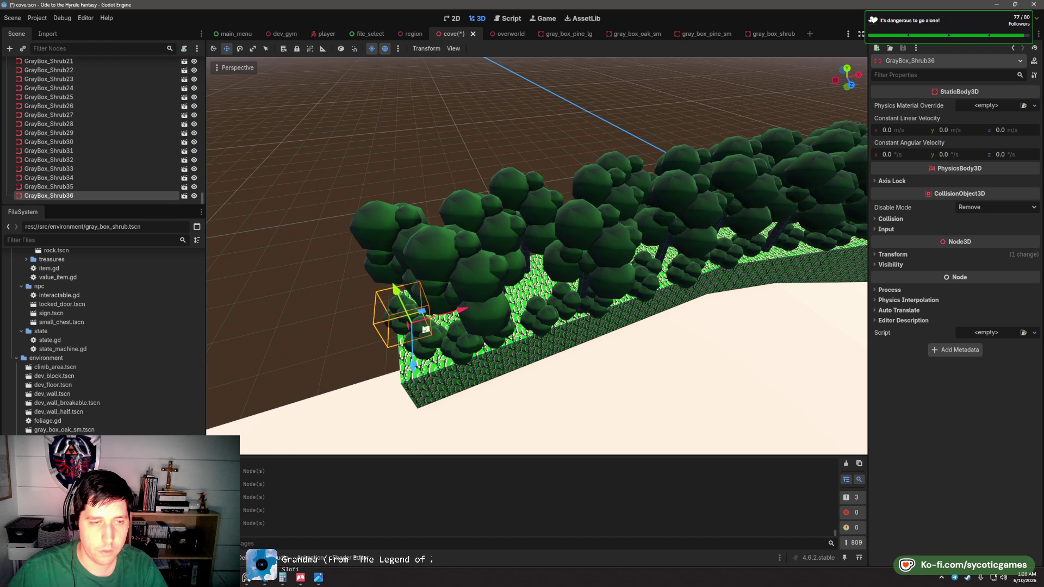
scroll(70, 157, up, 20)
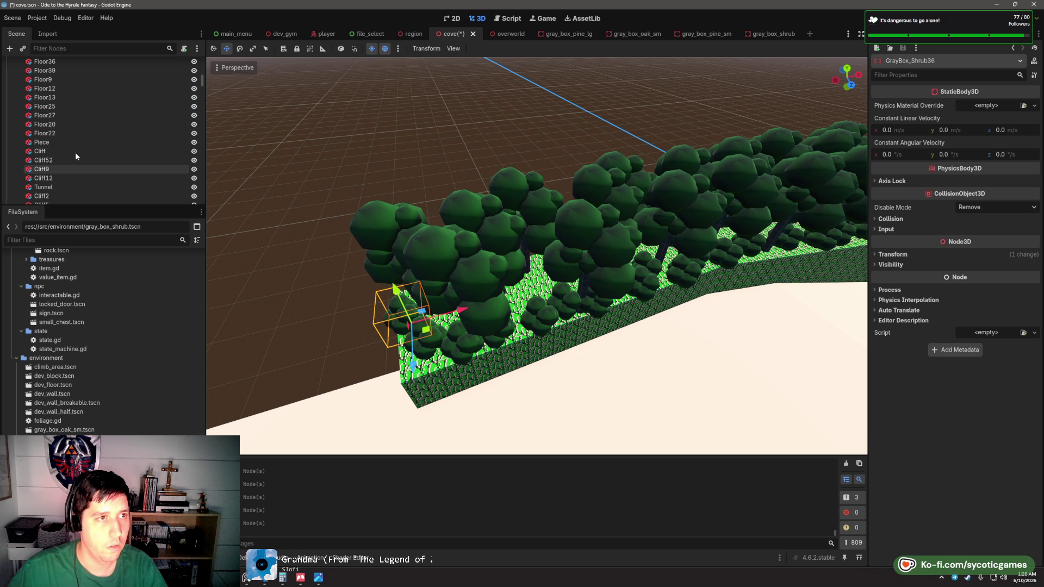
- Give the Navigation region a new NavigationMesh resource and frame it in the view
click(98, 74)
scroll(511, 108, down, 5)
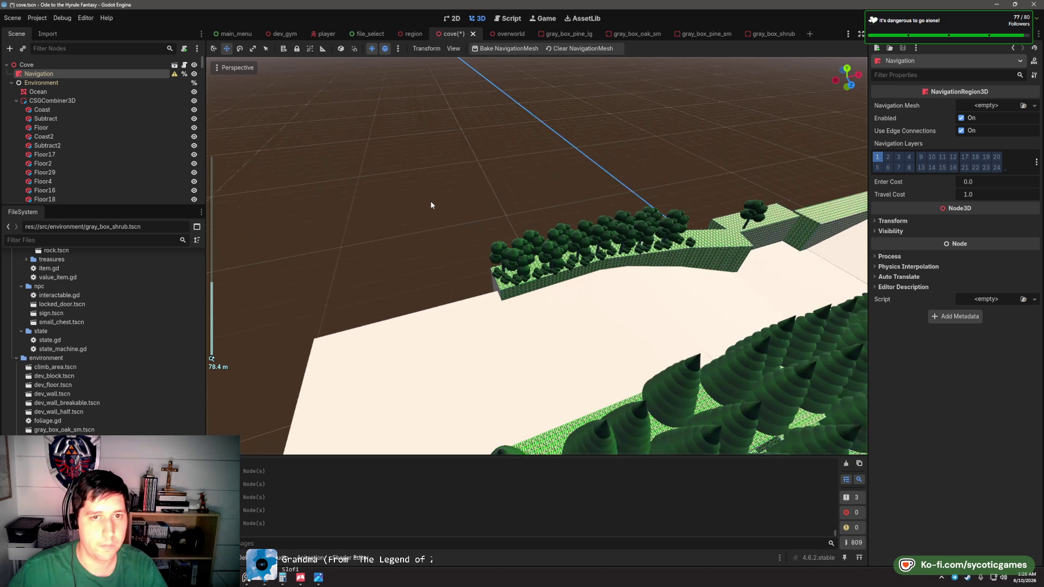
click(993, 108)
click(995, 124)
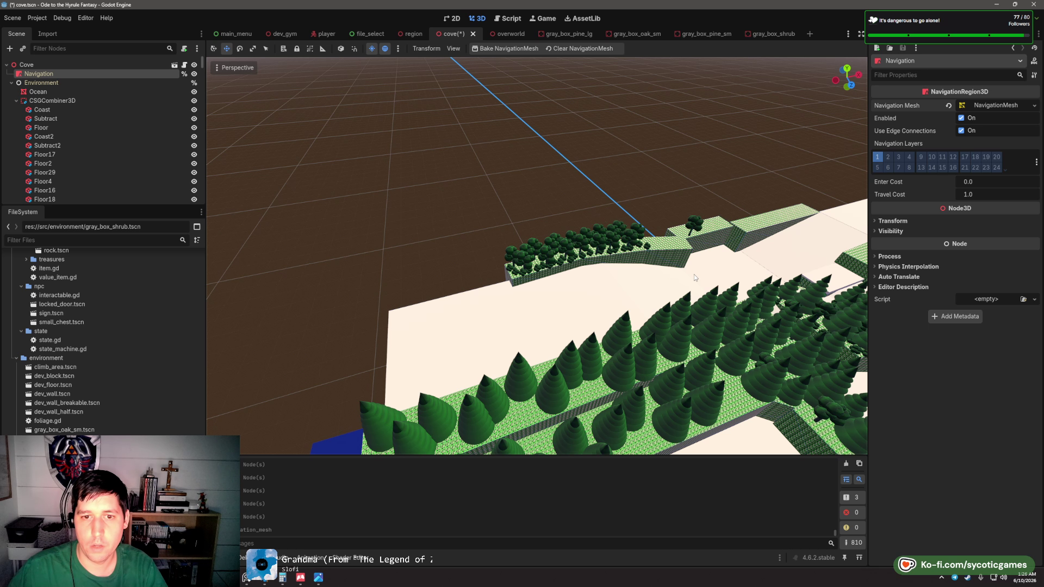
scroll(694, 278, down, 3)
key(f)
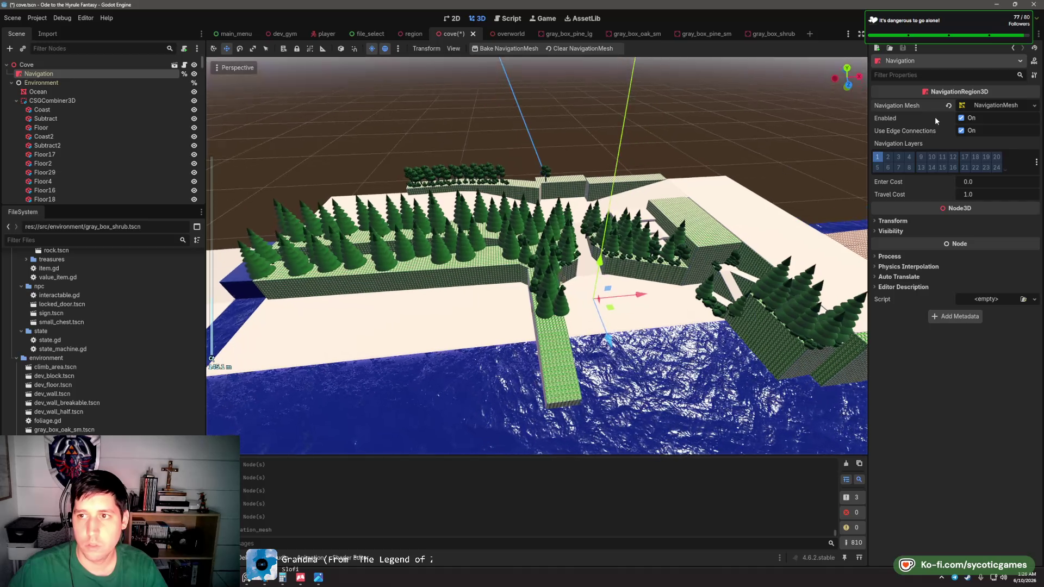
- Set the NavigationMesh Source Geometry Mode to Group With Children, then view CSGCombiner3D's groups
click(998, 108)
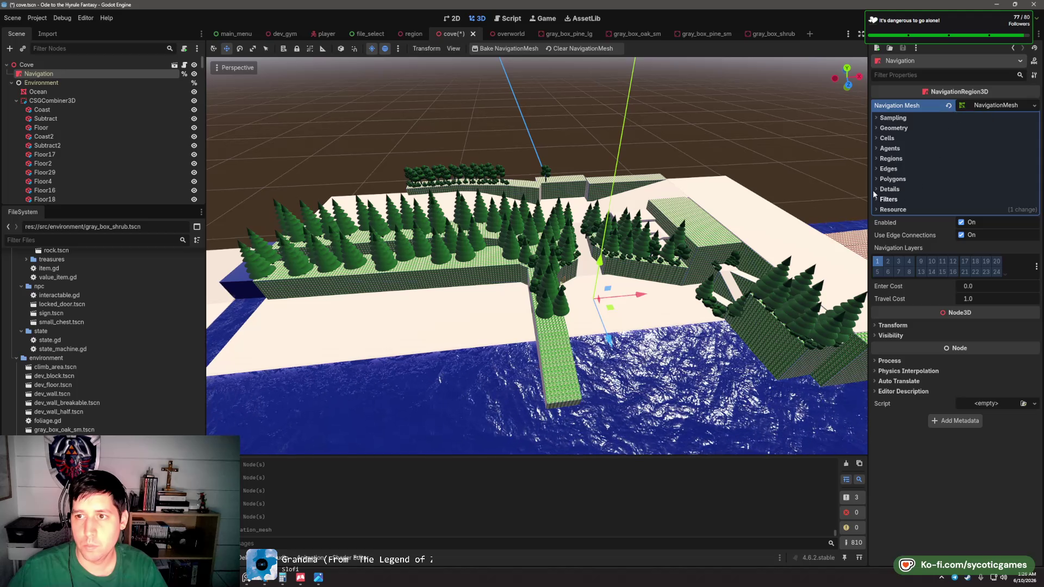
click(881, 118)
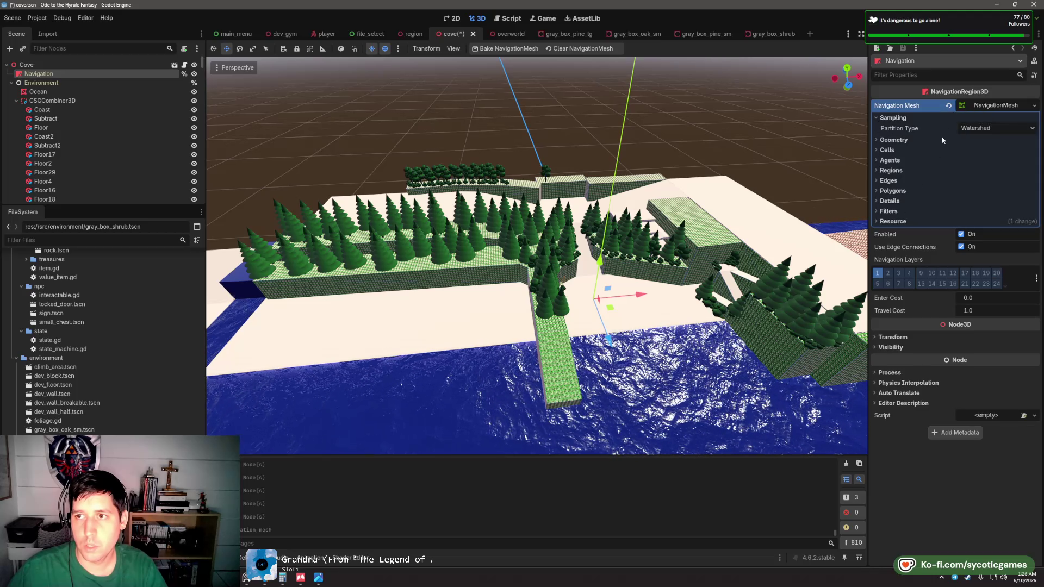
click(876, 141)
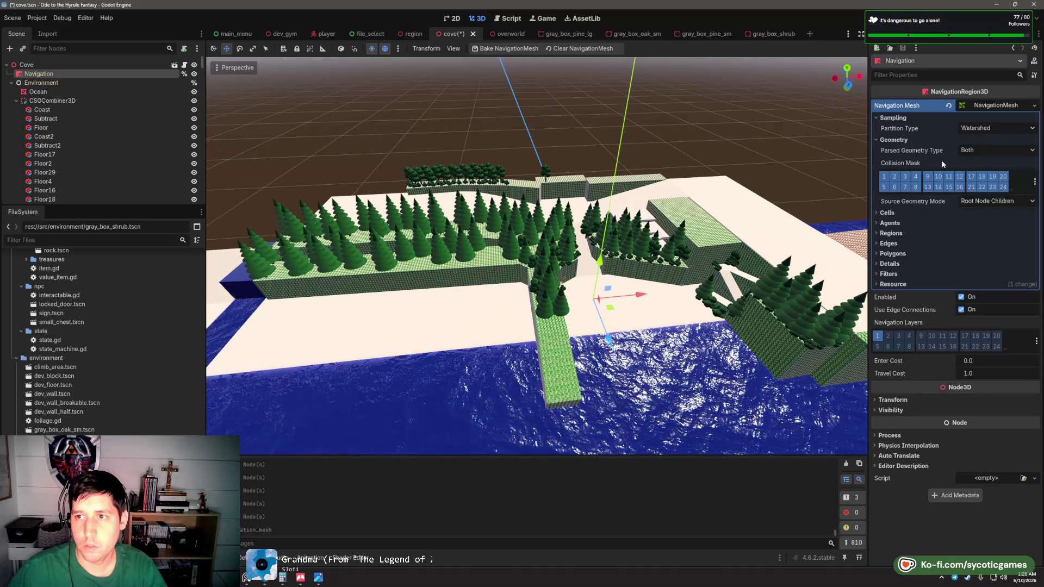
click(1013, 202)
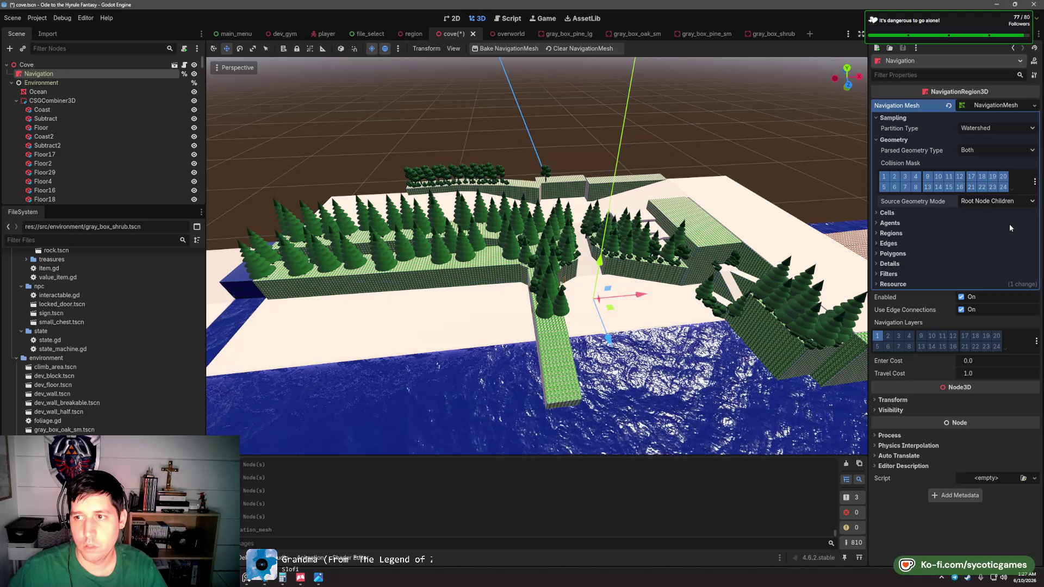
click(1009, 224)
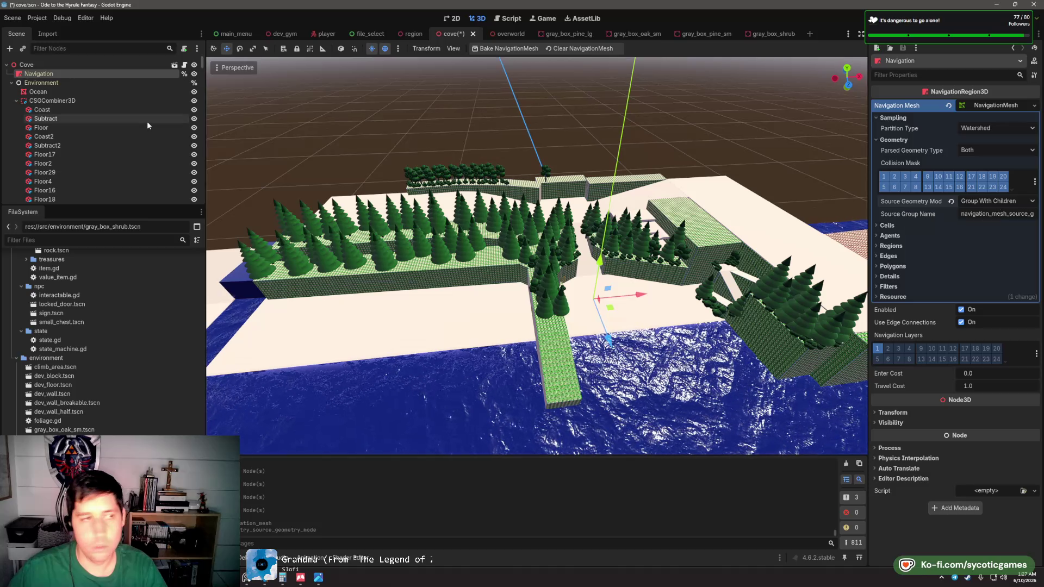
click(75, 101)
click(968, 33)
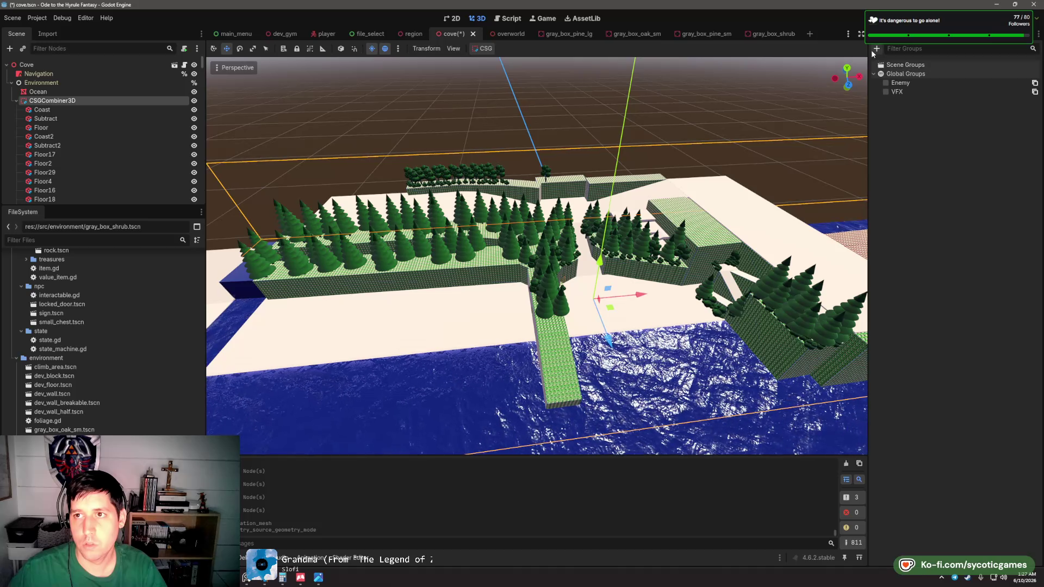
- Create a new group named navigable_terrain containing the CSGCombiner3D terrain
click(875, 49)
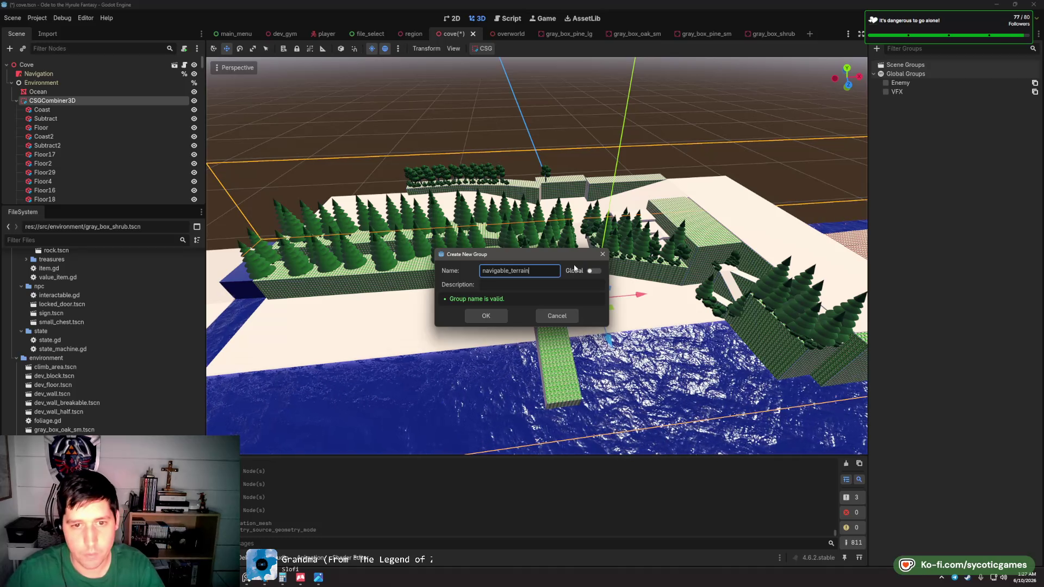
click(492, 318)
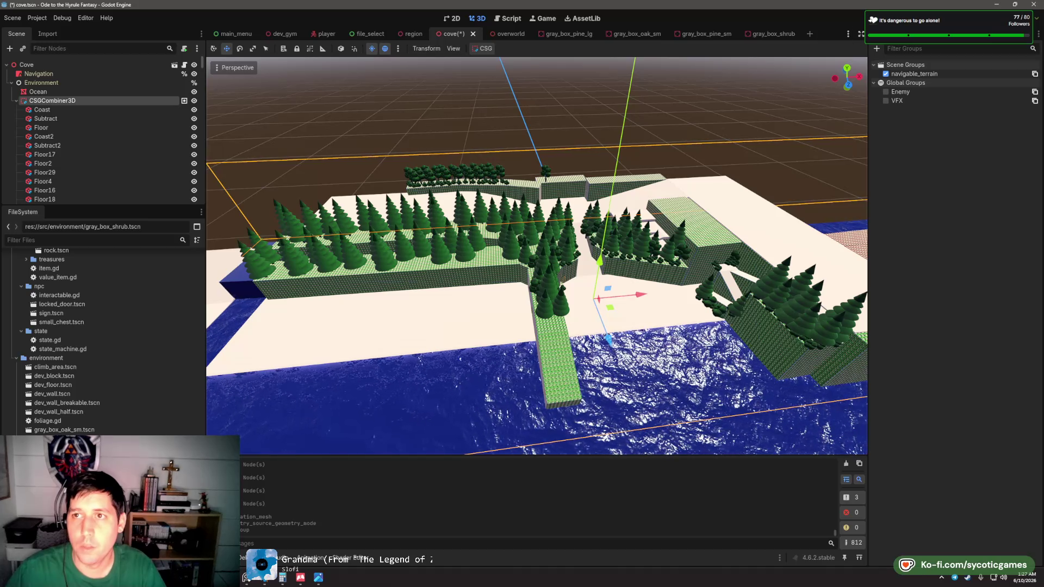
- Move the misplaced GrayBox tree and shrub nodes from Enemies into Foliage
click(15, 102)
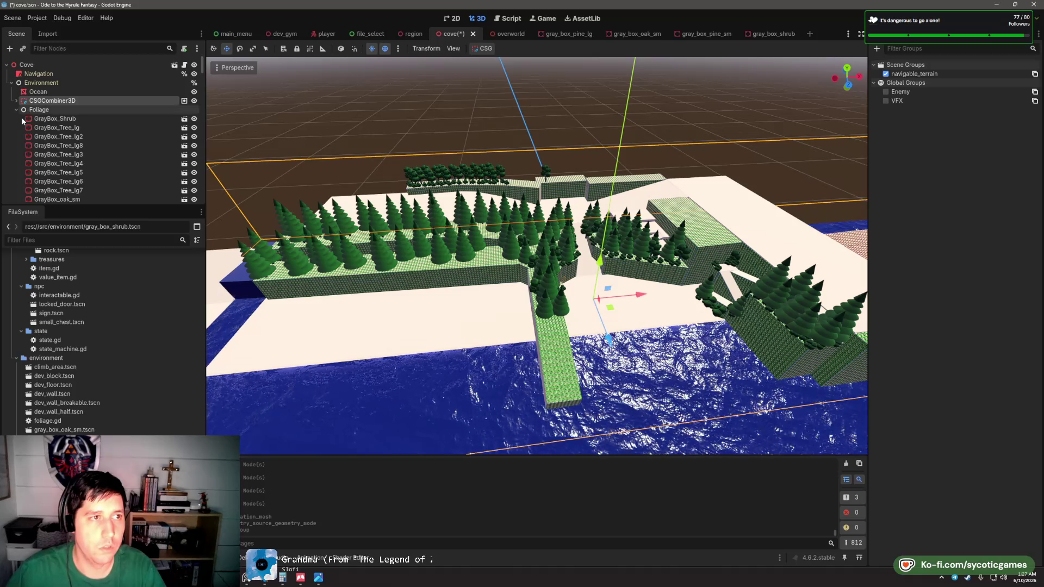
click(16, 110)
scroll(48, 141, down, 3)
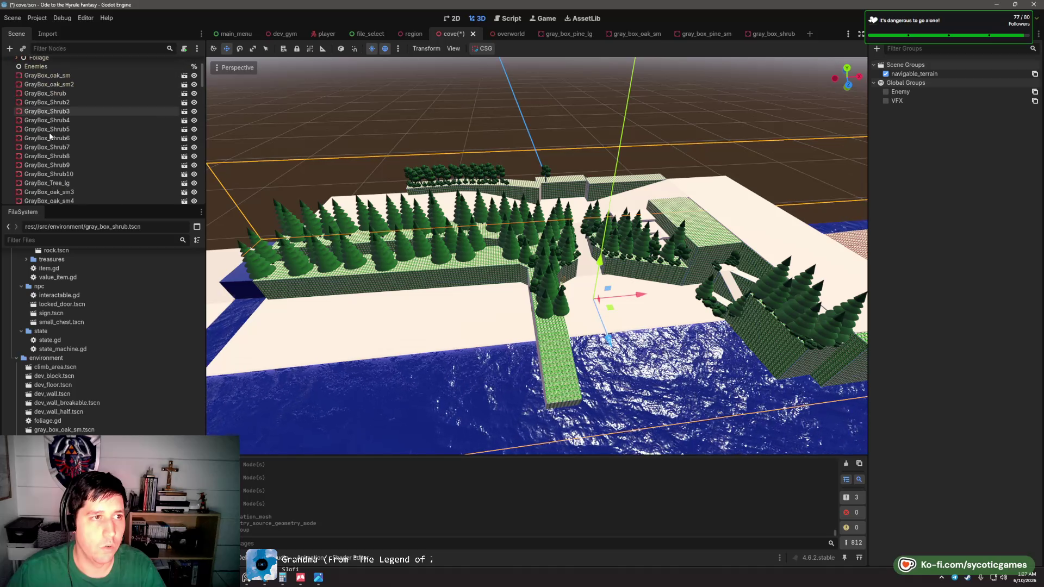
scroll(50, 133, up, 3)
click(642, 232)
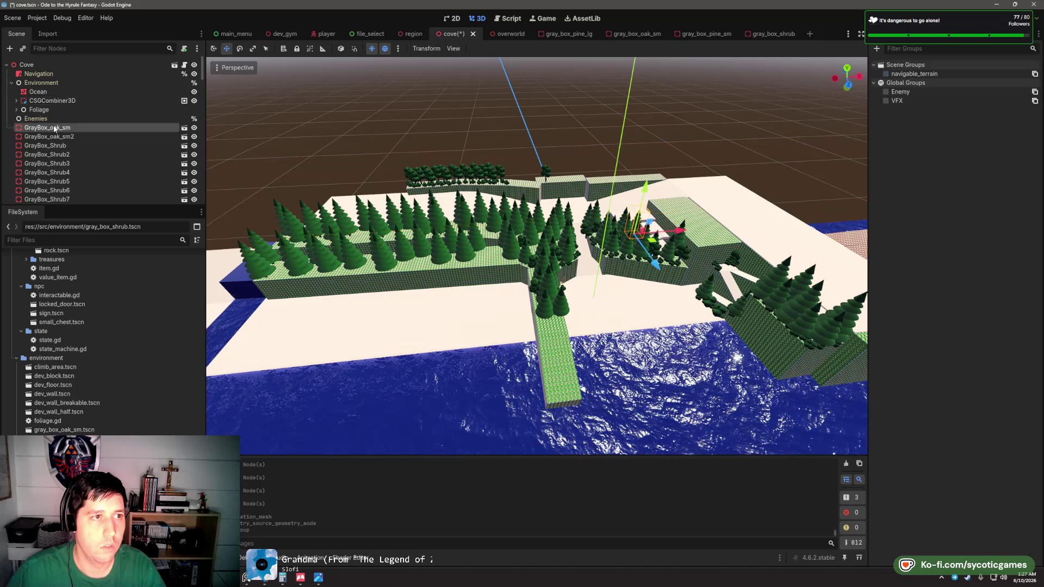
shift+click(66, 196)
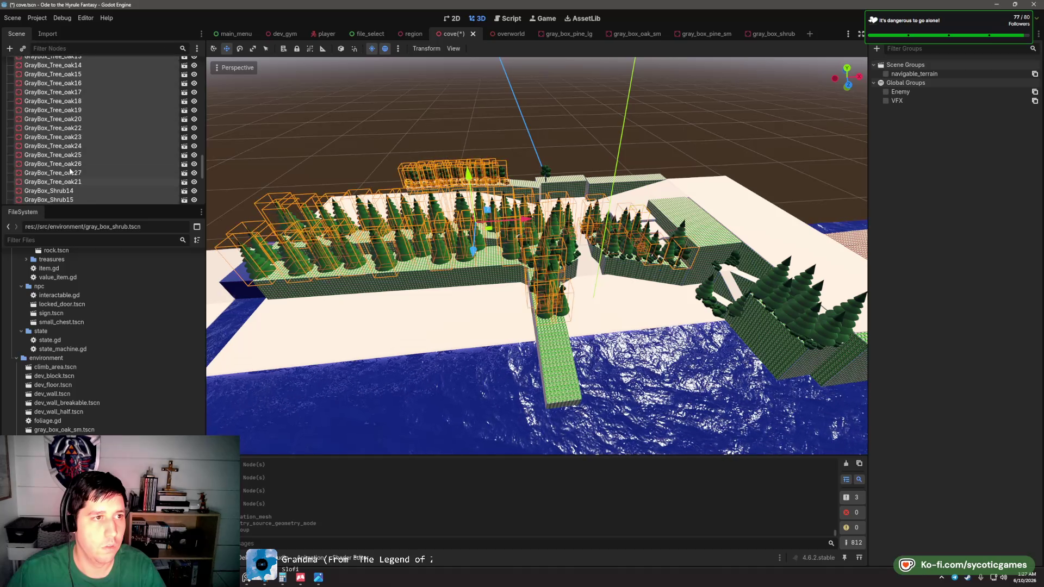
mouse_move(66, 195)
mouse_down()
mouse_move(49, 63)
mouse_move(47, 109)
mouse_up()
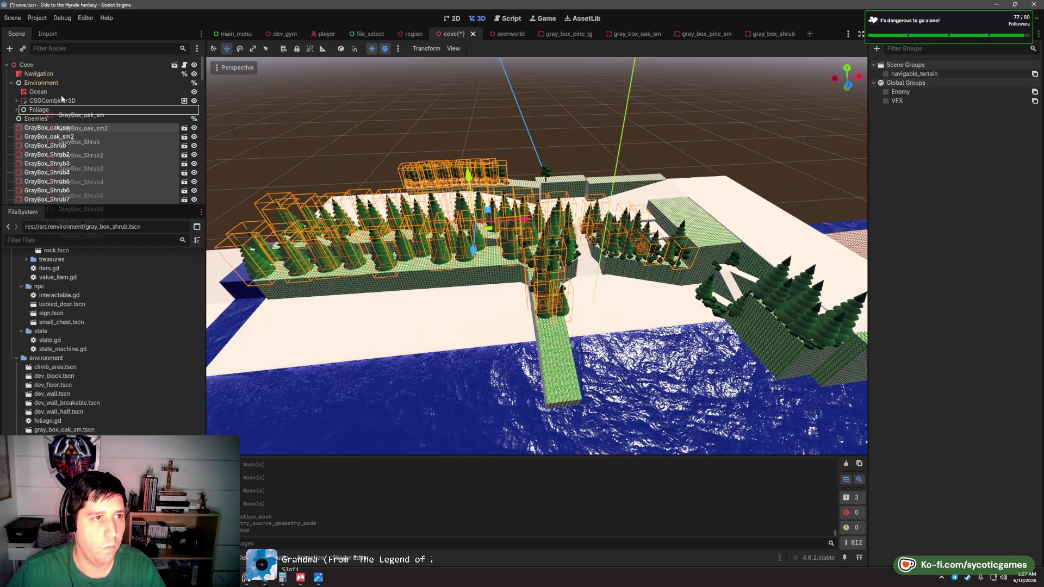
- Rebake the Navigation region's NavigationMesh and orbit to check the cove
scroll(109, 163, up, 5)
scroll(106, 155, up, 3)
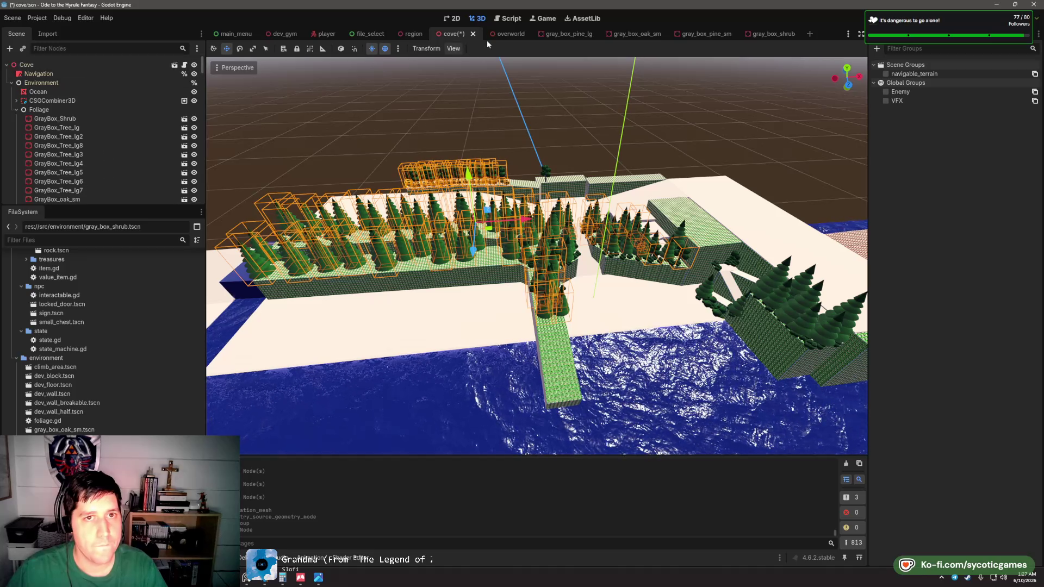
click(56, 74)
click(506, 48)
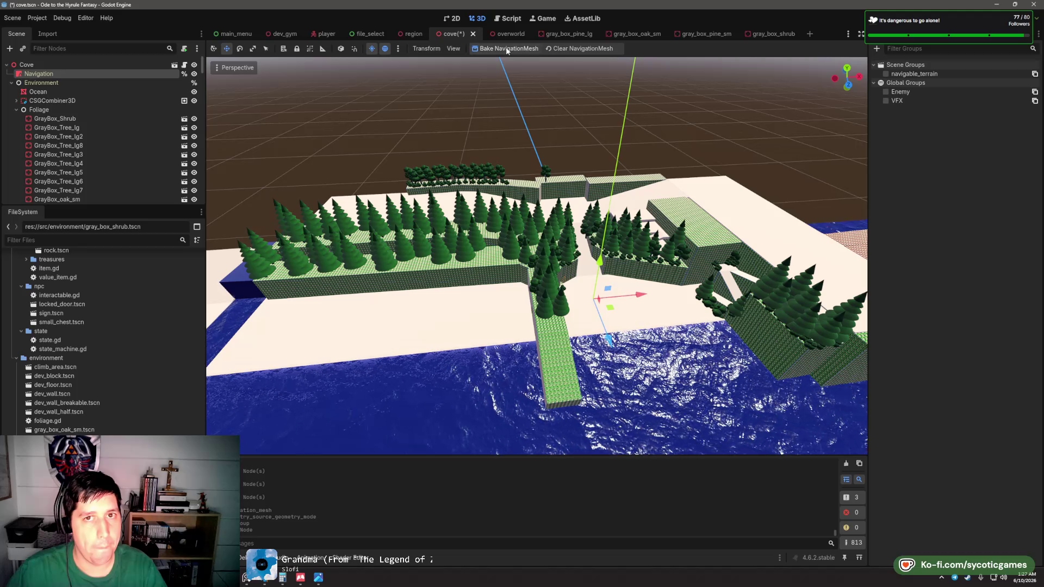
drag(585, 311, 531, 278)
scroll(531, 279, up, 5)
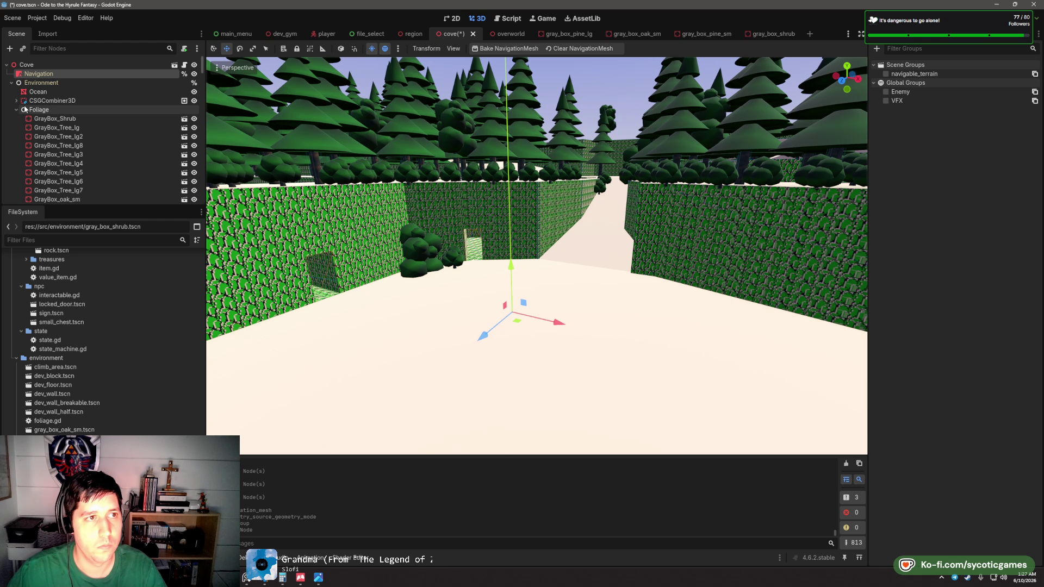
- Select the Coast piece and a range of CSGCombiner3D terrain children
click(39, 102)
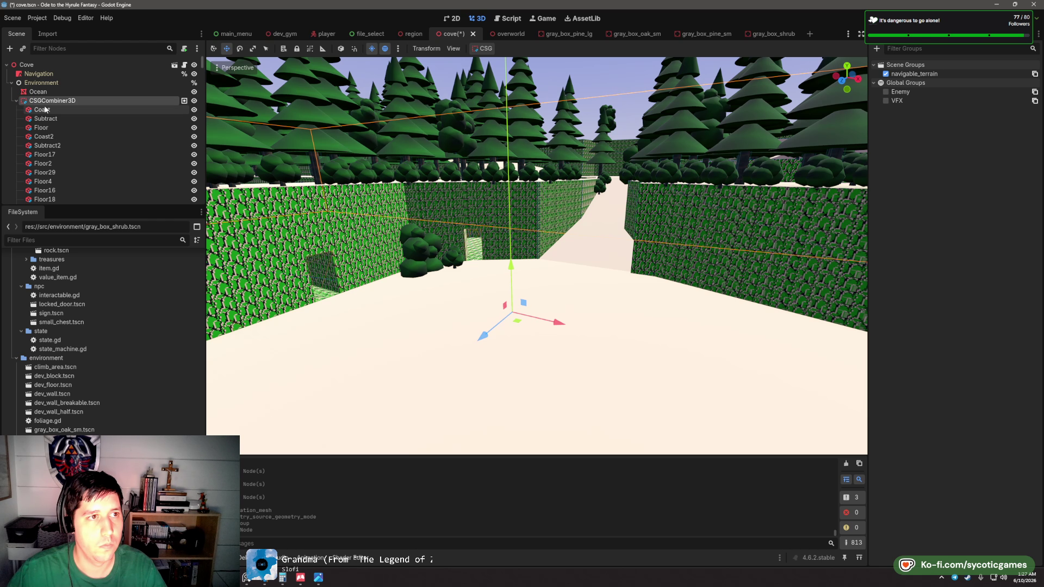
click(46, 110)
scroll(83, 153, down, 10)
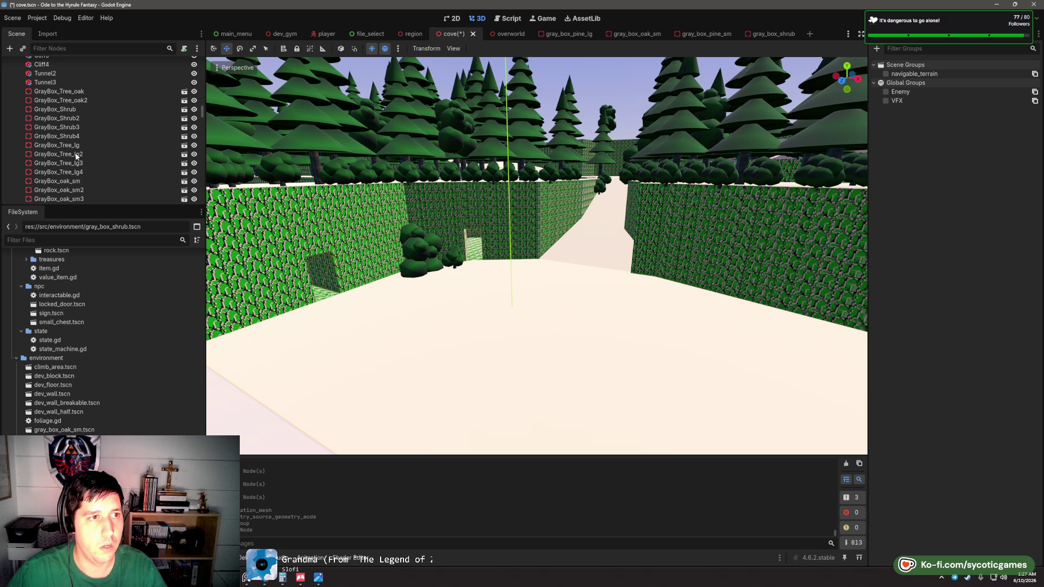
scroll(74, 152, up, 2)
shift+click(61, 116)
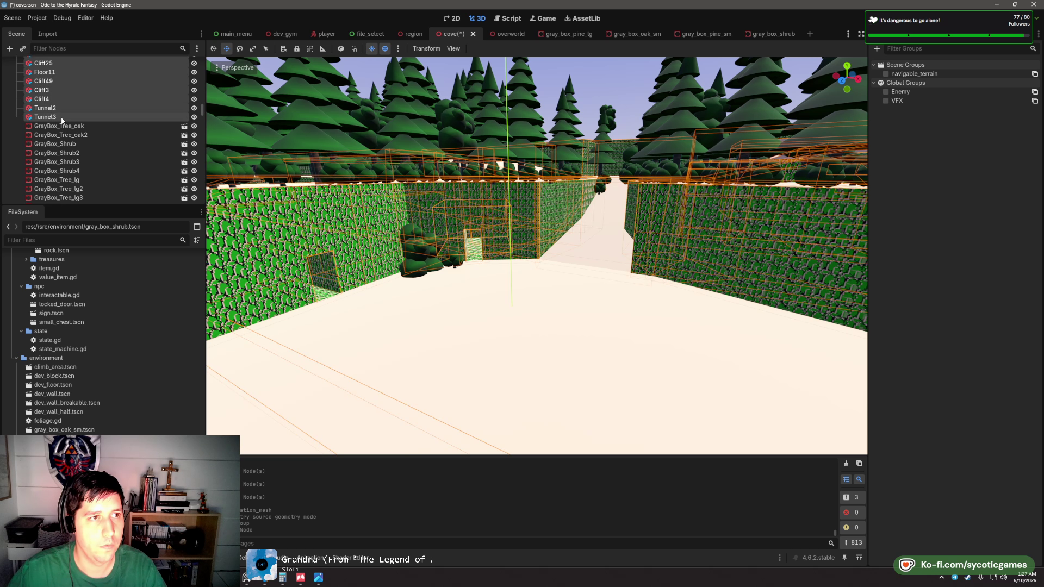
scroll(65, 125, up, 5)
scroll(63, 119, up, 5)
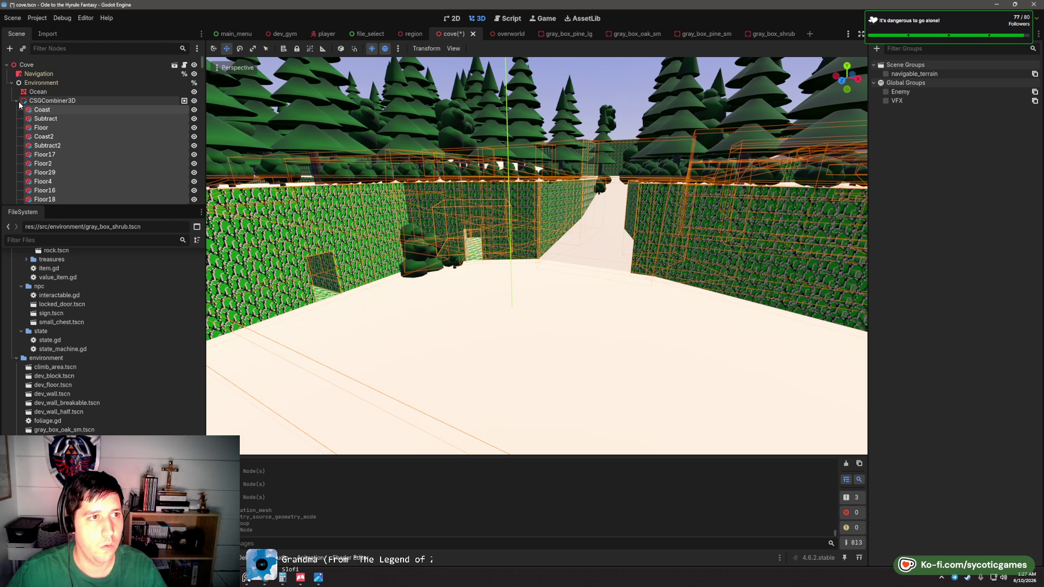
click(15, 100)
click(16, 101)
scroll(53, 129, down, 5)
scroll(53, 129, down, 3)
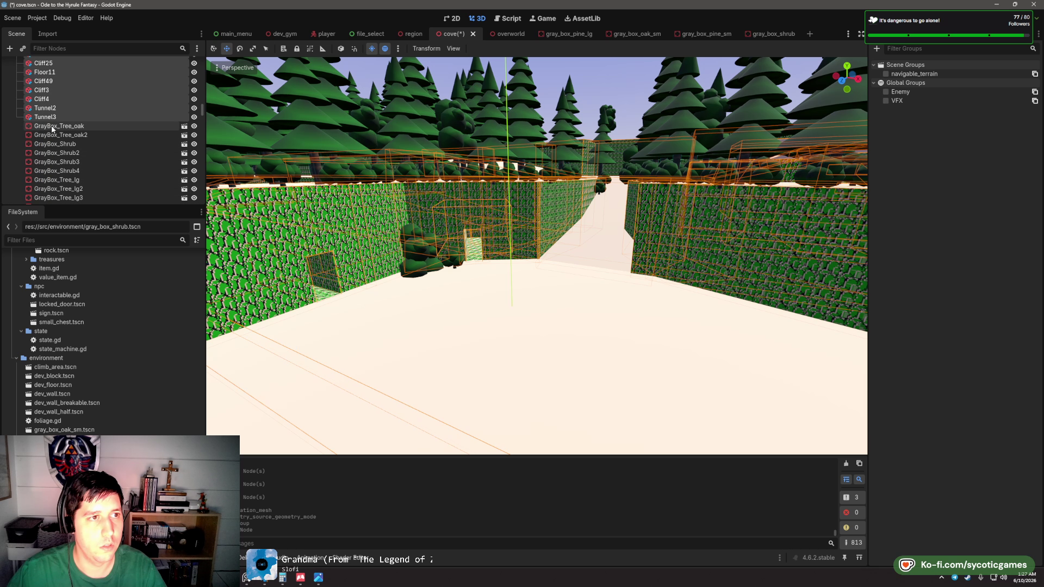
- Move GrayBox_Shrub16 through GrayBox_Shrub20 into the Foliage node
click(54, 129)
scroll(57, 130, down, 3)
shift+click(68, 98)
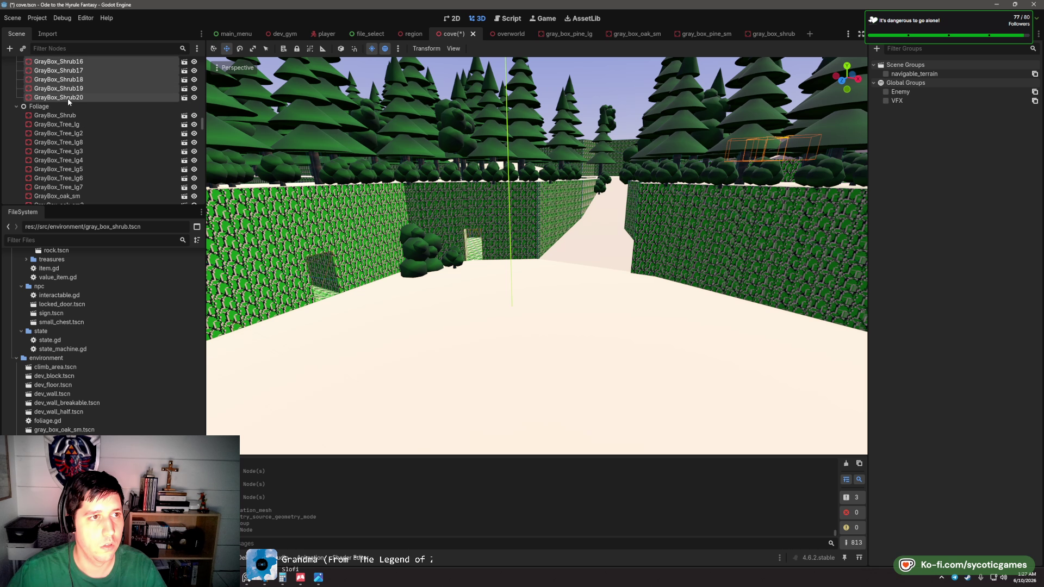
drag(46, 114, 47, 115)
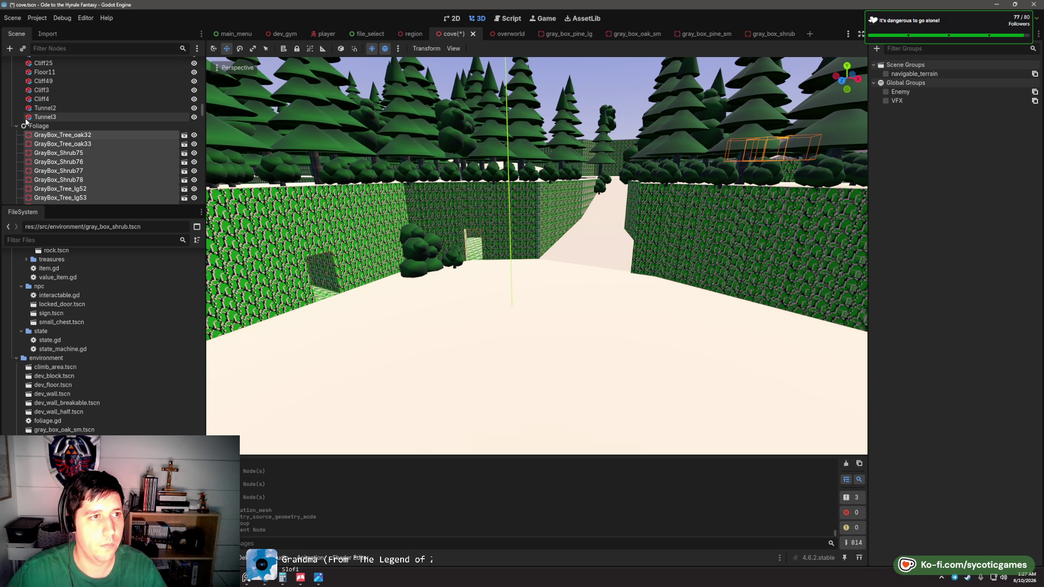
click(16, 186)
- Add every terrain piece from Coast down to navigable_terrain and save cove.tscn
click(43, 178)
scroll(50, 163, up, 10)
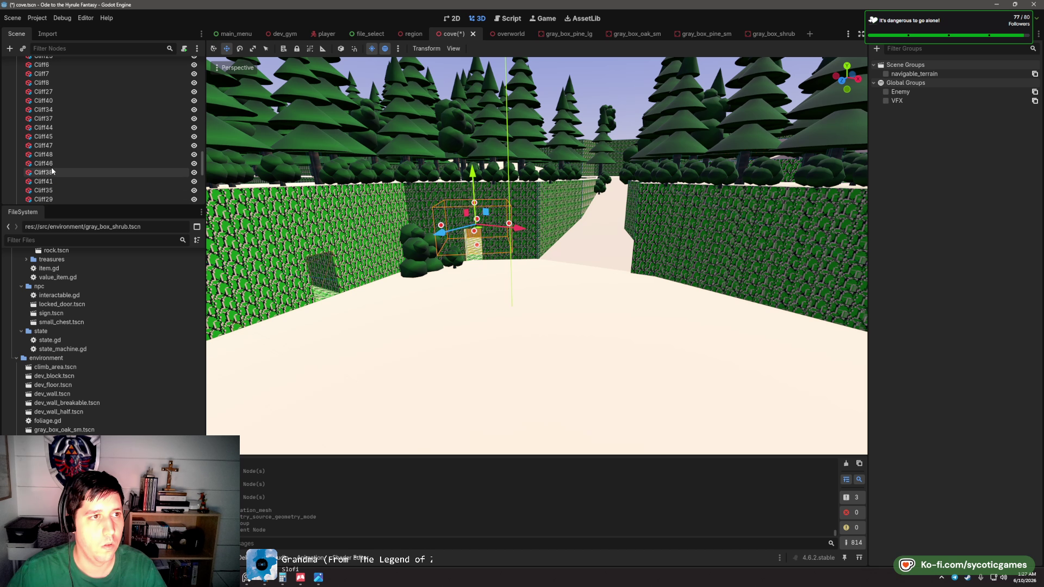
scroll(50, 159, up, 2)
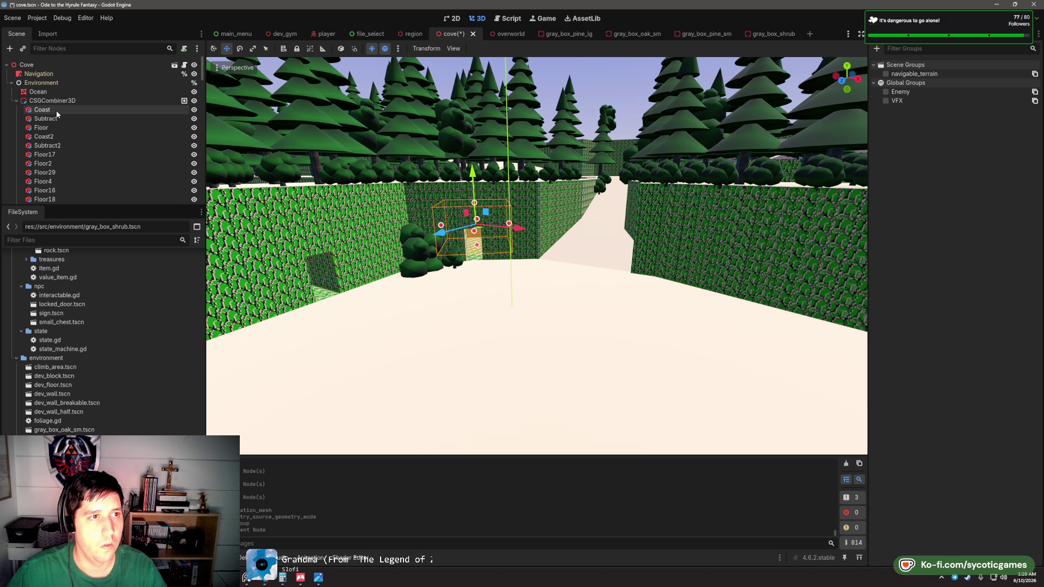
shift+click(57, 111)
click(885, 74)
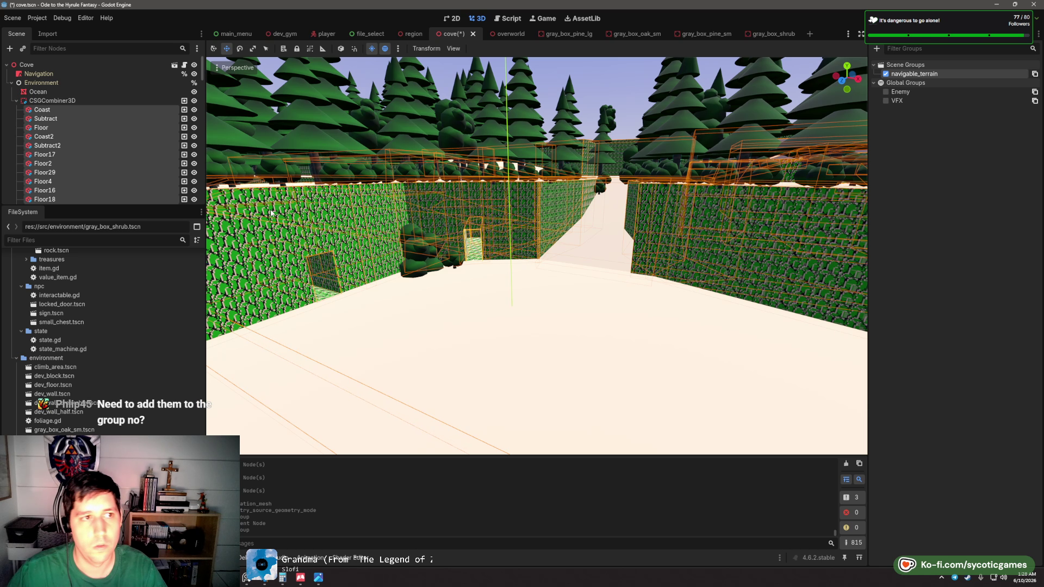
key(ctrl+s)
click(886, 34)
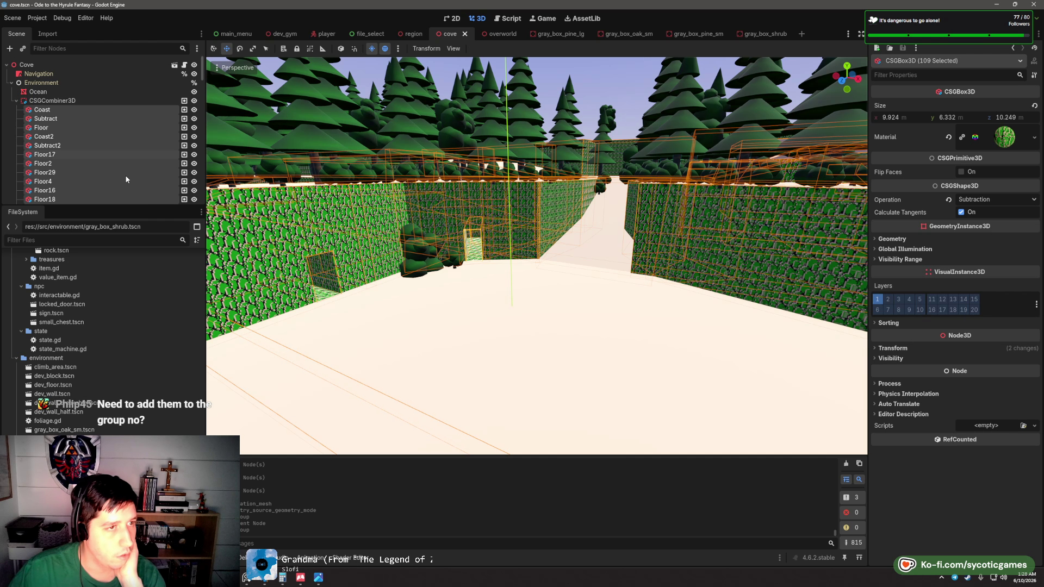
- Remove layer 2 from the Navigation region's collision mask
click(38, 91)
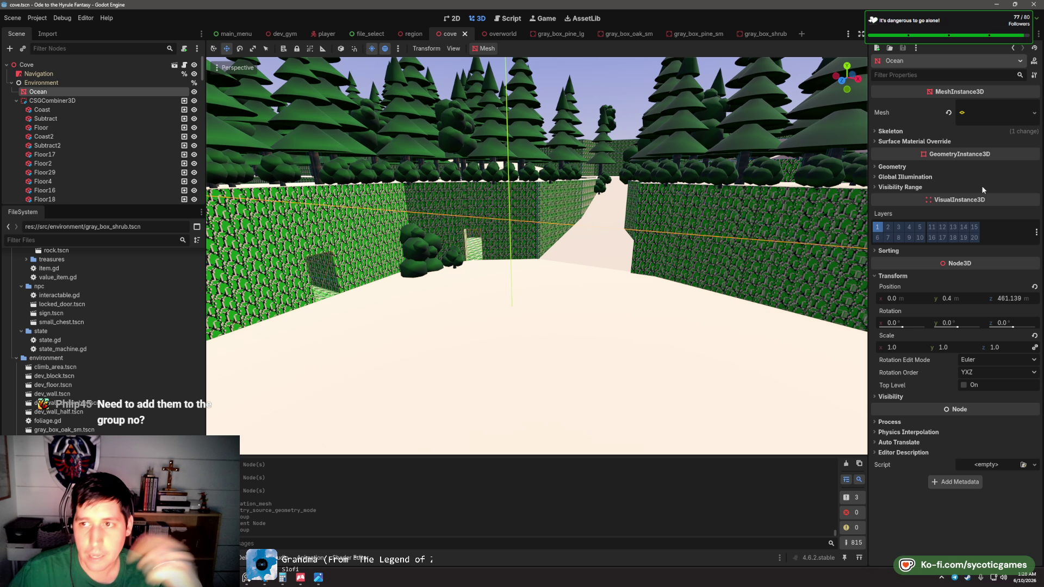
click(39, 74)
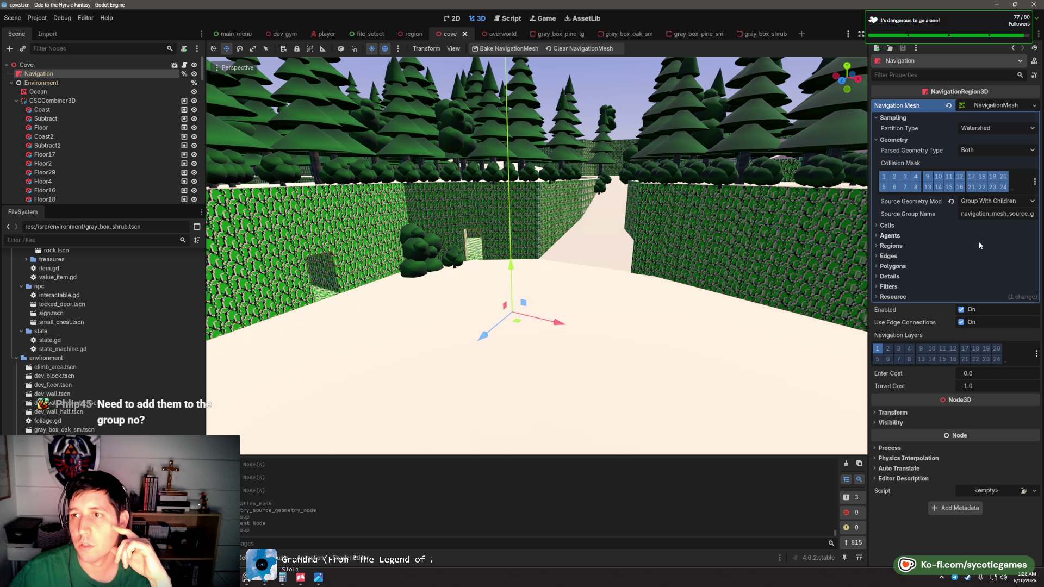
click(895, 179)
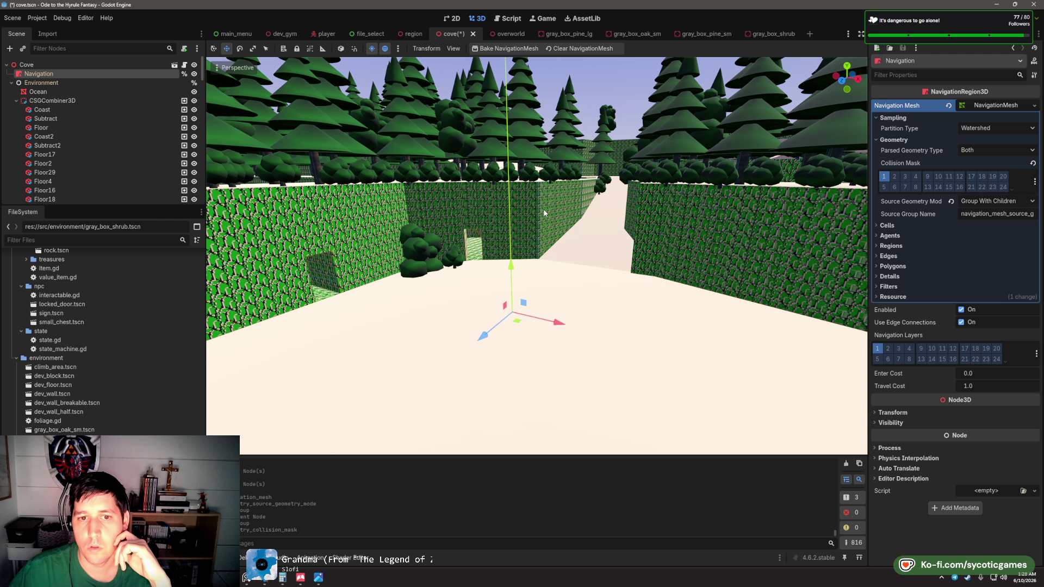
drag(545, 213, 544, 283)
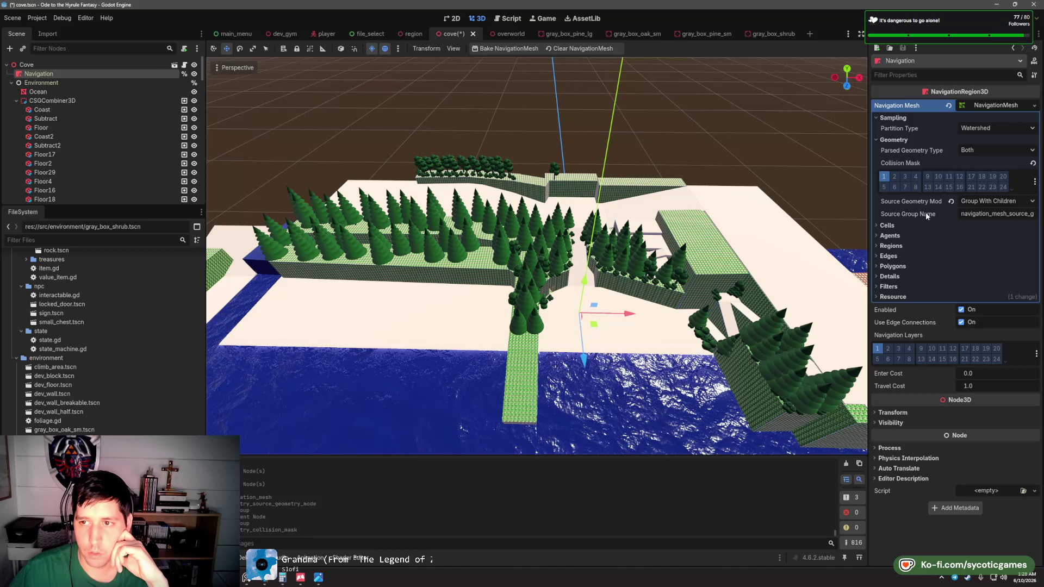
- Set Parsed Geometry Type to Both meshes and colliders instead of Static Colliders
click(987, 131)
click(983, 151)
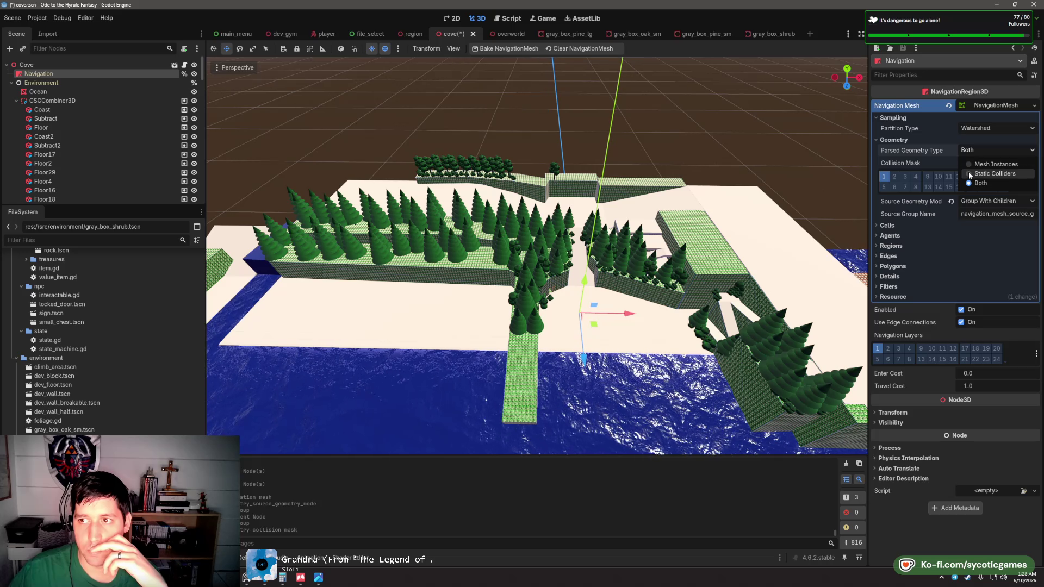
click(969, 173)
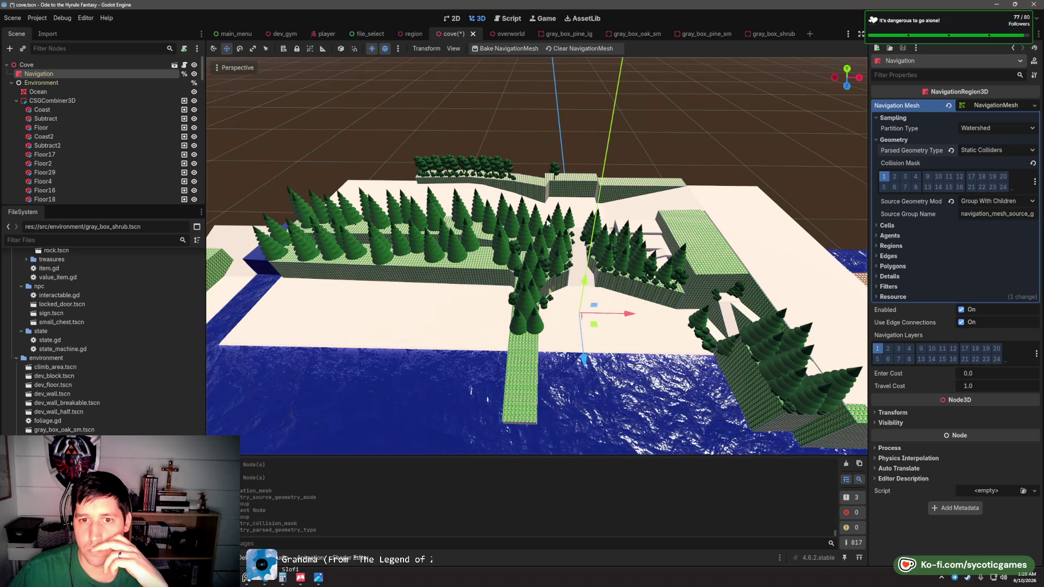
drag(547, 223, 668, 204)
click(973, 150)
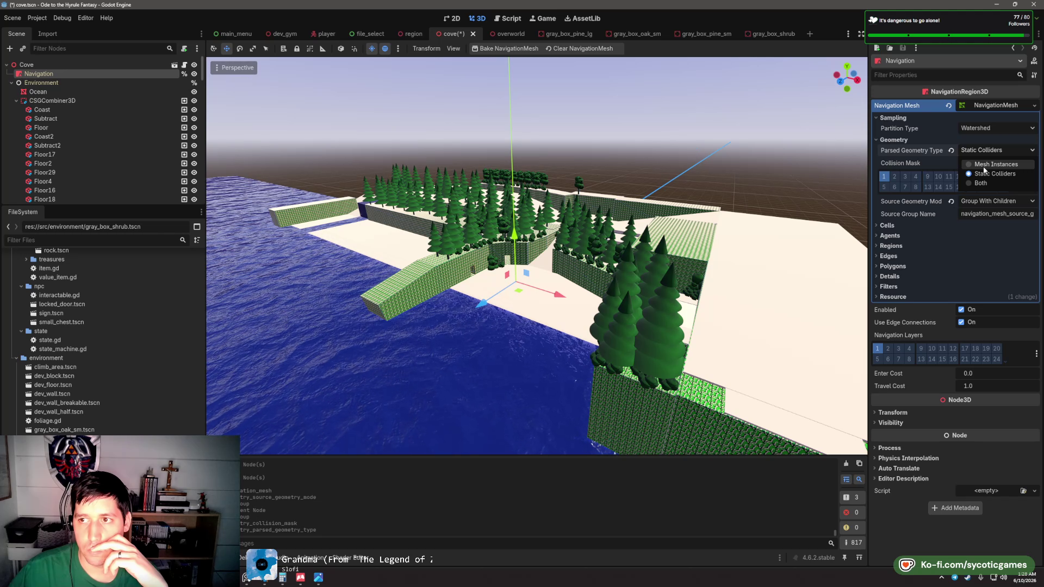
click(993, 186)
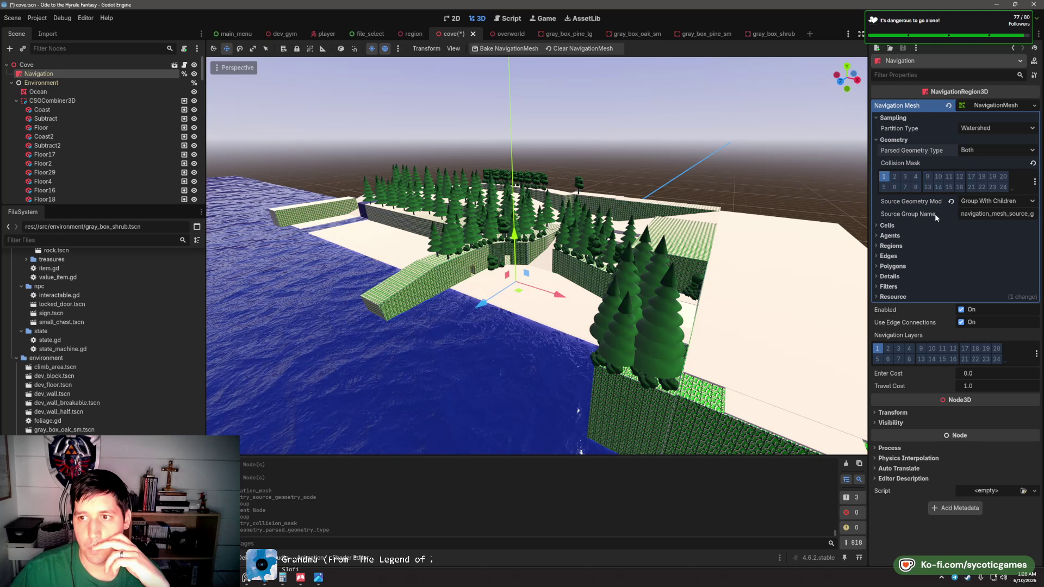
- Set Source Geometry Mode to Group Explicit and fly the view along the corridor
mouse_move(931, 212)
click(982, 202)
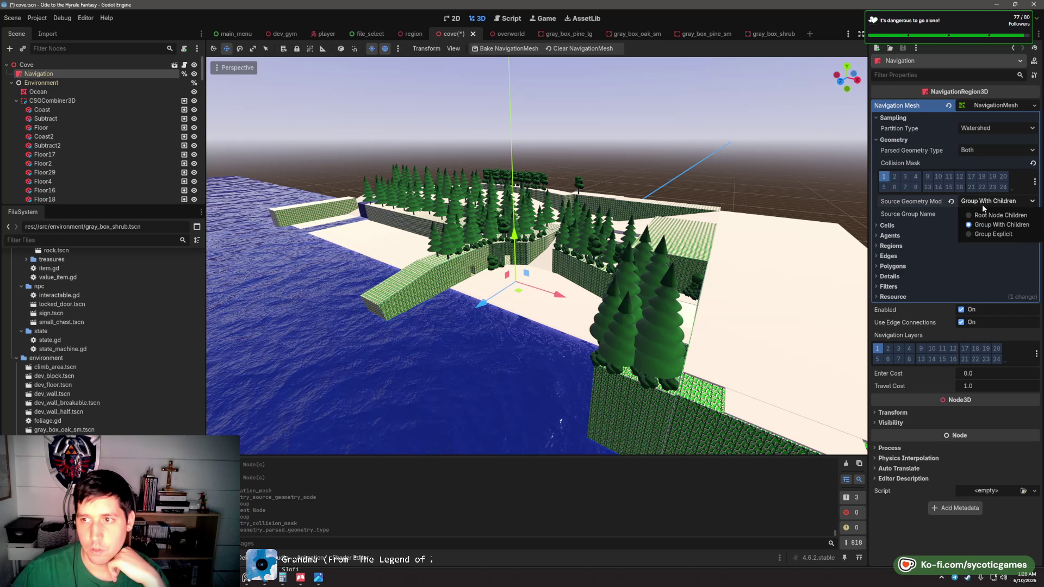
click(988, 234)
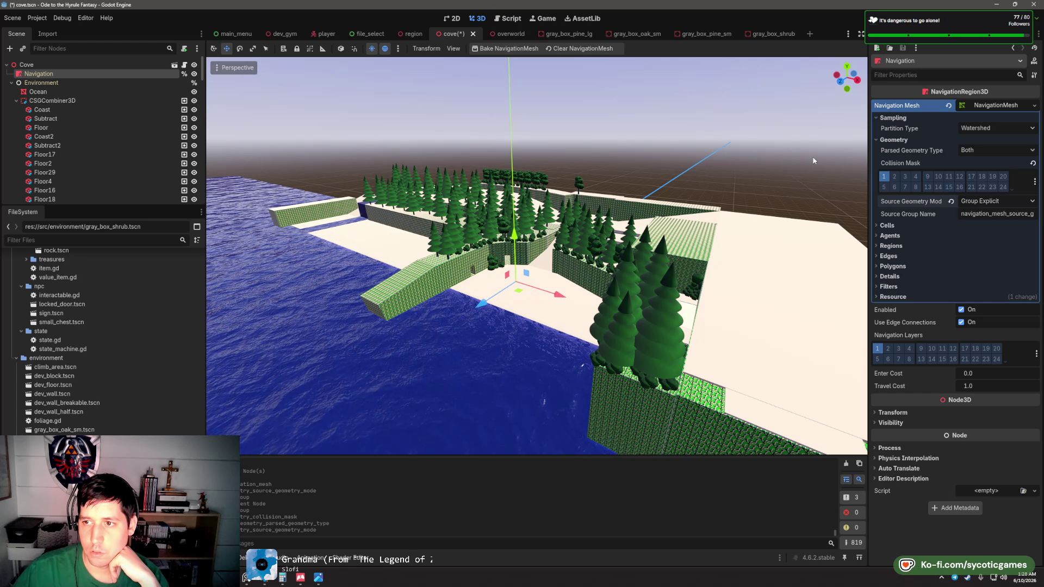
scroll(514, 90, up, 10)
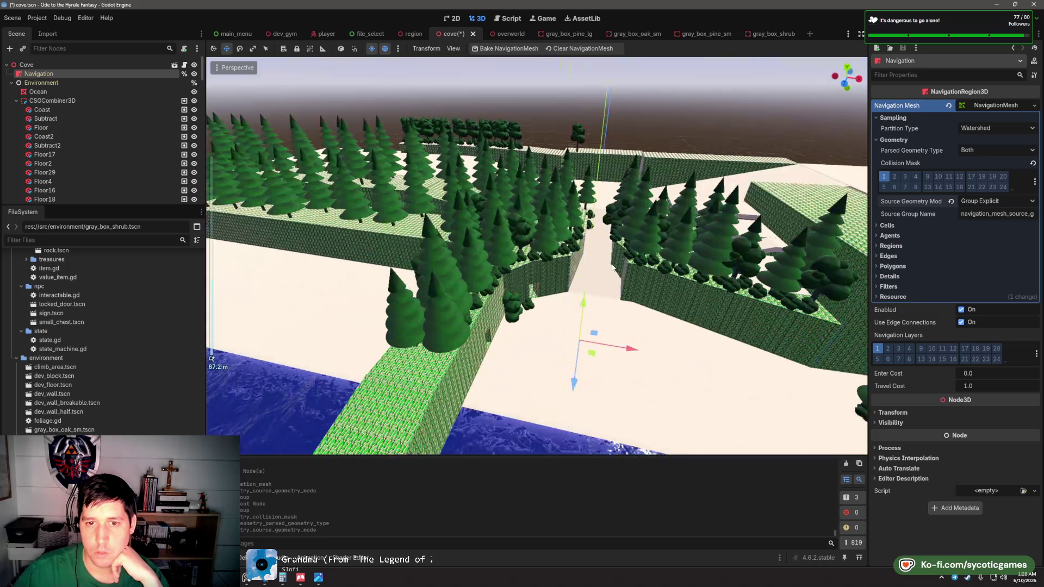
key(w)
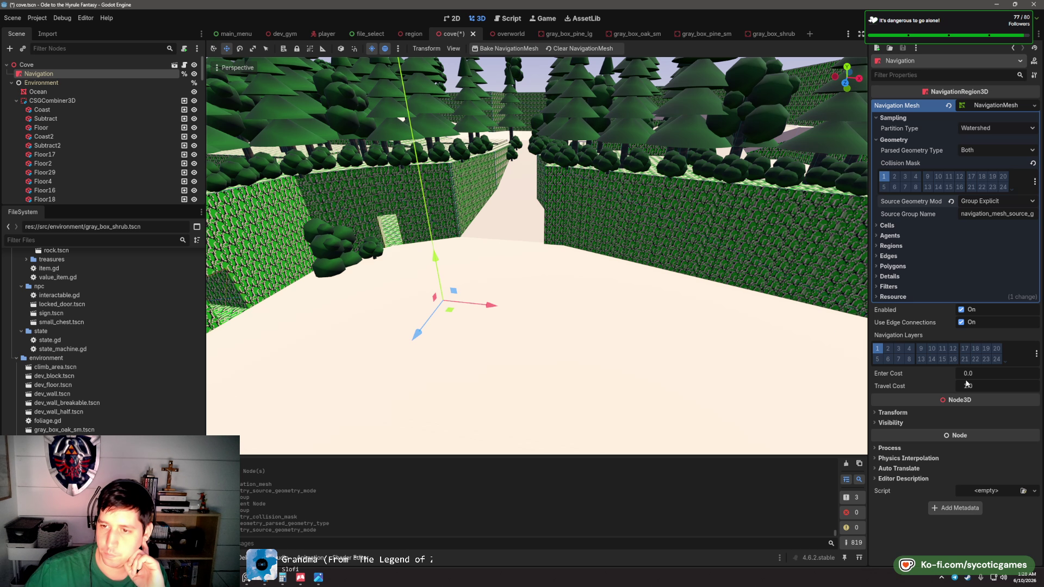
mouse_move(903, 379)
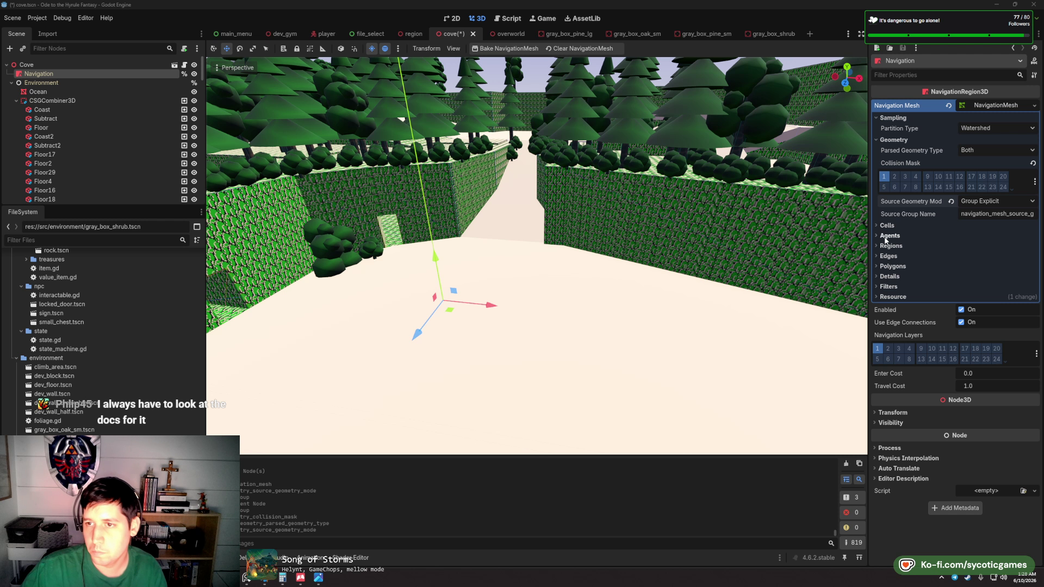
mouse_move(563, 237)
mouse_down()
mouse_move(583, 239)
mouse_move(534, 208)
mouse_move(527, 214)
mouse_move(529, 173)
mouse_move(495, 152)
mouse_move(541, 236)
mouse_up()
scroll(570, 280, down, 5)
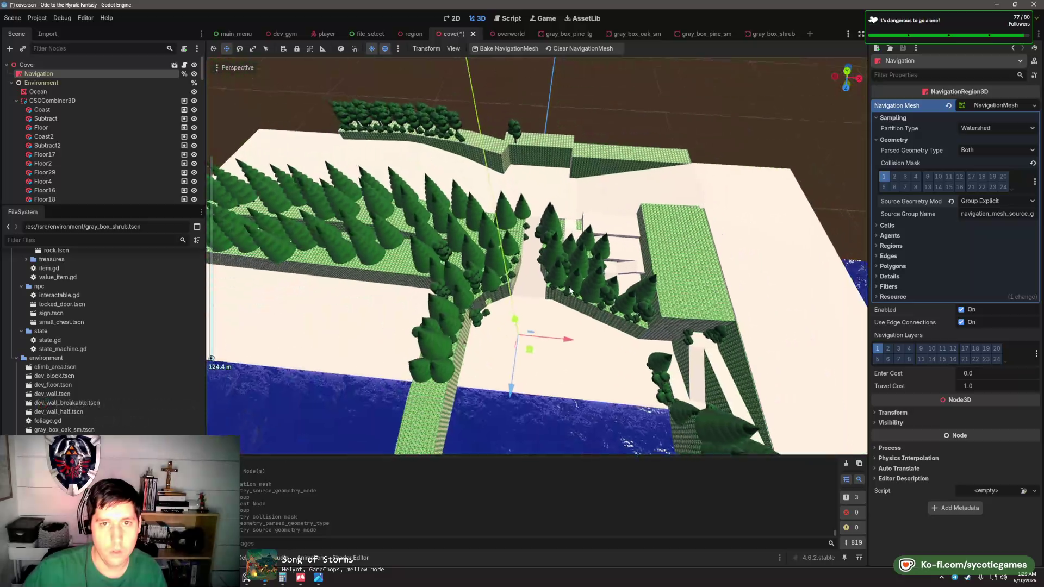
- Try Root Node Children, revert to Group With Children, and check the terrain combiner's groups
click(84, 82)
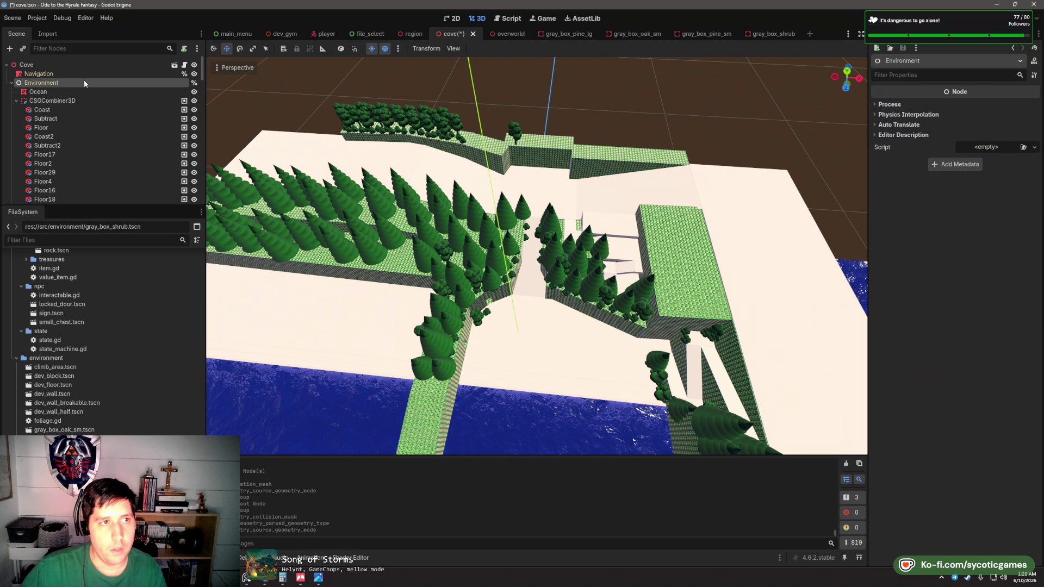
click(38, 74)
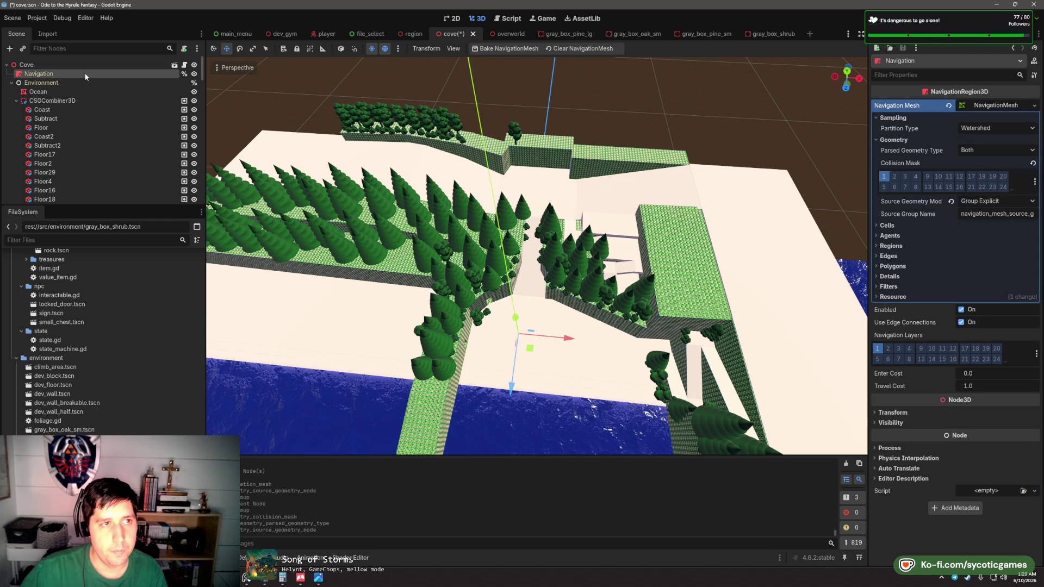
key(f)
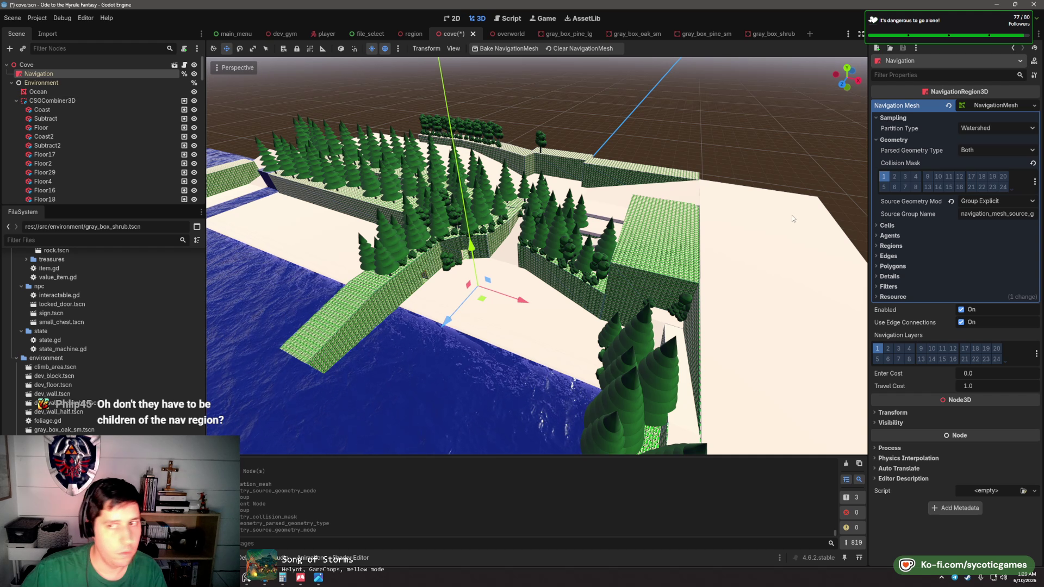
click(982, 201)
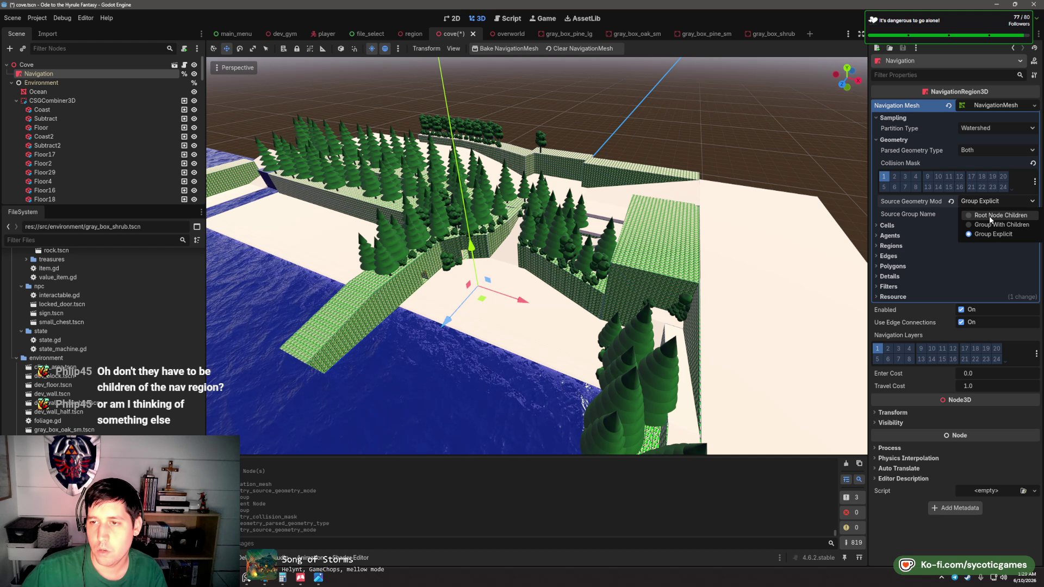
click(991, 216)
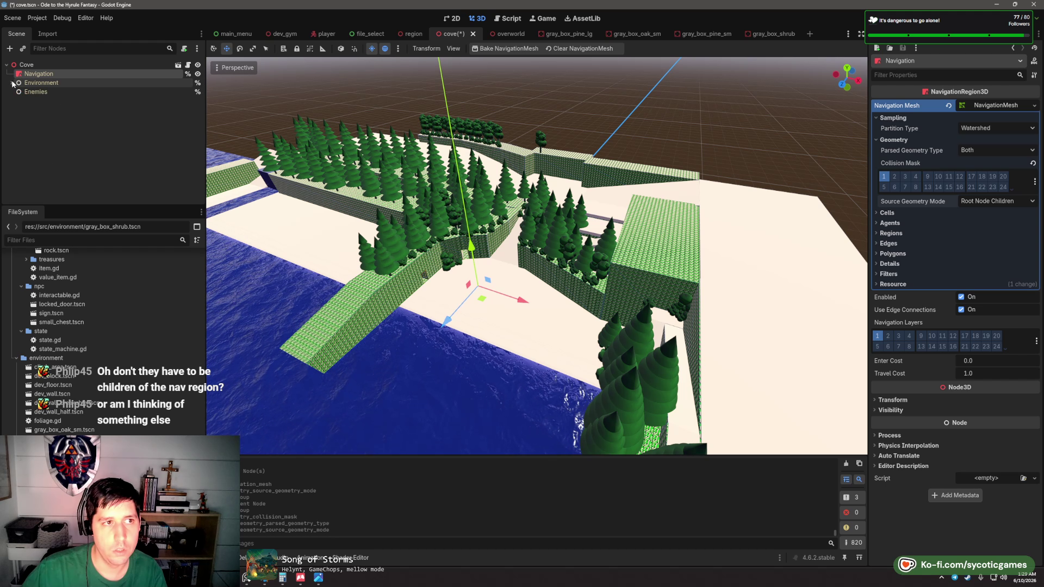
click(1009, 203)
click(1000, 227)
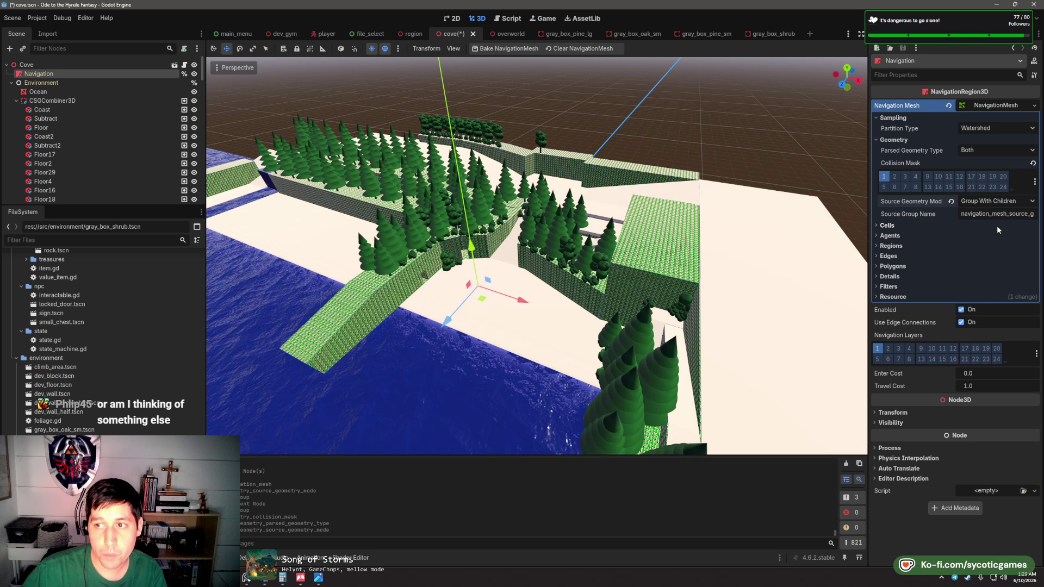
click(52, 101)
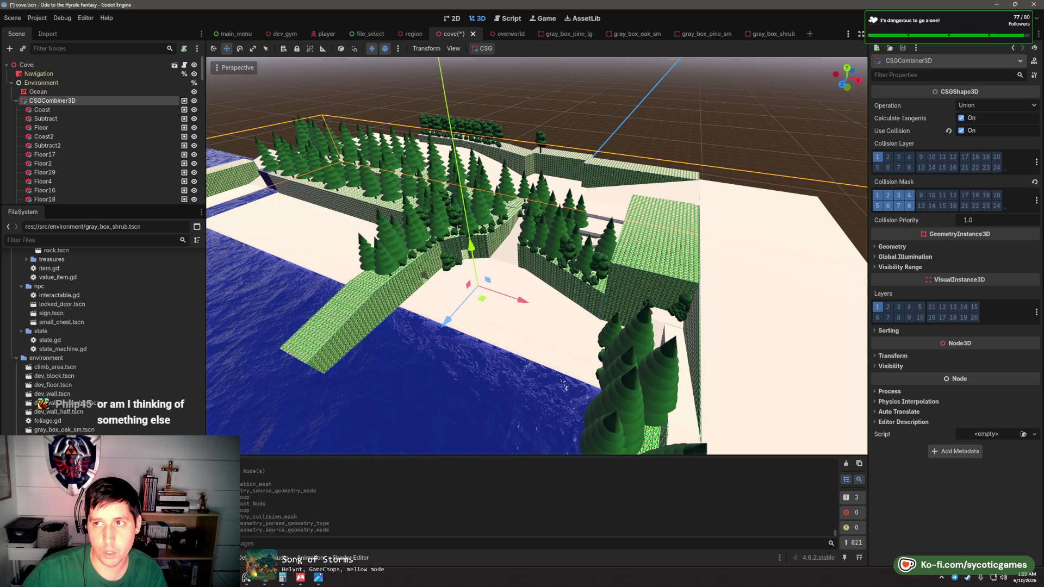
click(957, 34)
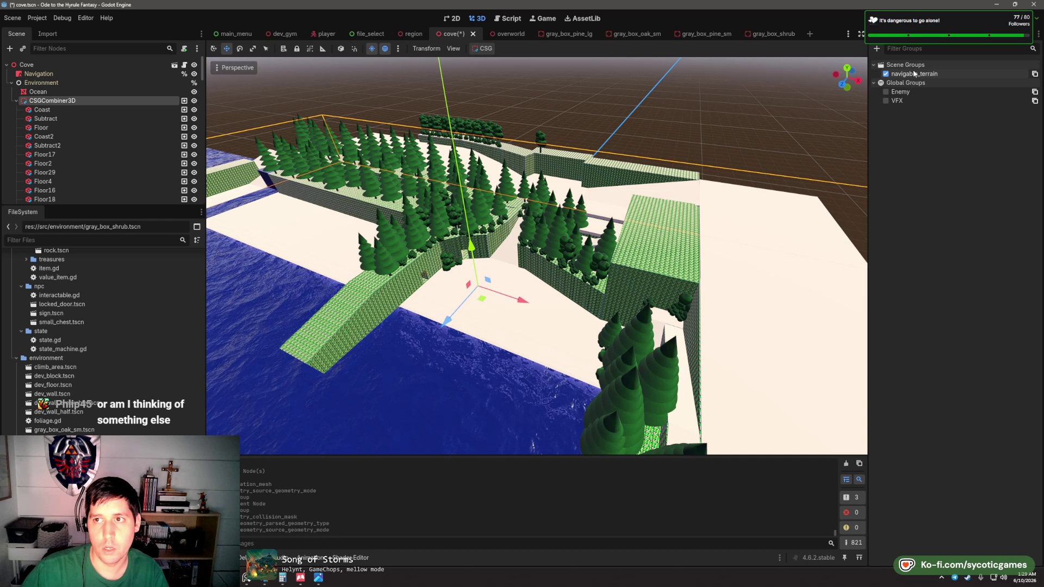
click(892, 34)
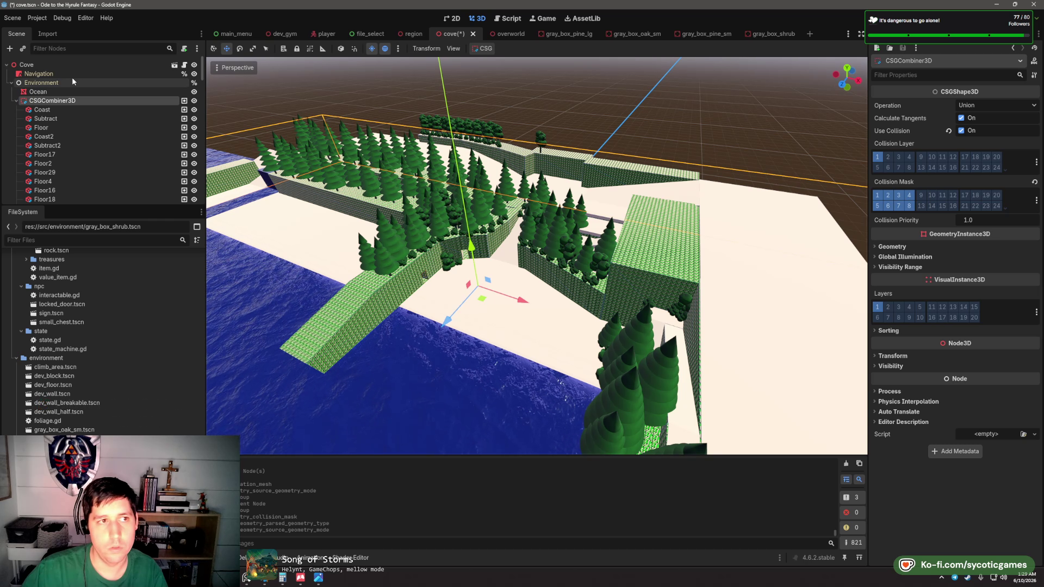
- Set Source Geometry Mode to Root Node Children and show CSGCombiner3D's groups
click(65, 74)
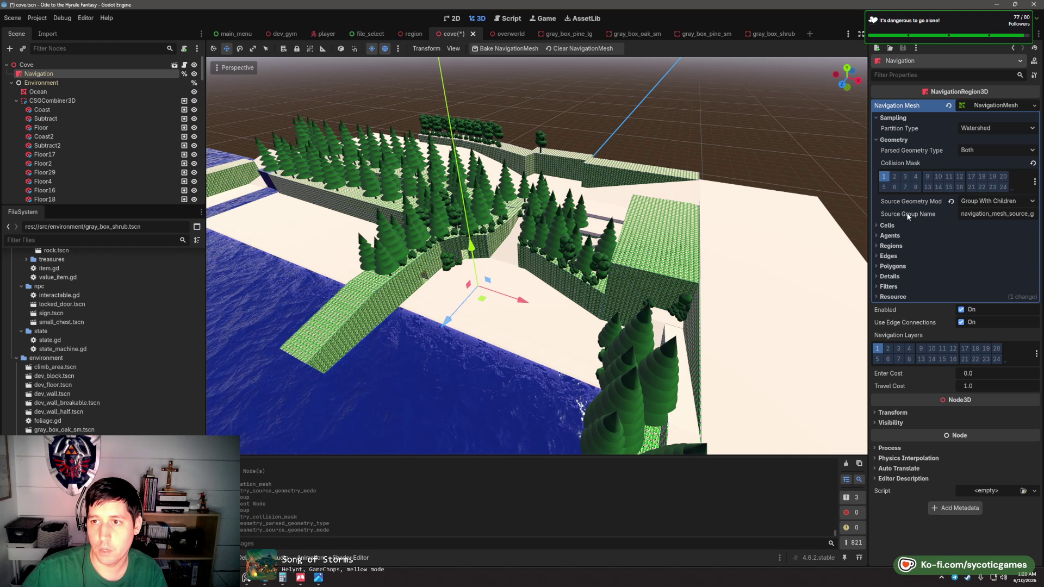
mouse_move(903, 201)
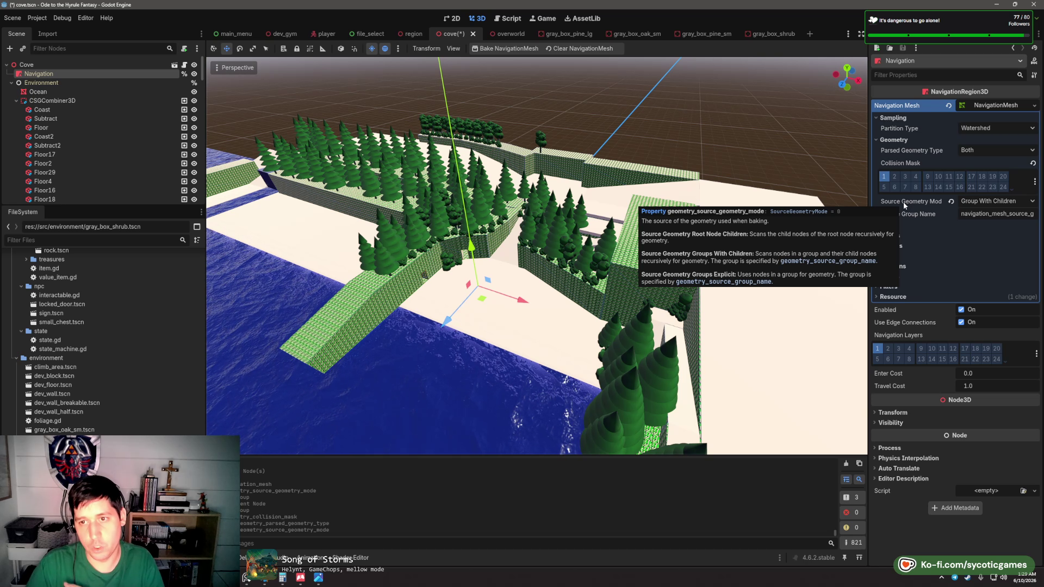
click(968, 202)
click(978, 213)
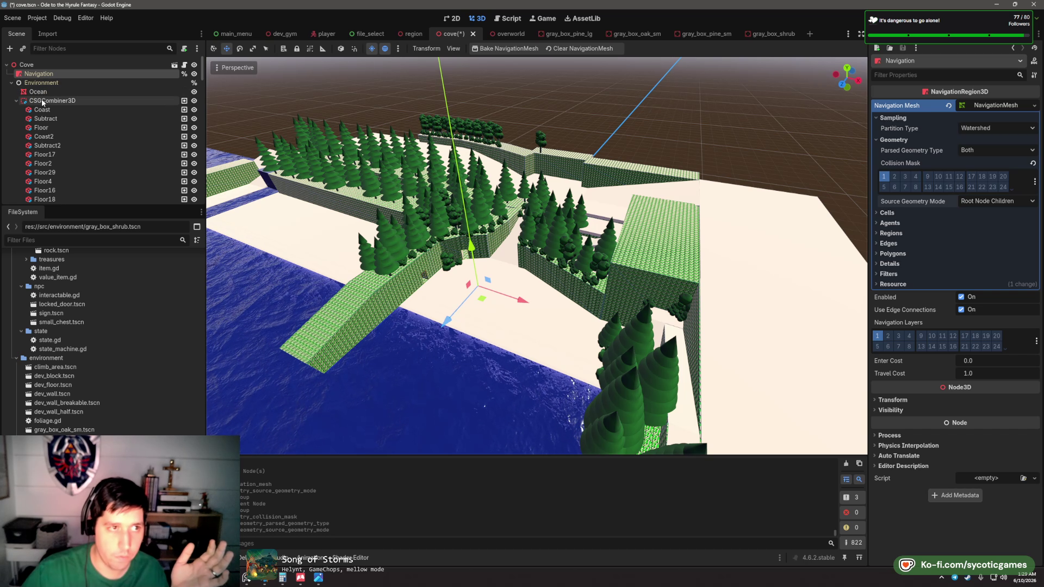
click(52, 101)
click(925, 34)
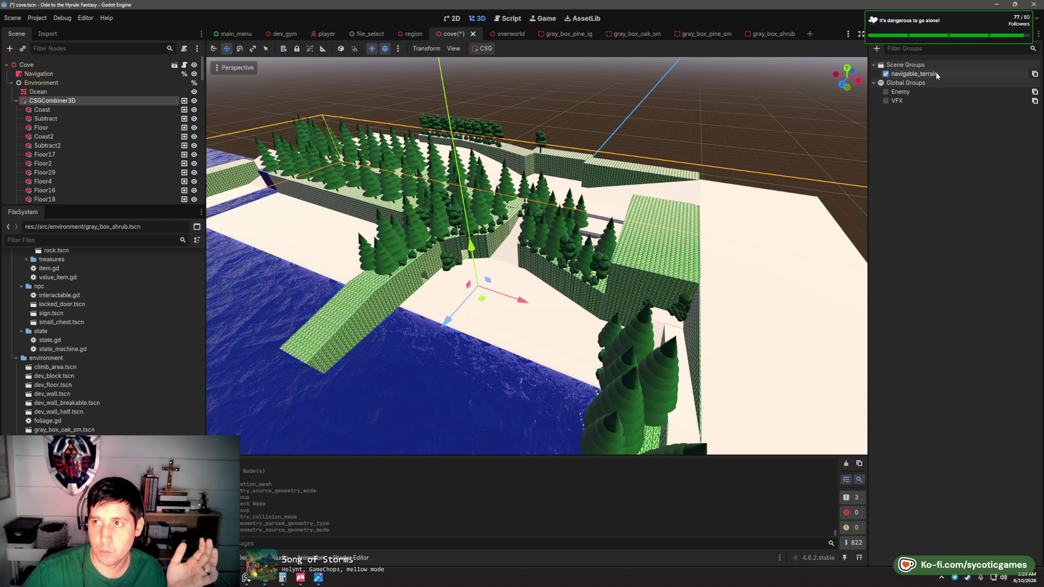
- Delete the navigable_terrain group and save the cove scene
right_click(944, 77)
click(945, 91)
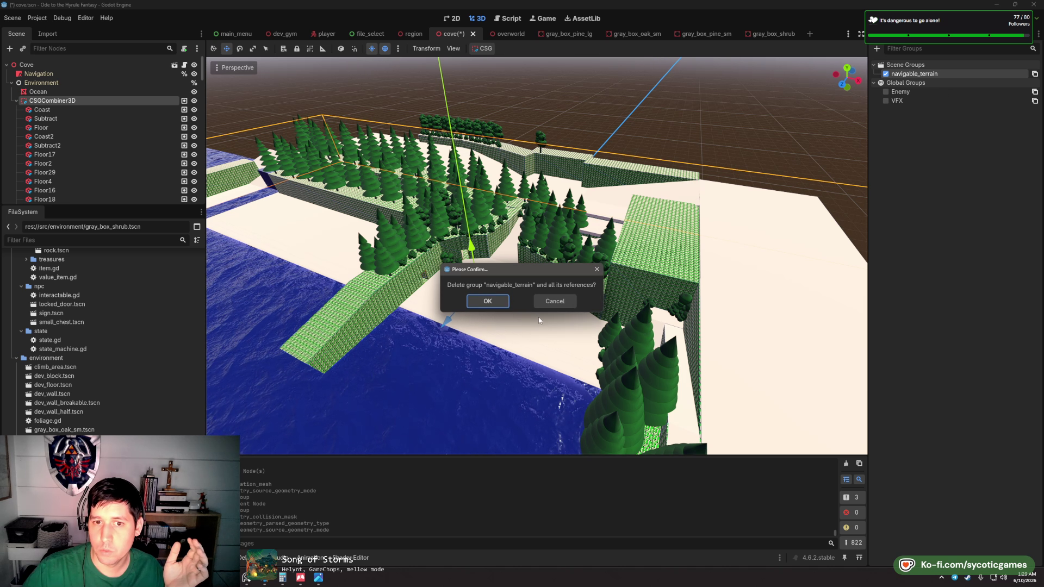
click(499, 301)
key(ctrl+s)
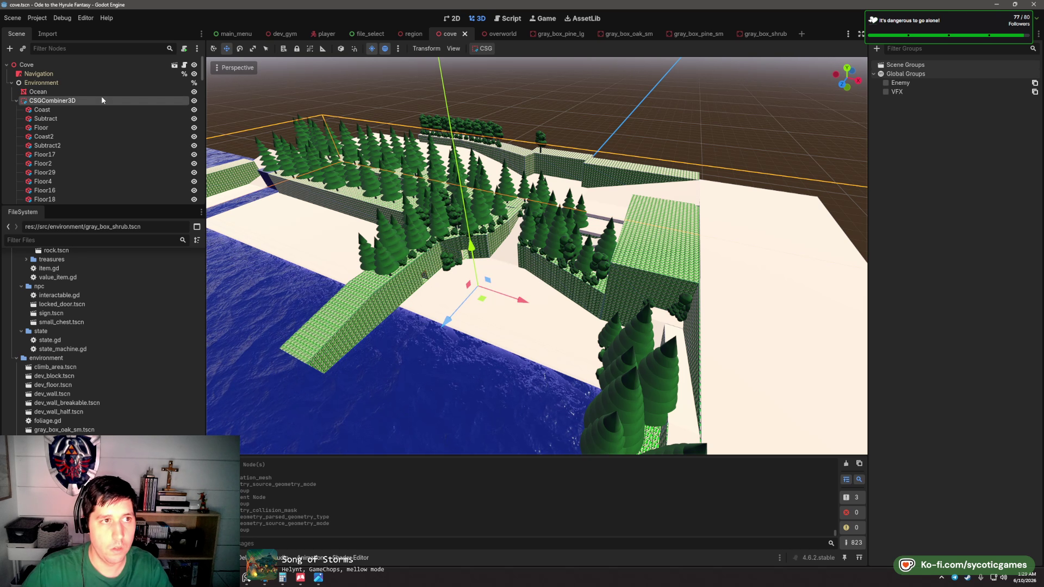
click(38, 73)
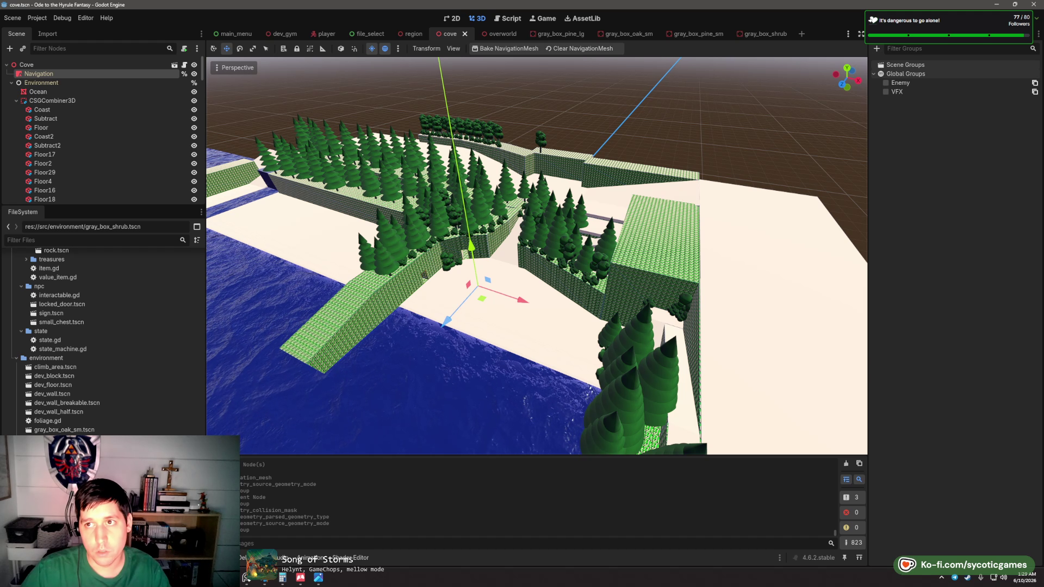
click(880, 34)
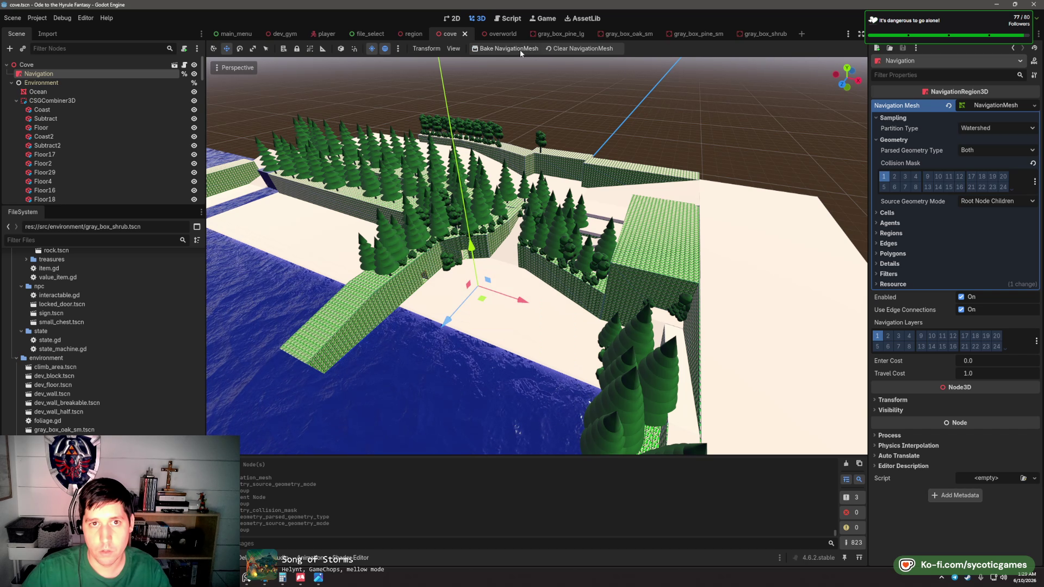
scroll(558, 266, up, 10)
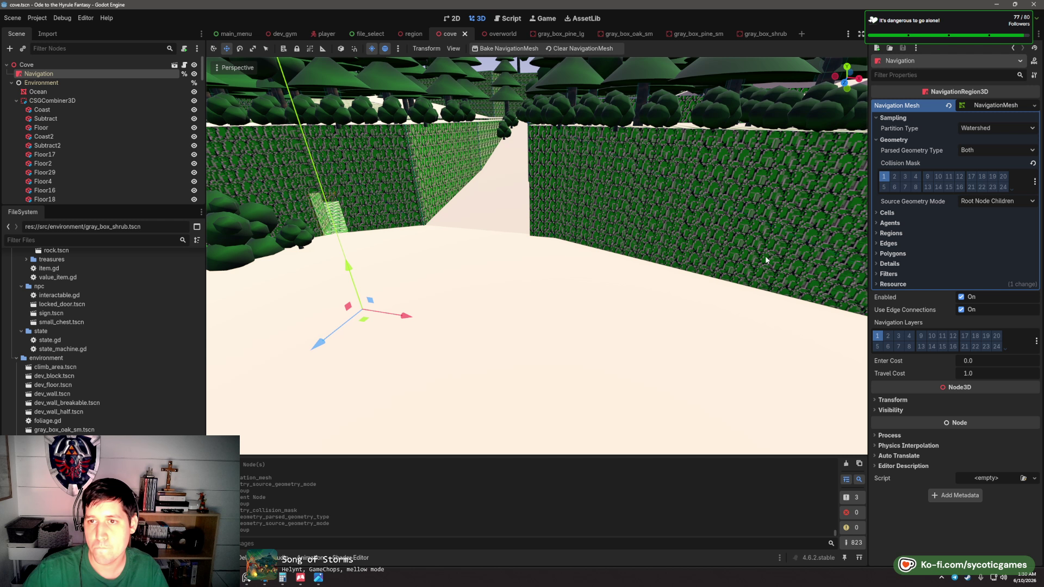
- Select the 44 terrain pieces from Floor onward and view their groups
click(53, 128)
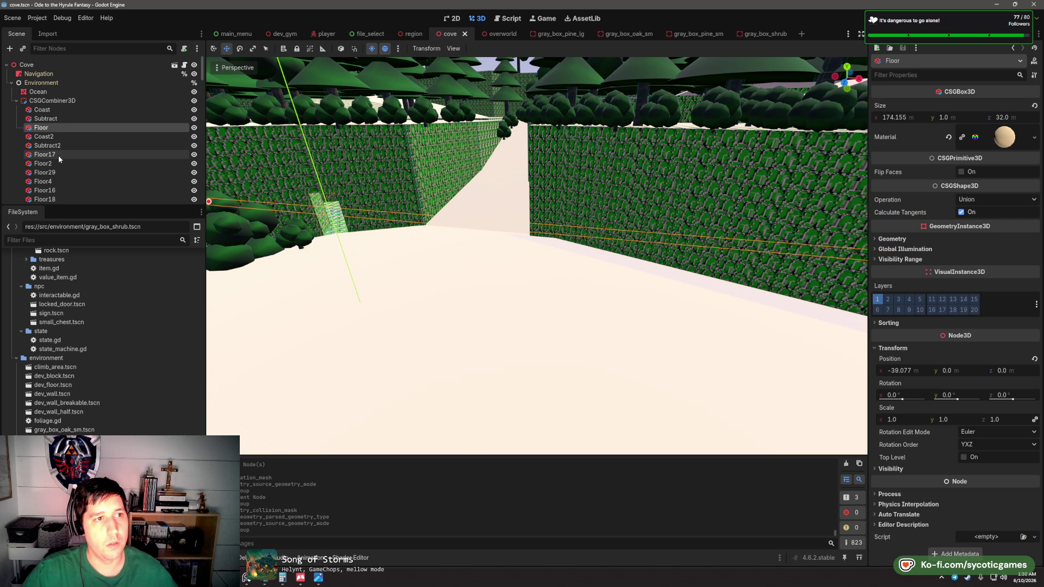
scroll(60, 166, down, 3)
scroll(62, 163, down, 10)
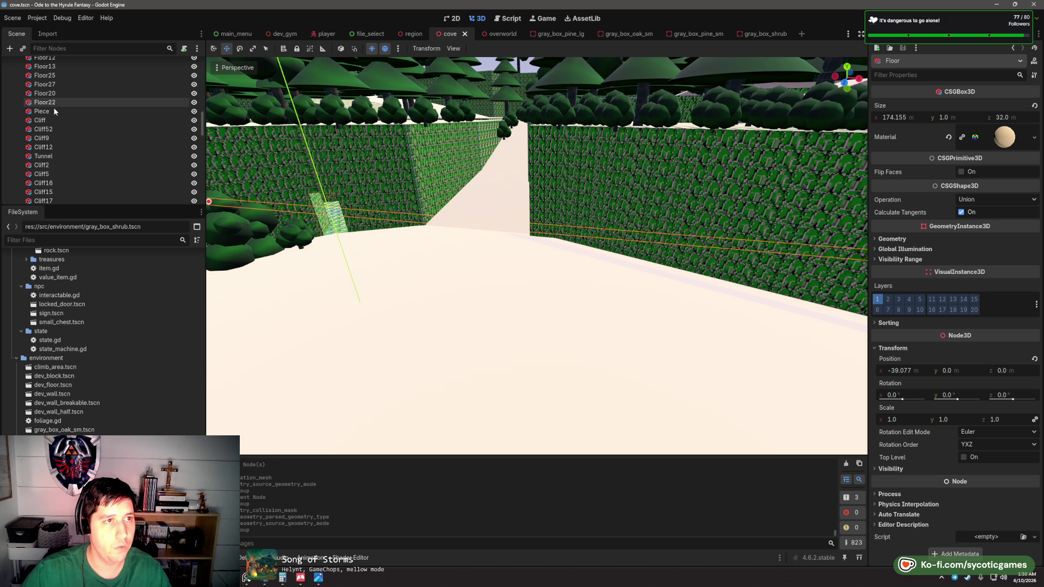
click(53, 111)
scroll(54, 111, up, 6)
scroll(56, 112, up, 8)
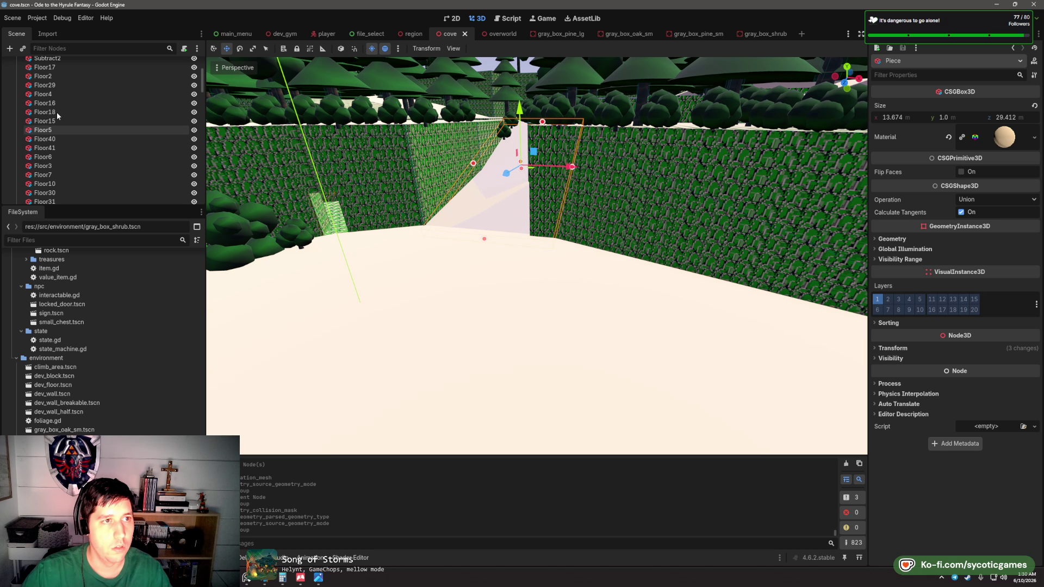
shift+click(54, 126)
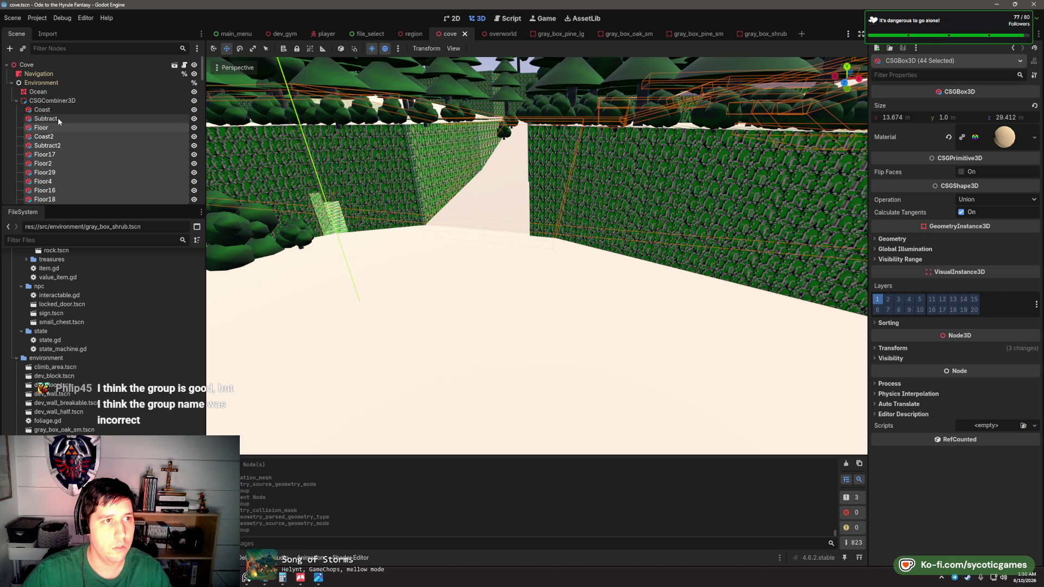
click(957, 33)
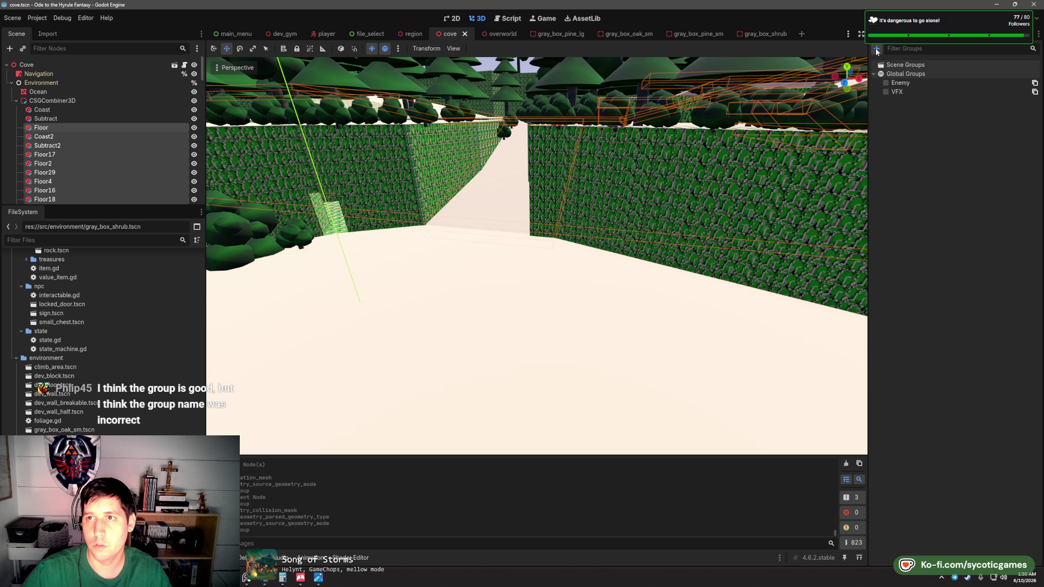
- Create a new scene group 'navigable' holding the selected terrain pieces
click(877, 49)
text(n)
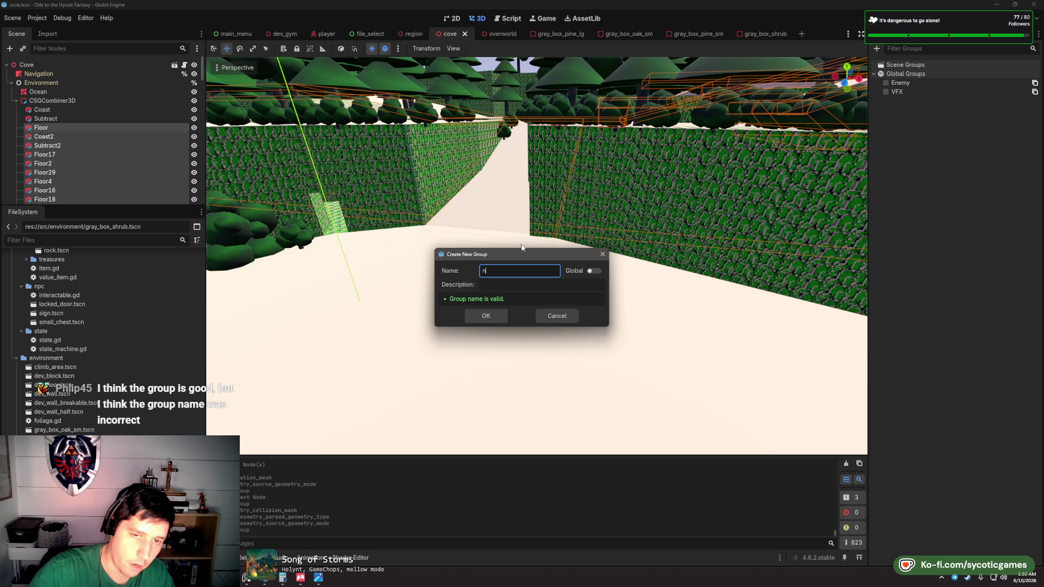
text(avigable)
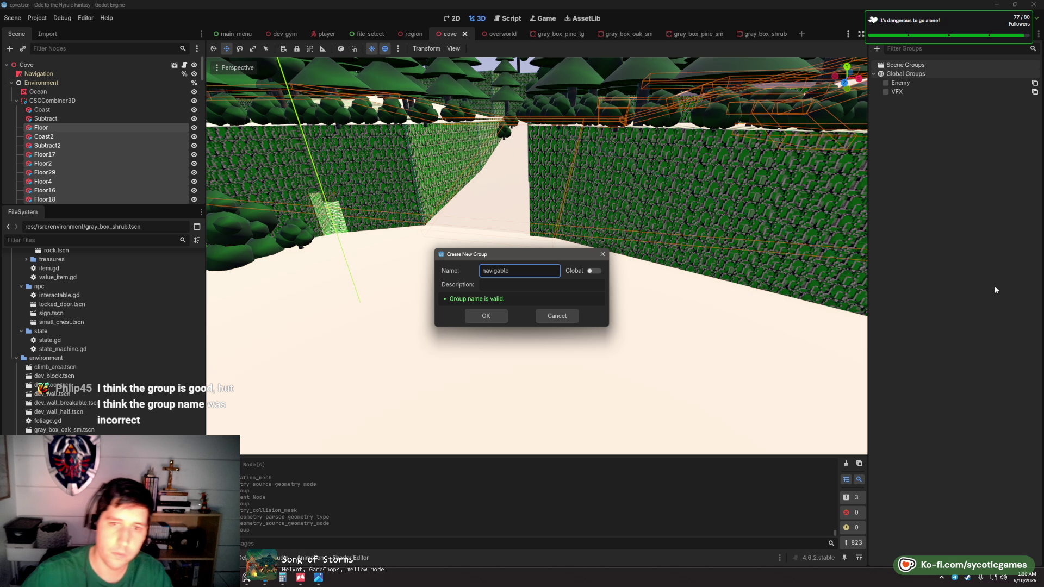
click(487, 313)
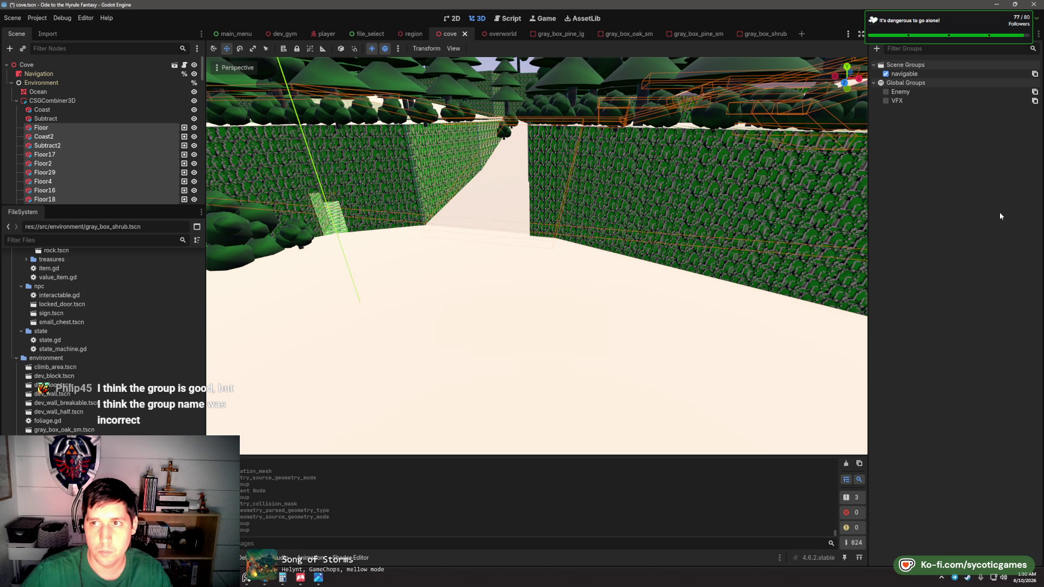
click(887, 34)
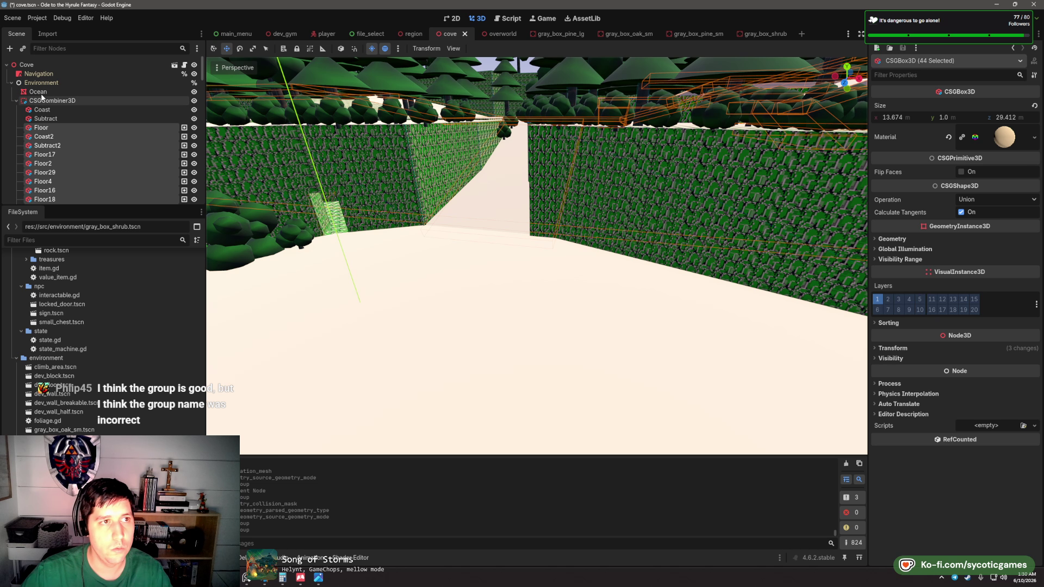
click(47, 76)
- Set Source Geometry Mode to Group Explicit and confirm the group is named navigable
click(986, 204)
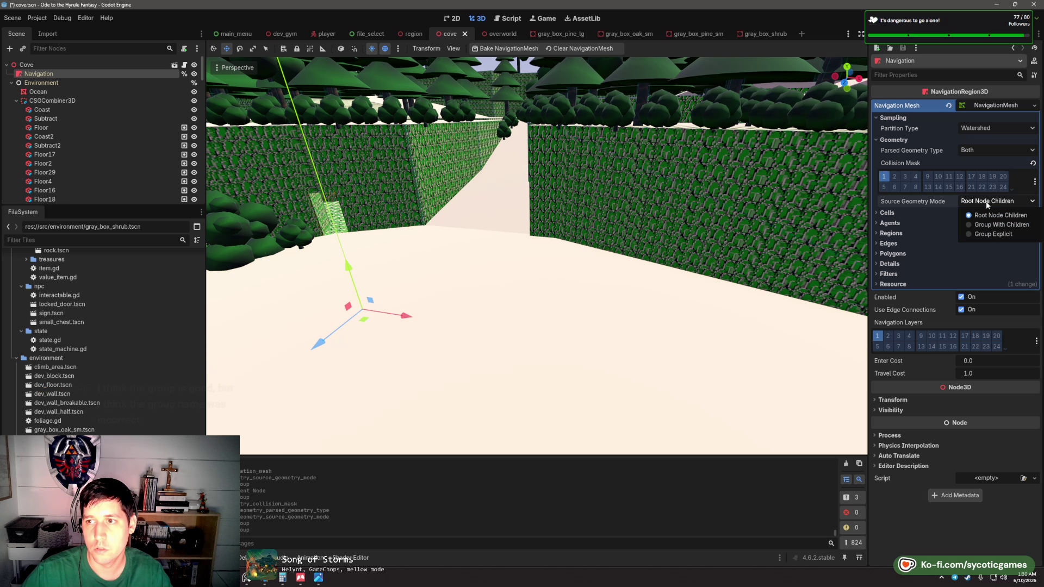
click(1011, 225)
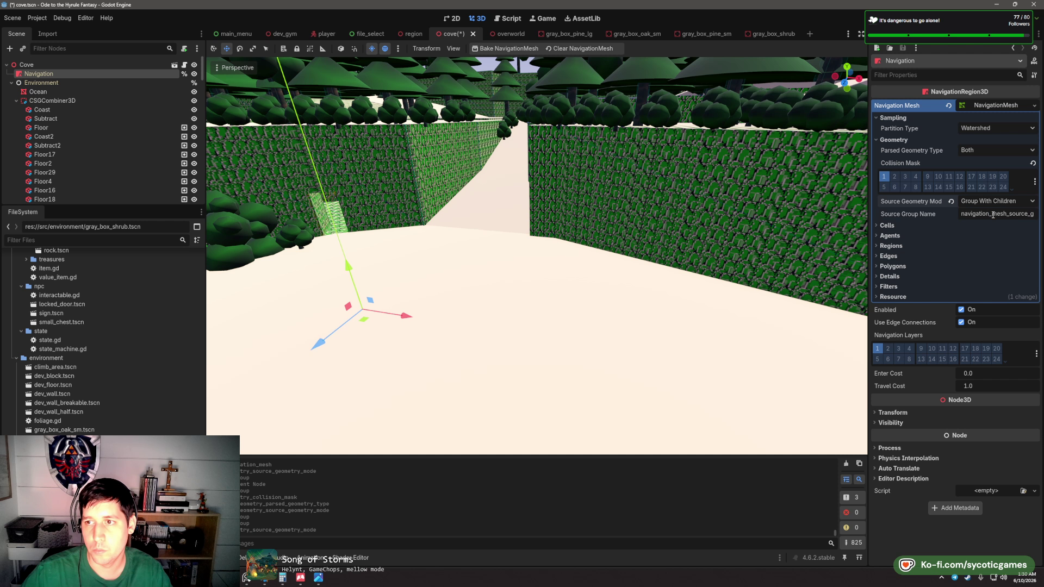
click(989, 202)
click(995, 235)
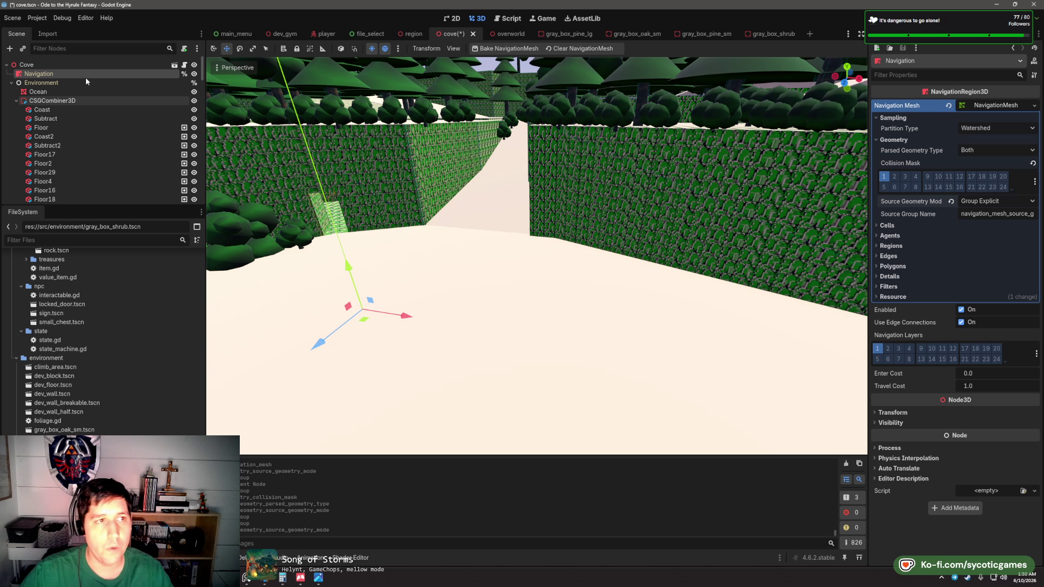
click(959, 34)
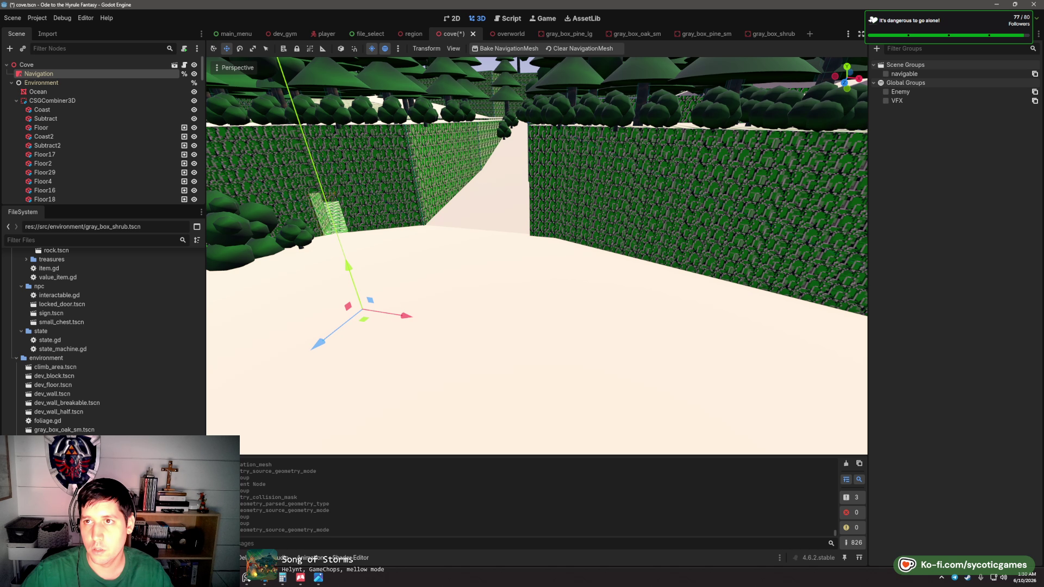
click(889, 34)
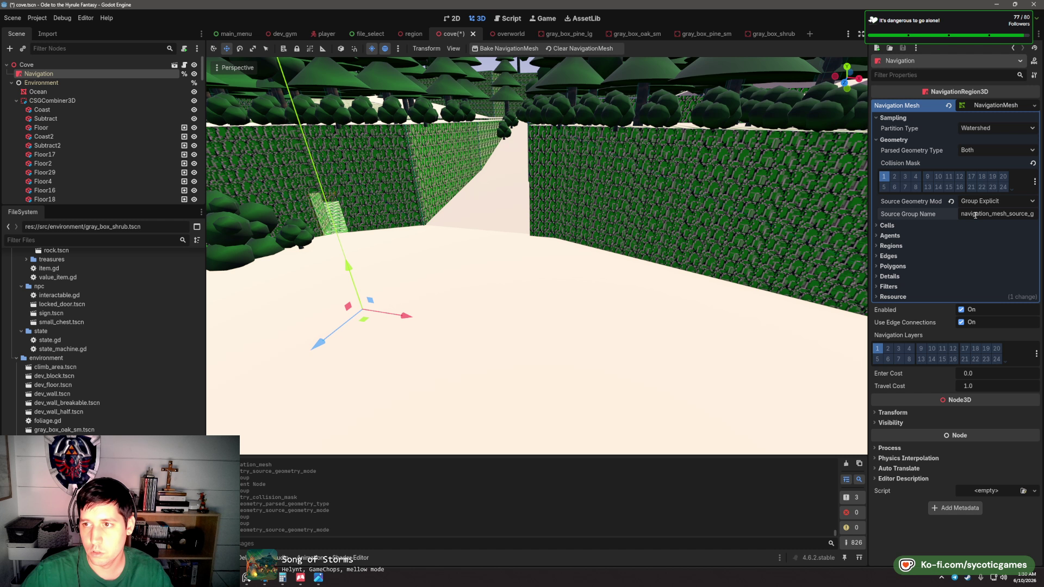
- Enter navigable as the Source Group Name and save cove.tscn
drag(1009, 215, 1036, 215)
text(ble)
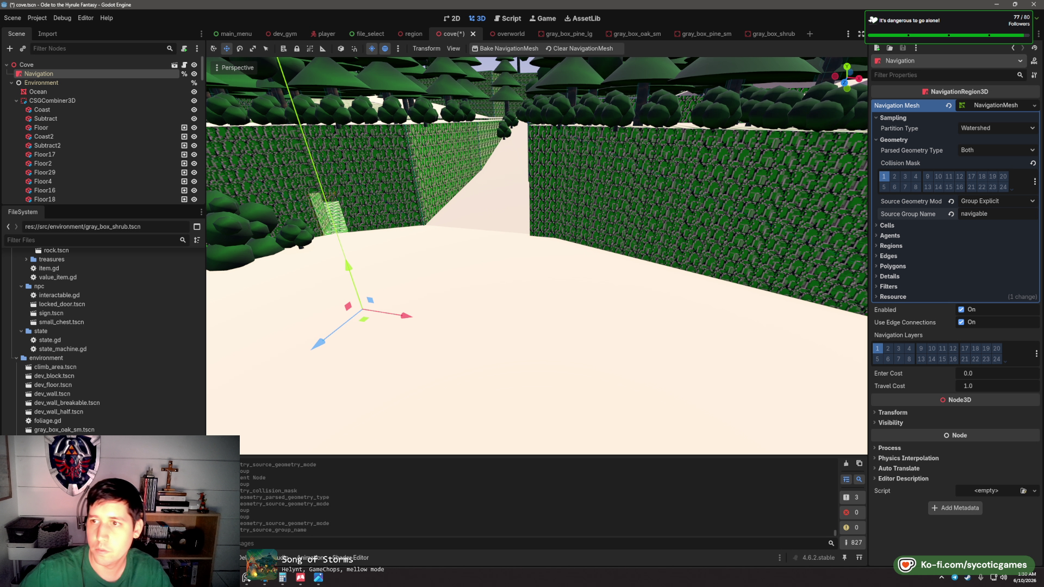
key(Return)
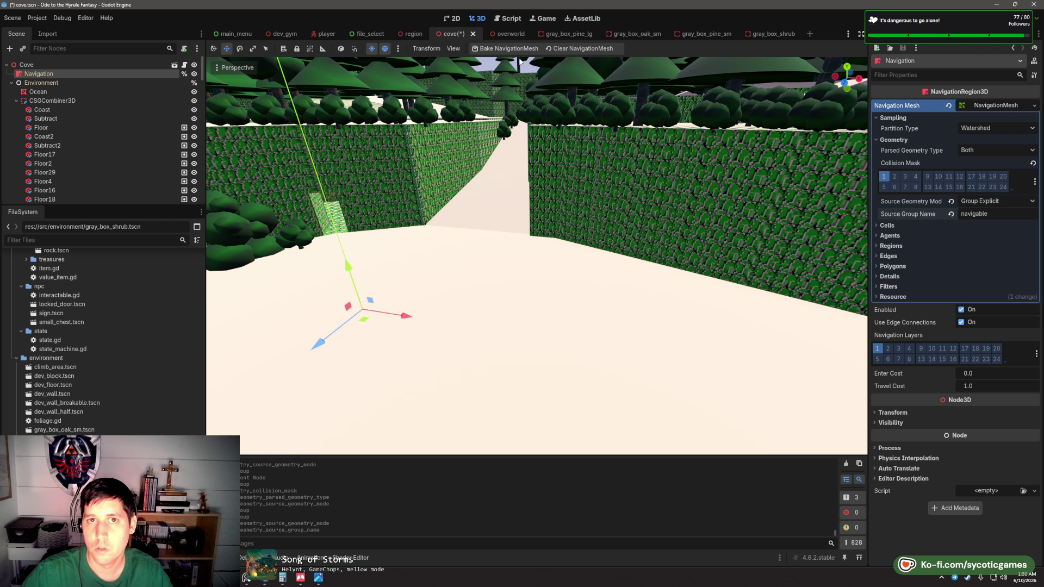
click(520, 52)
scroll(592, 247, down, 5)
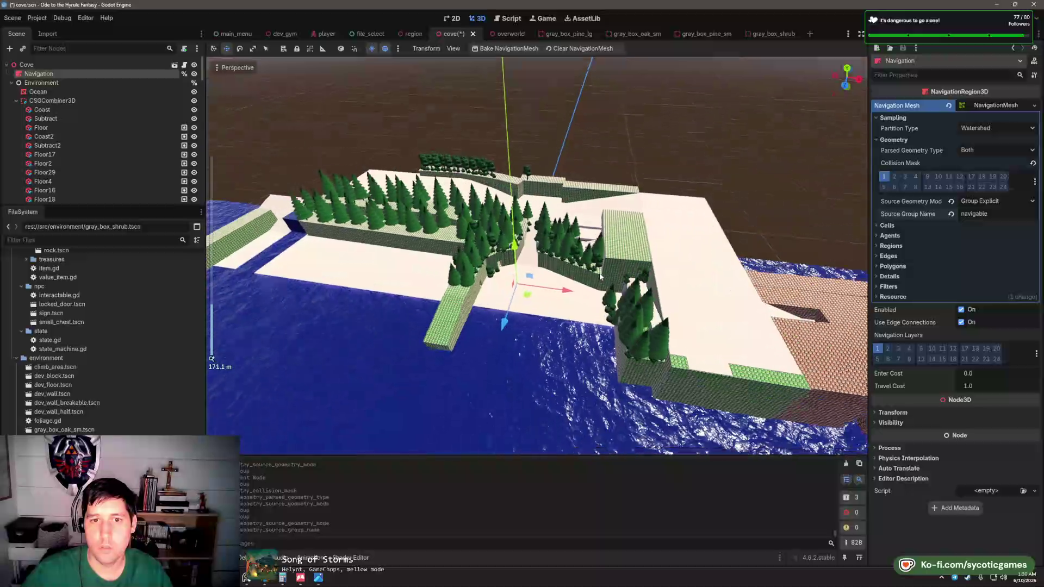
key(ctrl+s)
scroll(589, 281, up, 5)
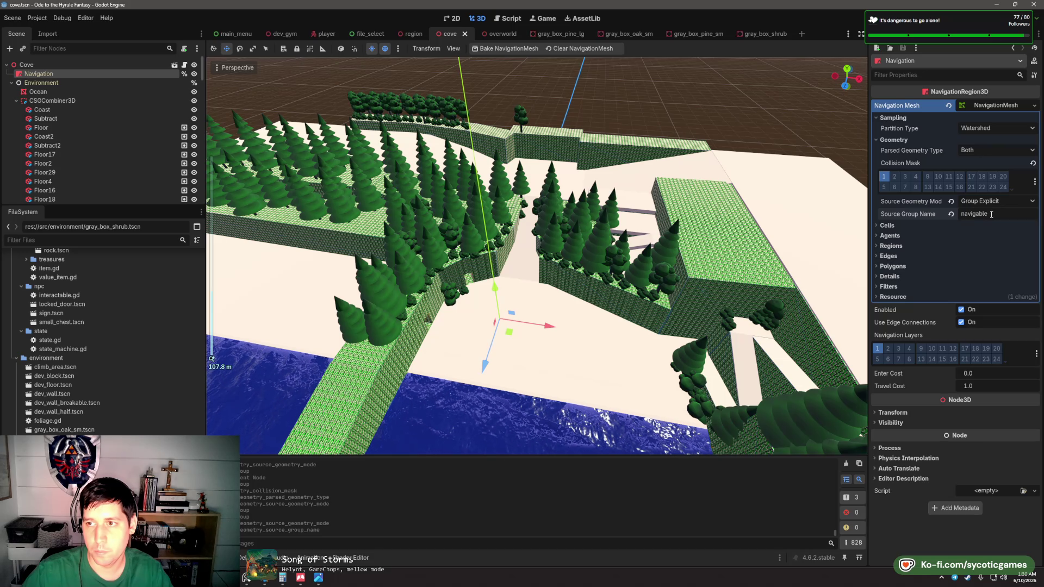
- Check the navigable group's options, leaving it unchanged, and save the scene again
click(927, 34)
click(903, 75)
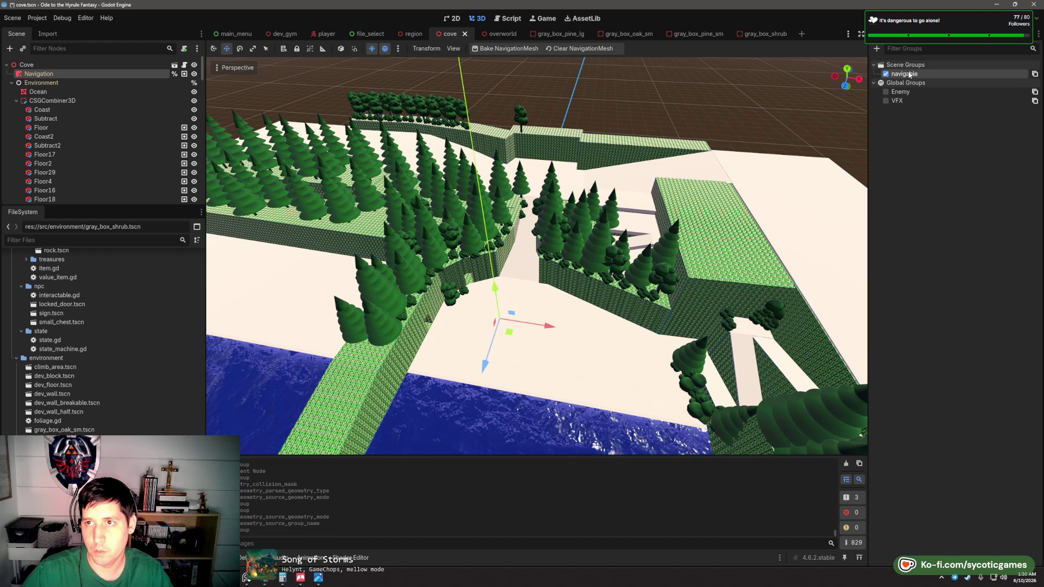
click(904, 75)
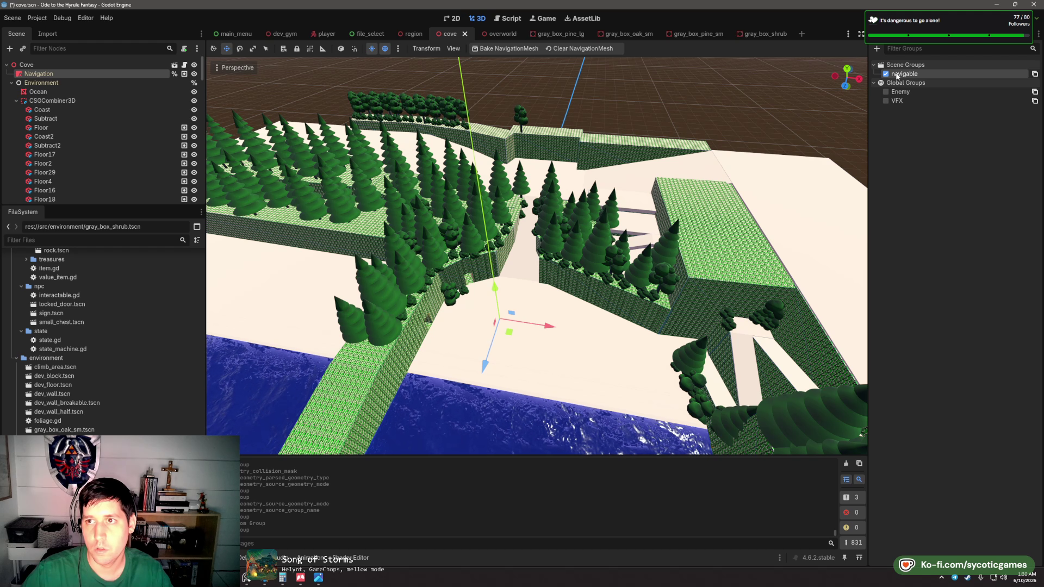
right_click(905, 76)
click(925, 96)
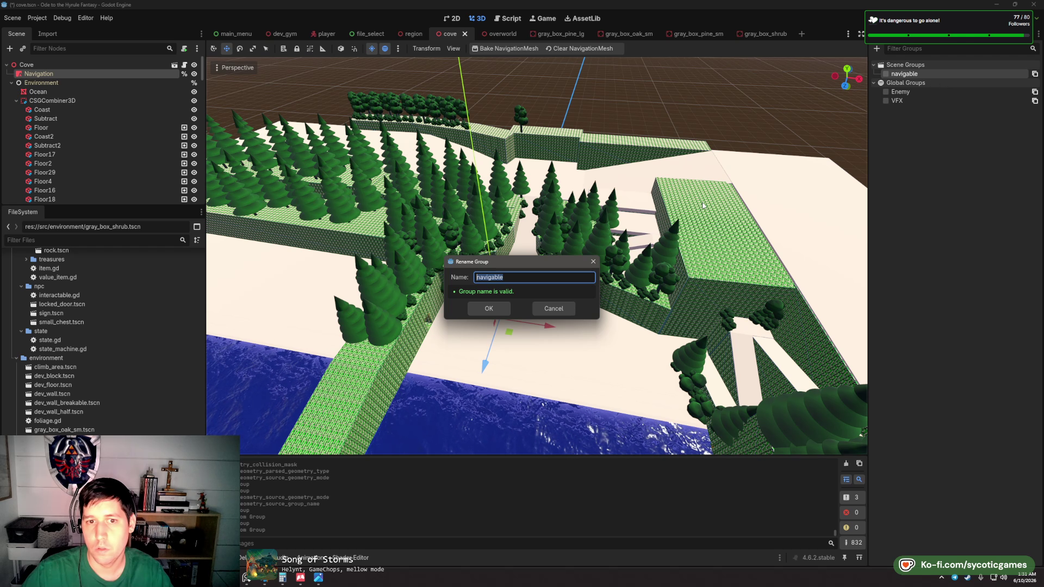
key(Escape)
click(892, 34)
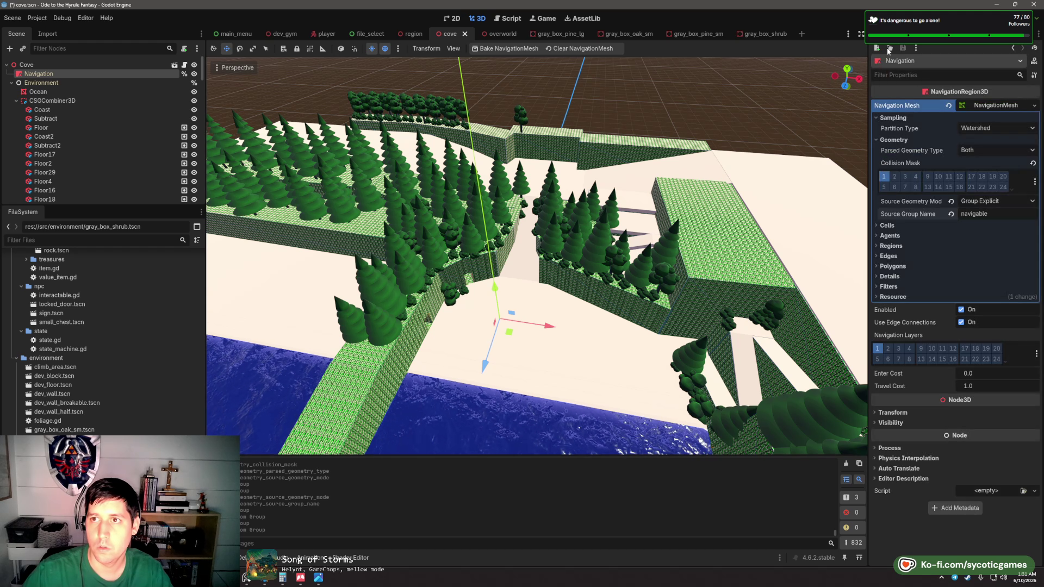
key(ctrl+s)
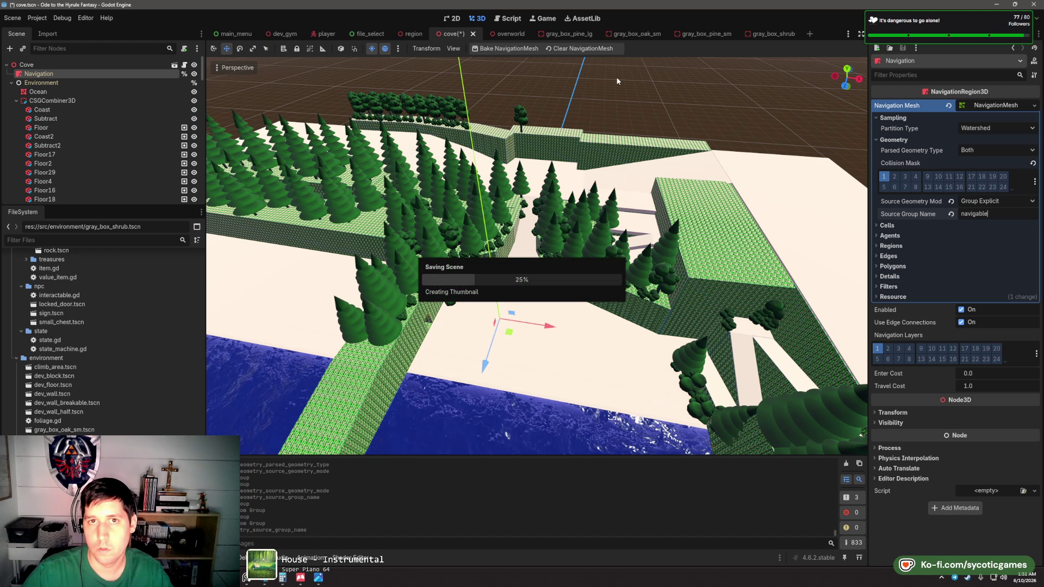
click(524, 50)
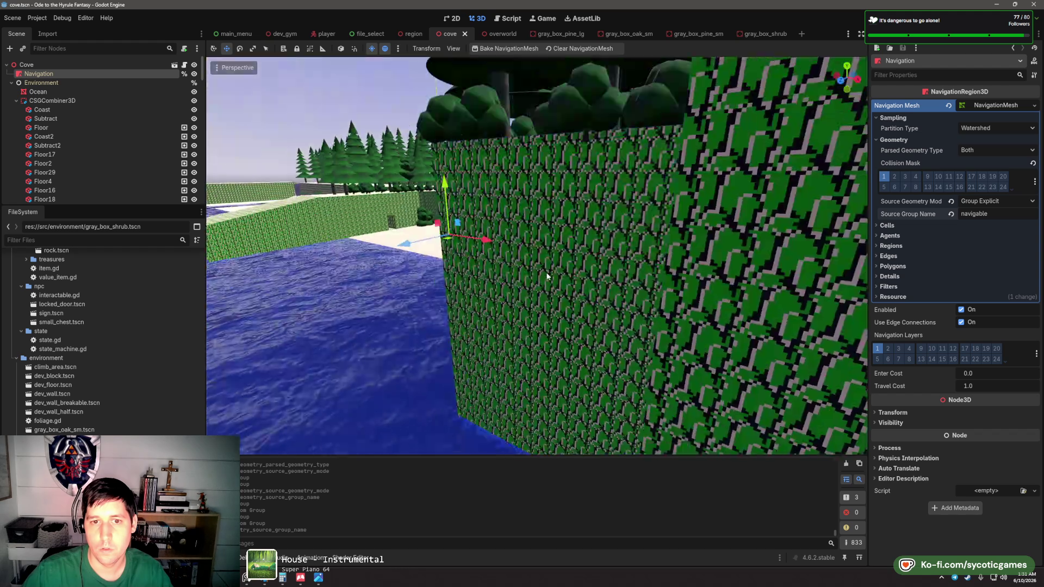
scroll(561, 289, up, 3)
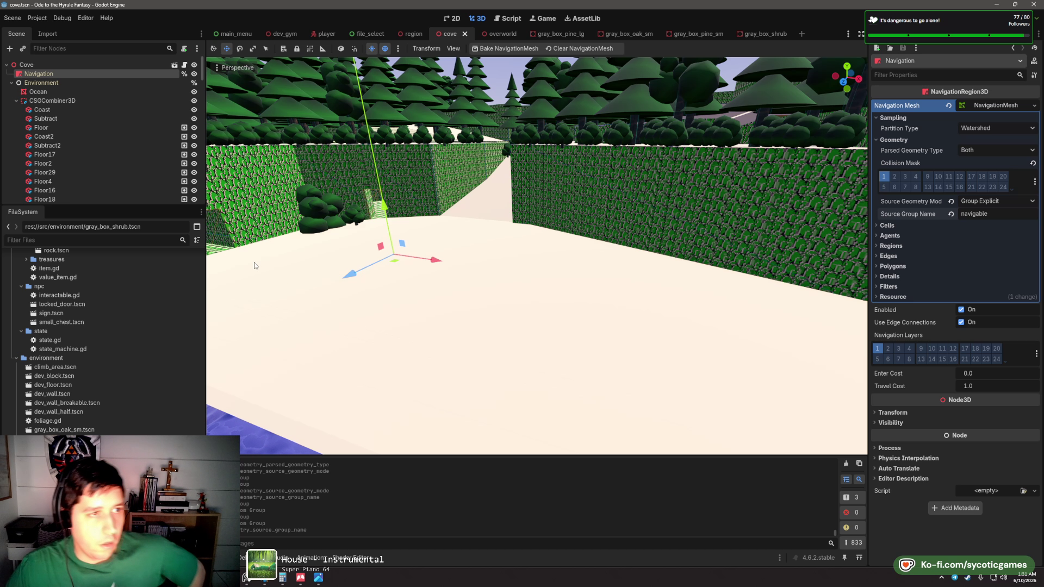
mouse_move(917, 219)
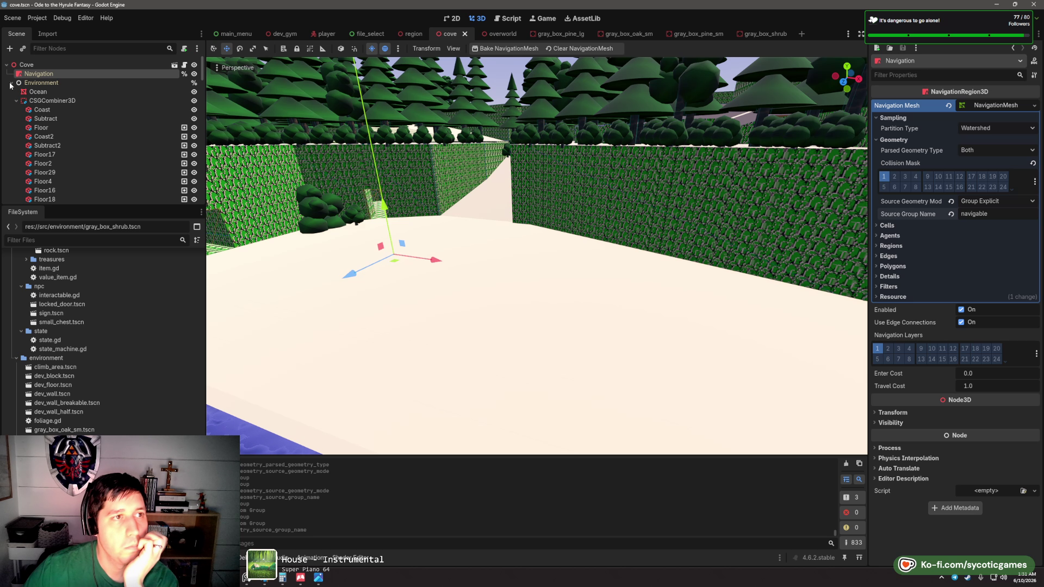
- Open the Navigation node's NavigationRegion3D documentation and scroll through its members
right_click(37, 76)
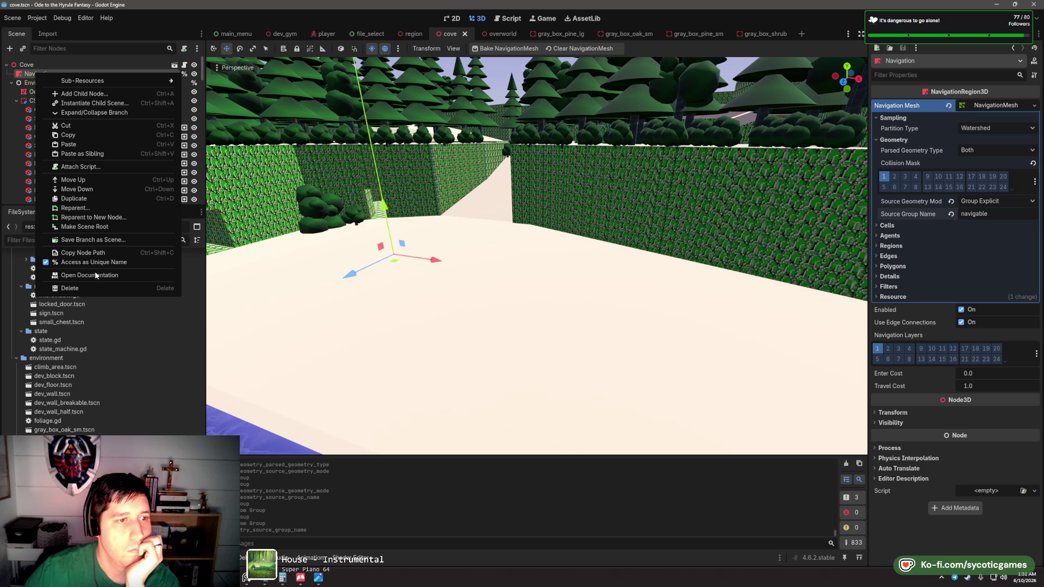
click(65, 276)
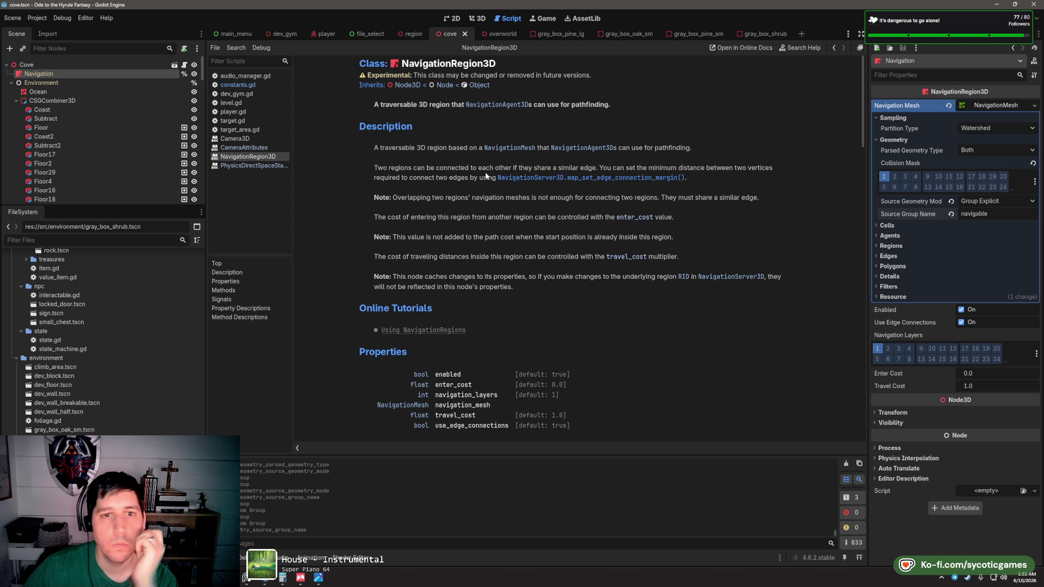
scroll(485, 175, down, 2)
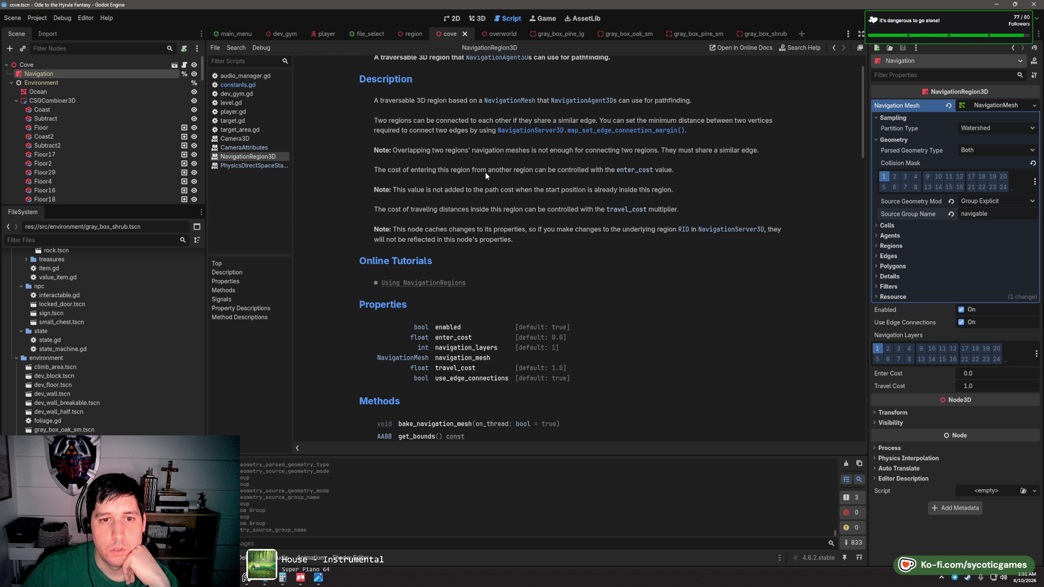
scroll(485, 172, down, 10)
scroll(493, 196, up, 5)
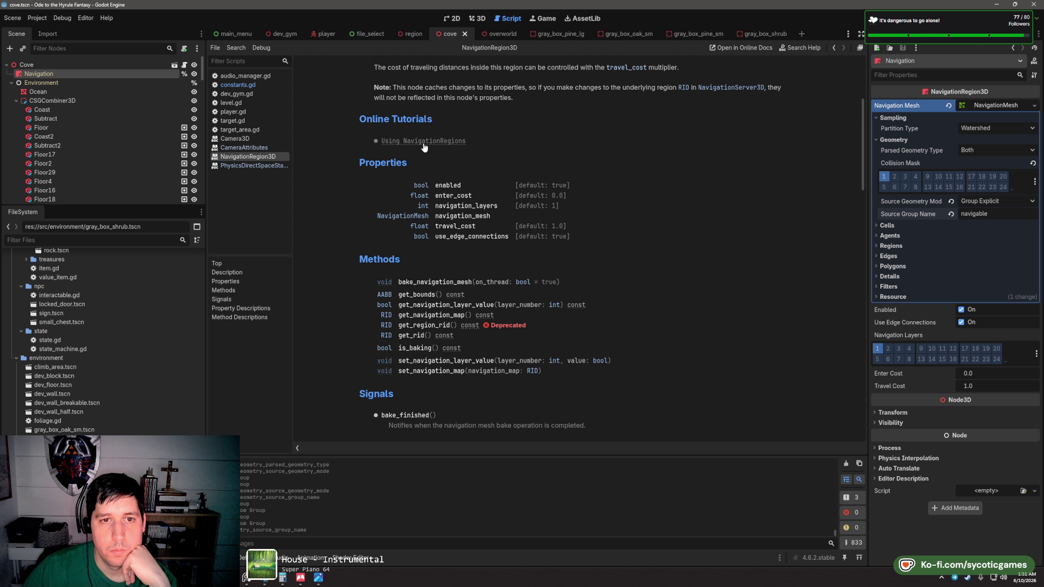
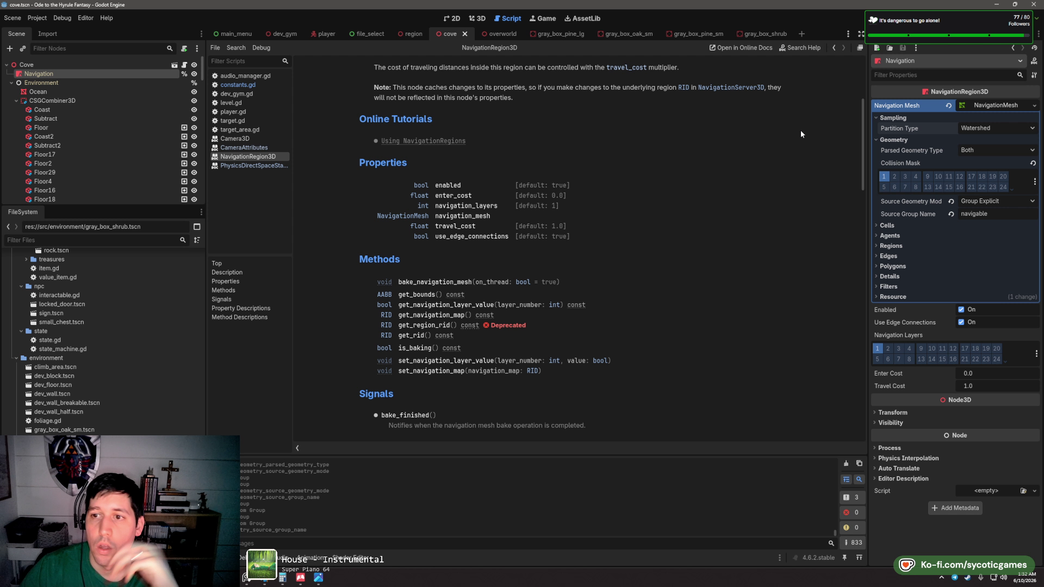
- Tick the 'navigable' group for CSGCombiner3D in the Groups tab, then select the Navigation region
click(53, 101)
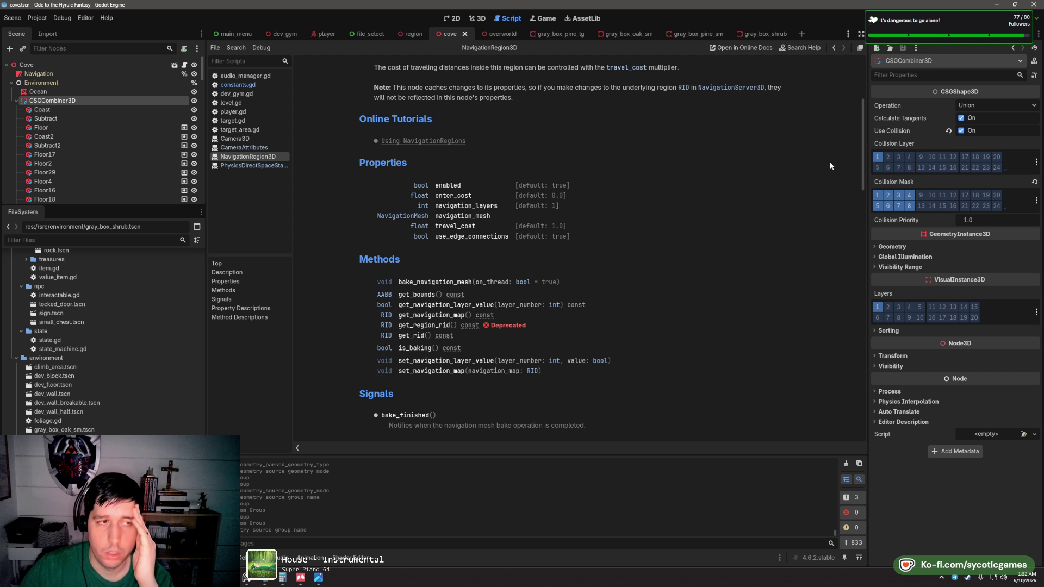
click(42, 109)
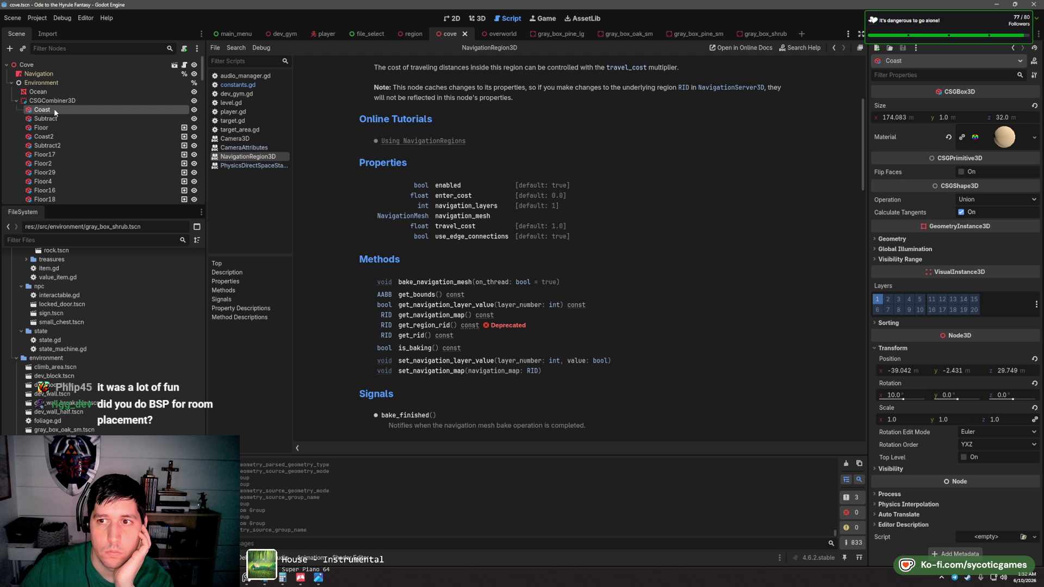
click(51, 100)
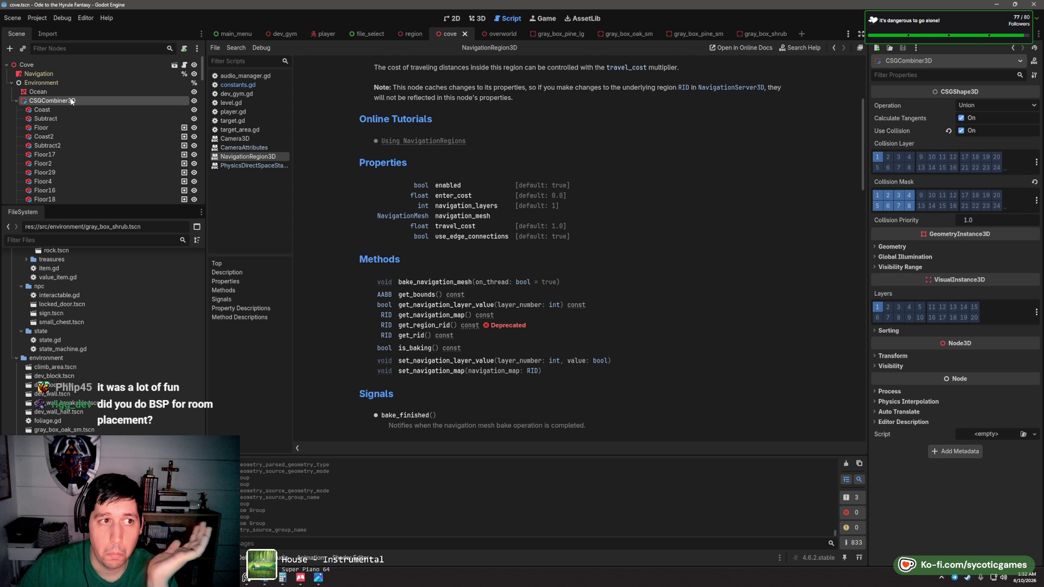
click(39, 74)
click(42, 82)
click(52, 101)
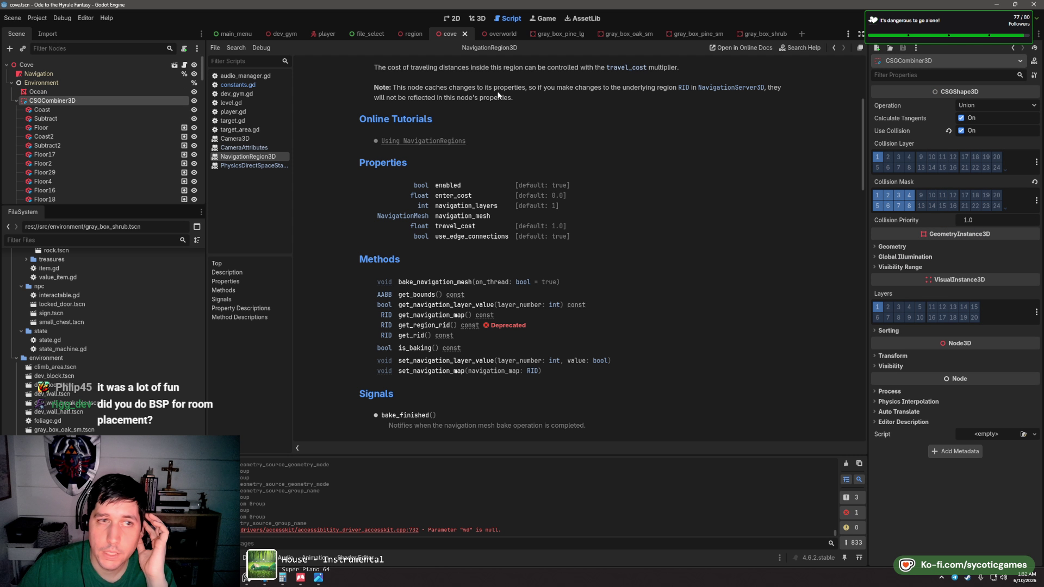
click(964, 34)
click(887, 74)
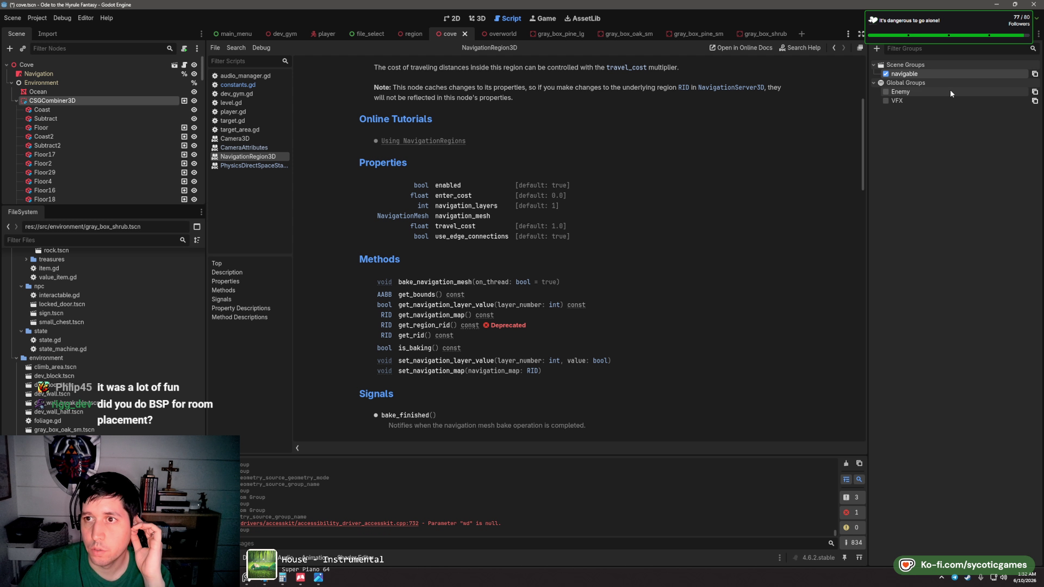
click(50, 77)
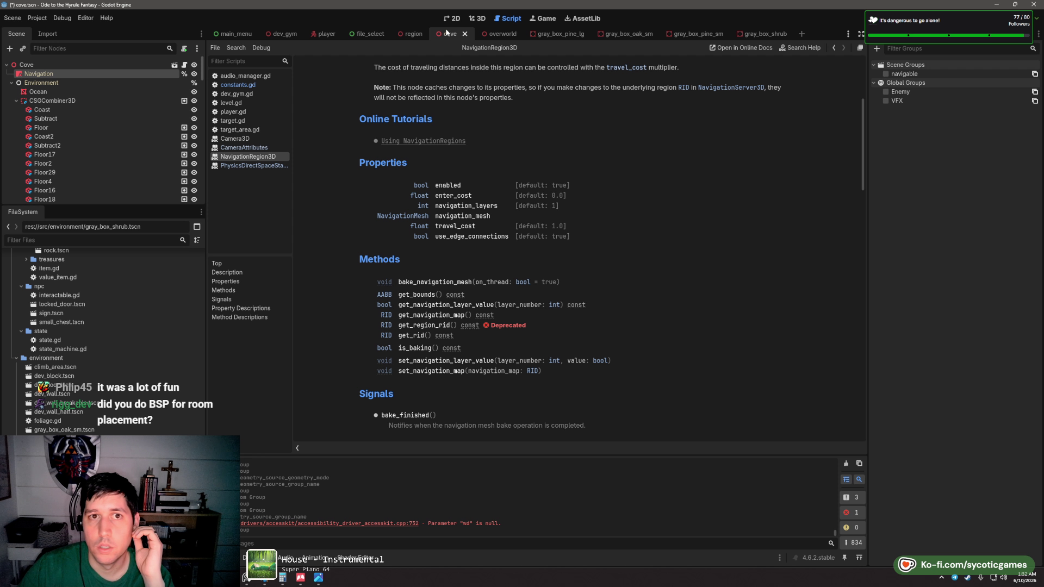
- Bake the Navigation region's navigation mesh from the 3D view
click(482, 20)
click(506, 48)
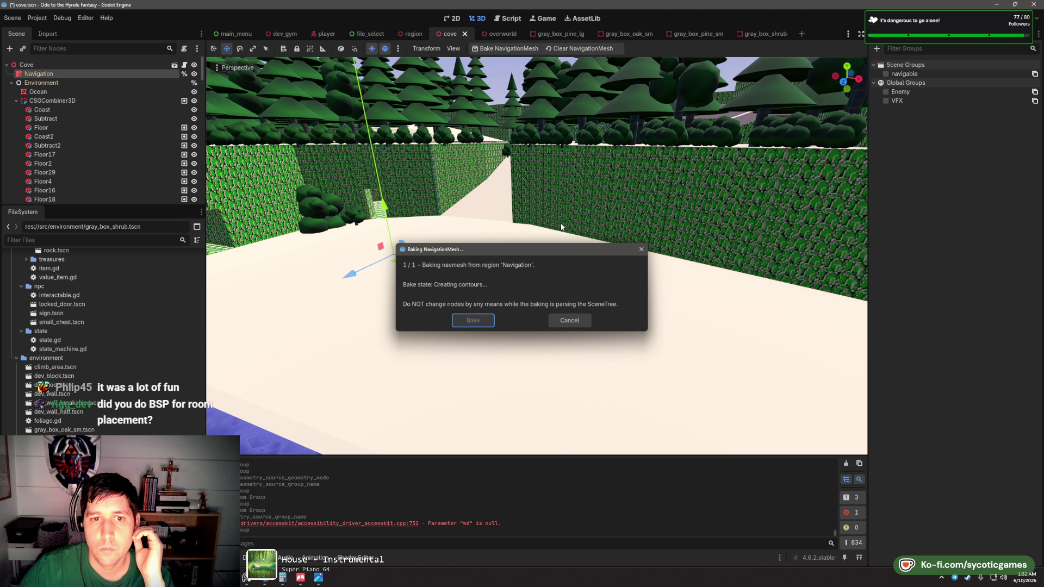
scroll(520, 290, down, 5)
scroll(653, 262, up, 3)
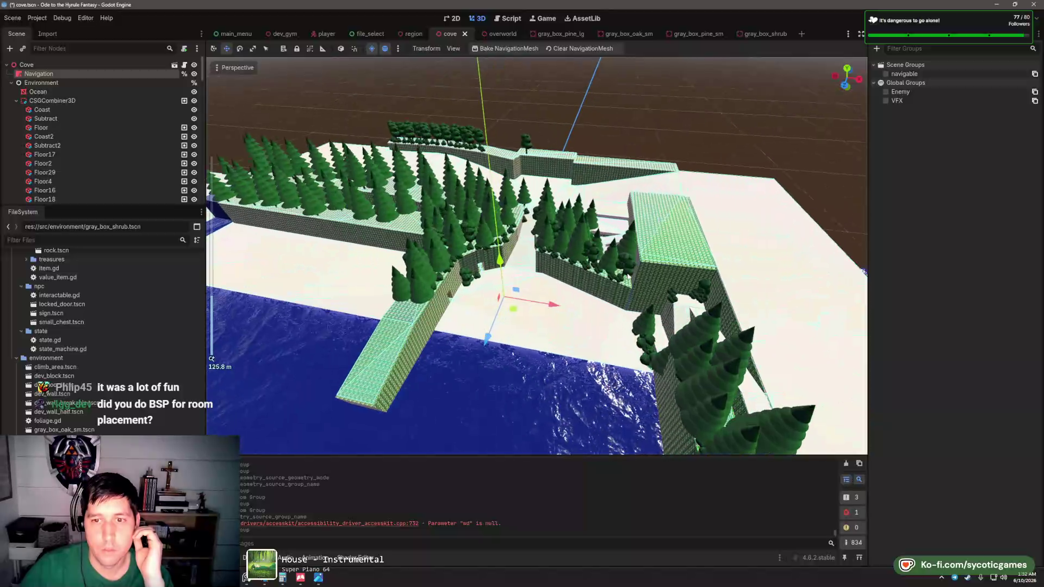
scroll(653, 262, up, 5)
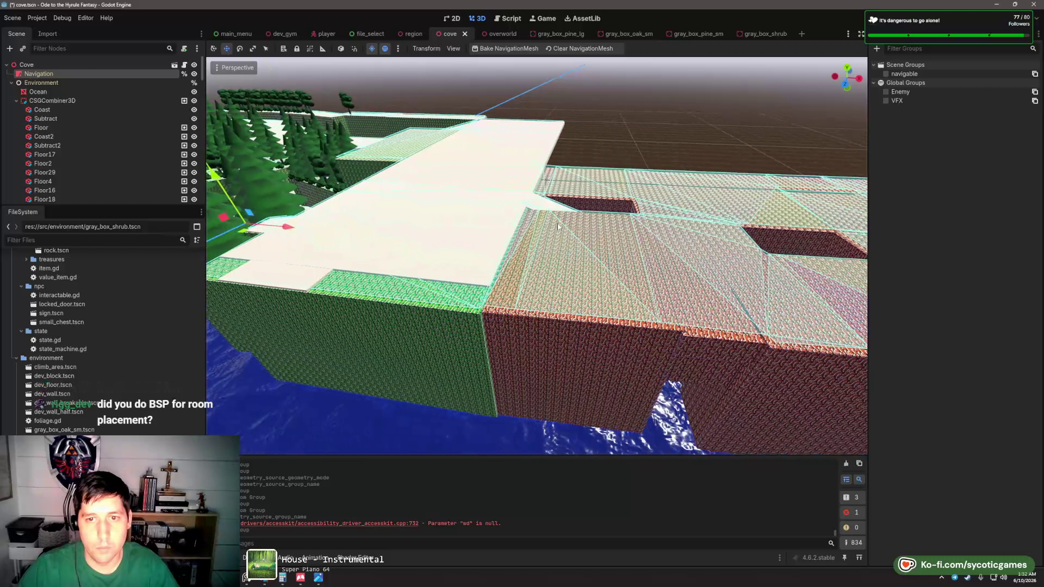
- Orbit and zoom around the cove to inspect the cyan navmesh over floors and cliffs
mouse_move(636, 242)
mouse_down()
mouse_move(518, 254)
mouse_move(545, 211)
mouse_move(448, 233)
mouse_up()
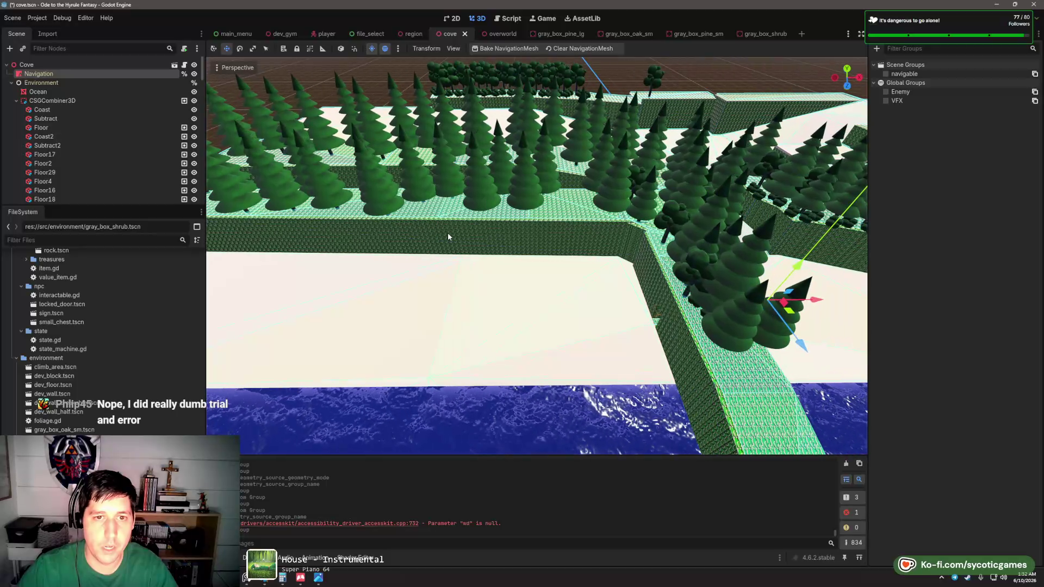
scroll(448, 233, down, 3)
drag(528, 237, 466, 227)
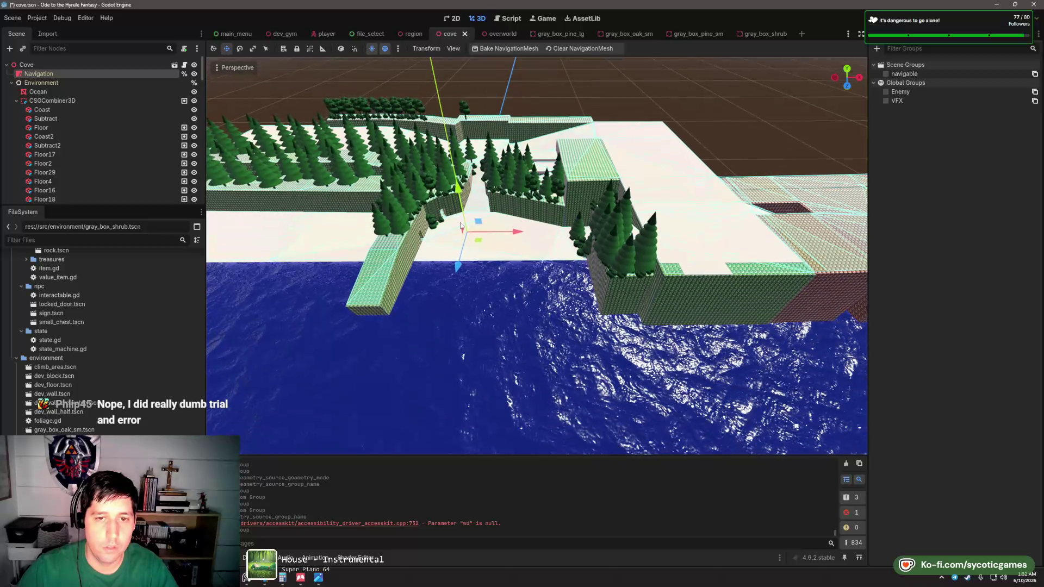
scroll(467, 227, up, 3)
scroll(466, 226, down, 2)
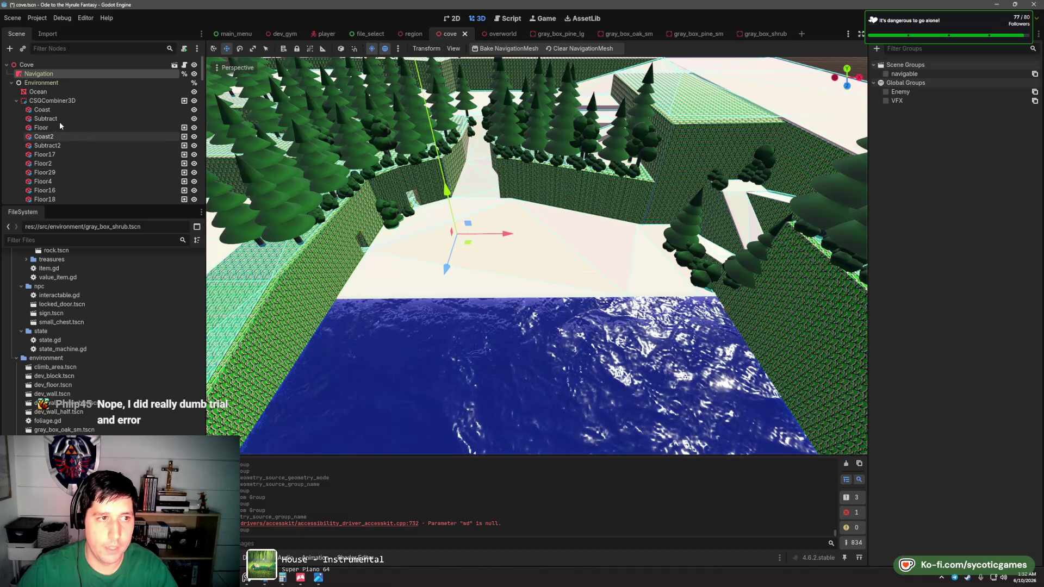
scroll(52, 117, down, 10)
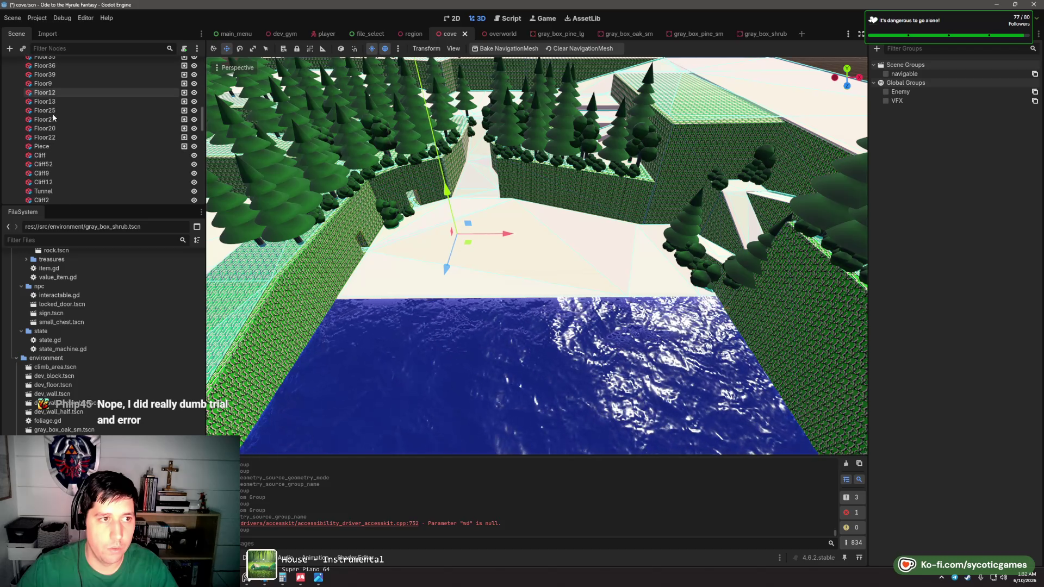
click(50, 119)
scroll(65, 125, down, 5)
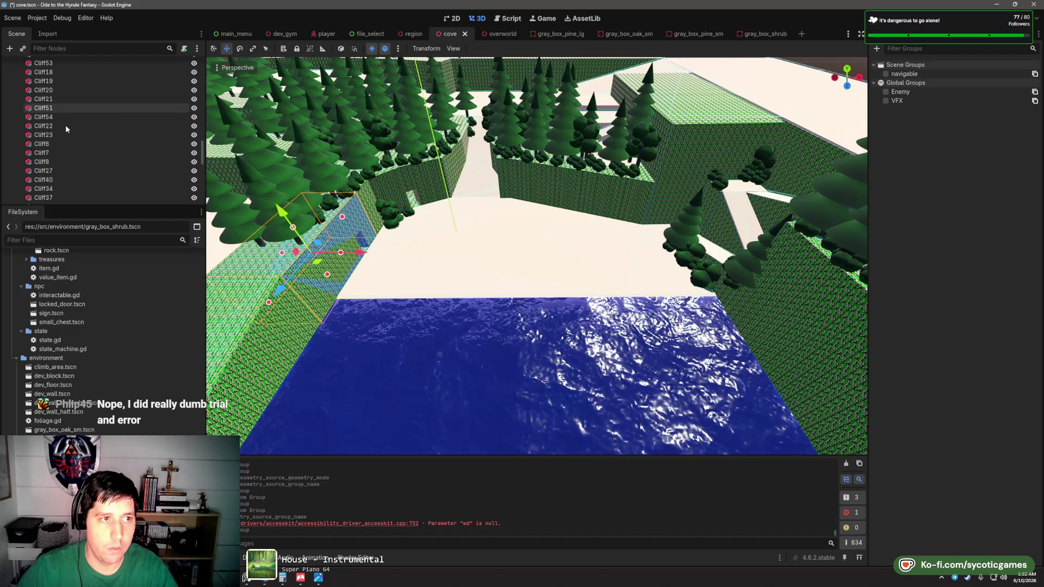
scroll(67, 125, down, 5)
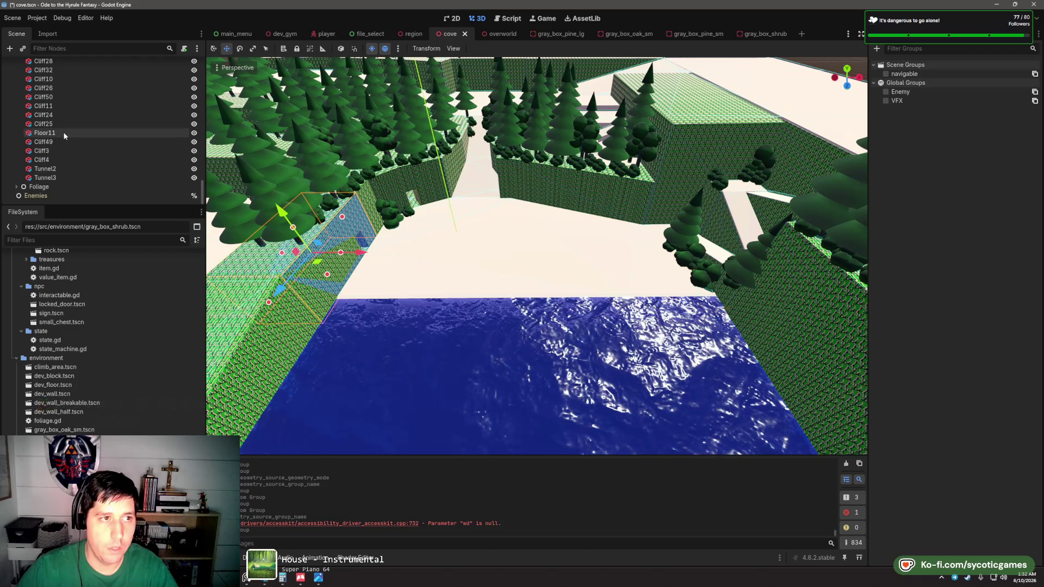
- Reparent the selected Cliff nodes under a new CSGCombiner3D parent
shift+click(59, 124)
ctrl+click(57, 142)
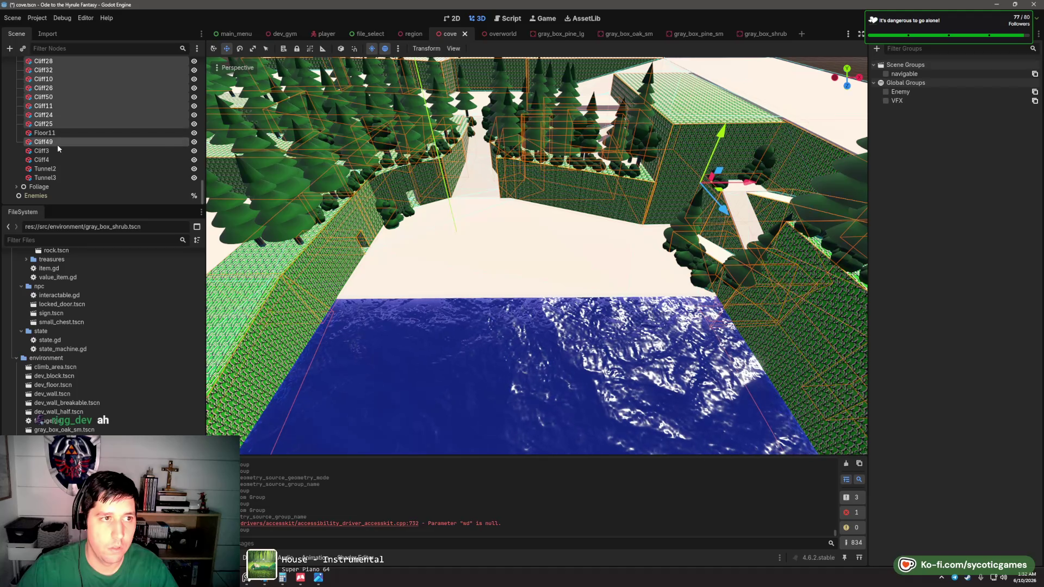
ctrl+click(56, 150)
ctrl+click(55, 159)
ctrl+click(54, 156)
scroll(55, 149, up, 4)
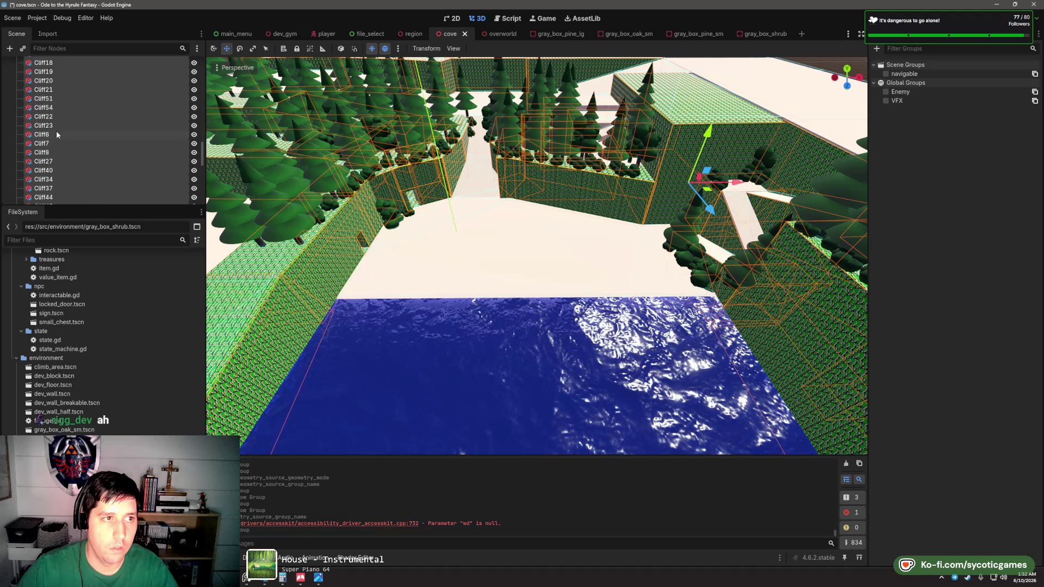
right_click(54, 131)
click(95, 214)
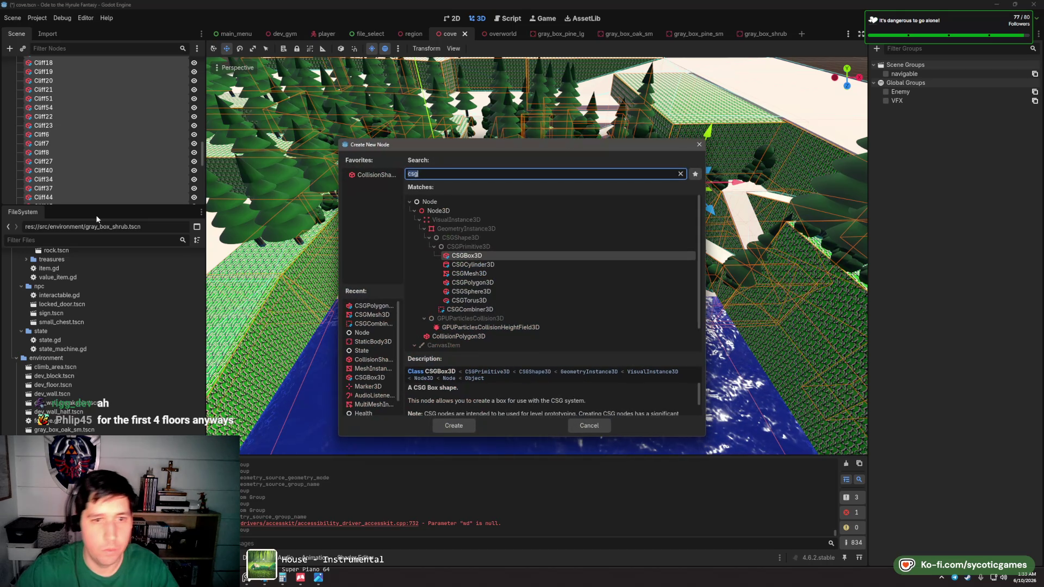
text(csg)
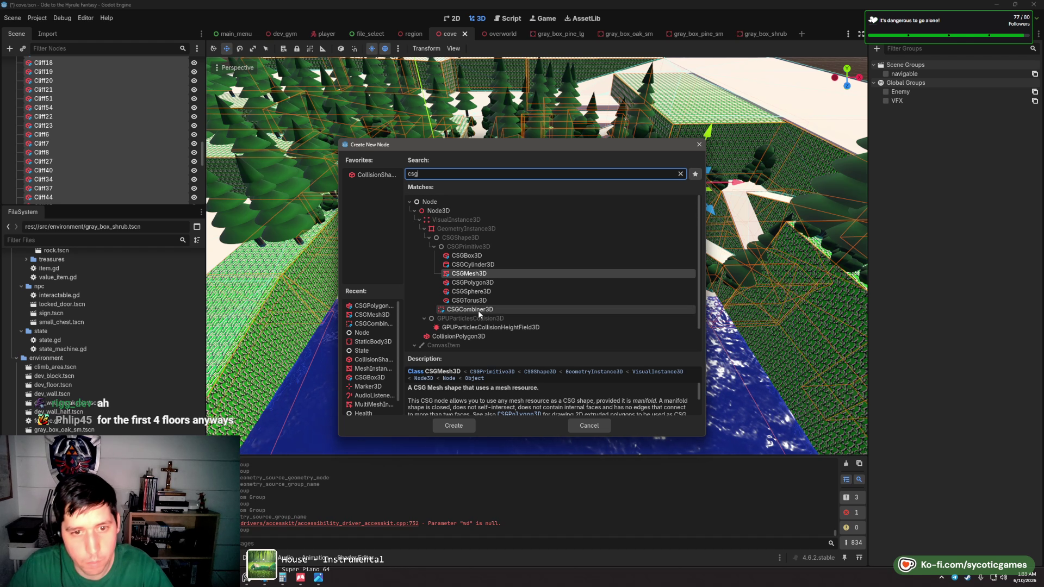
click(456, 425)
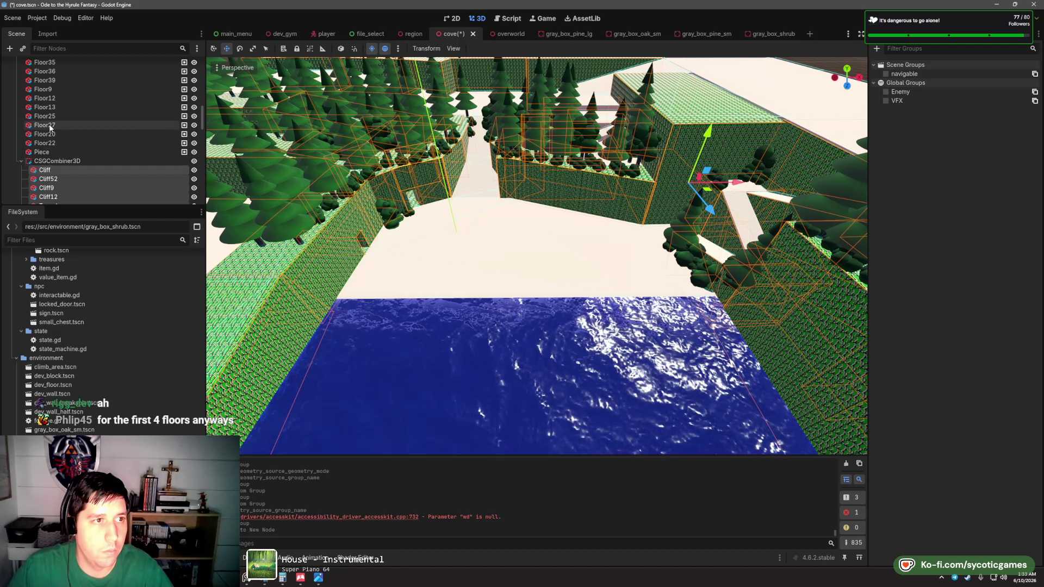
- Move Tunnel2 and Tunnel3 in among the cliffs under the nested combiner
scroll(91, 133, up, 3)
scroll(69, 158, down, 5)
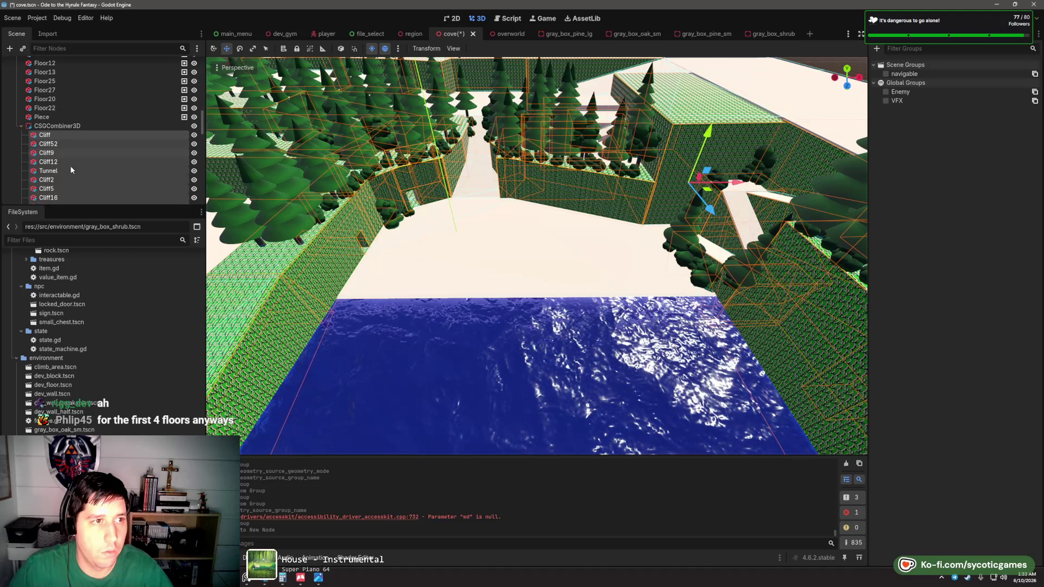
click(67, 161)
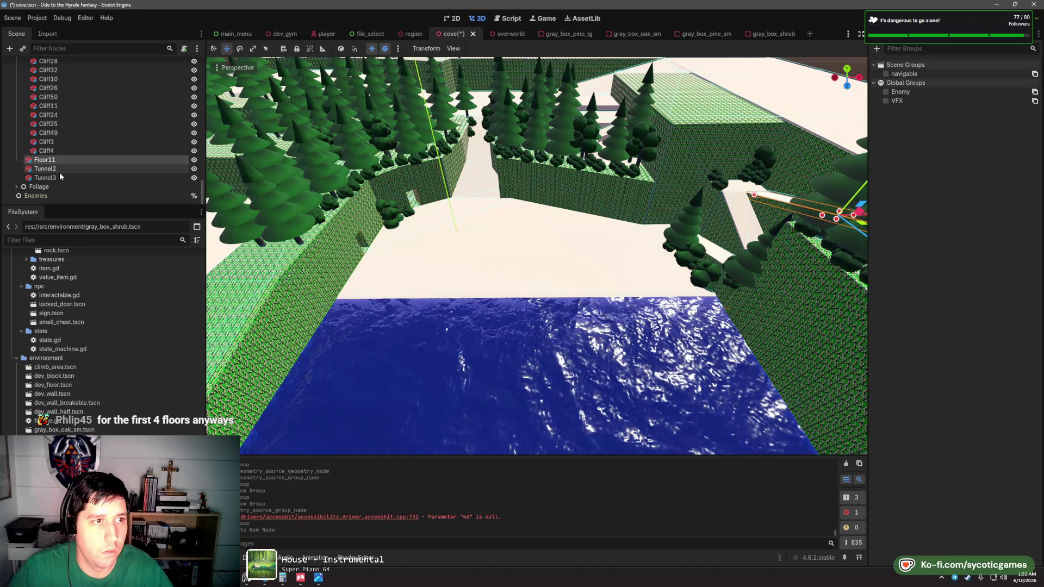
click(60, 175)
shift+click(59, 168)
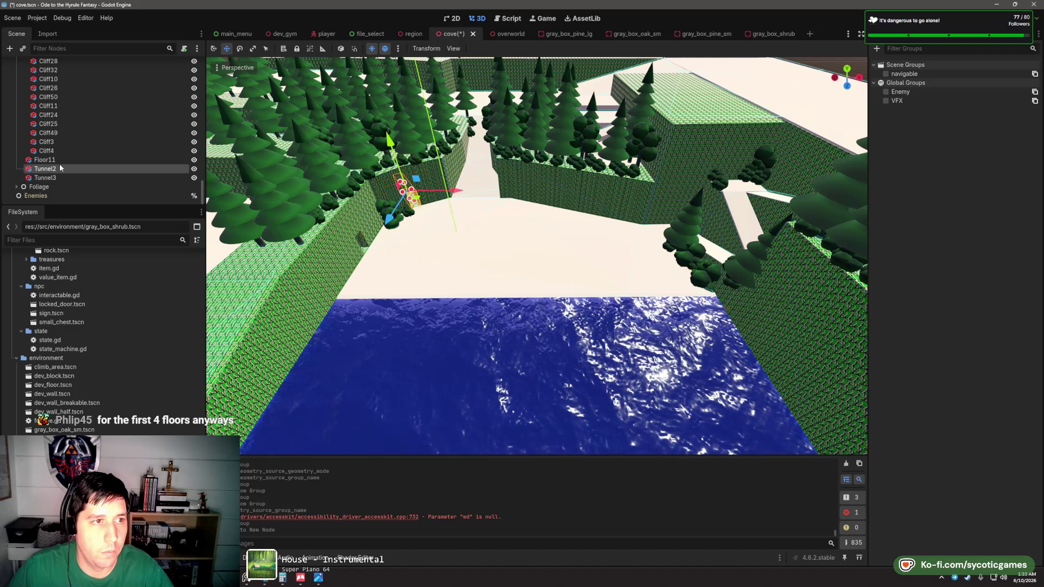
click(59, 163)
click(60, 169)
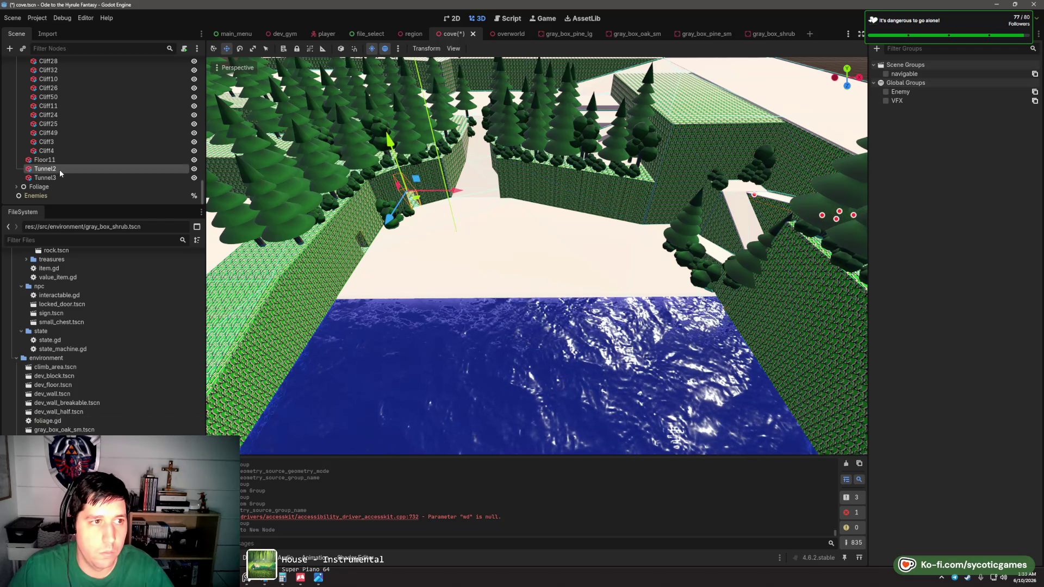
shift+click(60, 175)
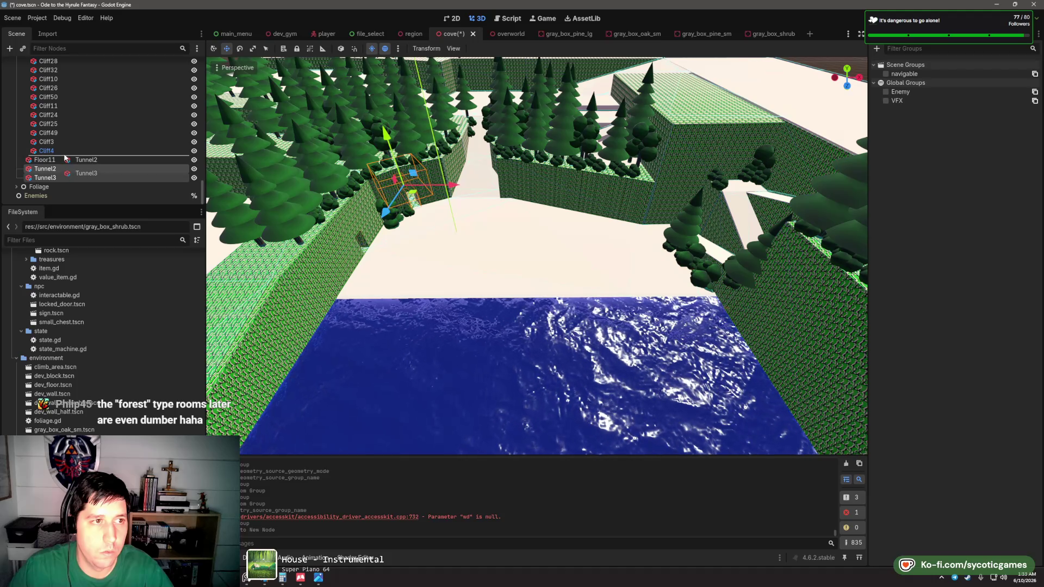
drag(65, 158, 64, 155)
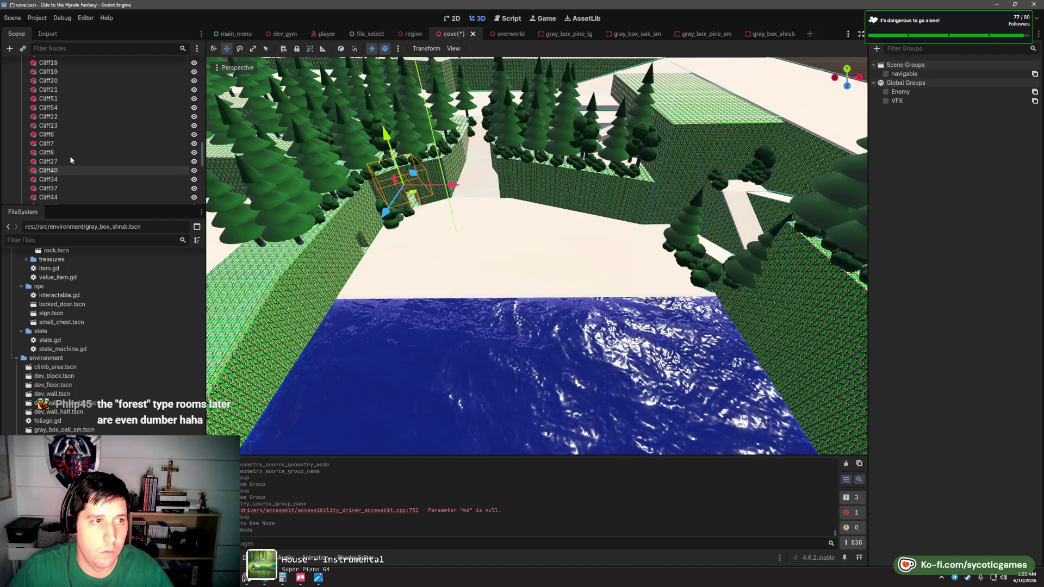
- Collapse the nested cliff CSGCombiner3D, select it, and show its properties in the Inspector
scroll(70, 155, up, 10)
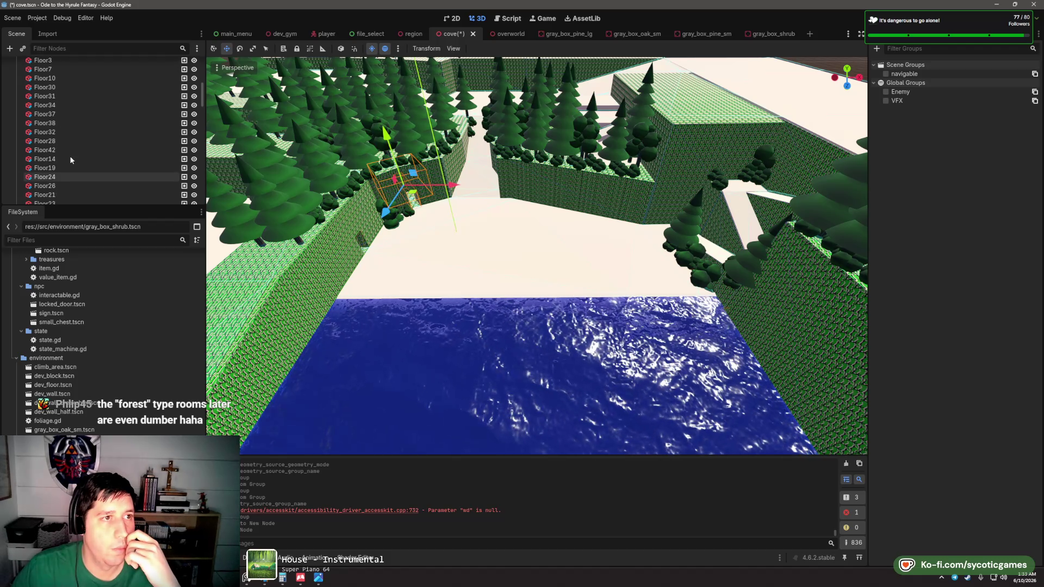
scroll(71, 152, up, 5)
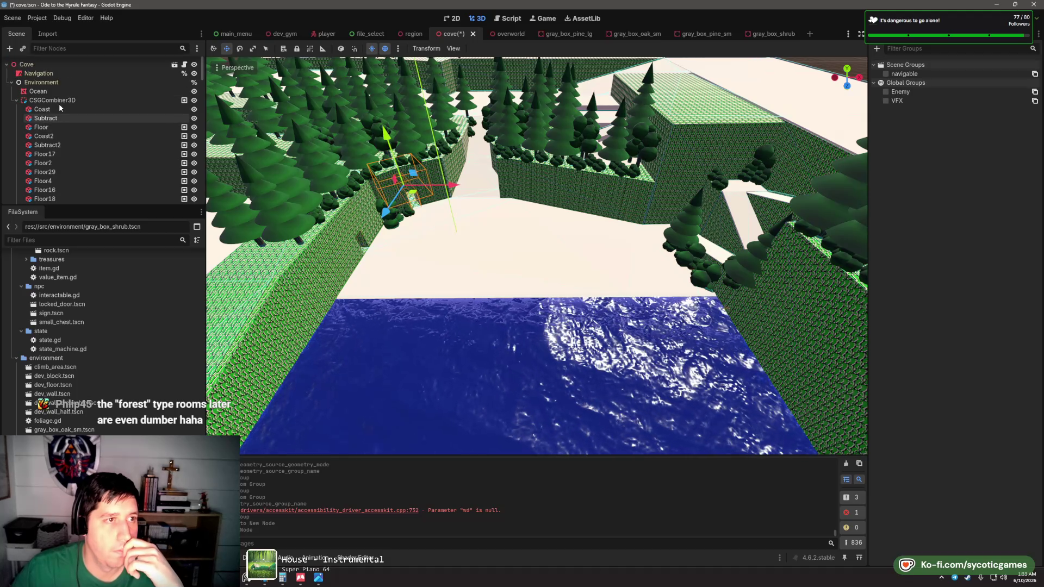
click(16, 101)
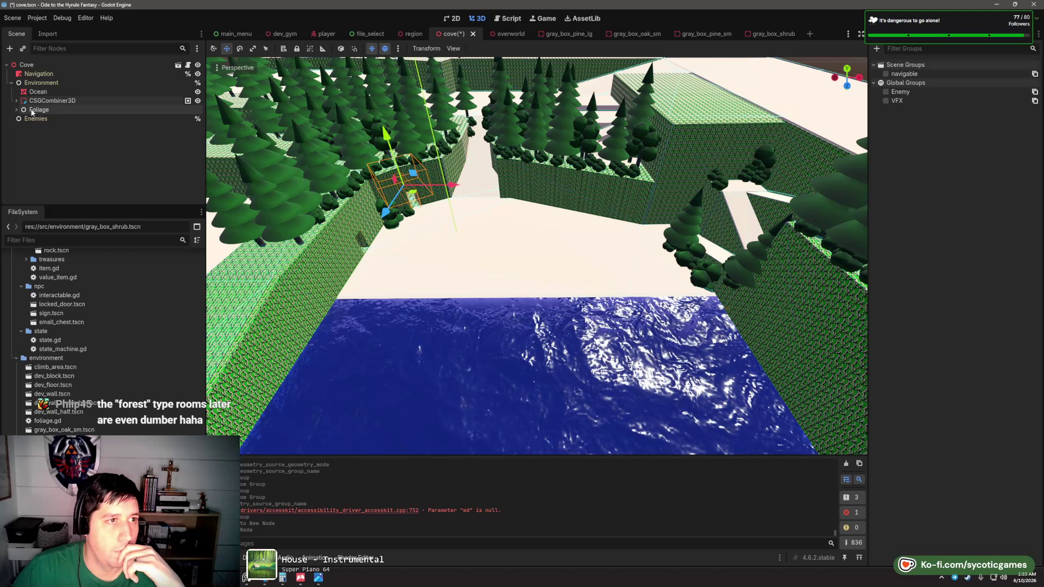
click(17, 102)
scroll(33, 120, down, 10)
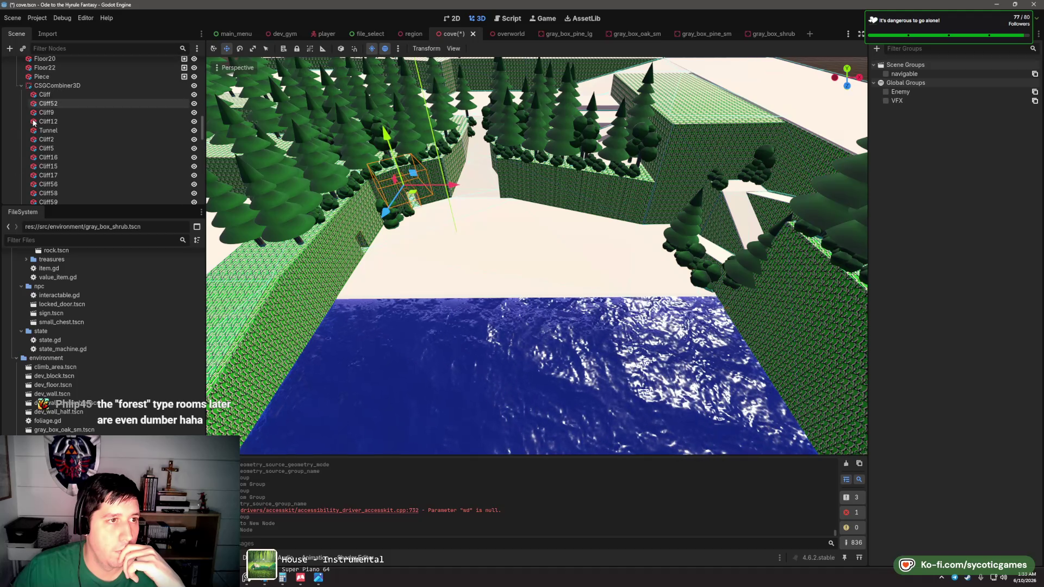
click(22, 85)
click(70, 172)
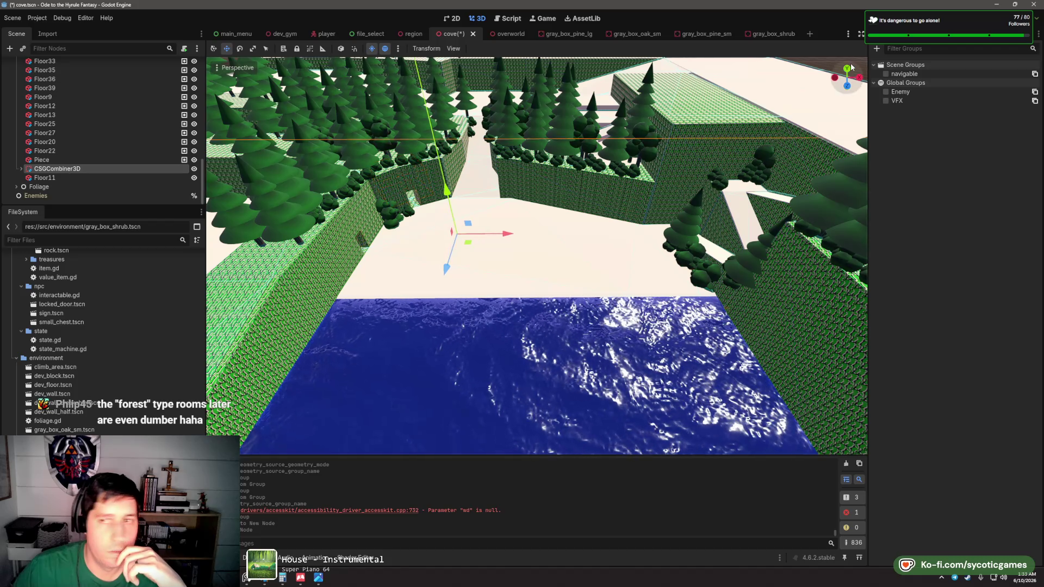
click(885, 33)
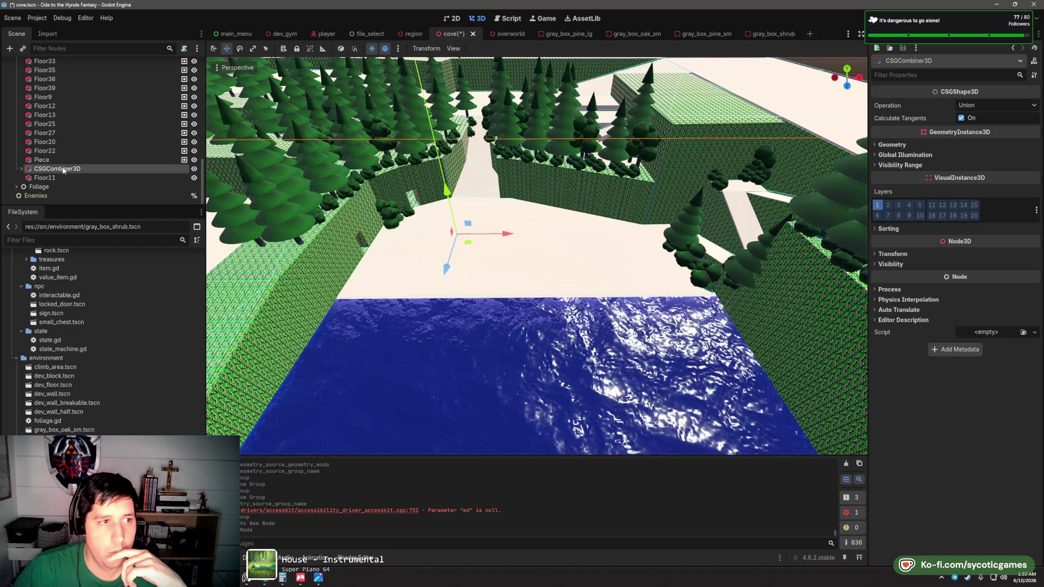
- Enable Use Collision on the cliff combiner, save the scene, and bake the navigation mesh
drag(89, 120, 68, 102)
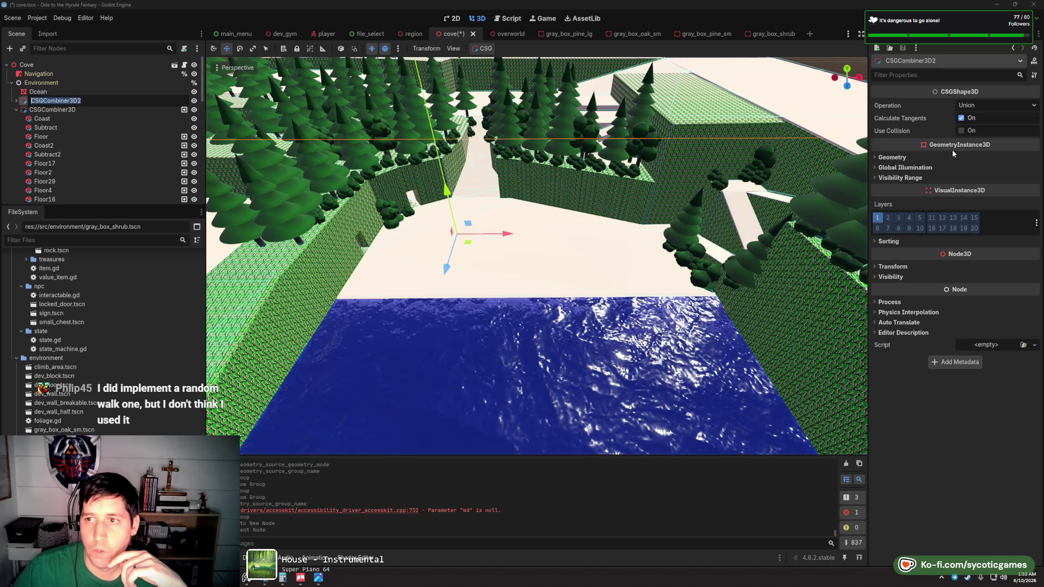
click(961, 131)
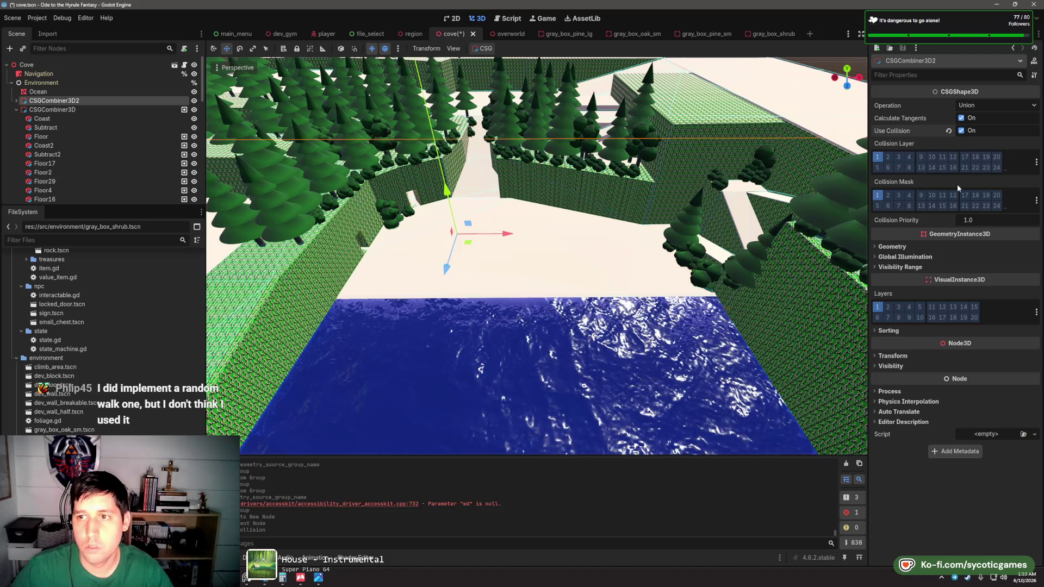
key(ctrl+s)
click(39, 73)
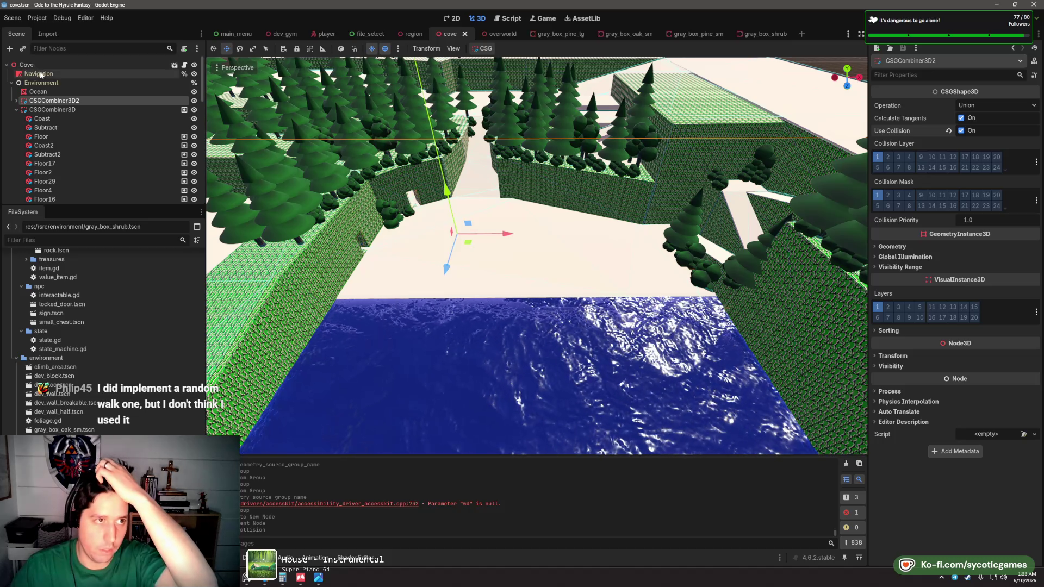
click(490, 49)
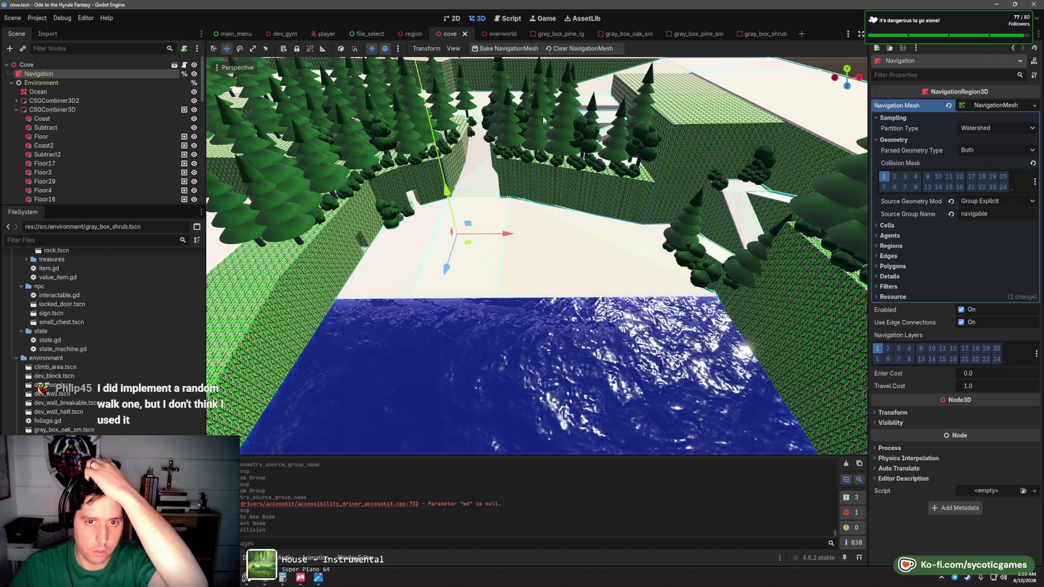
scroll(521, 208, up, 10)
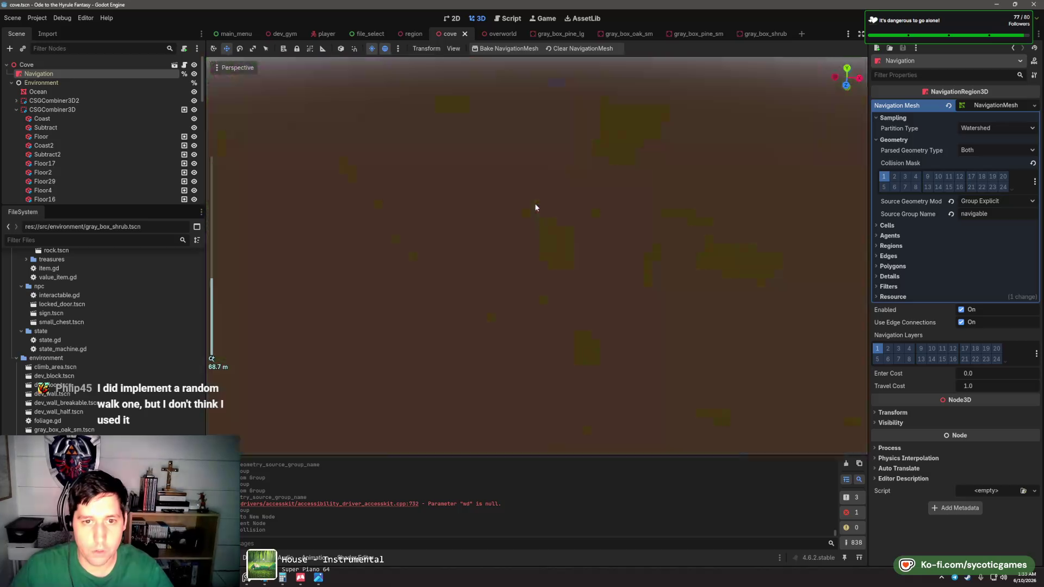
scroll(511, 205, down, 5)
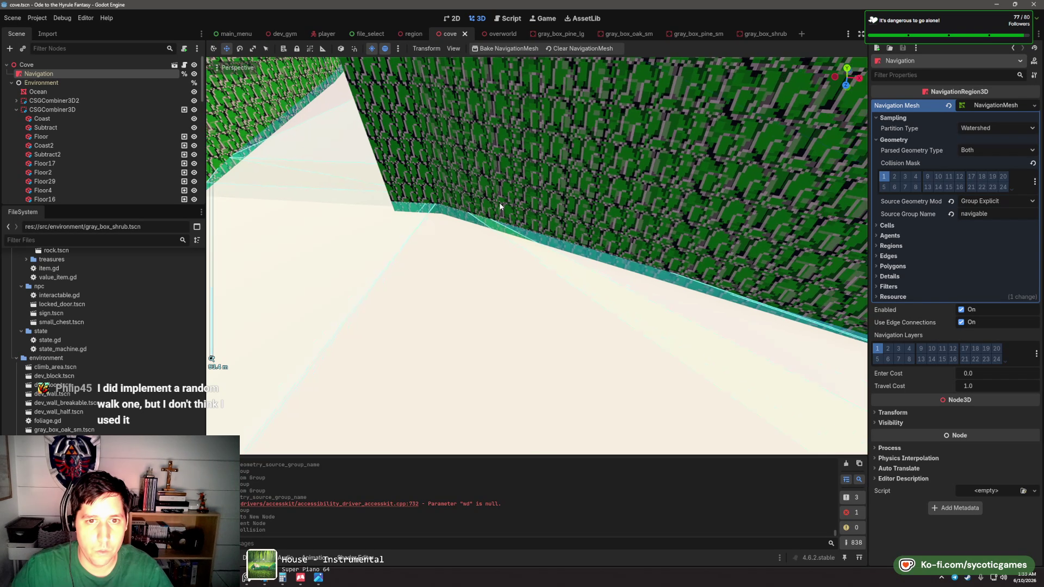
scroll(526, 206, down, 10)
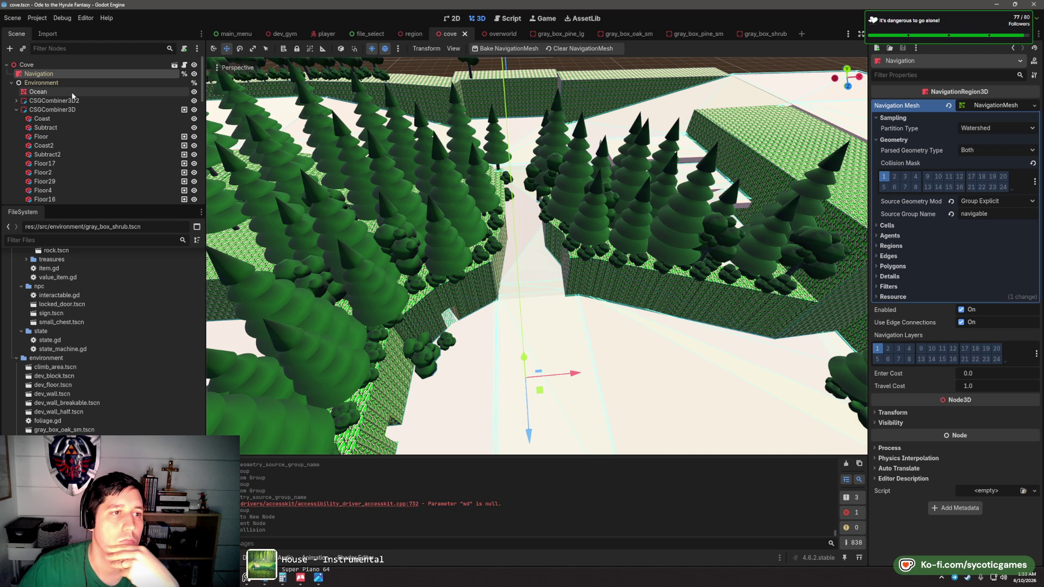
- Move all cliff and tunnel nodes into the main CSGCombiner3D and delete the empty CSGCombiner3D2
click(62, 109)
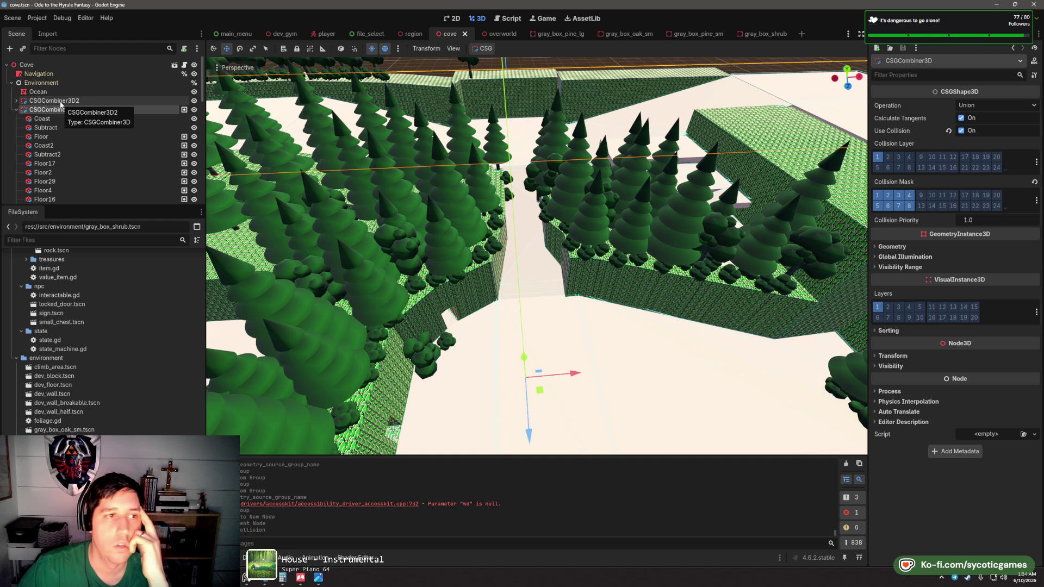
click(16, 100)
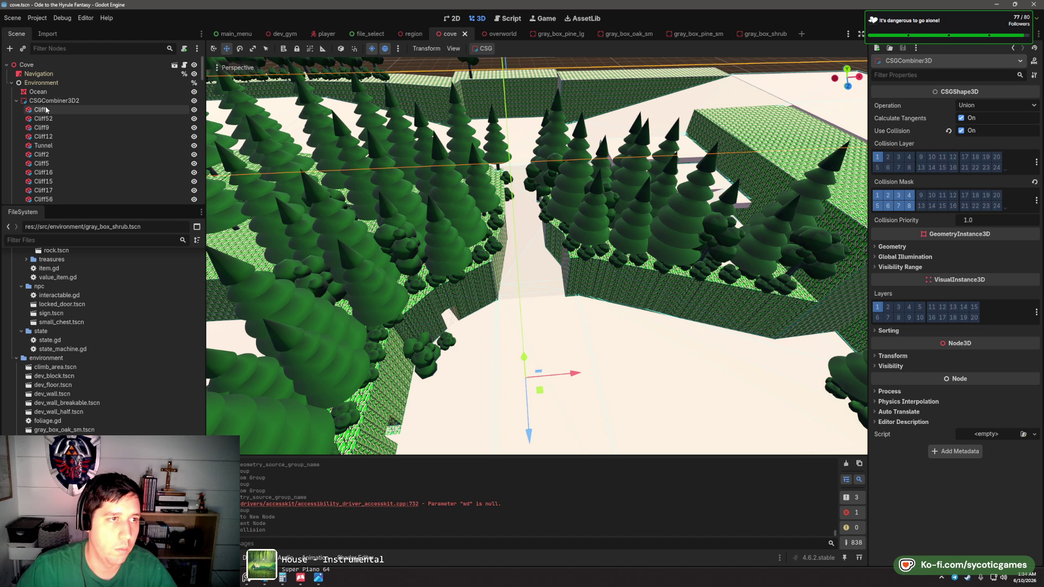
click(42, 109)
scroll(53, 125, down, 5)
scroll(53, 125, down, 8)
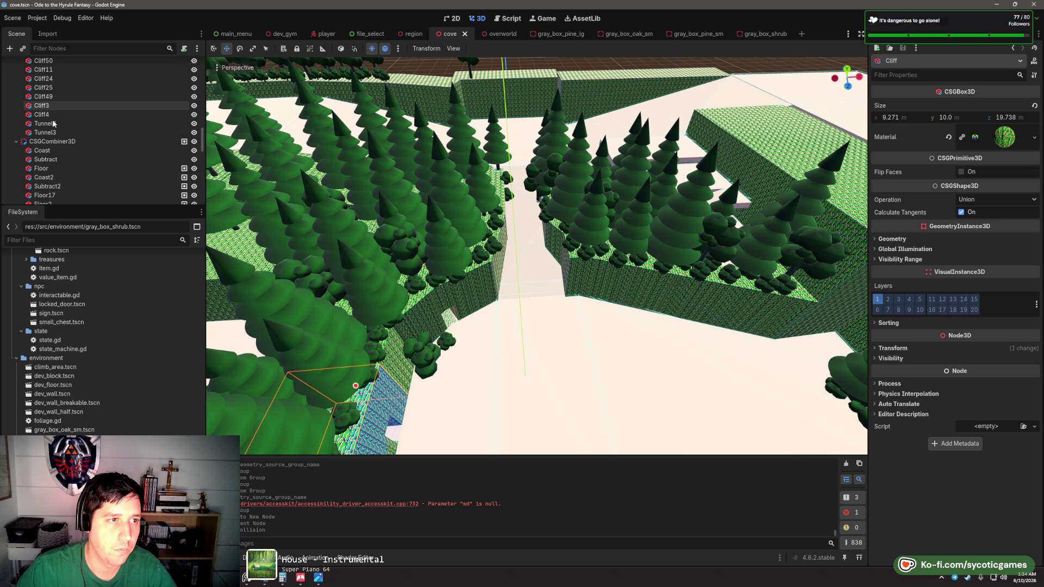
shift+click(58, 136)
drag(57, 136, 72, 183)
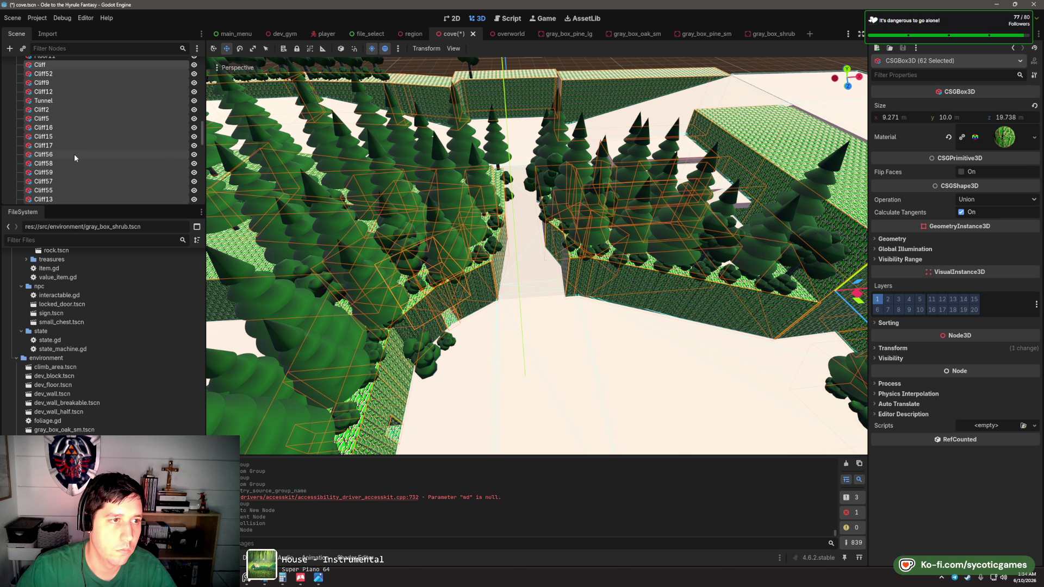
click(68, 101)
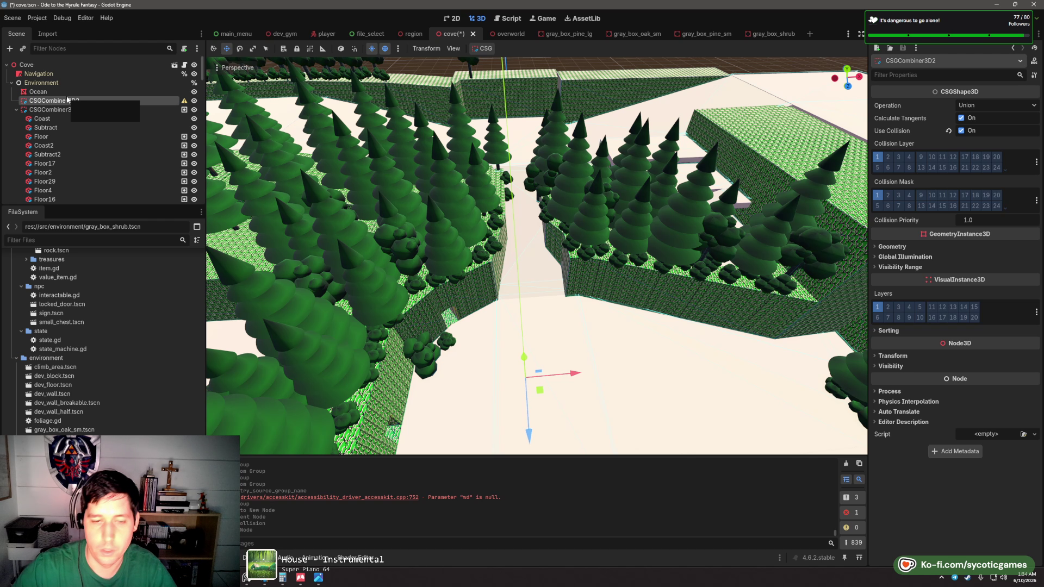
key(Delete)
click(479, 301)
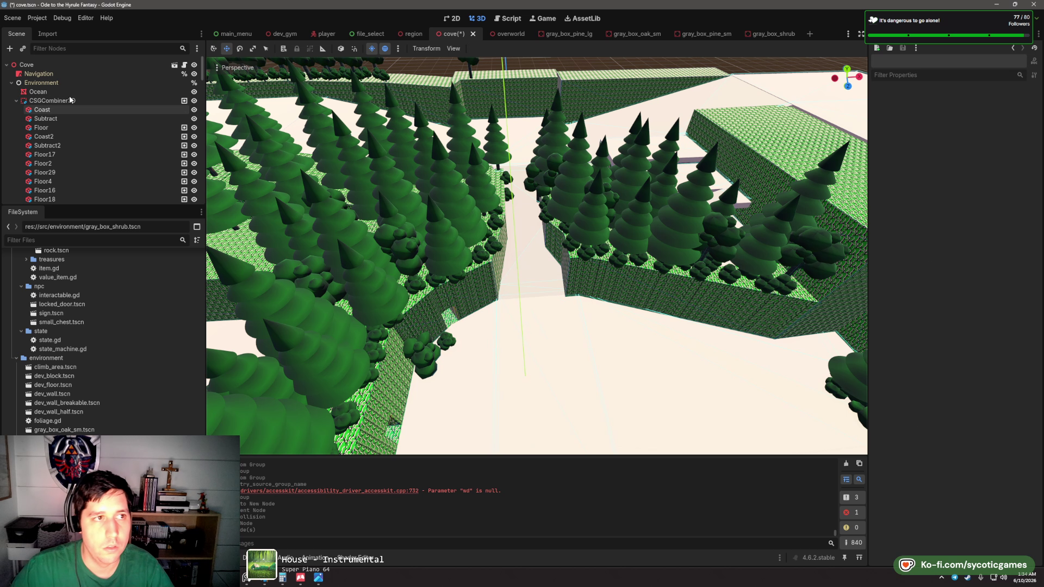
- Rebake the Navigation region's mesh and zoom around to check the floors and cliff tops
click(66, 76)
click(493, 50)
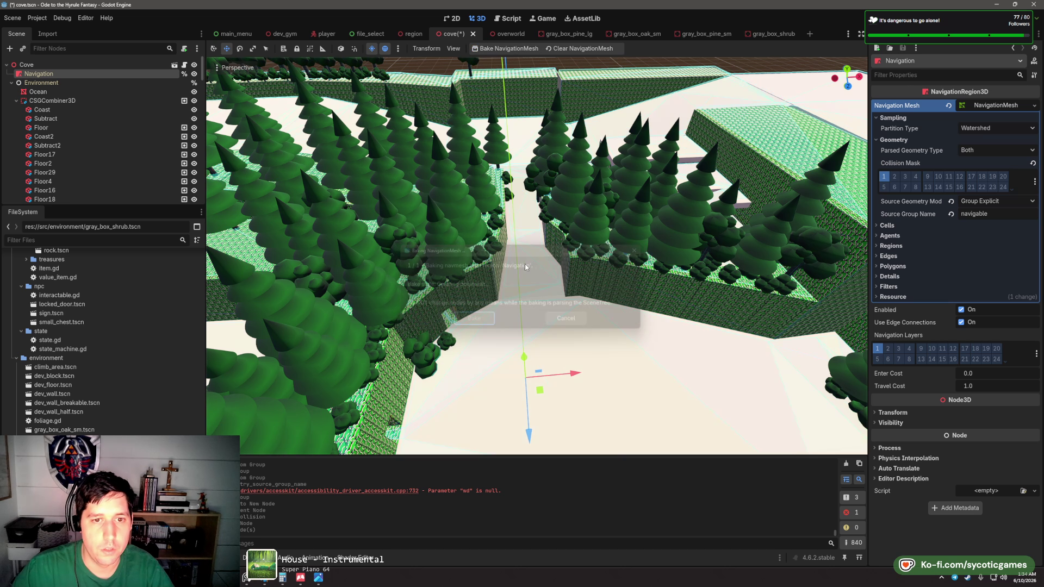
scroll(425, 227, up, 3)
scroll(425, 231, down, 10)
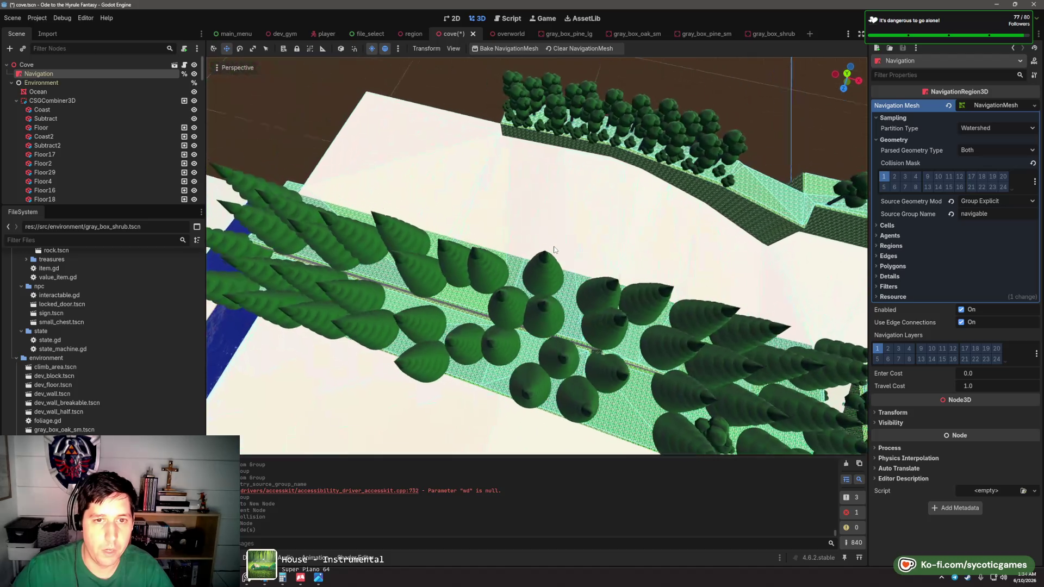
scroll(557, 232, up, 5)
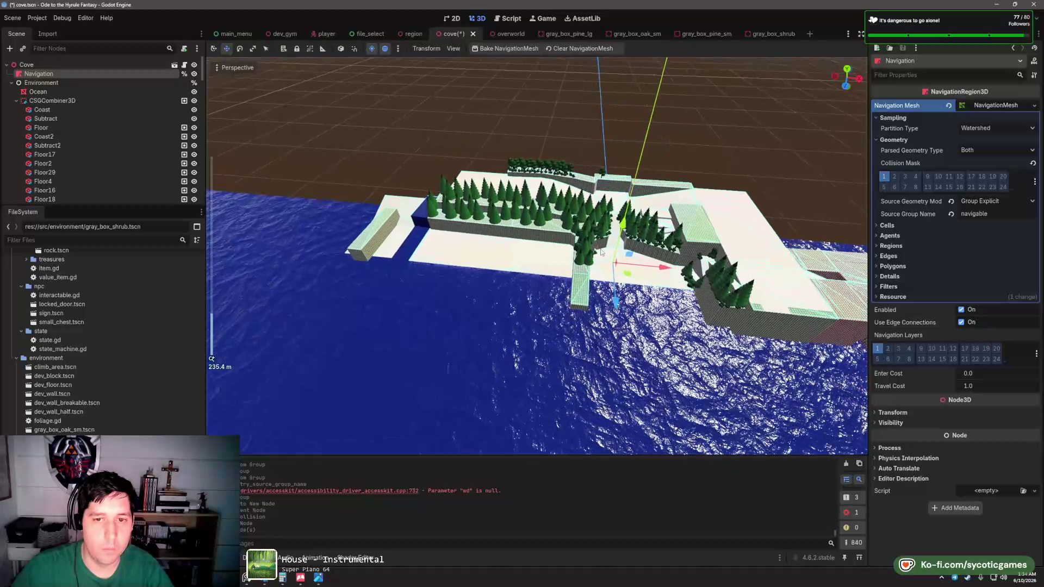
scroll(592, 253, up, 5)
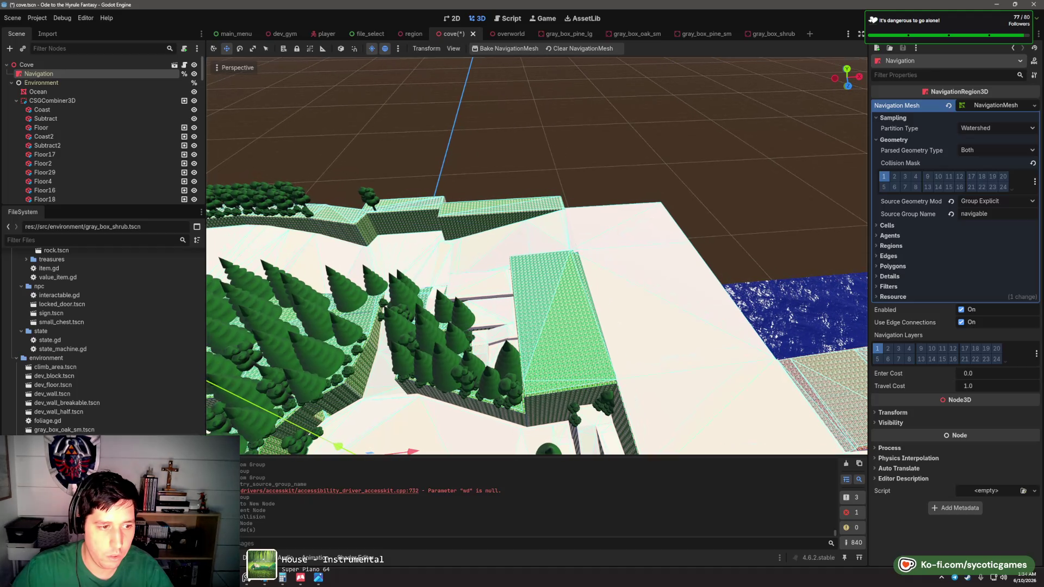
scroll(506, 304, up, 5)
scroll(552, 280, down, 4)
scroll(552, 280, up, 3)
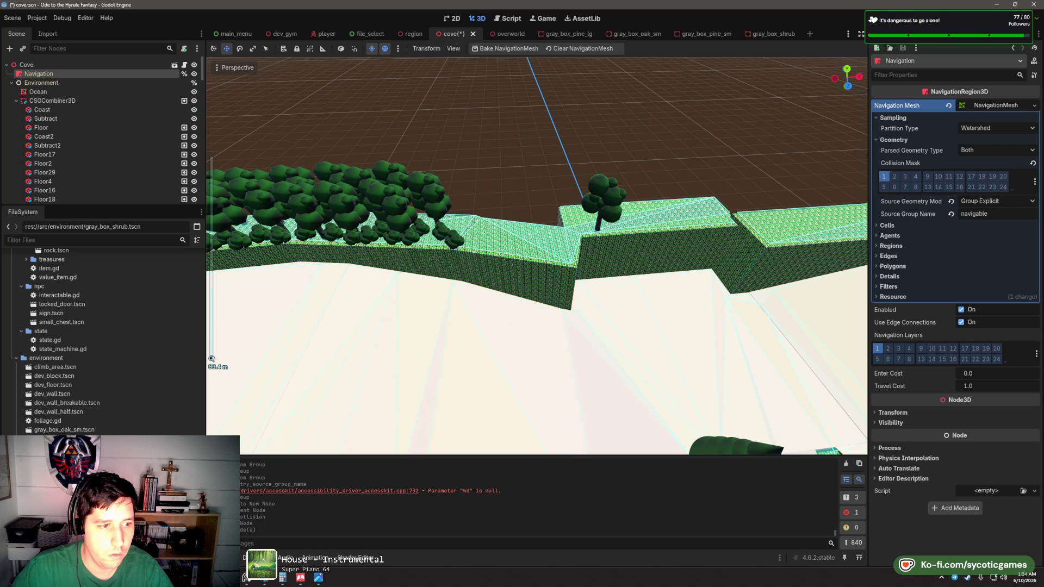
- Place a row of gray_box_shrub instances along the upper cliff edge toward the next ledge
drag(498, 249, 419, 234)
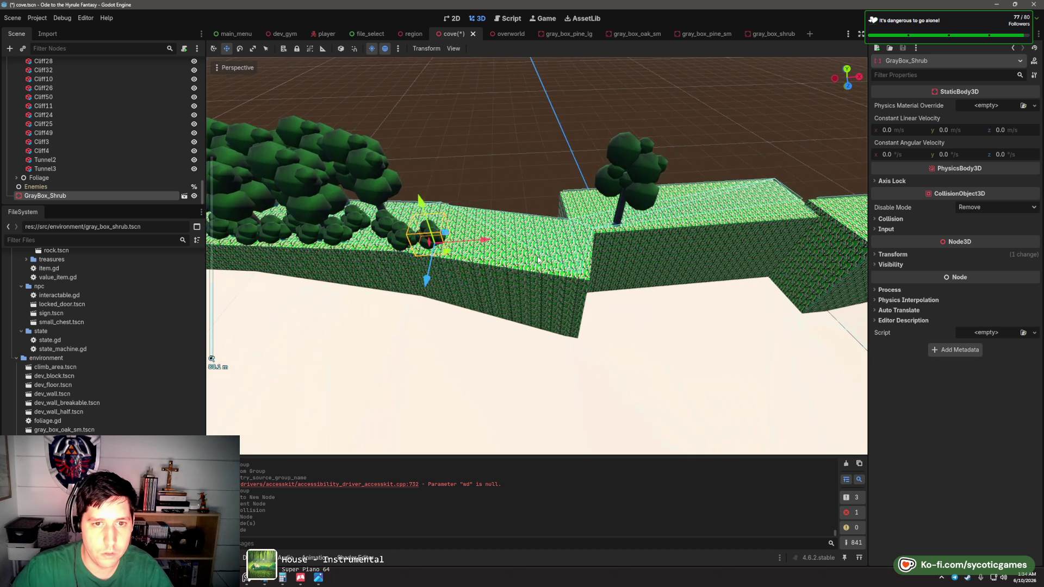
scroll(420, 234, up, 2)
drag(420, 279, 418, 278)
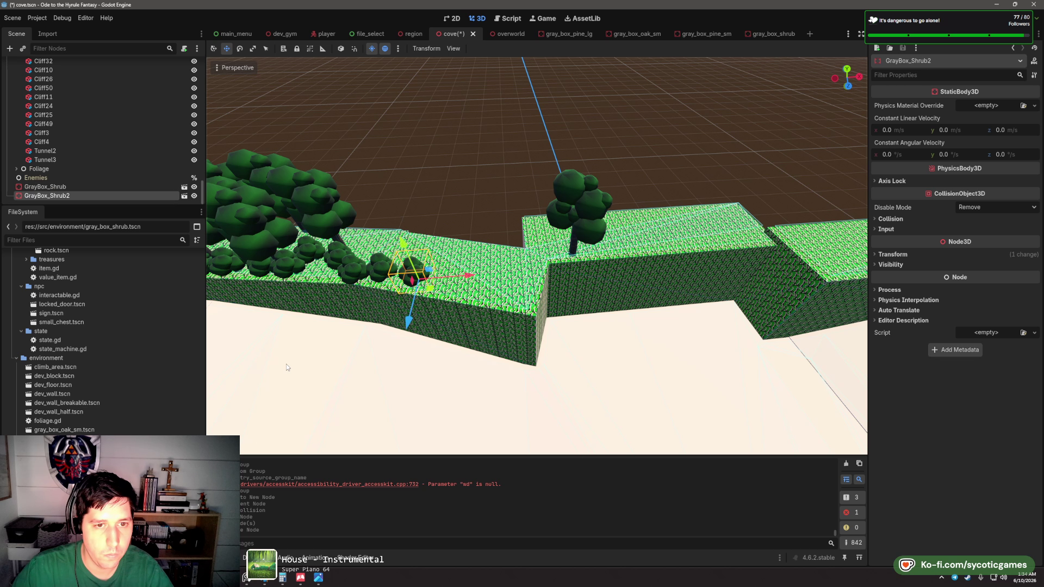
click(458, 295)
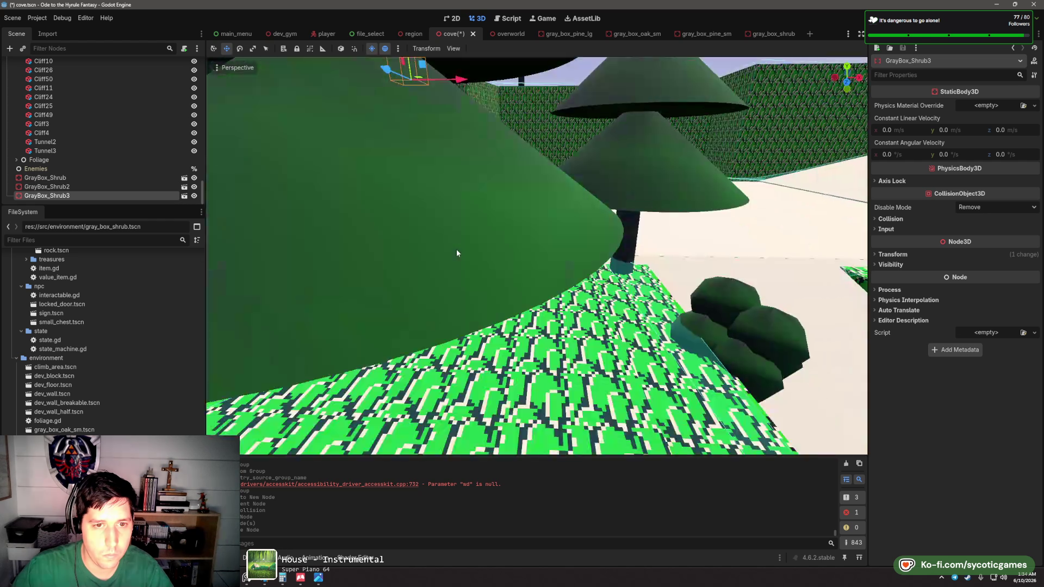
scroll(457, 342, down, 2)
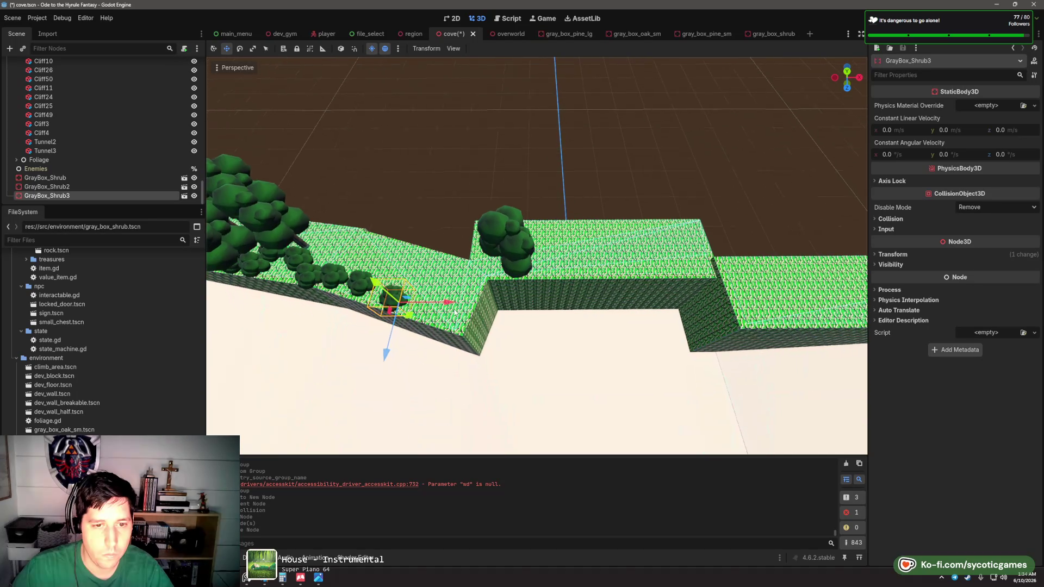
click(467, 294)
click(472, 305)
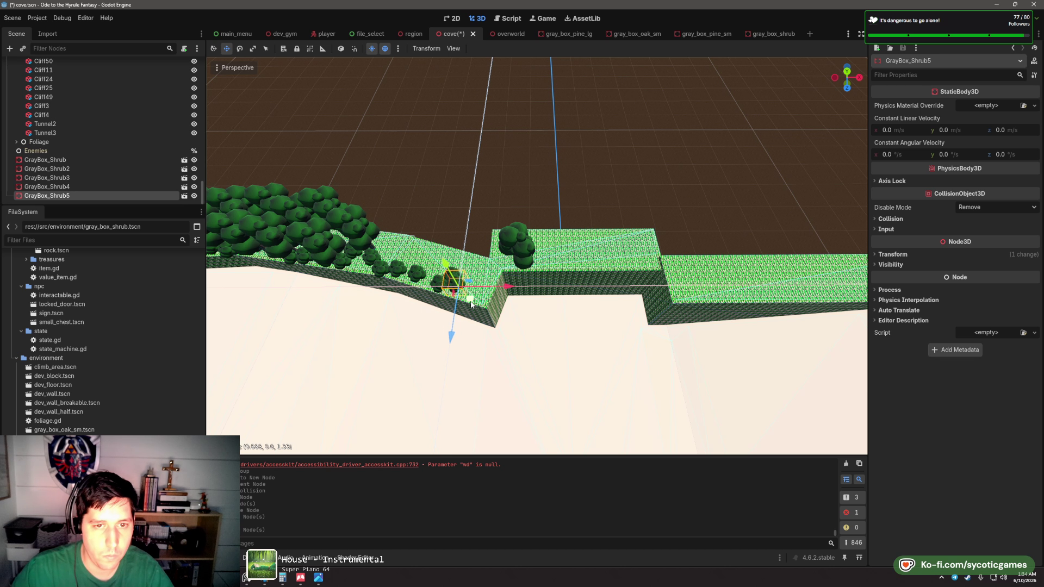
click(490, 302)
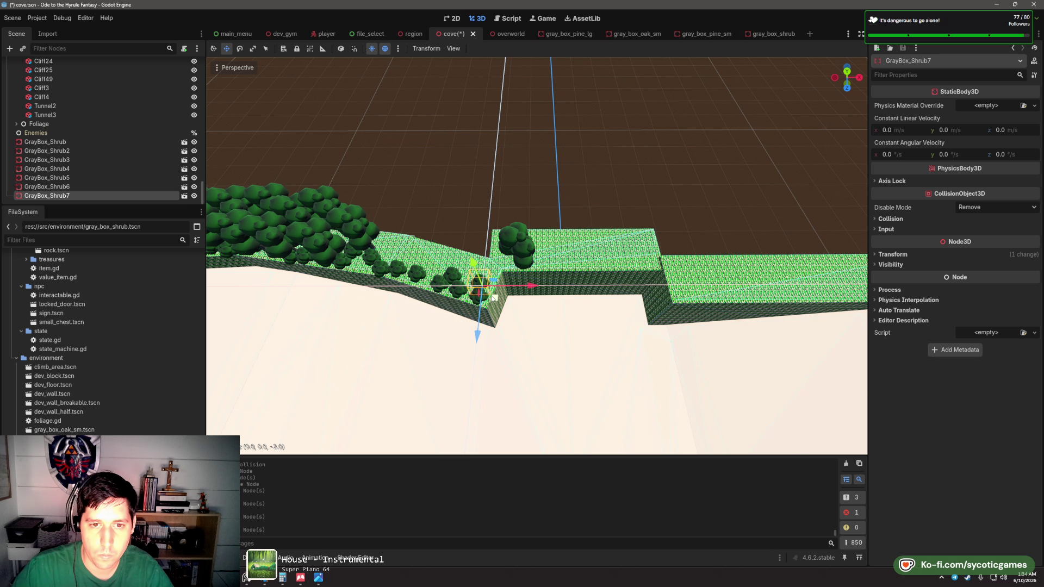
click(506, 289)
click(512, 270)
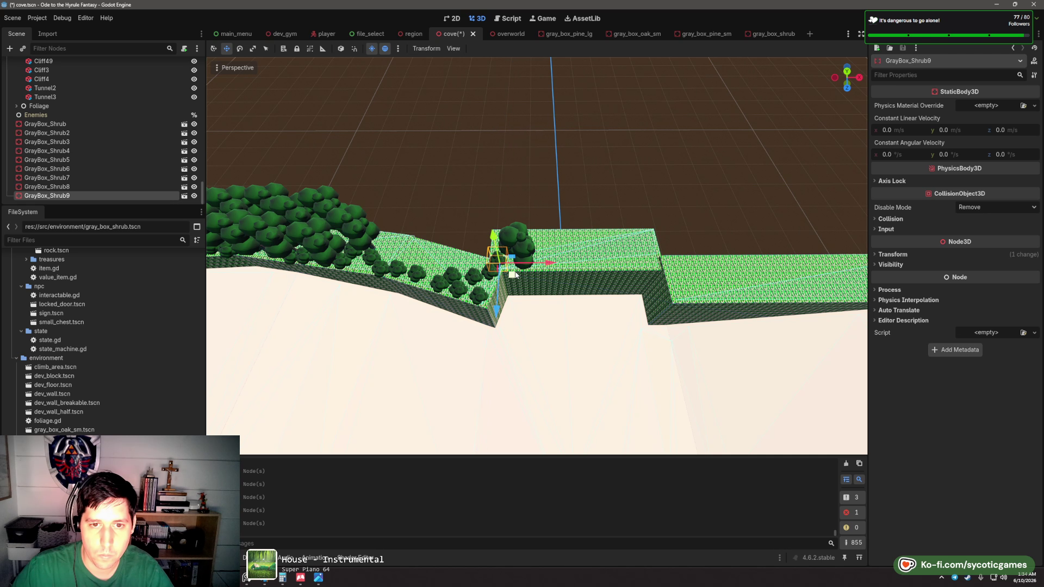
click(548, 277)
click(572, 290)
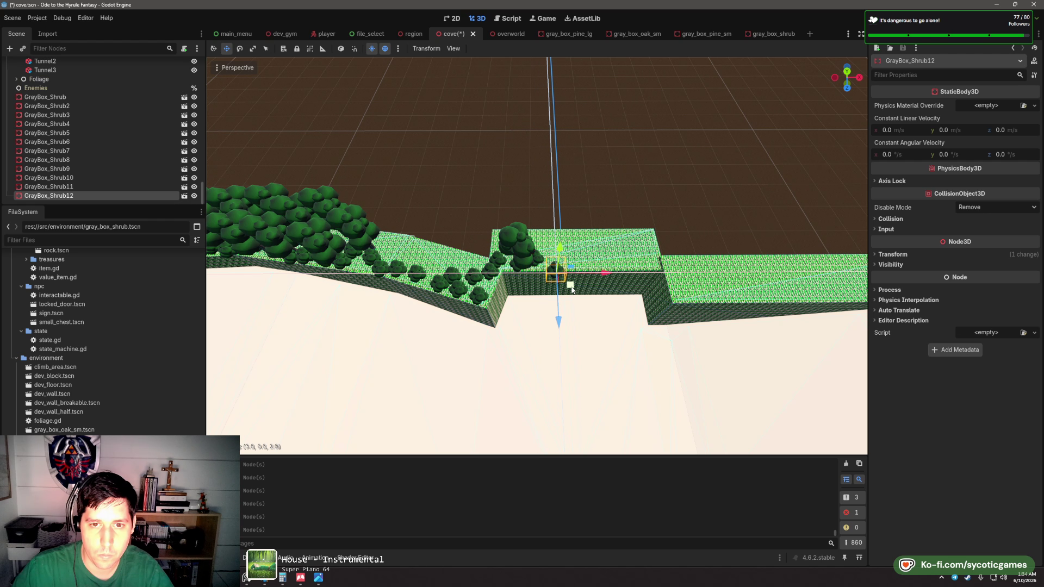
click(571, 283)
click(577, 280)
click(588, 280)
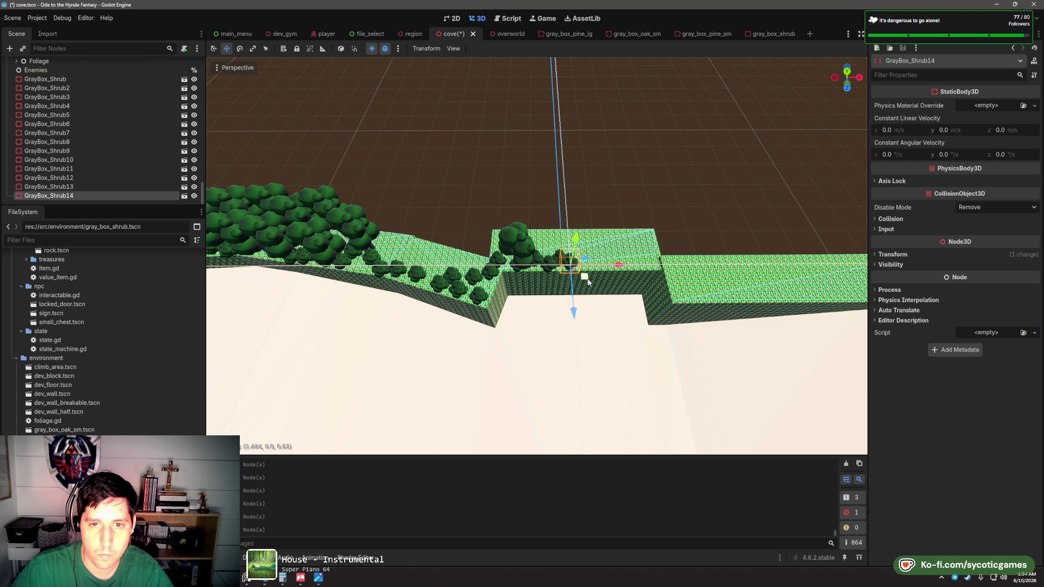
click(618, 276)
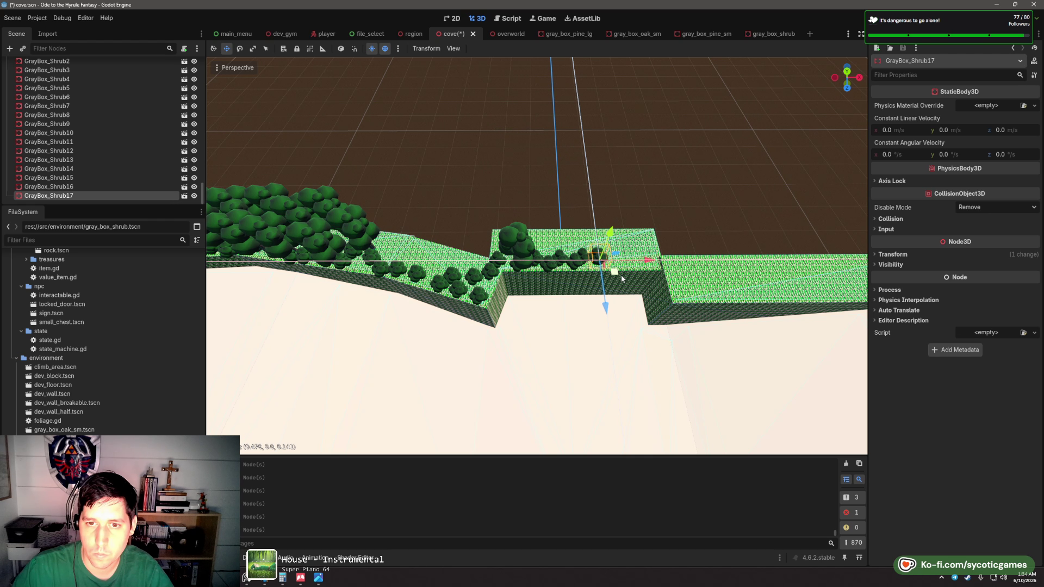
click(649, 282)
click(660, 278)
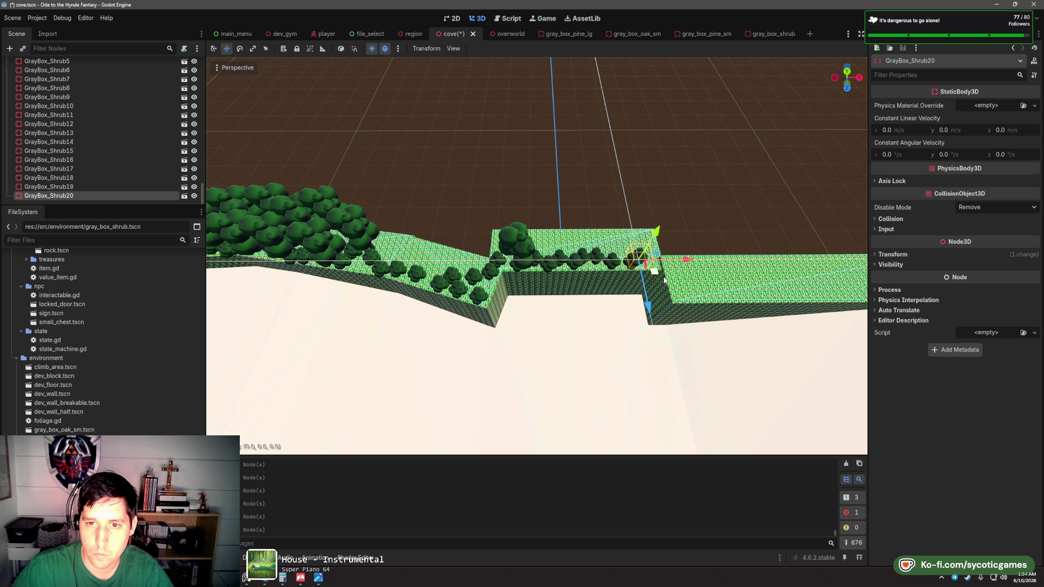
click(676, 284)
click(696, 298)
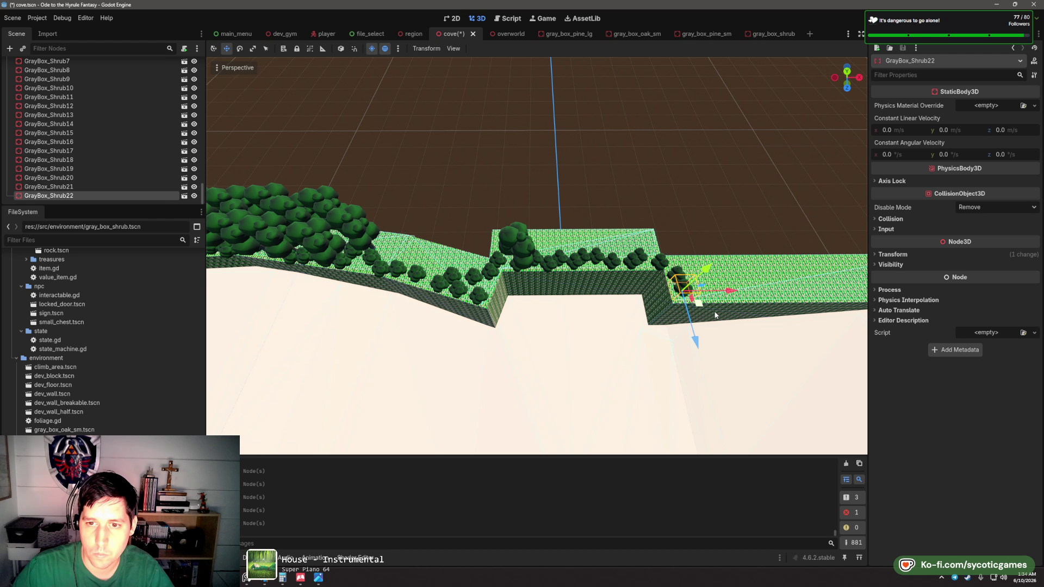
- Continue the shrub row along the lower ledge
click(534, 260)
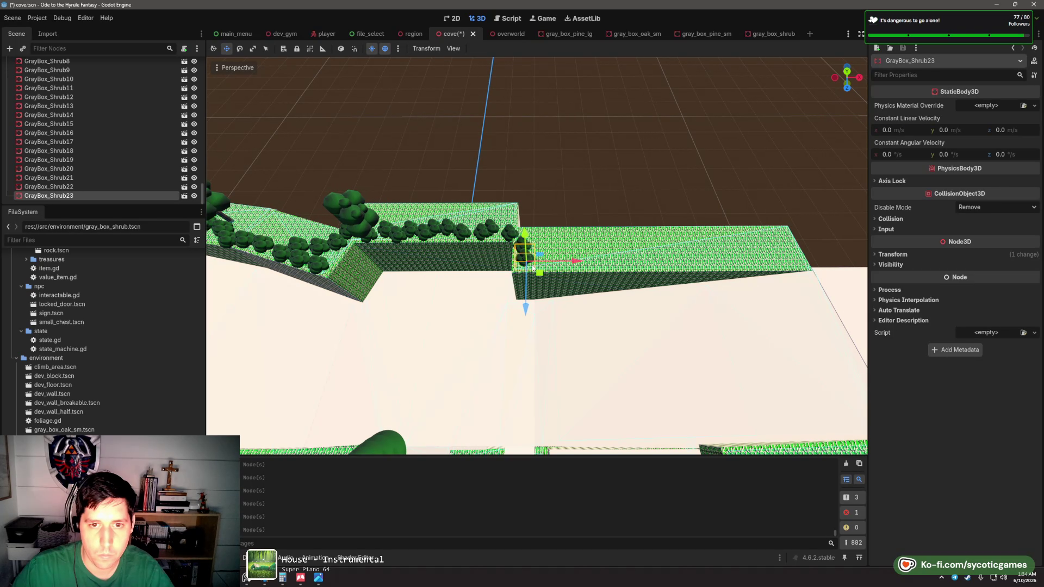
click(585, 282)
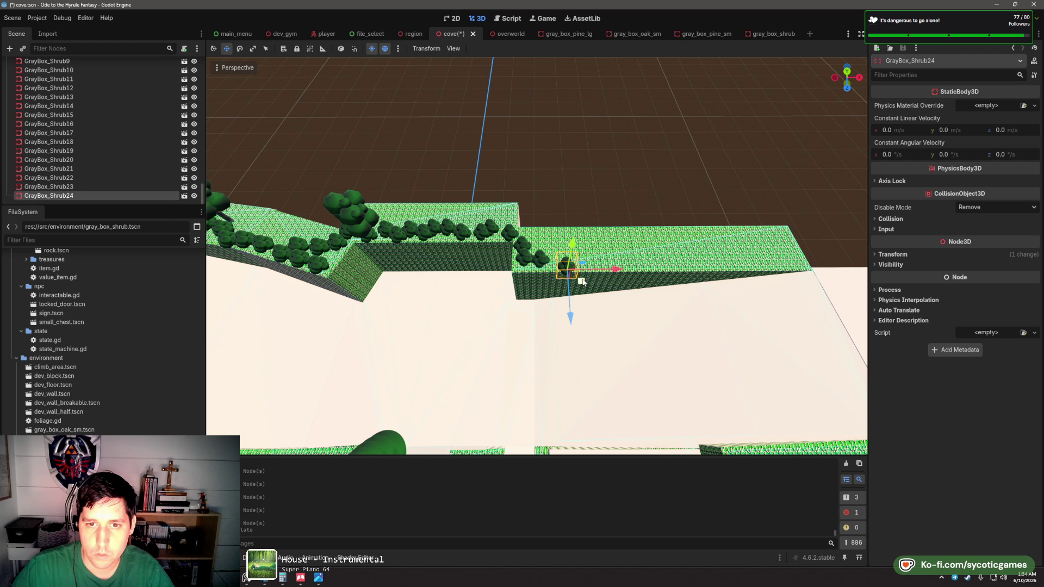
click(590, 274)
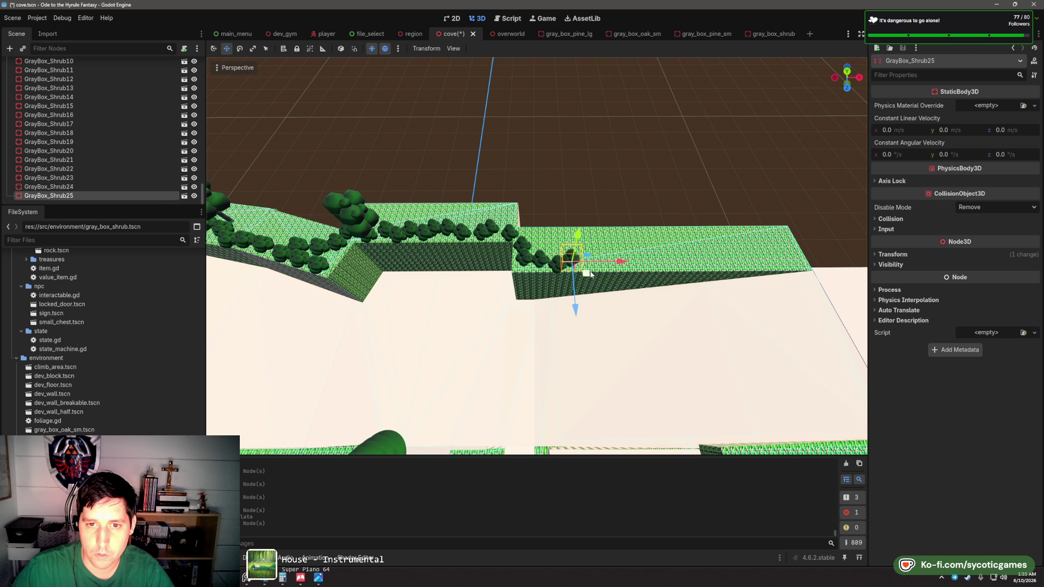
click(630, 278)
click(655, 274)
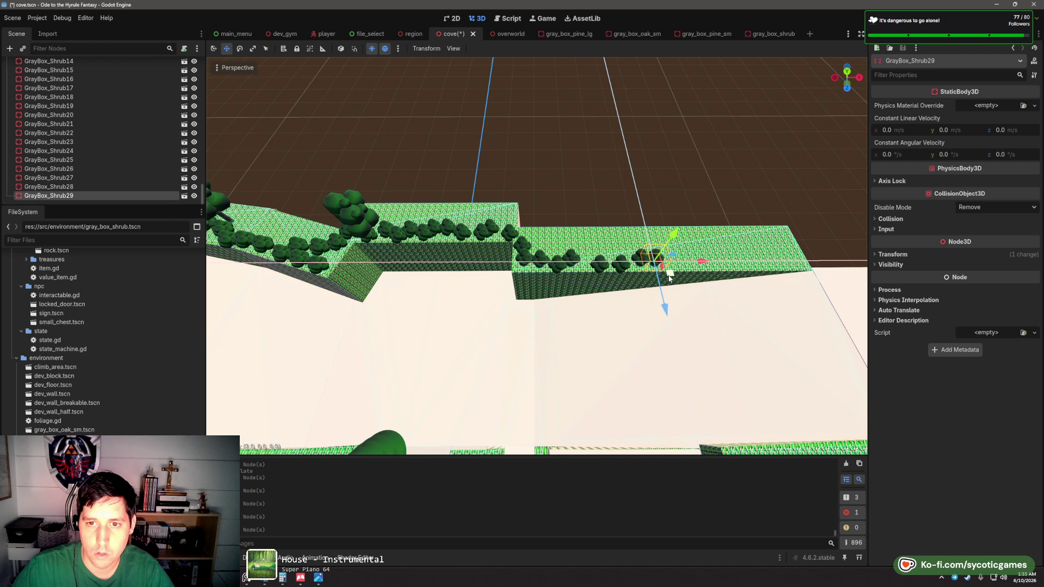
scroll(672, 278, up, 5)
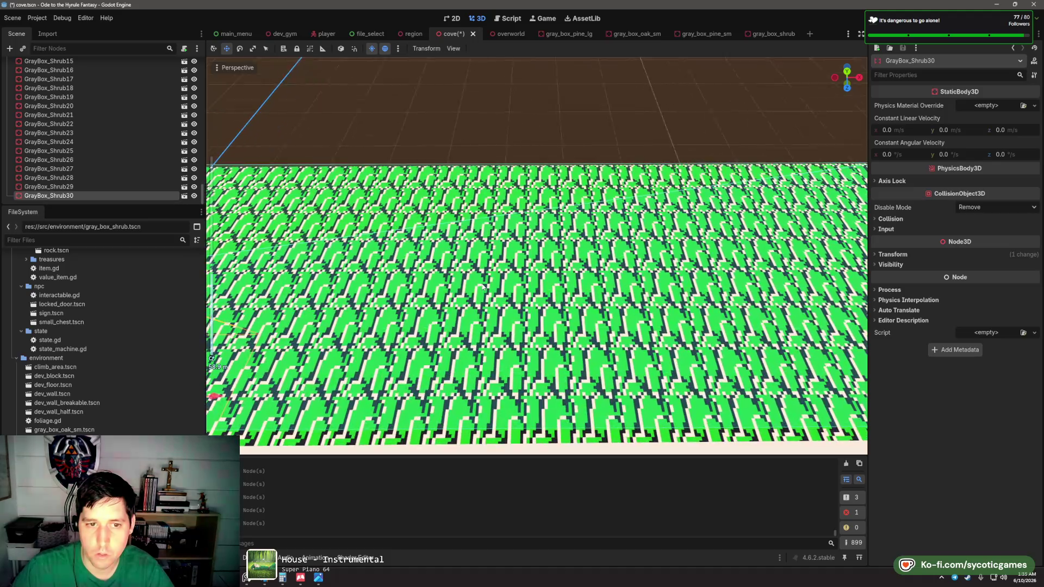
scroll(455, 302, down, 3)
- Add shrubs across the nearer ledge and its corner, then drop a gray_box_oak_sm tree there
click(506, 302)
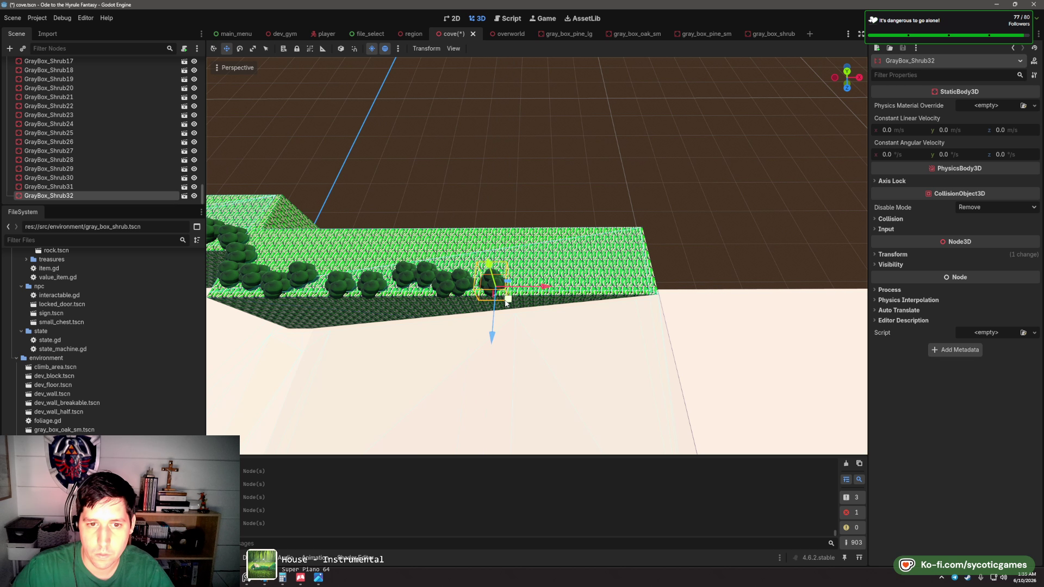
click(547, 308)
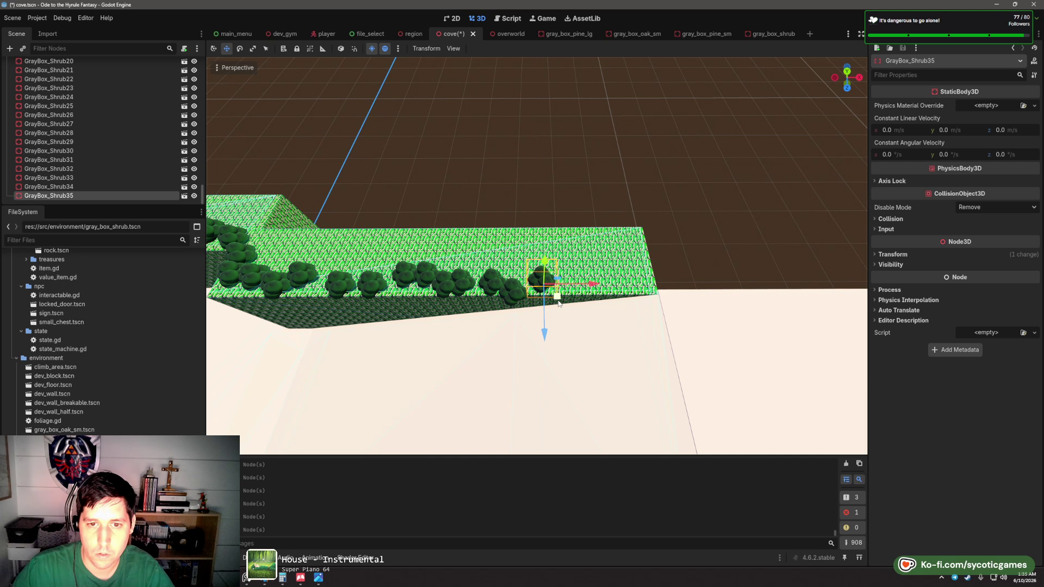
click(577, 306)
click(635, 303)
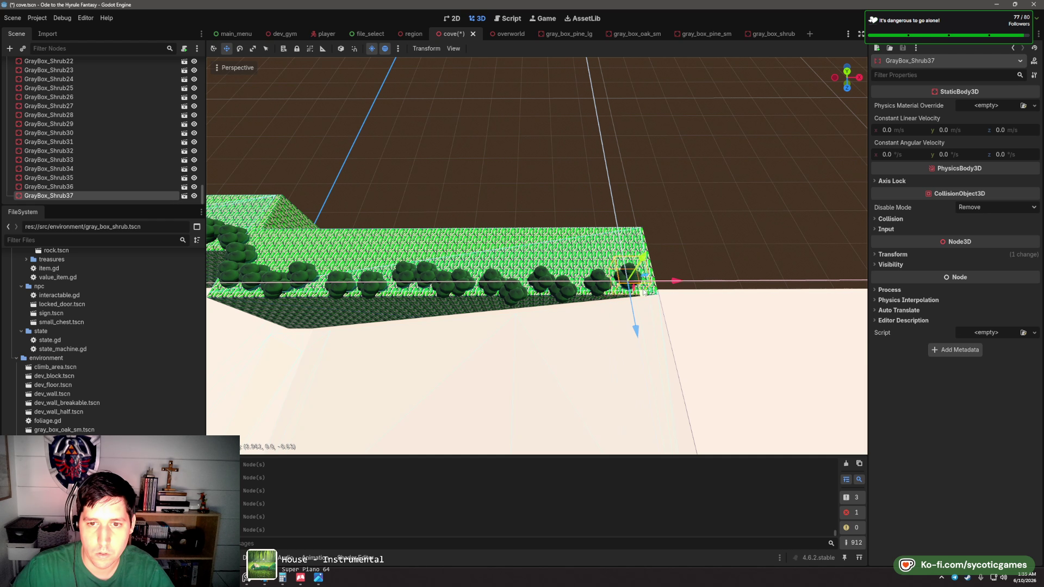
click(664, 302)
scroll(665, 303, down, 2)
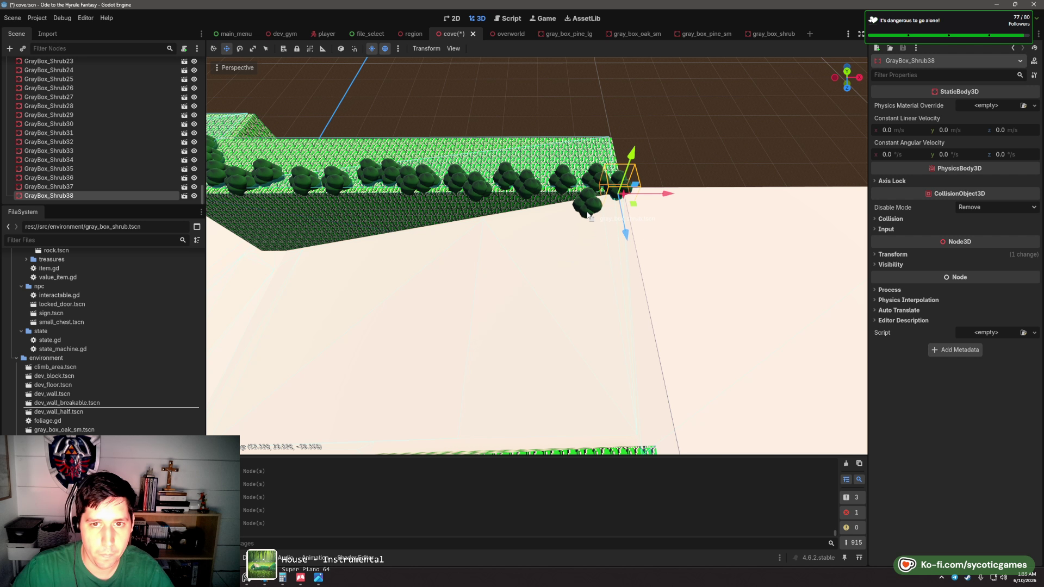
drag(590, 217, 588, 215)
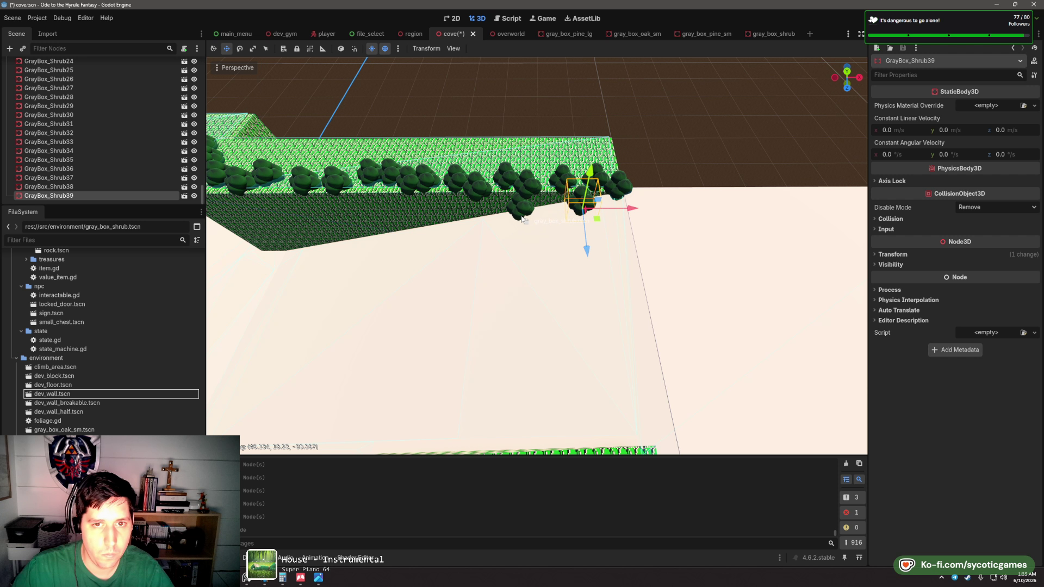
mouse_move(64, 430)
mouse_down()
mouse_move(443, 272)
mouse_move(483, 190)
mouse_move(473, 180)
mouse_up()
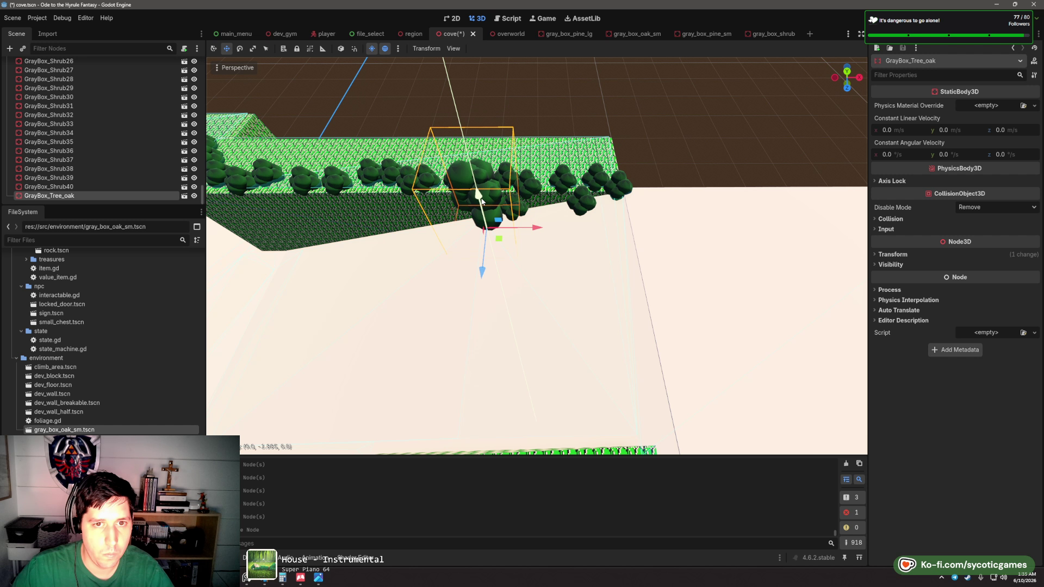
- Place a gray_box_pine_lg tree on the grass below the cliffs and duplicate it
scroll(570, 185, up, 5)
scroll(677, 158, down, 5)
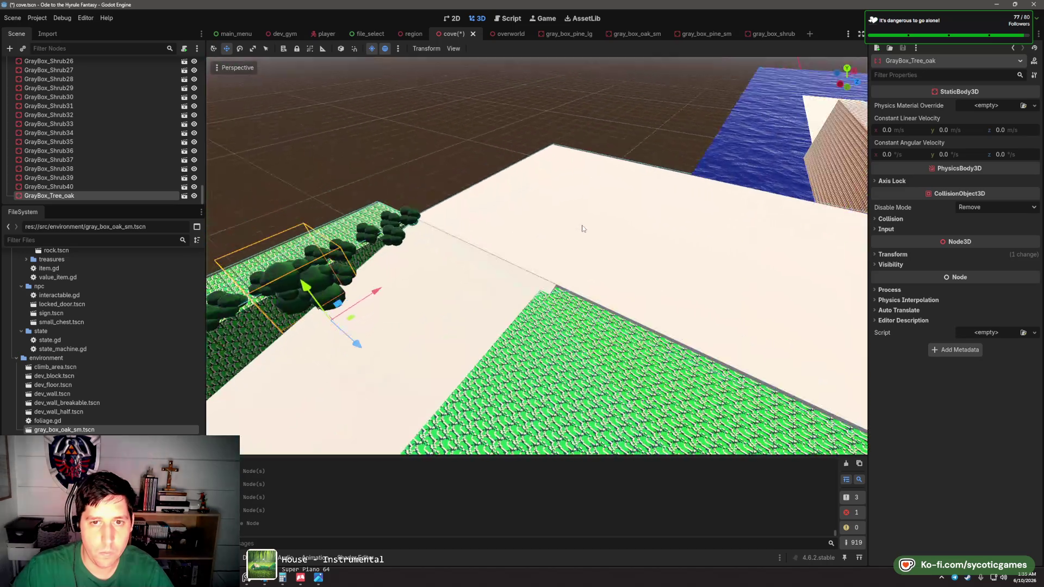
mouse_move(582, 226)
mouse_down()
mouse_move(592, 253)
mouse_move(524, 294)
mouse_move(545, 248)
mouse_move(506, 266)
mouse_up()
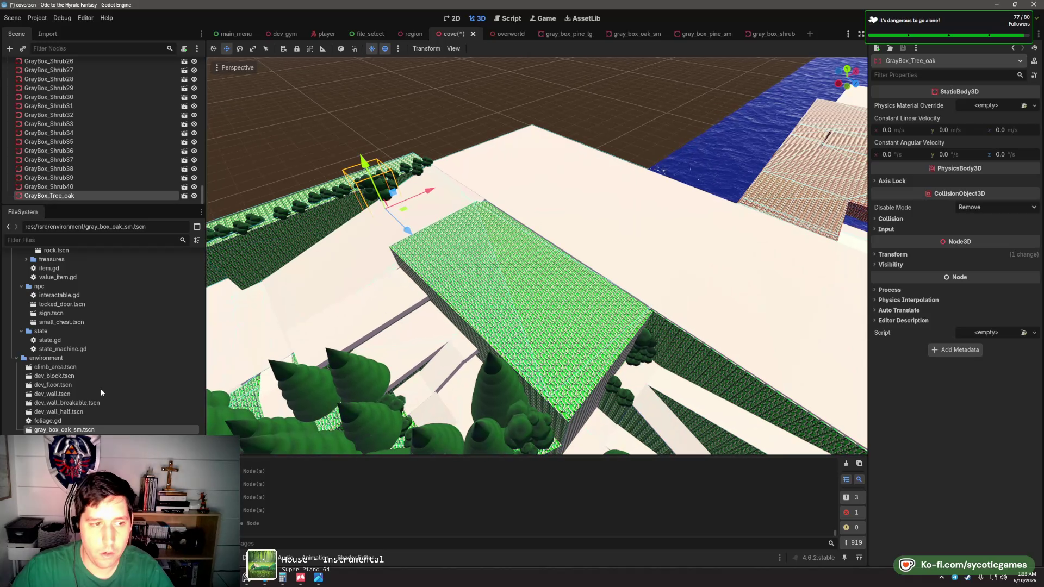
mouse_move(63, 438)
mouse_down()
mouse_move(450, 226)
mouse_move(489, 218)
mouse_move(484, 239)
mouse_move(438, 251)
mouse_move(451, 256)
mouse_move(533, 243)
mouse_move(513, 228)
mouse_move(571, 251)
mouse_move(513, 275)
mouse_move(501, 256)
mouse_move(511, 293)
mouse_move(479, 297)
mouse_move(547, 349)
mouse_move(606, 349)
mouse_move(586, 394)
mouse_move(549, 376)
mouse_move(561, 290)
mouse_move(611, 292)
mouse_move(611, 303)
mouse_up()
key(ctrl+d)
key(ctrl+d)
key(ctrl+d)
key(ctrl+d)
key(ctrl+d)
key(ctrl+d)
key(ctrl+d)
key(ctrl+d)
key(ctrl+d)
key(ctrl+d)
key(ctrl+d)
key(ctrl+d)
- Duplicate the large pine repeatedly and move each copy along the plateau edges beside the lake
drag(610, 303, 623, 306)
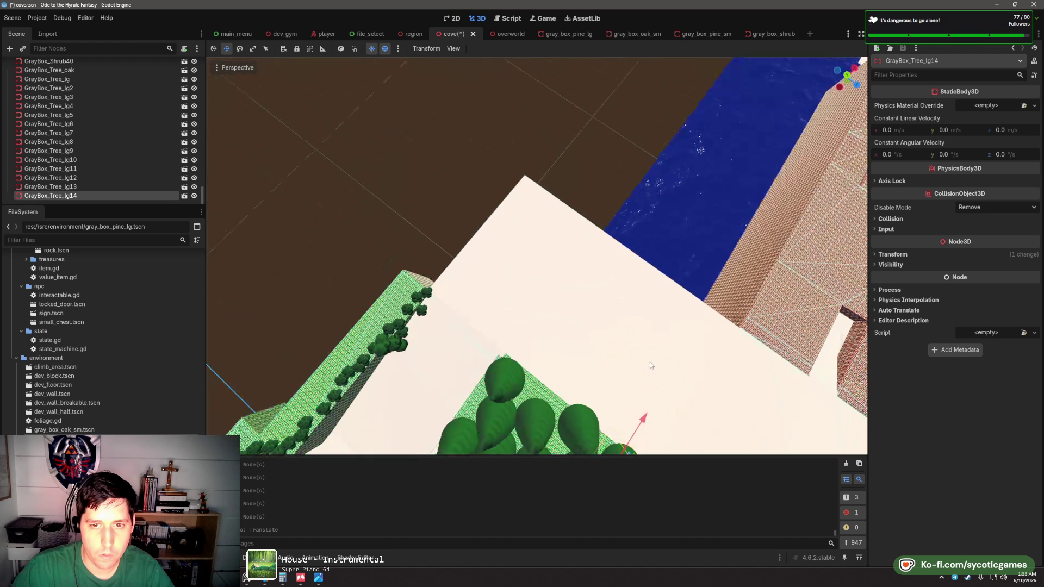
key(ctrl+z)
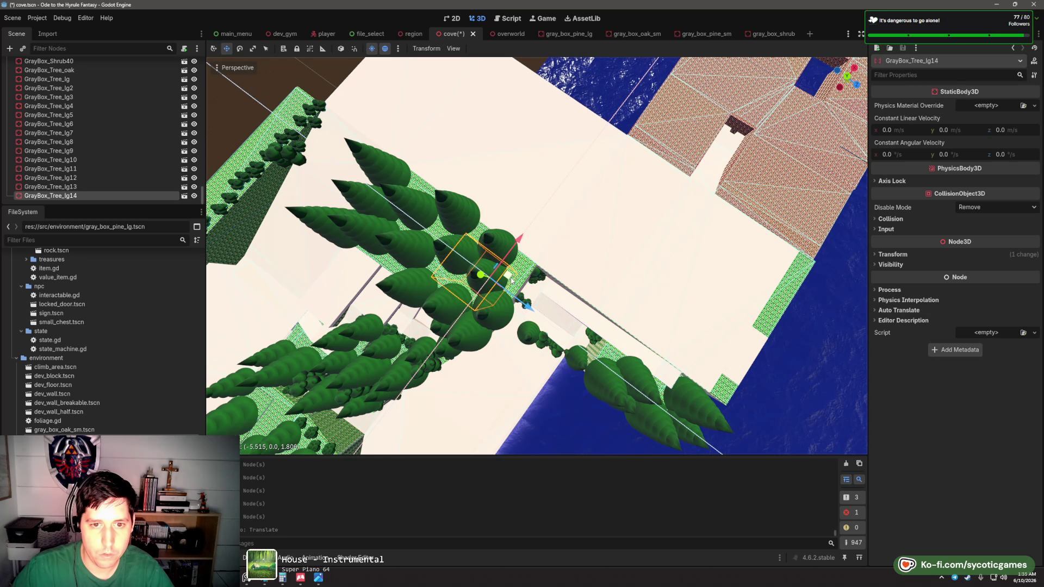
key(ctrl+d)
mouse_move(518, 265)
mouse_down()
mouse_move(560, 273)
mouse_move(402, 315)
mouse_up()
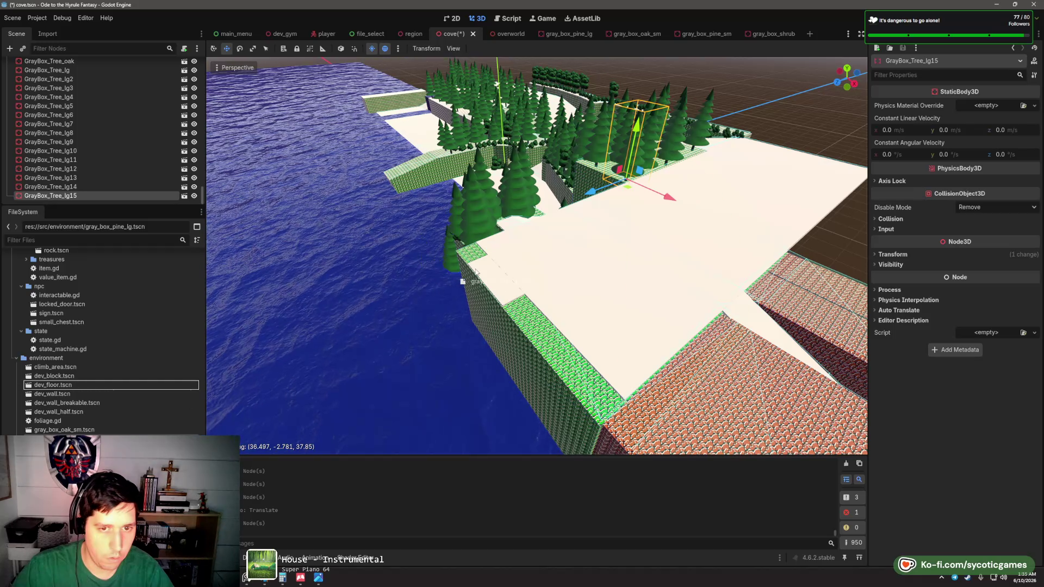
key(ctrl+d)
mouse_move(630, 180)
mouse_down()
mouse_move(479, 260)
mouse_move(577, 354)
mouse_move(481, 322)
mouse_up()
key(ctrl+d)
key(ctrl+d)
scroll(480, 319, down, 5)
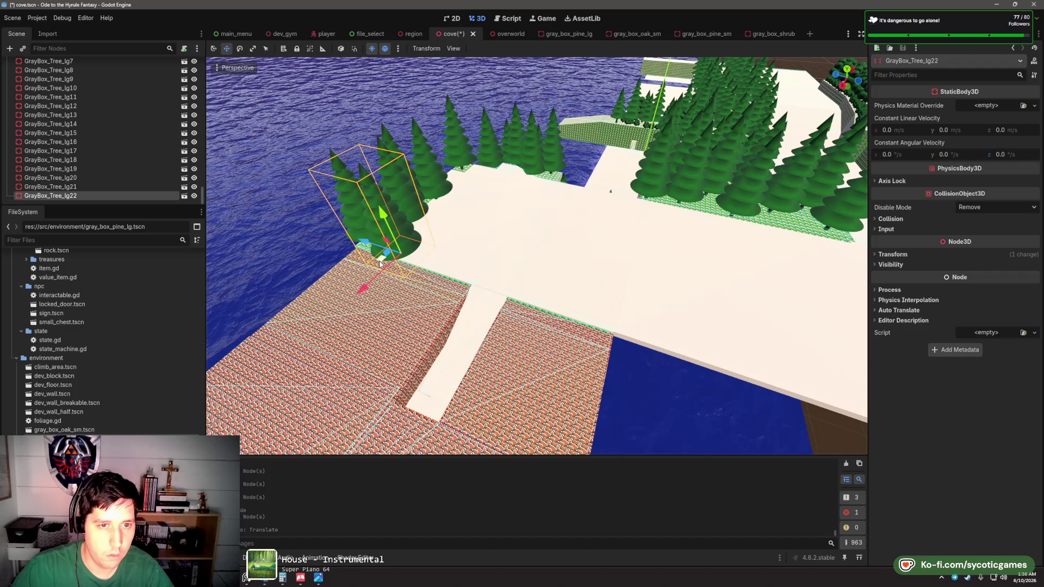
mouse_move(434, 273)
mouse_down()
mouse_move(444, 294)
mouse_move(541, 292)
mouse_move(510, 294)
mouse_move(536, 323)
mouse_move(595, 320)
mouse_up()
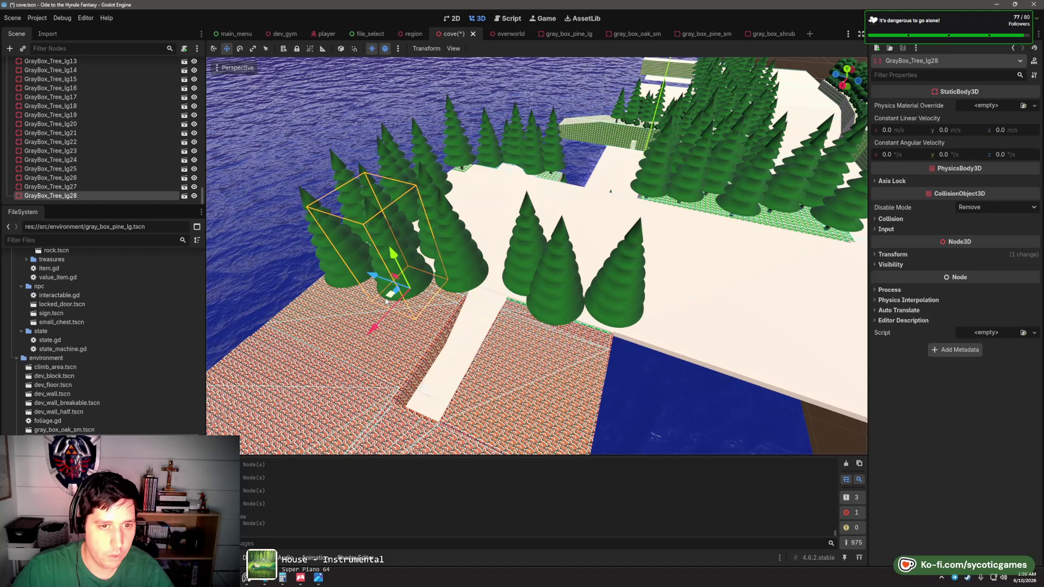
mouse_move(396, 306)
mouse_down()
mouse_move(509, 330)
mouse_move(525, 316)
mouse_move(563, 355)
mouse_move(518, 282)
mouse_move(638, 320)
mouse_move(504, 305)
mouse_up()
key(ctrl+d)
scroll(504, 305, up, 5)
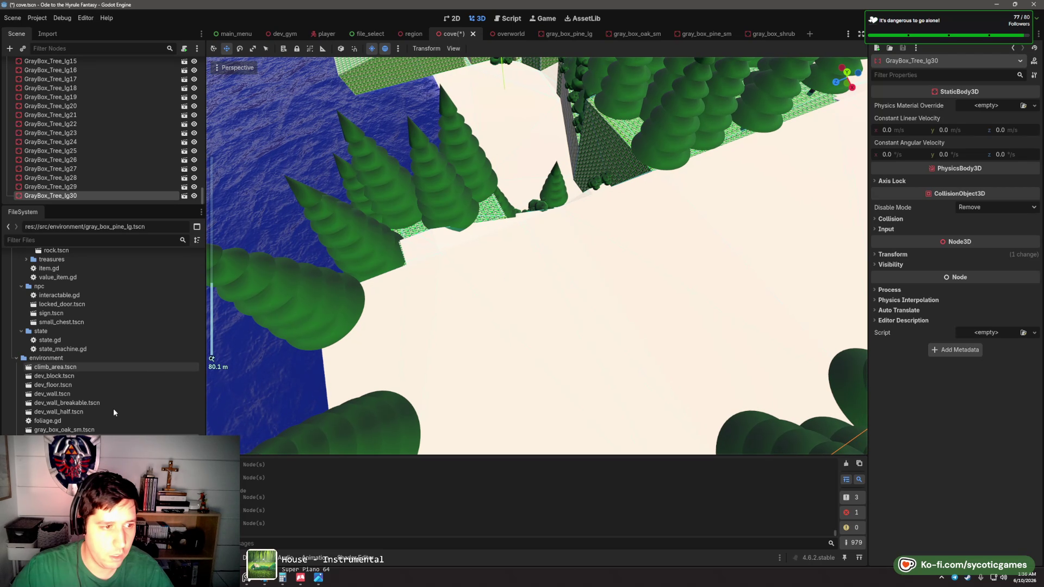